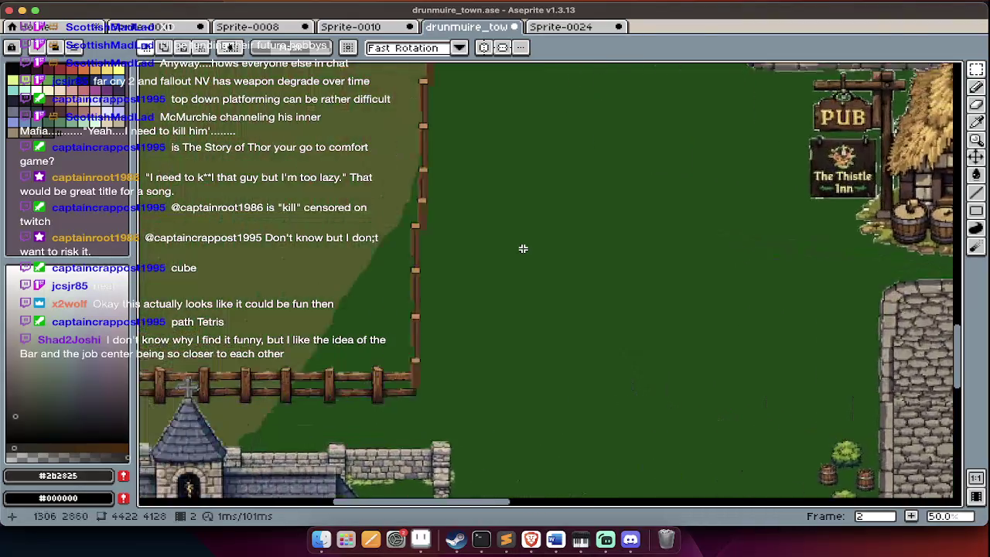
Pan around the drunmuire town map to survey its roads and buildings.
scroll(523, 248, "down", 3)
scroll(523, 249, "up", 5)
scroll(523, 248, "up", 5)
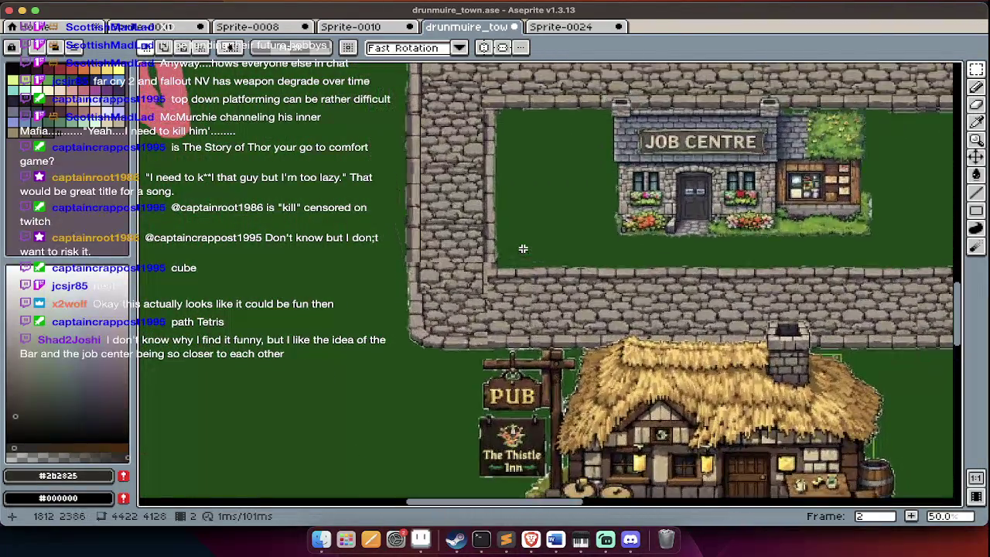
scroll(523, 248, "up", 5)
scroll(523, 248, "left", 5)
scroll(523, 248, "down", 3)
scroll(523, 248, "down", 2)
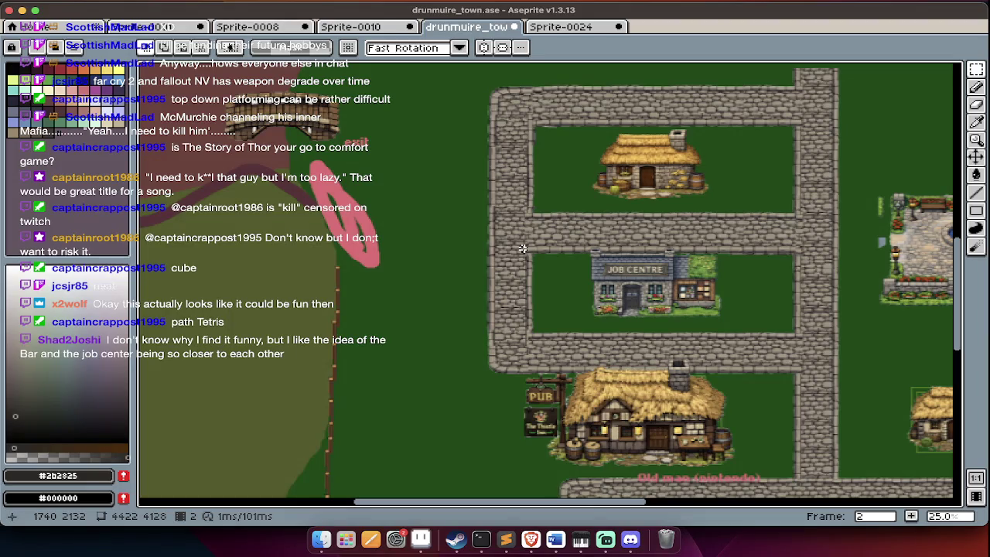
scroll(523, 248, "down", 2)
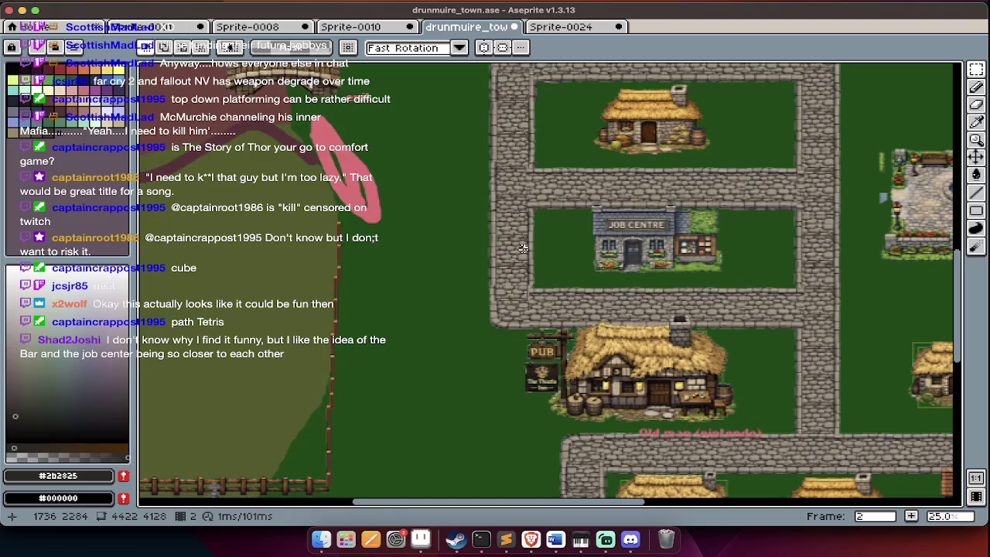
scroll(523, 248, "down", 5)
scroll(526, 245, "down", 2)
scroll(548, 264, "up", 2)
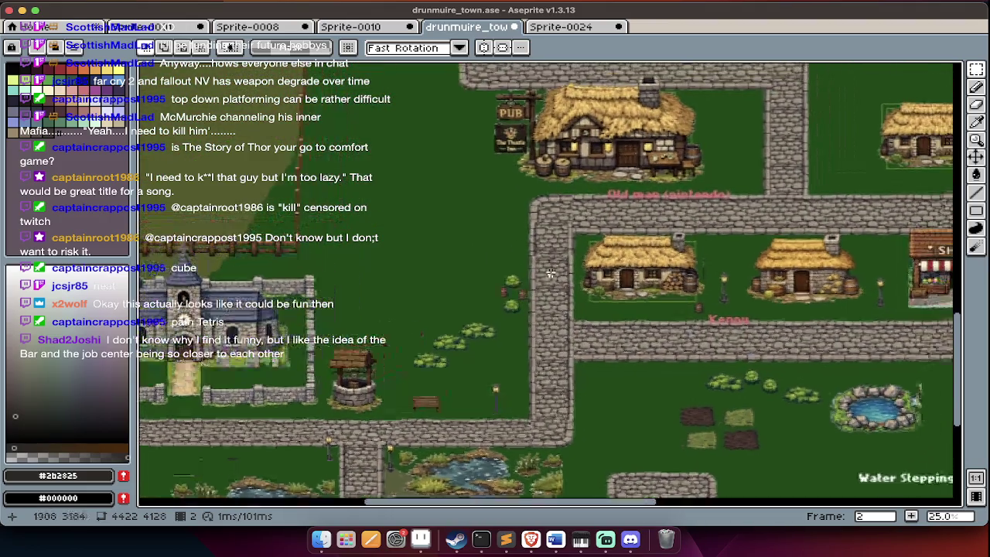
scroll(548, 264, "up", 3)
scroll(549, 270, "up", 3)
scroll(550, 273, "up", 3)
scroll(549, 272, "down", 4)
scroll(549, 272, "left", 4)
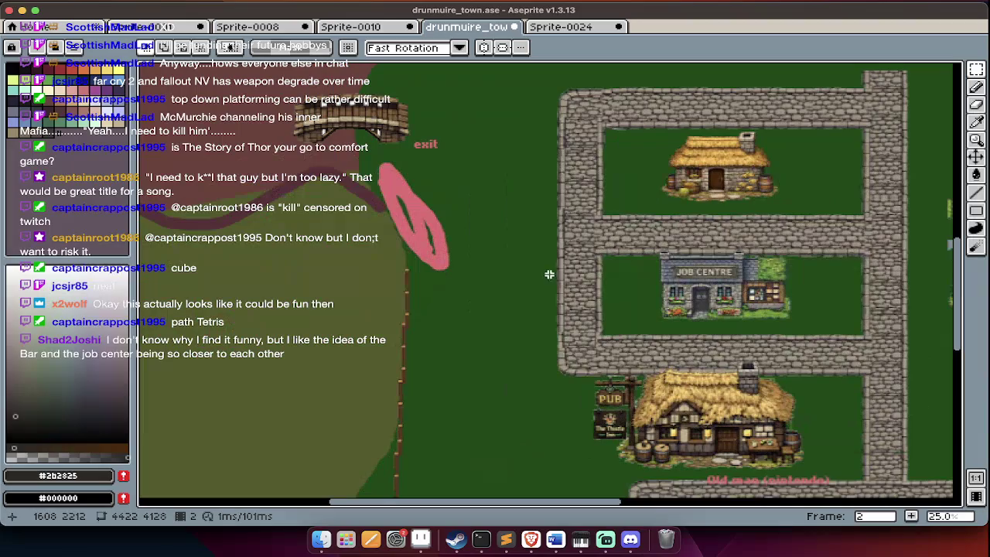
scroll(379, 416, "down", 3)
scroll(433, 325, "right", 5)
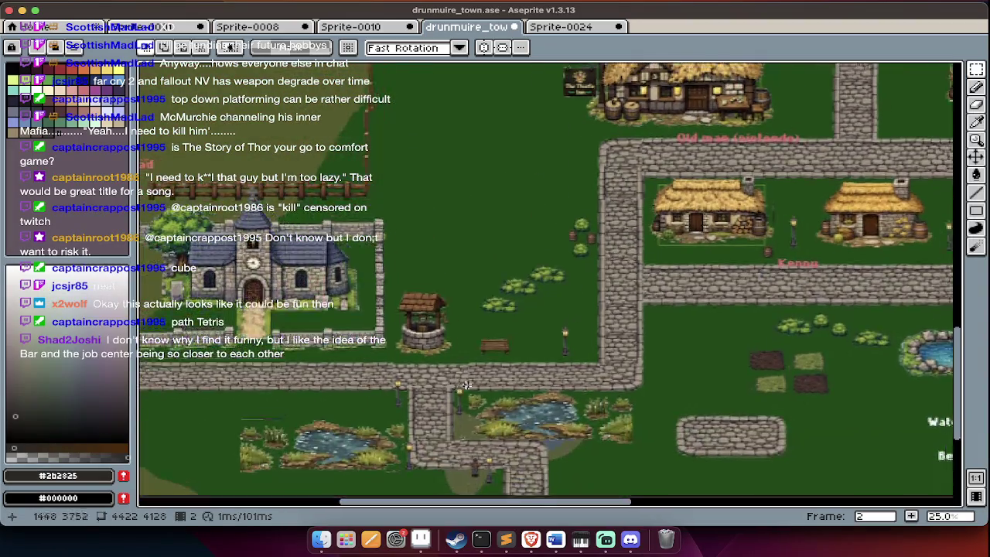
scroll(480, 263, "right", 3)
scroll(502, 230, "up", 3)
scroll(403, 325, "down", 2)
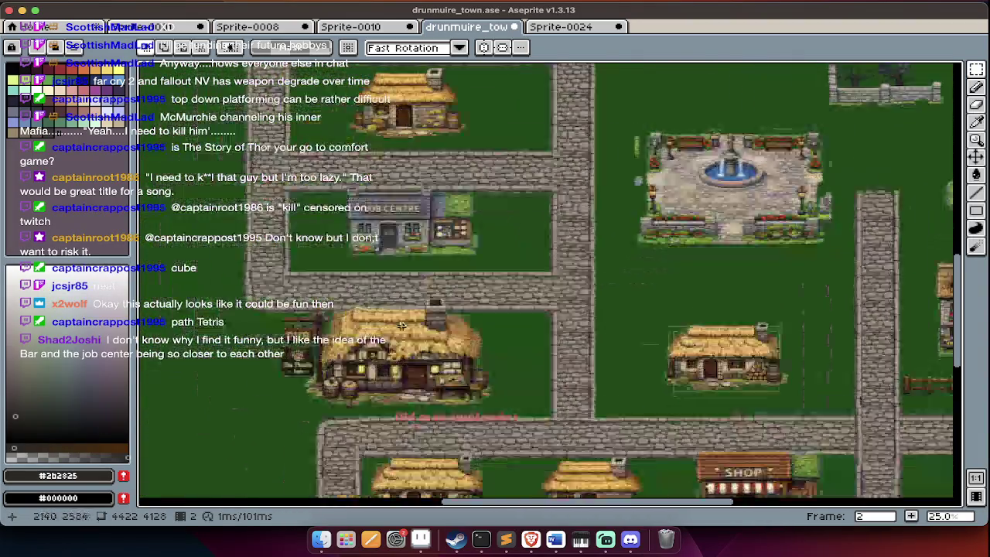
scroll(410, 371, "down", 3)
scroll(410, 371, "left", 5)
scroll(422, 419, "down", 5)
scroll(465, 290, "up", 3)
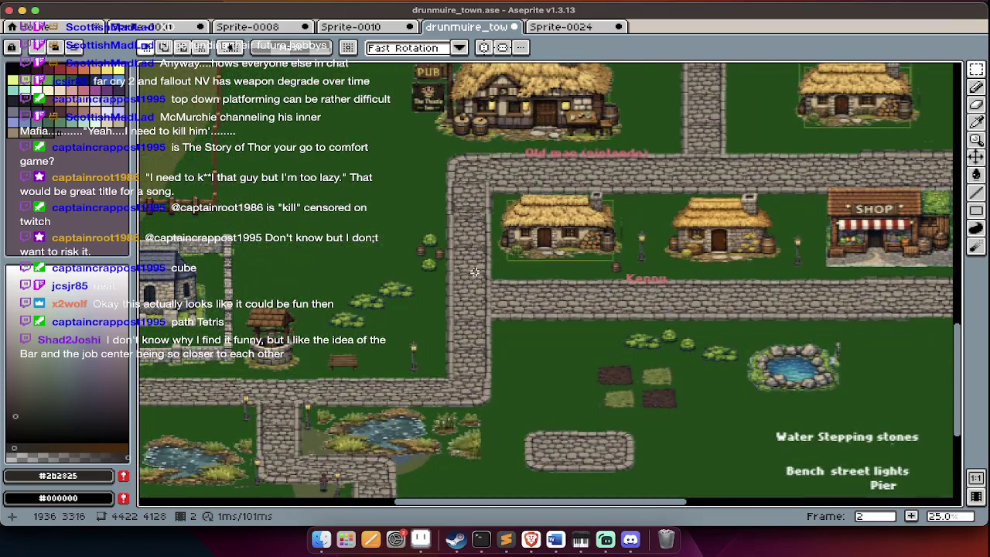
scroll(447, 267, "up", 1)
scroll(447, 267, "up", 1)
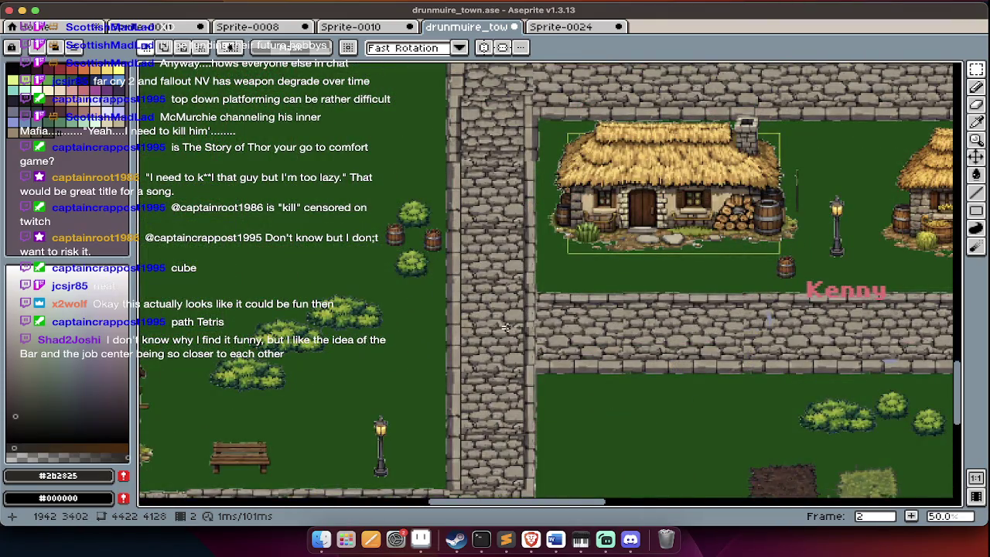
scroll(506, 328, "up", 1)
scroll(506, 328, "up", 2)
scroll(506, 327, "left", 3)
scroll(506, 328, "left", 3)
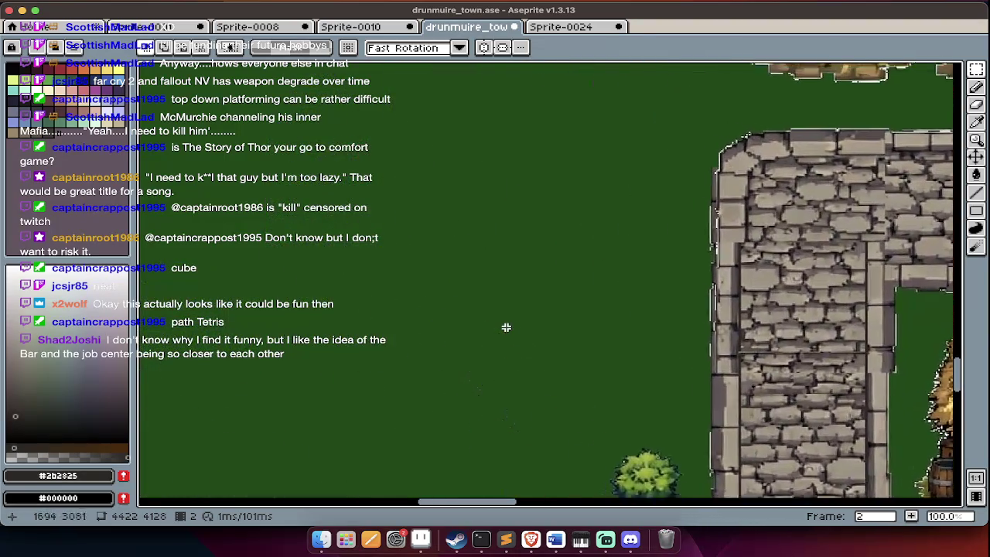
scroll(506, 327, "down", 1)
scroll(506, 327, "right", 4)
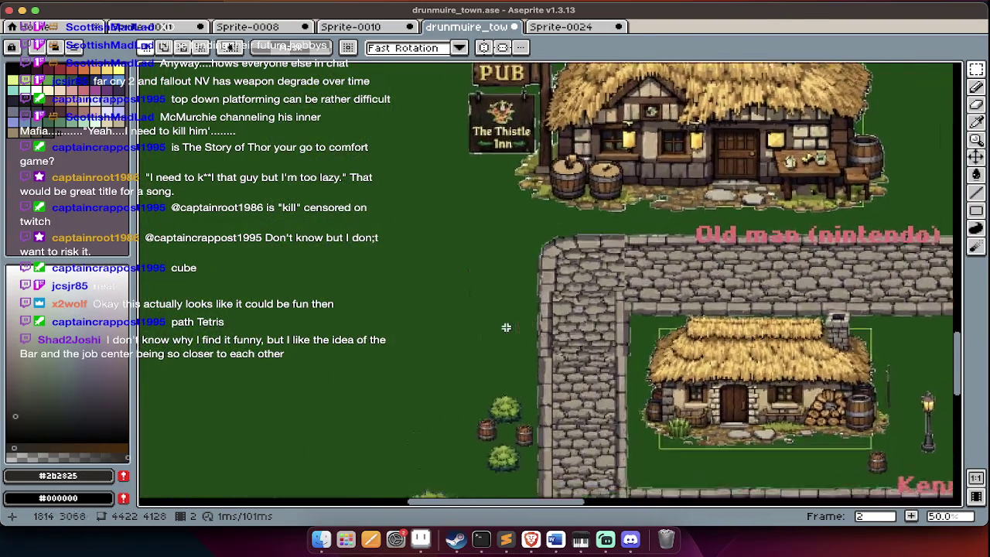
scroll(506, 327, "left", 3)
scroll(506, 327, "left", 2)
scroll(506, 327, "up", 3)
scroll(506, 327, "up", 2)
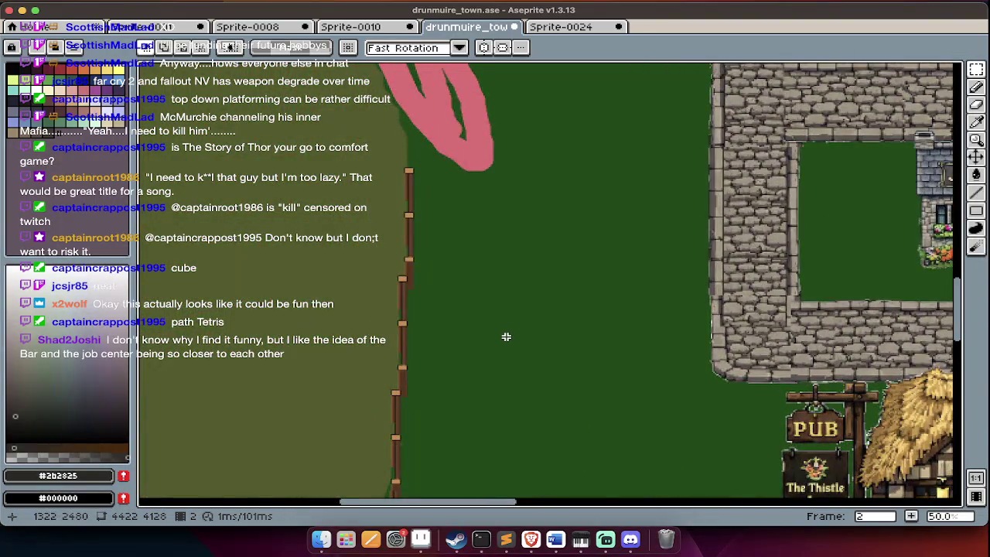
scroll(506, 336, "down", 1)
scroll(506, 337, "down", 3)
scroll(506, 337, "left", 2)
scroll(506, 337, "down", 1)
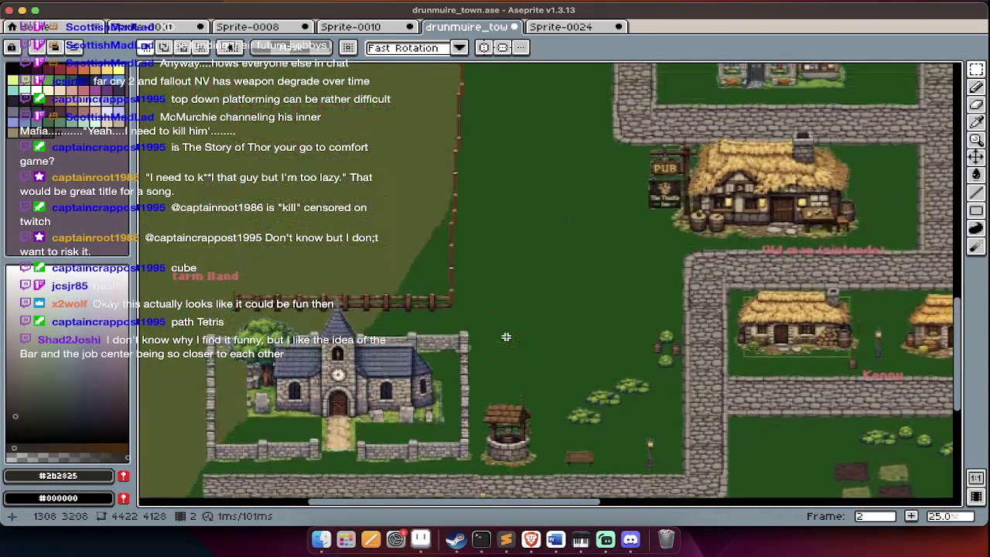
scroll(506, 336, "up", 2)
scroll(506, 337, "right", 2)
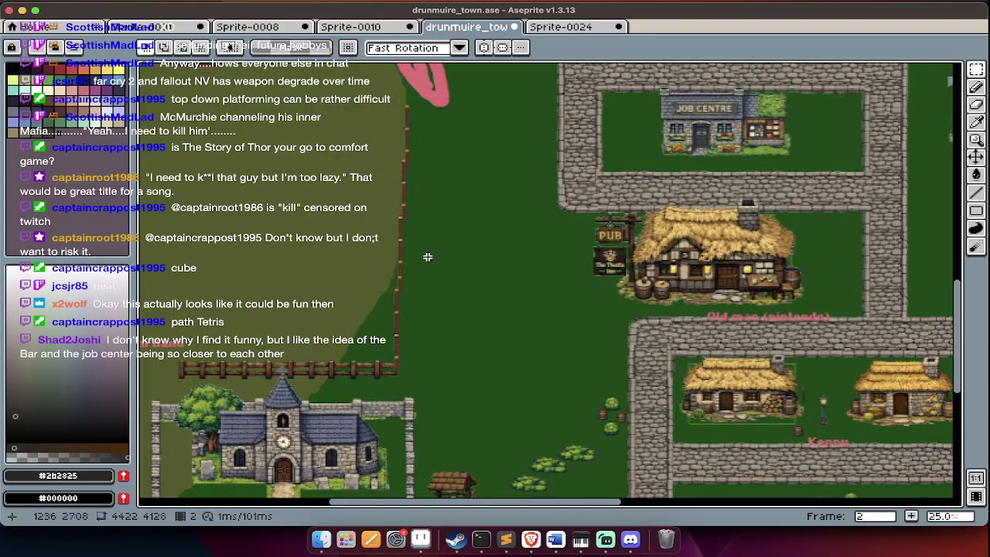
scroll(467, 266, "right", 1)
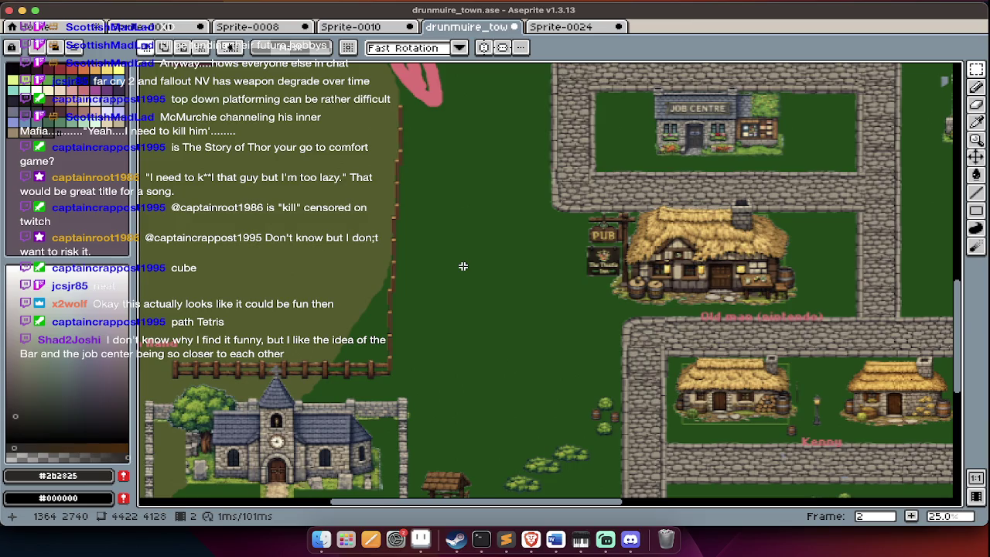
scroll(462, 266, "right", 2)
scroll(463, 267, "up", 5)
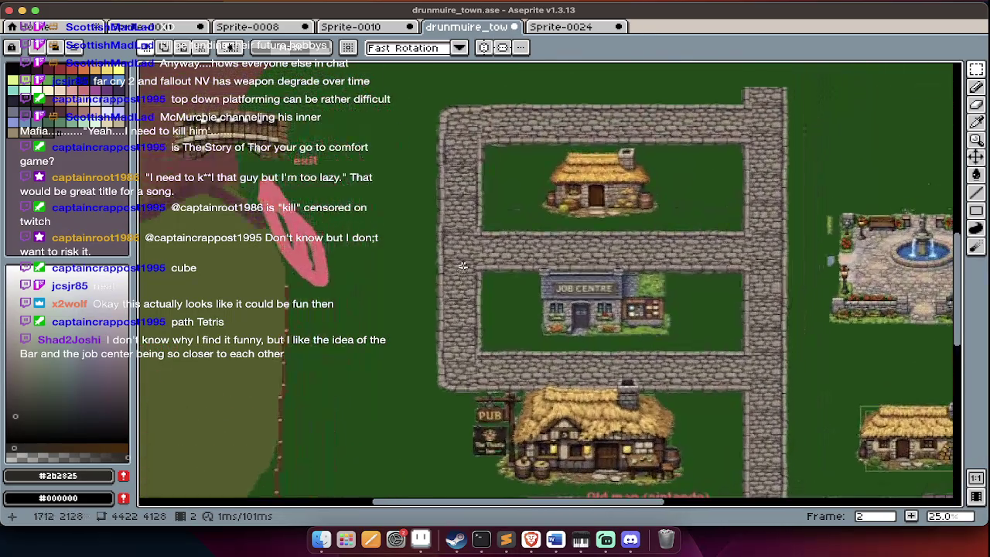
scroll(463, 266, "down", 2)
scroll(463, 266, "down", 3)
scroll(462, 266, "right", 2)
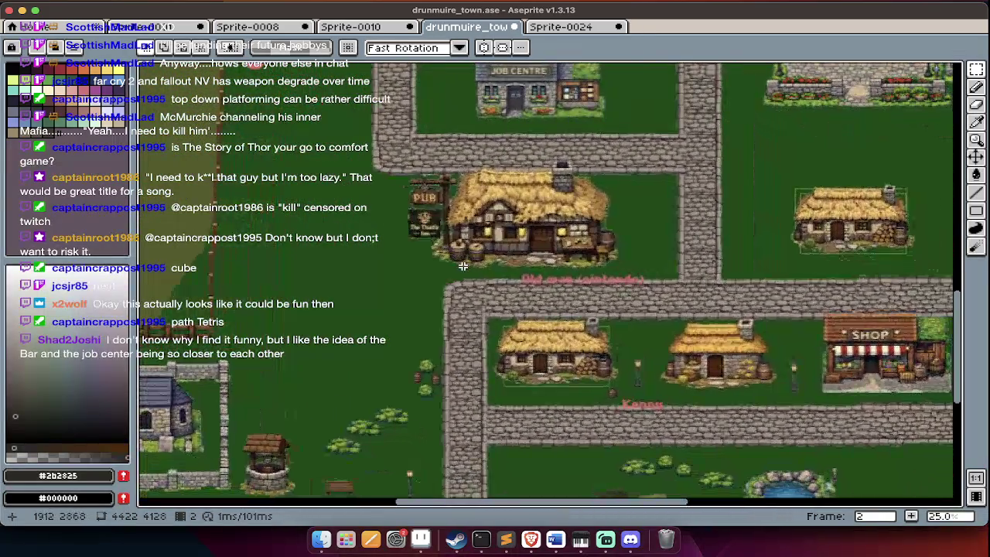
scroll(463, 266, "down", 2)
scroll(462, 266, "up", 1)
scroll(463, 263, "up", 1)
scroll(462, 263, "left", 1)
scroll(464, 248, "up", 1)
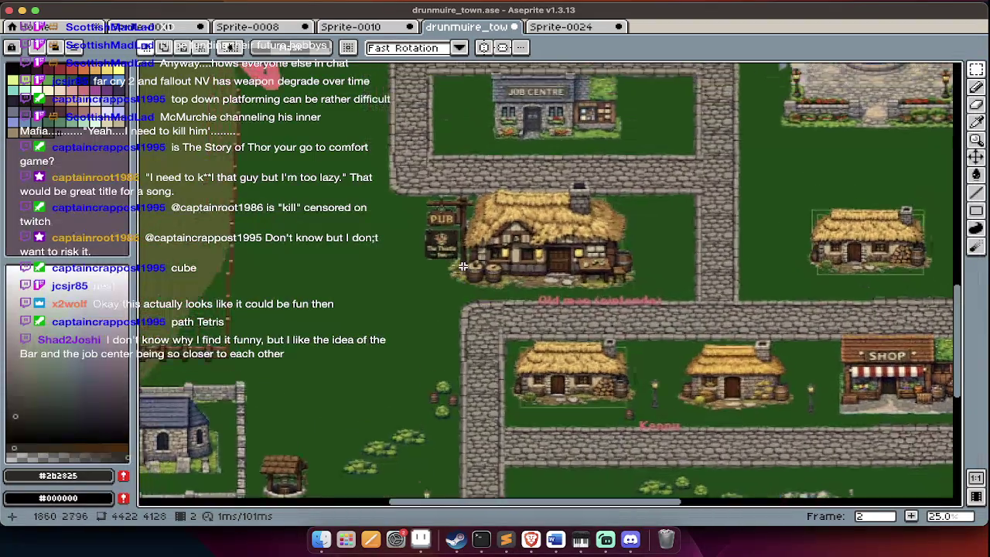
scroll(464, 236, "up", 2)
scroll(464, 236, "left", 1)
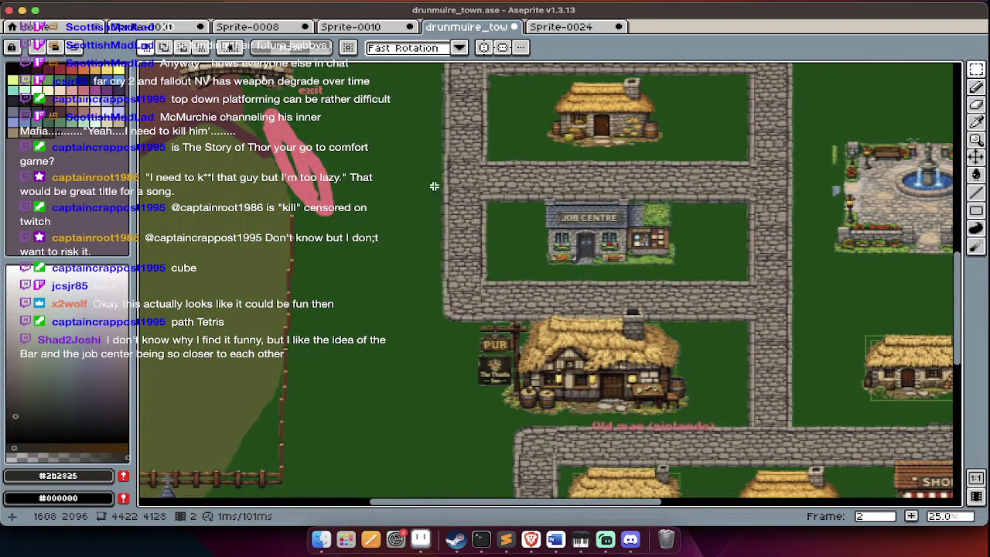
scroll(289, 342, "down", 3)
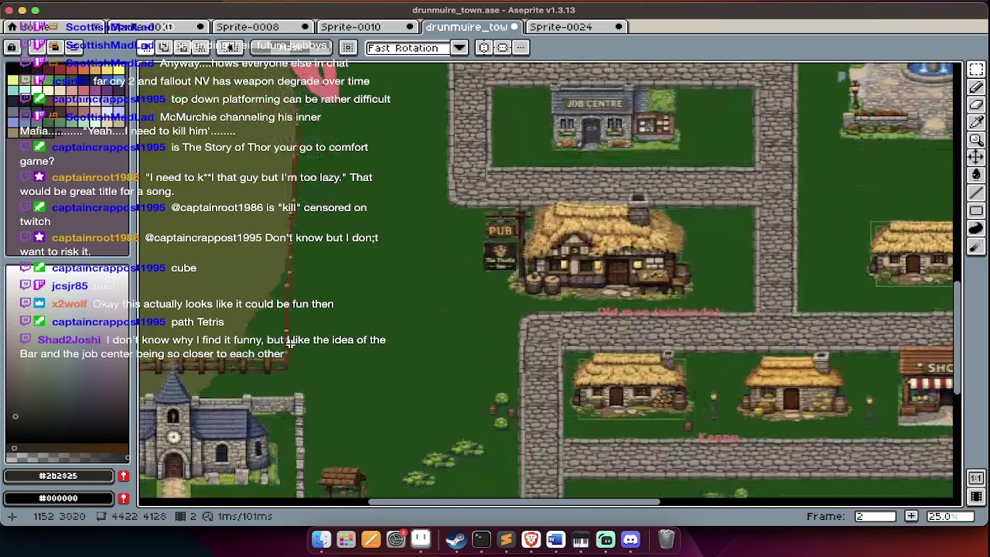
scroll(288, 343, "down", 1)
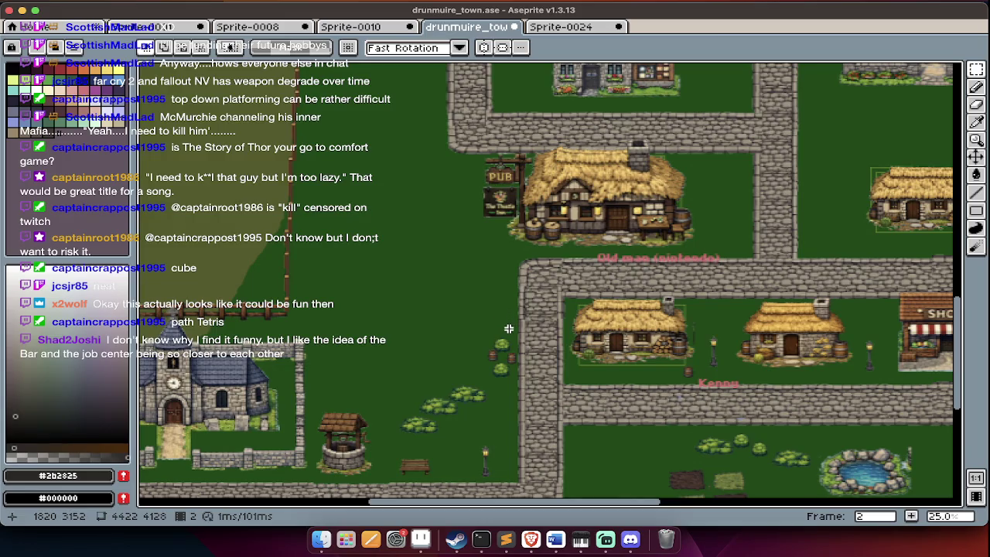
scroll(516, 326, "up", 2)
scroll(516, 326, "up", 2)
scroll(516, 327, "up", 2)
scroll(515, 327, "up", 2)
scroll(516, 326, "up", 5)
scroll(503, 432, "up", 2)
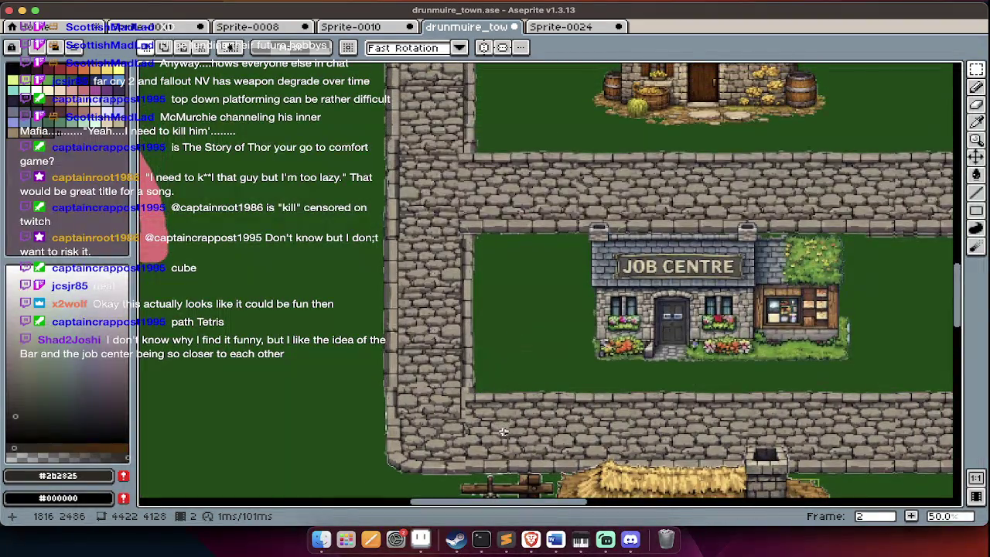
Try moving the road stretch below the Job Centre onto the grass, then undo it.
key("Tab")
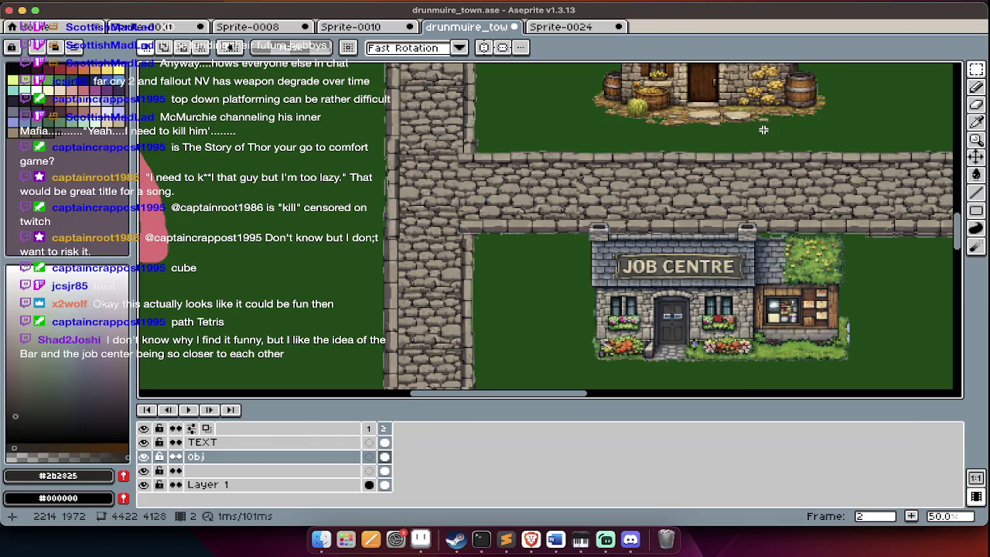
key("Tab")
scroll(711, 232, "down", 2)
scroll(711, 232, "down", 1)
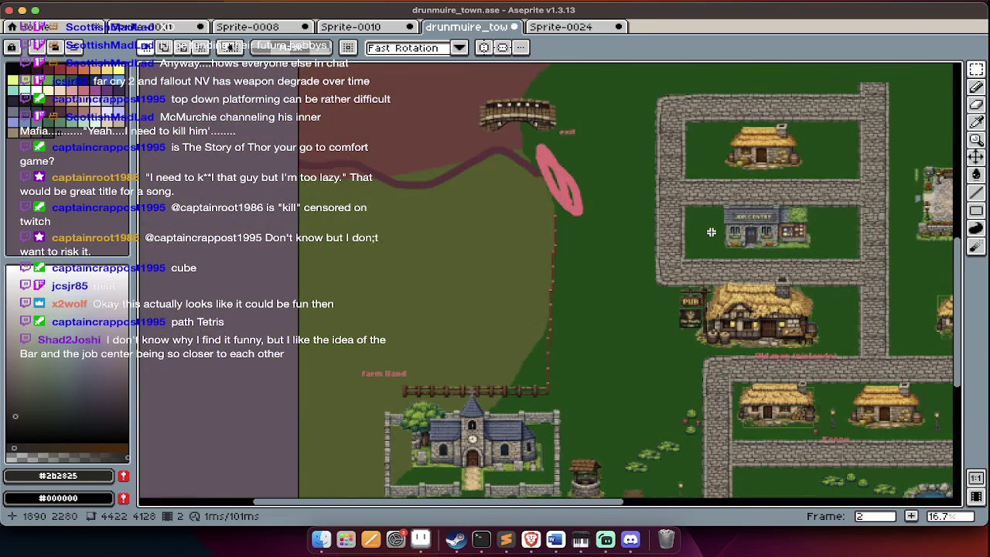
scroll(711, 233, "up", 2)
left_click_drag(834, 258, 544, 366)
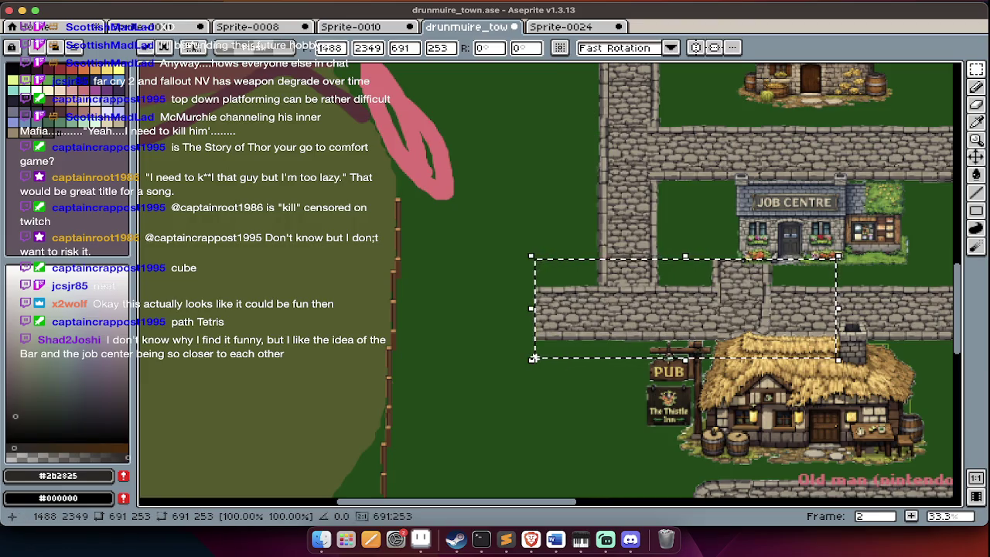
mouse_move(658, 305)
left_mouse_down()
mouse_move(531, 298)
mouse_move(600, 317)
mouse_move(588, 279)
mouse_move(569, 421)
left_mouse_up()
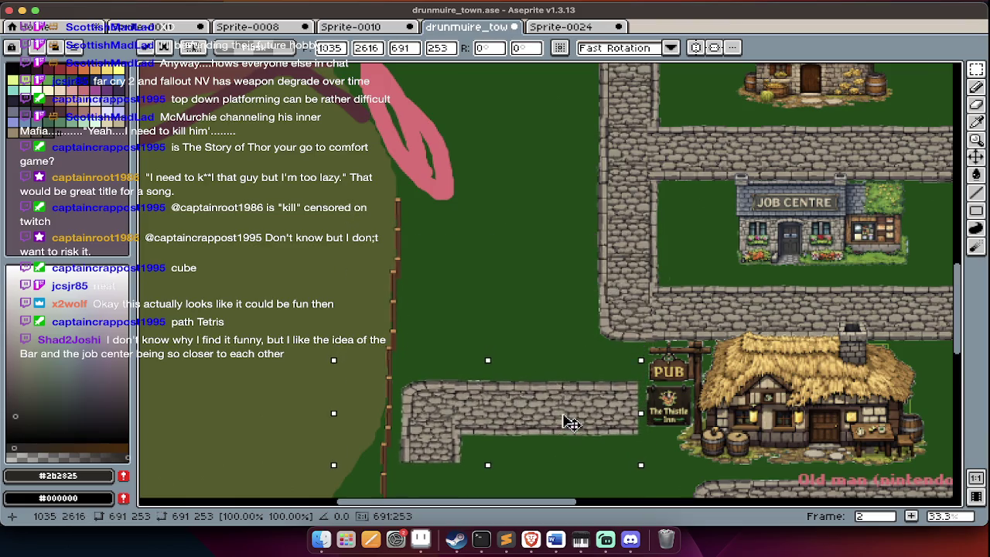
key("ctrl+d")
key("ctrl+z")
key("ctrl+z")
key("ctrl+z")
Place a vertically flipped copy of the road corner above the pub further left and up.
left_click_drag(767, 266, 568, 354)
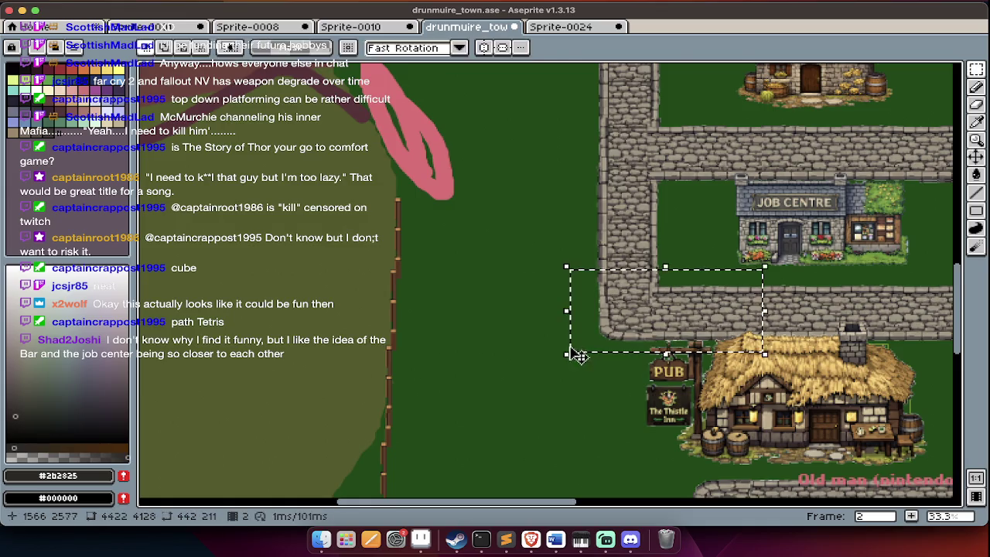
left_click_drag(626, 319, 468, 330)
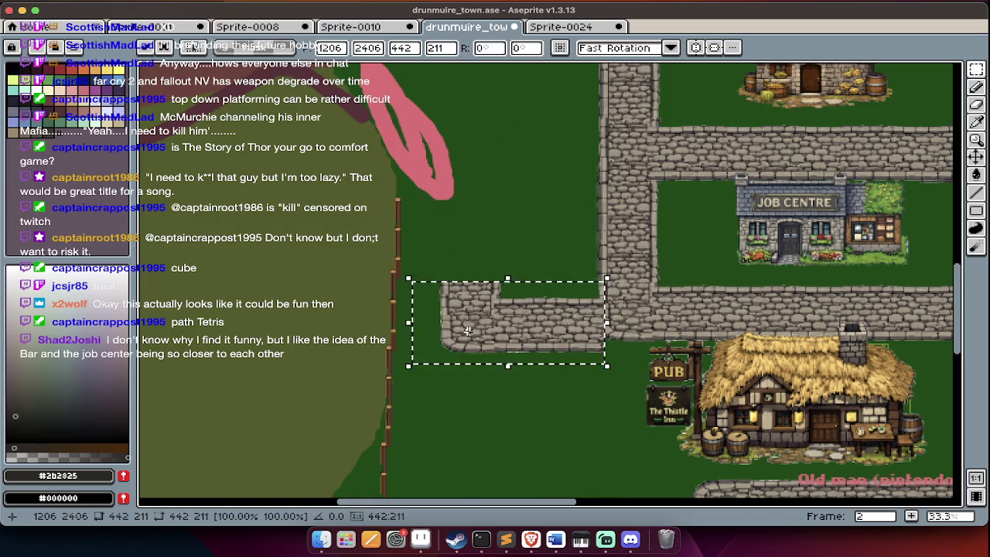
key("shift+v")
left_click_drag(511, 327, 510, 250)
key("Return")
key("ctrl+d")
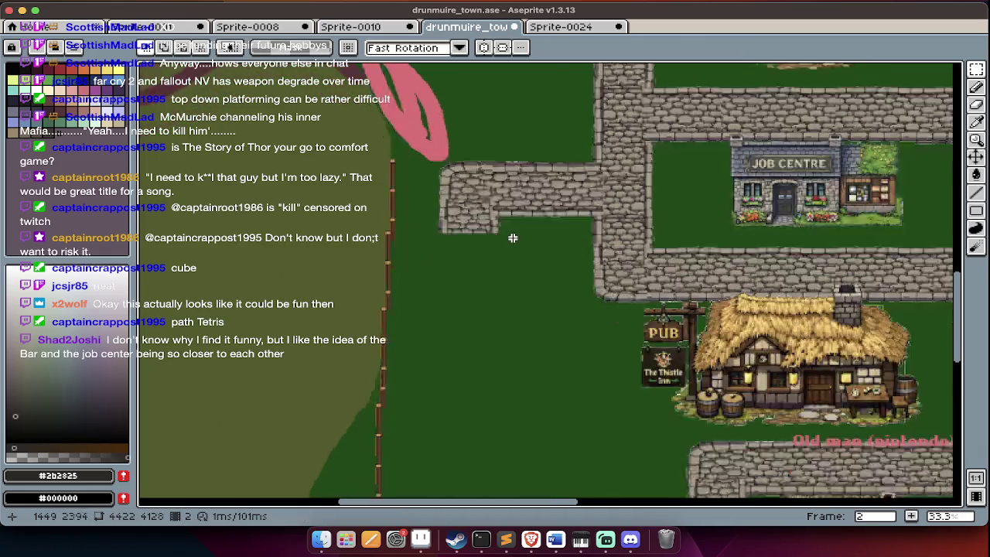
Scroll toward the Job Centre and select a nearby wall piece.
scroll(518, 240, "down", 5)
scroll(532, 230, "up", 2)
scroll(535, 220, "up", 4)
scroll(535, 220, "right", 2)
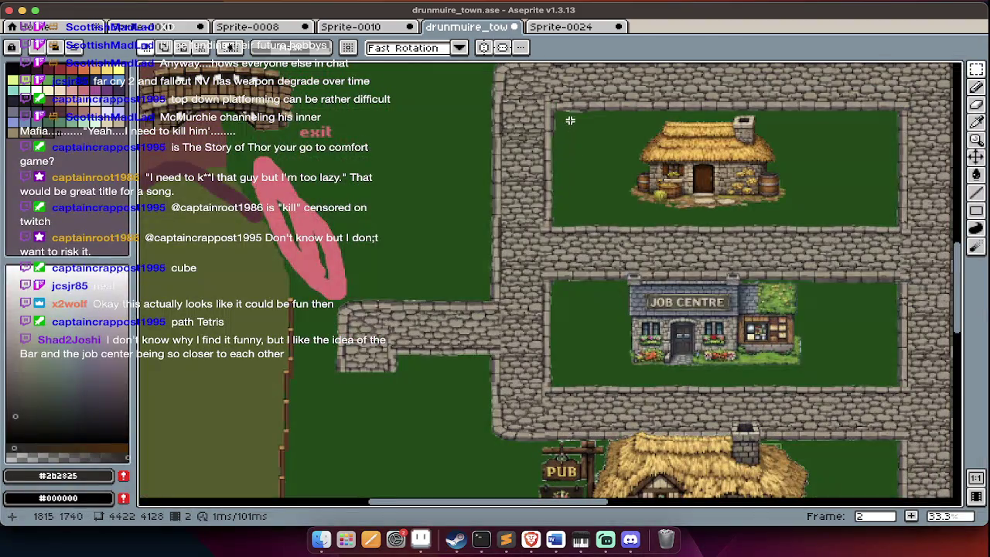
left_click_drag(573, 116, 469, 199)
Move the selected wall piece to the left and commit it.
scroll(468, 195, "down", 5)
scroll(469, 195, "left", 1)
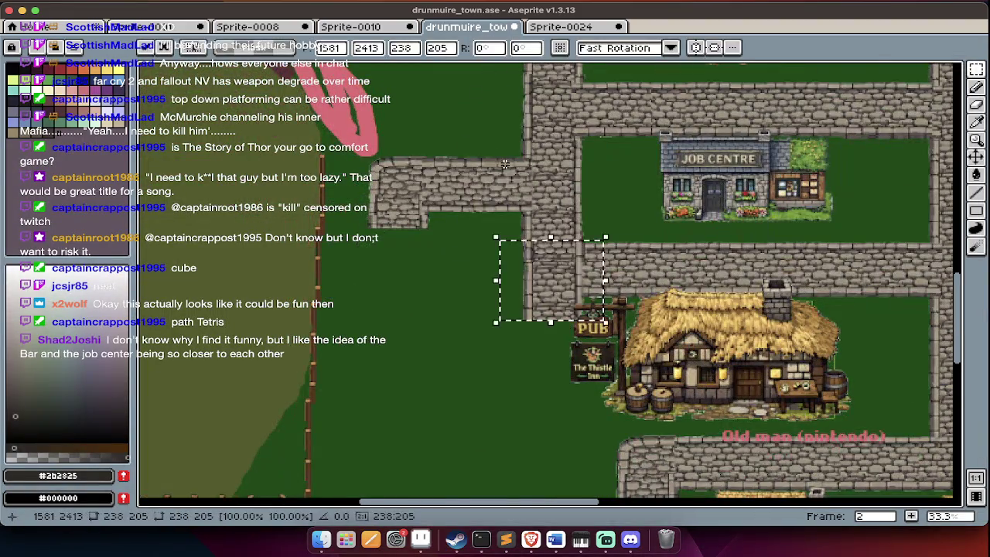
mouse_move(533, 264)
left_mouse_down()
mouse_move(377, 258)
mouse_move(401, 253)
left_mouse_up()
scroll(379, 258, "up", 2)
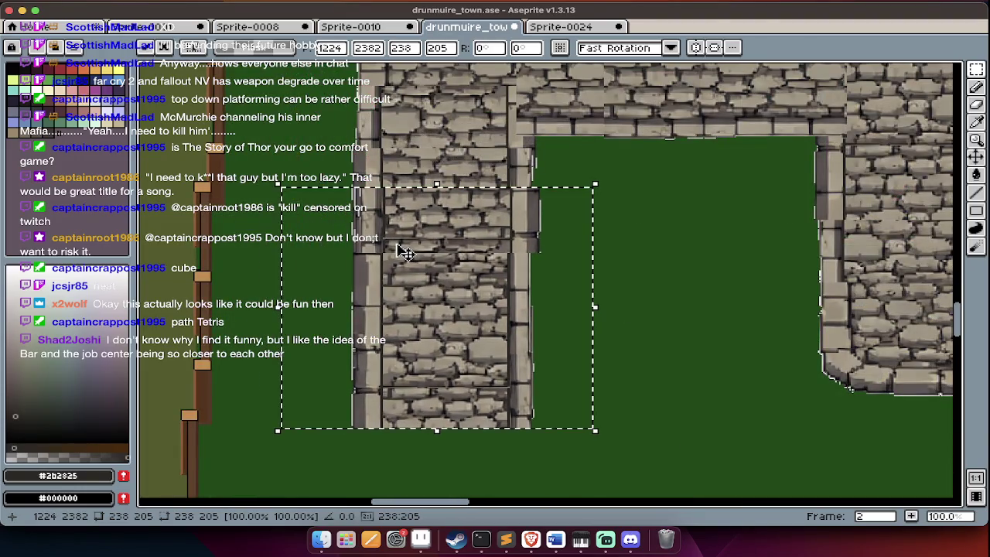
scroll(406, 253, "down", 2)
key("Return")
Move the short road section beside the pub down-left onto the left branch.
scroll(396, 252, "down", 3)
scroll(396, 252, "up", 1)
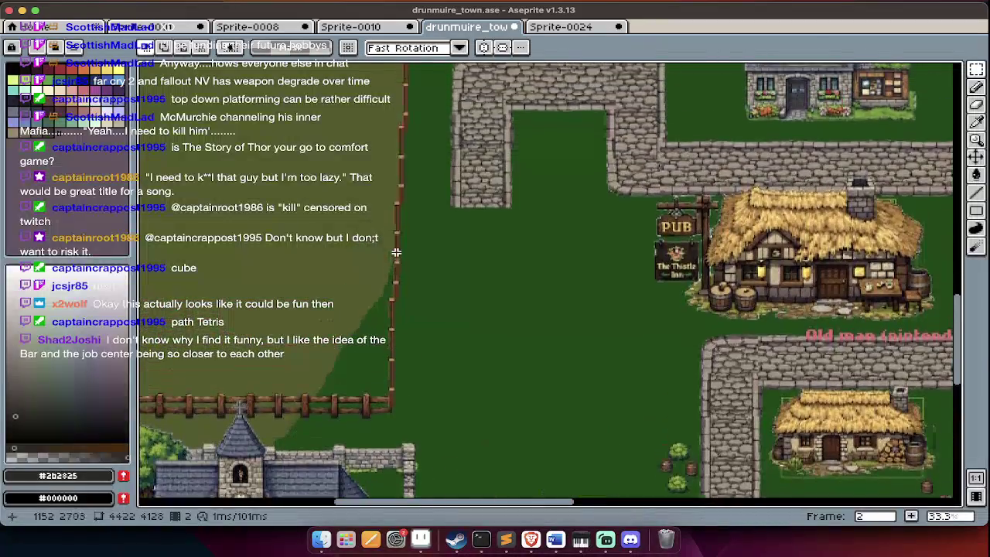
scroll(396, 253, "up", 5)
scroll(506, 254, "right", 1)
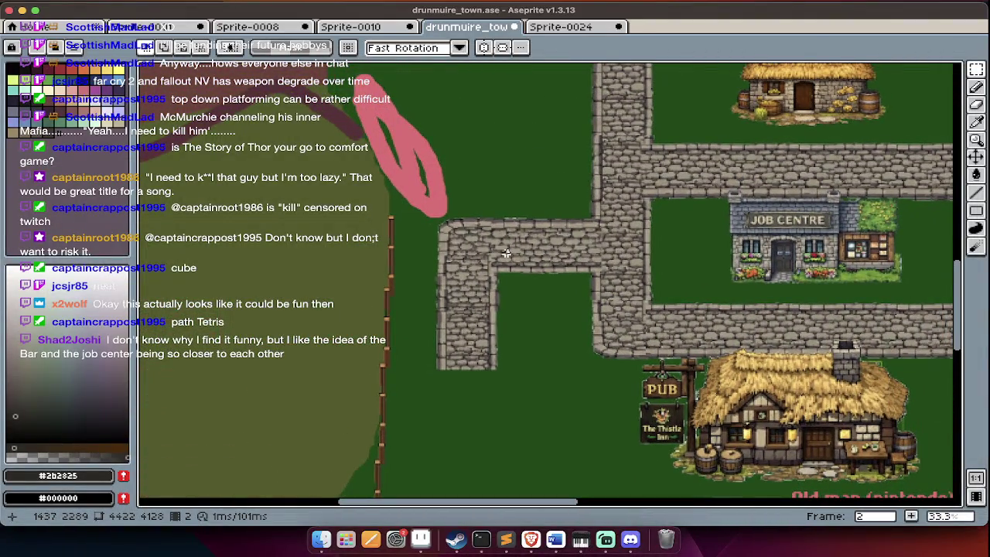
left_click_drag(688, 282, 573, 364)
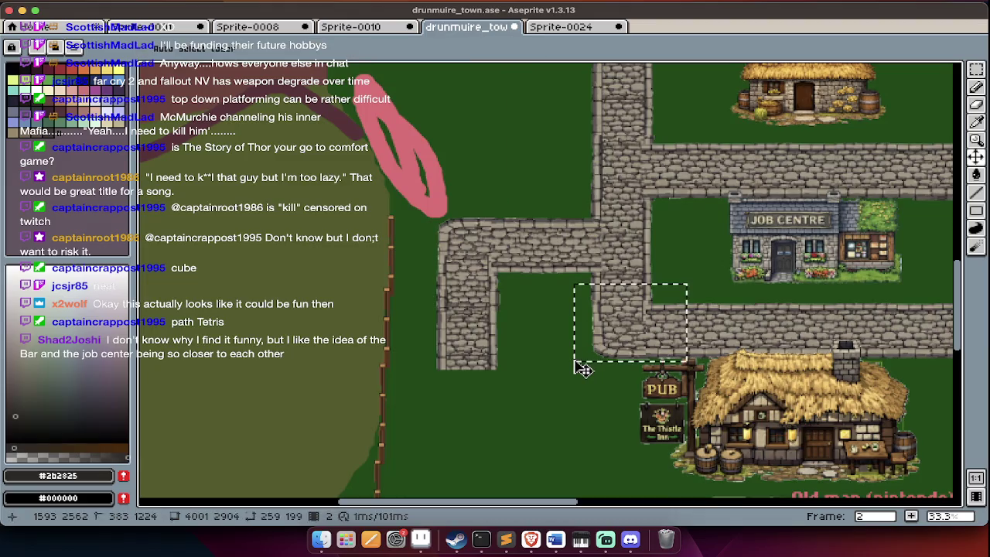
scroll(573, 360, "left", 3)
scroll(573, 359, "left", 2)
scroll(573, 360, "down", 3)
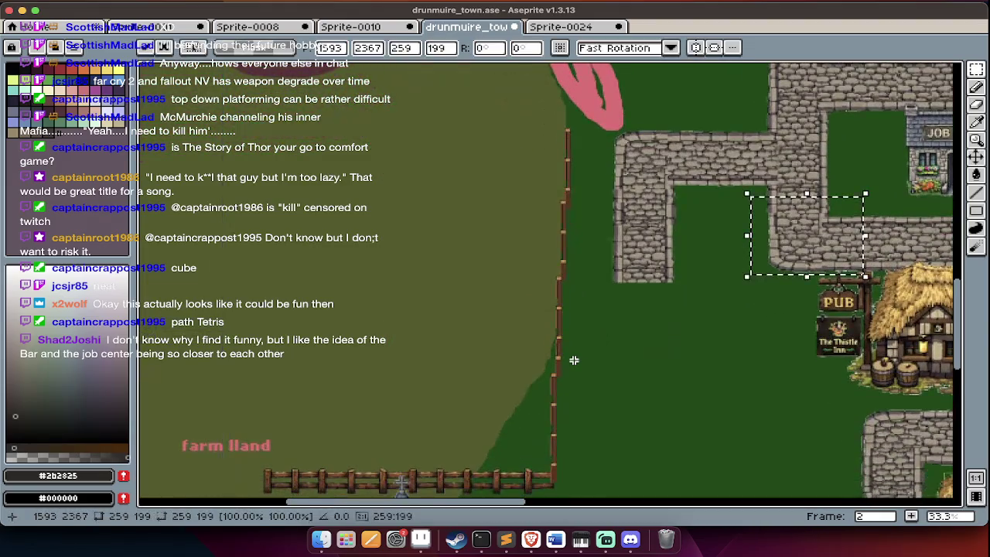
mouse_move(813, 234)
left_mouse_down()
mouse_move(635, 313)
mouse_move(641, 320)
left_mouse_up()
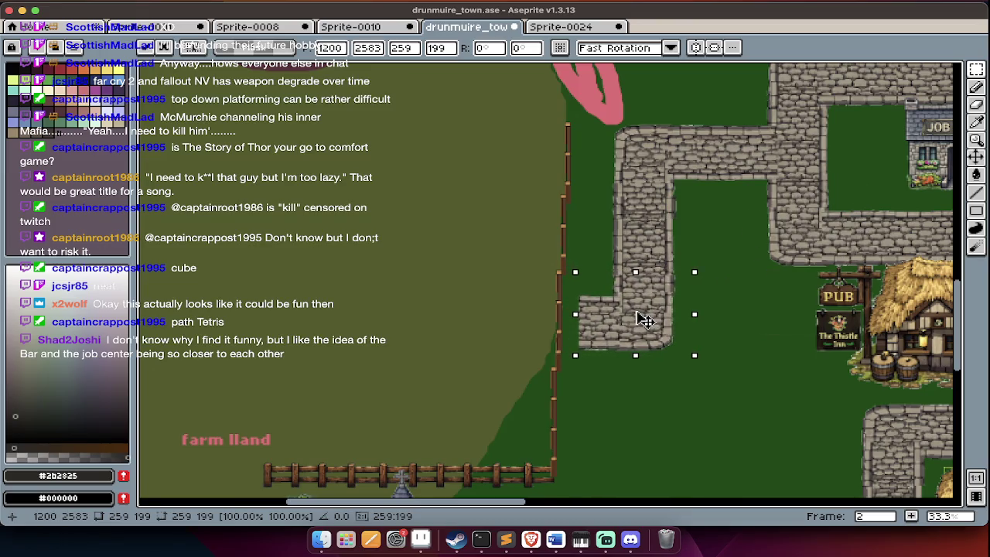
key("Return")
Briefly show the layers timeline, then marquee another area near the road bend.
scroll(588, 340, "up", 1)
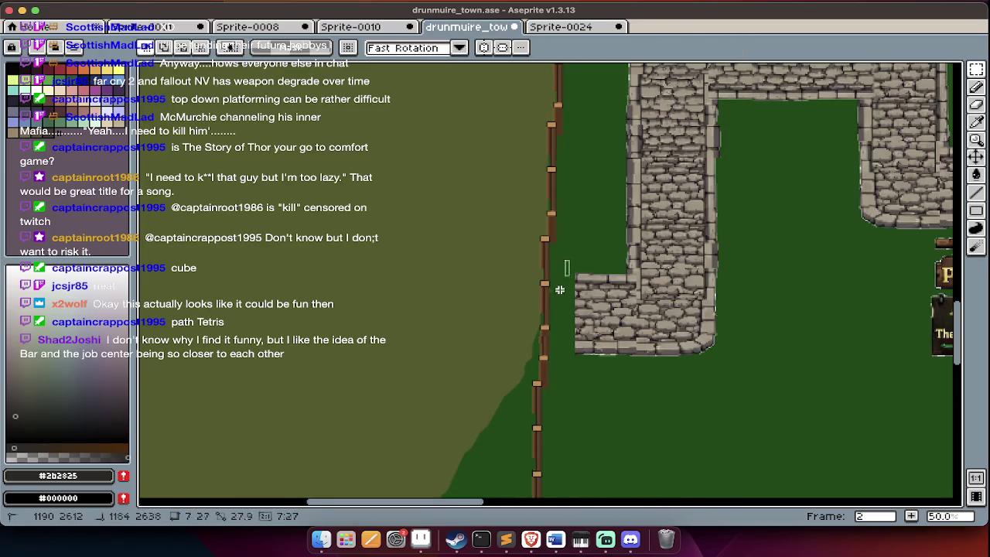
key("Tab")
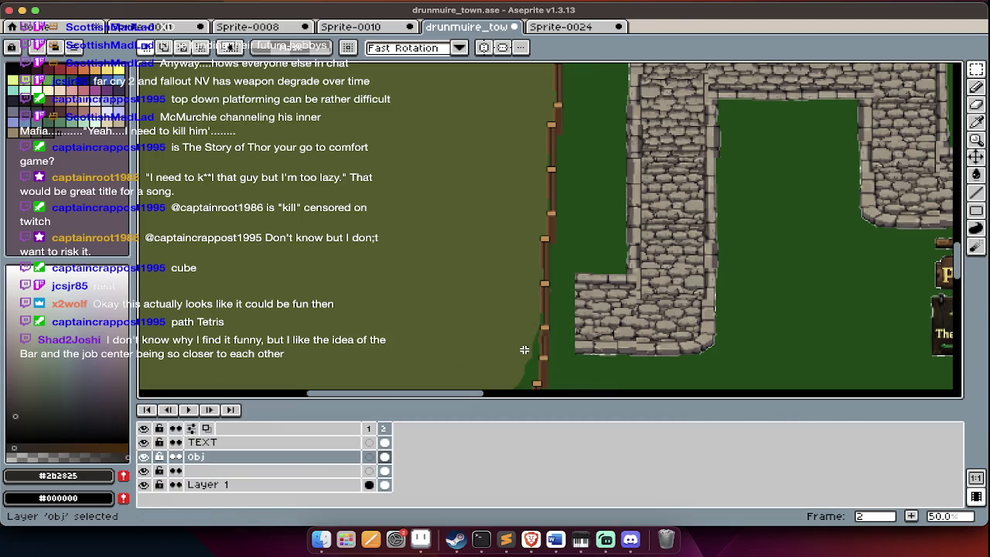
key("Tab")
left_click_drag(559, 250, 516, 360)
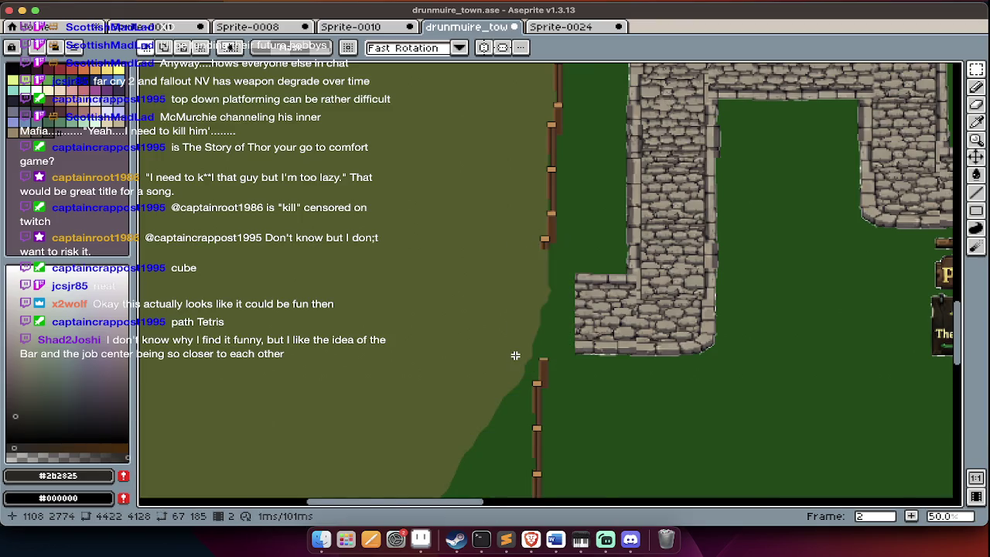
scroll(515, 355, "down", 3)
scroll(608, 409, "up", 1)
Select the whole fountain plaza and move it lower, closer to the thatched cottage.
scroll(568, 379, "up", 1)
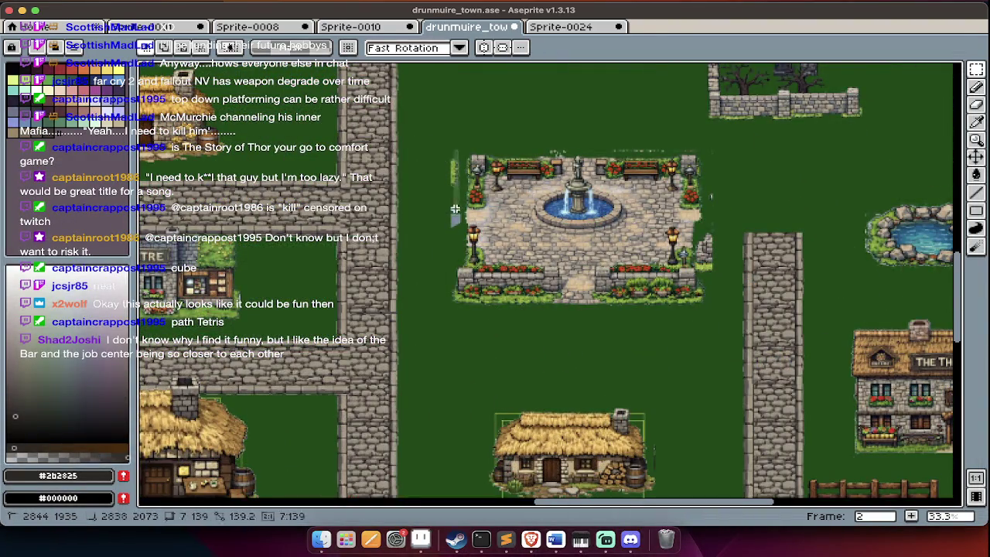
scroll(441, 234, "up", 1)
left_click_drag(463, 201, 464, 218)
scroll(462, 219, "down", 1)
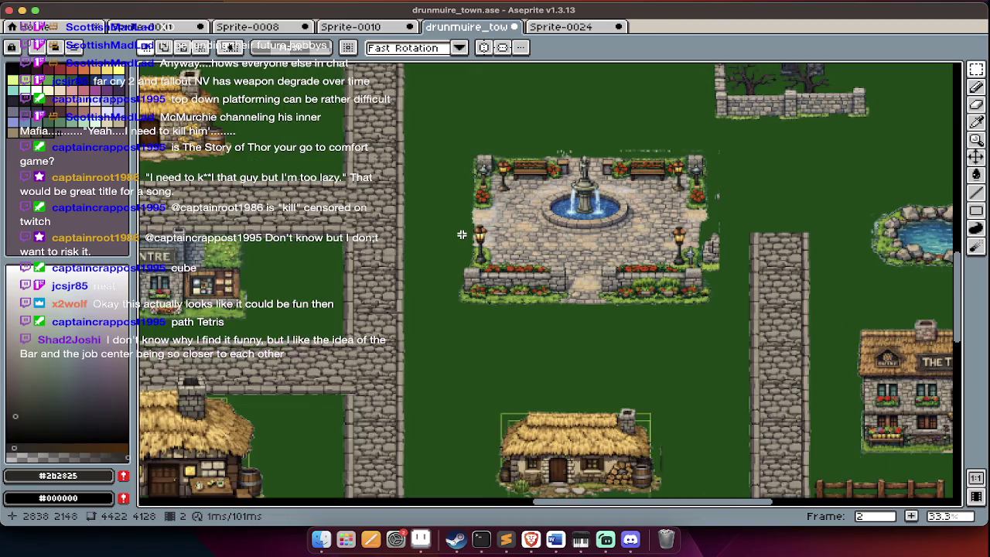
left_click_drag(442, 131, 739, 335)
mouse_move(660, 231)
left_mouse_down()
mouse_move(660, 280)
mouse_move(647, 300)
left_mouse_up()
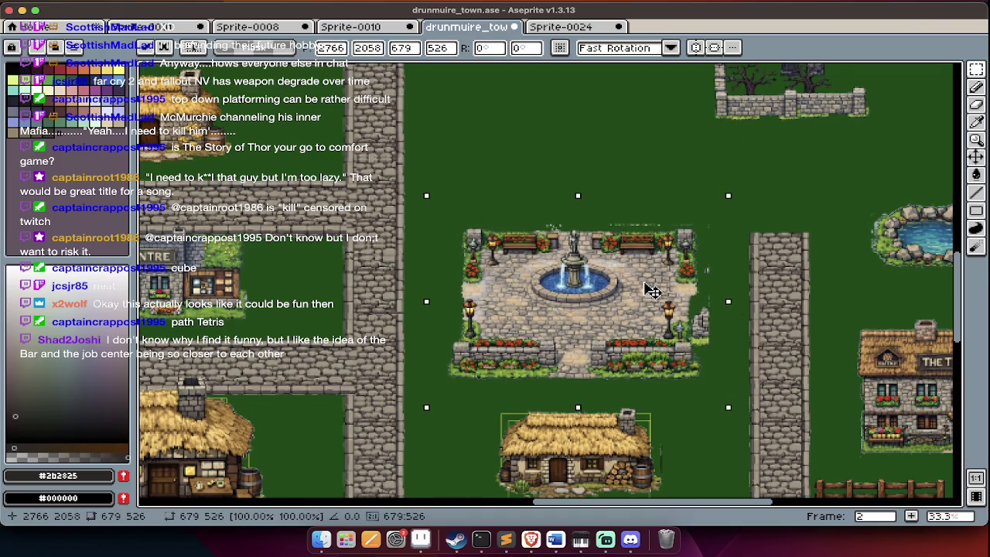
key("ctrl+d")
scroll(646, 271, "down", 5)
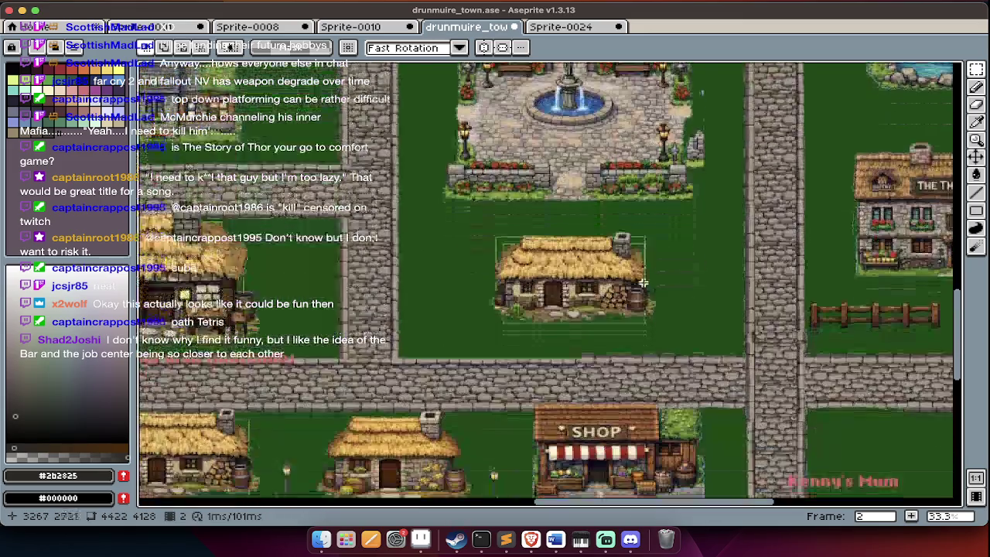
scroll(650, 255, "down", 5)
scroll(658, 240, "down", 5)
scroll(658, 240, "right", 5)
scroll(673, 225, "down", 3)
scroll(680, 216, "up", 2)
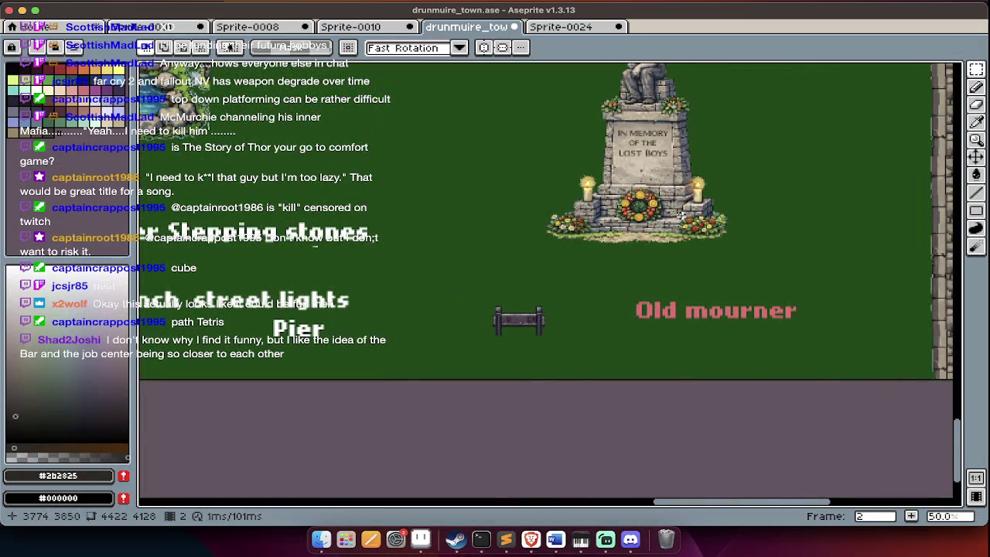
scroll(677, 216, "up", 3)
scroll(676, 216, "up", 5)
scroll(674, 216, "left", 3)
scroll(673, 216, "down", 1)
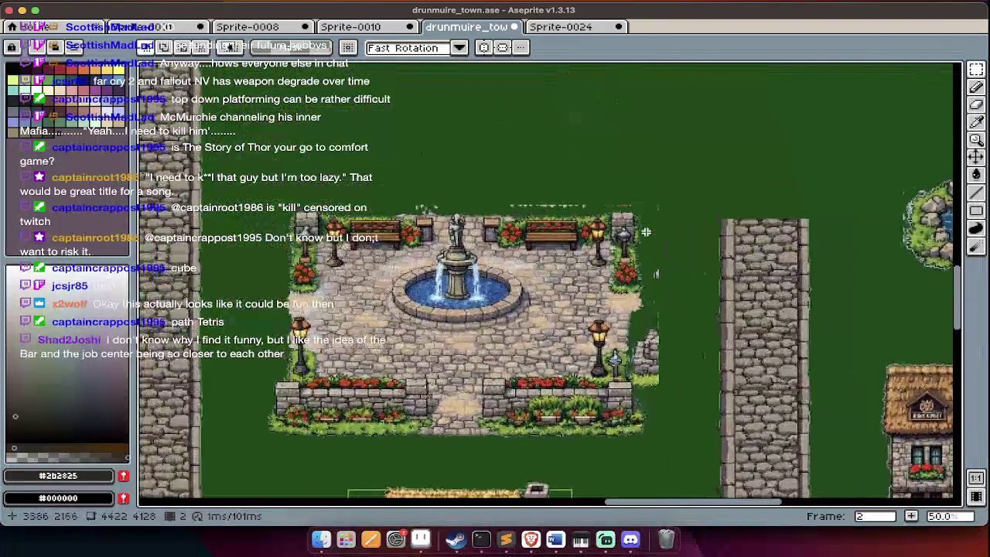
scroll(650, 205, "up", 3)
scroll(634, 194, "right", 2)
scroll(634, 194, "up", 3)
scroll(652, 202, "right", 3)
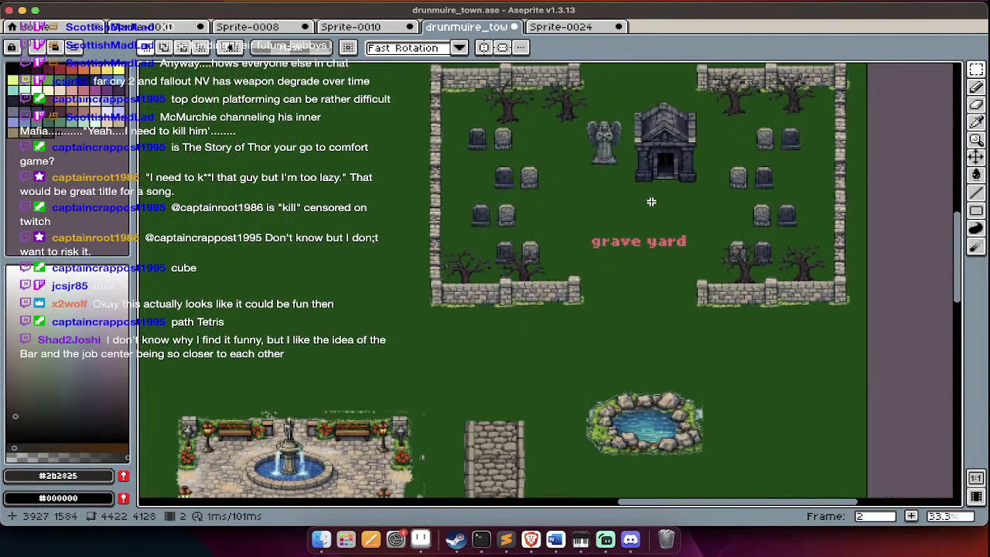
scroll(577, 186, "down", 5)
scroll(592, 232, "down", 2)
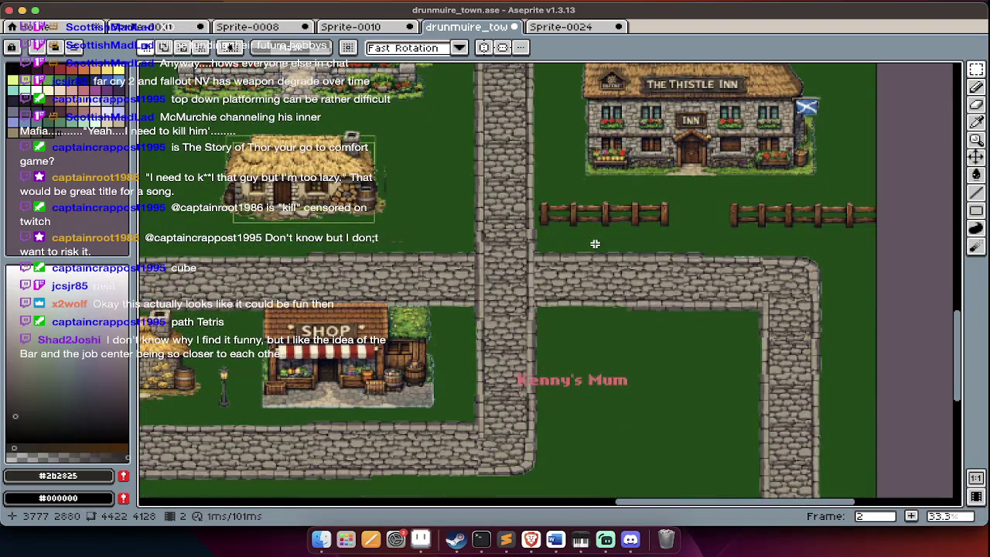
scroll(595, 244, "up", 2)
scroll(595, 244, "left", 2)
scroll(595, 244, "up", 3)
scroll(595, 244, "up", 3)
scroll(595, 244, "left", 3)
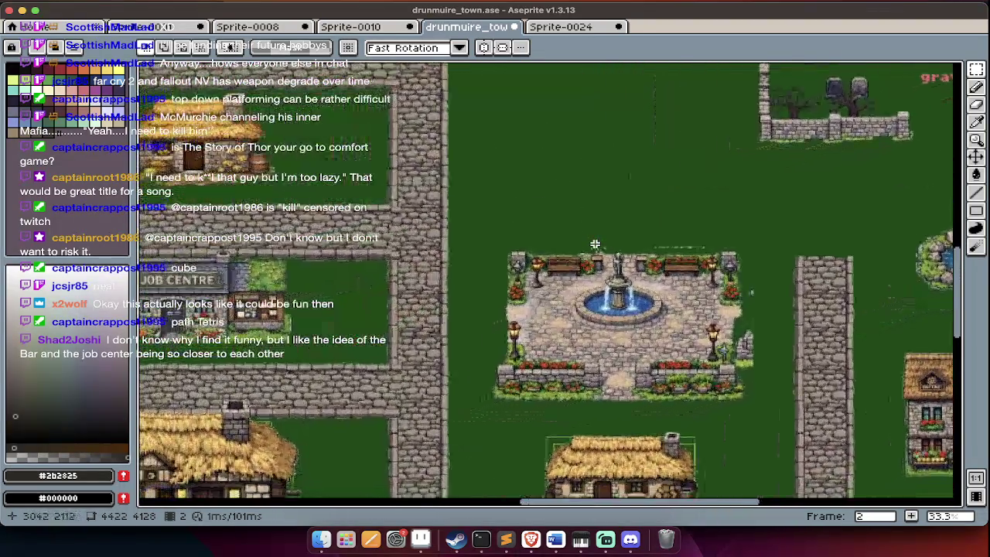
scroll(595, 244, "down", 5)
scroll(595, 245, "down", 2)
scroll(595, 244, "right", 3)
scroll(595, 244, "left", 2)
scroll(595, 245, "down", 2)
scroll(595, 245, "left", 2)
scroll(595, 244, "left", 1)
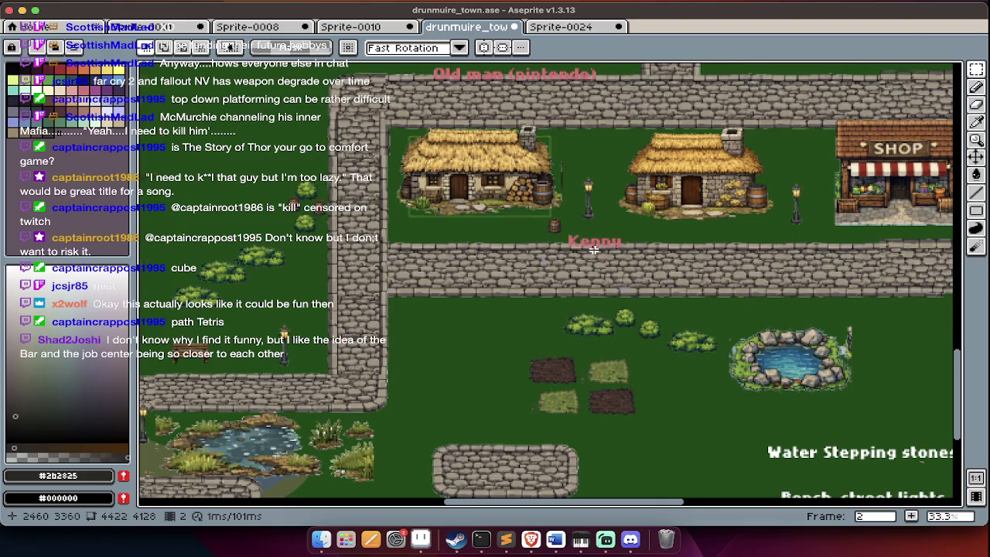
scroll(595, 243, "down", 1)
scroll(594, 246, "down", 2)
scroll(594, 250, "up", 1)
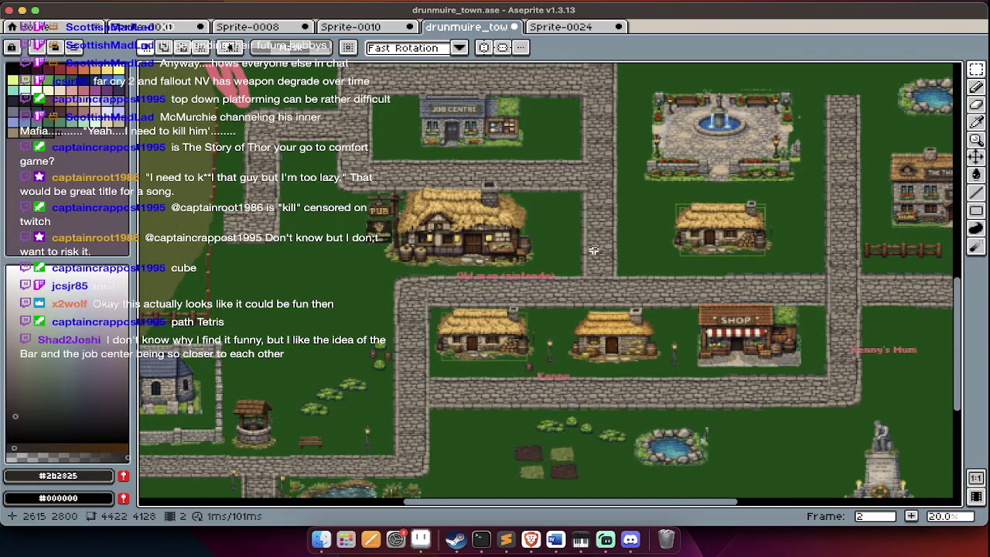
scroll(595, 250, "up", 2)
scroll(594, 250, "up", 4)
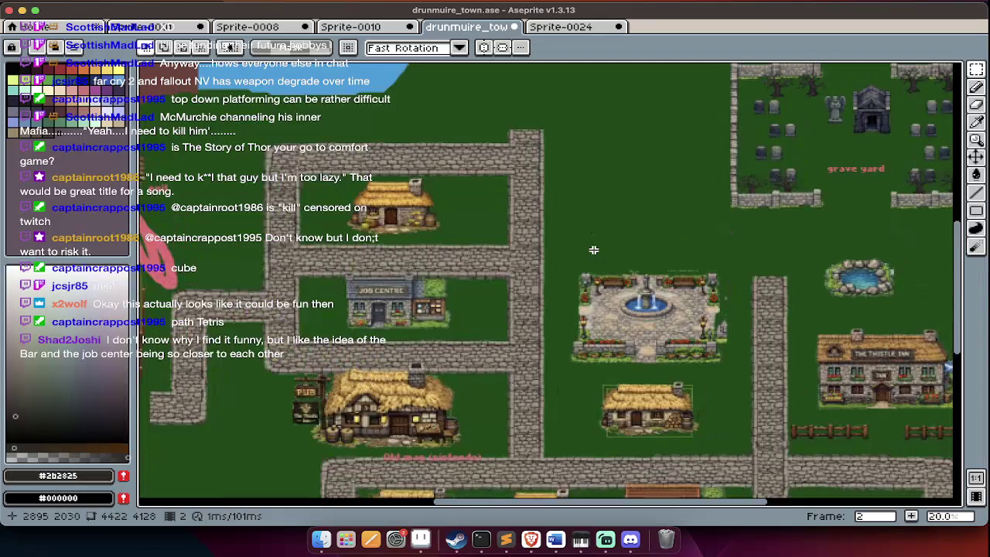
scroll(594, 250, "up", 5)
scroll(594, 250, "up", 1)
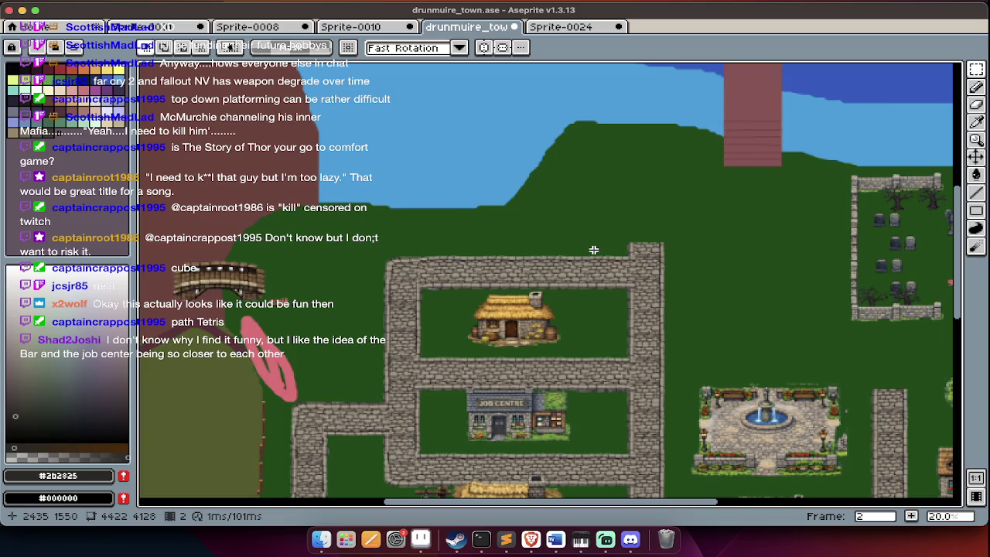
scroll(594, 249, "down", 5)
scroll(593, 250, "down", 5)
scroll(593, 250, "down", 5)
scroll(593, 250, "down", 5)
scroll(593, 250, "down", 1)
scroll(594, 250, "down", 1)
scroll(595, 250, "down", 1)
scroll(596, 249, "down", 1)
scroll(596, 250, "up", 2)
scroll(672, 341, "up", 1)
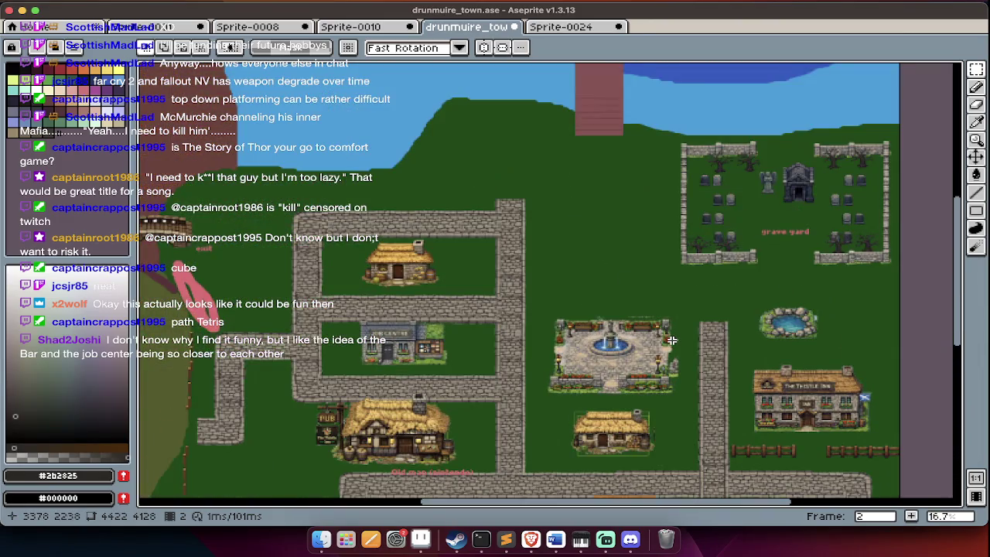
scroll(671, 340, "down", 1)
scroll(672, 340, "down", 3)
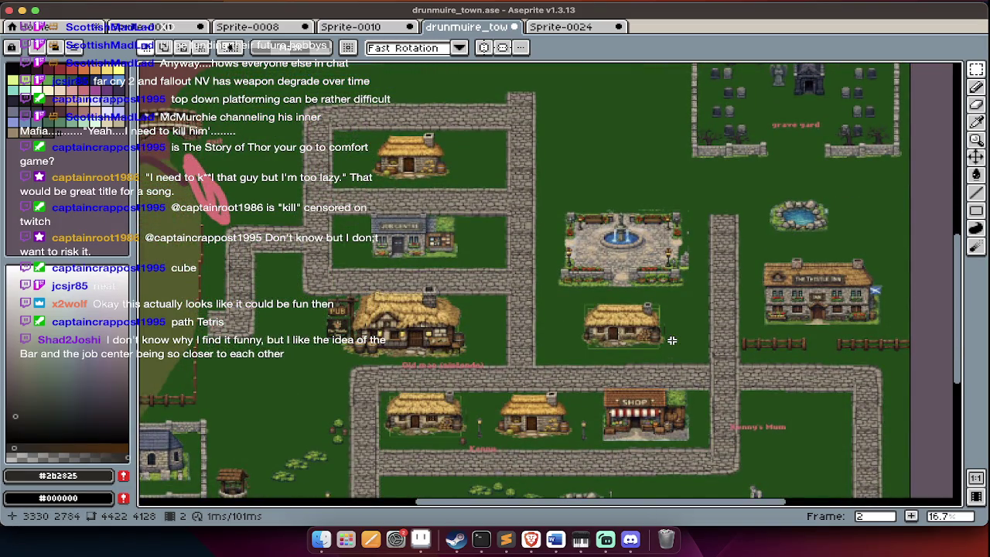
scroll(672, 340, "down", 2)
scroll(679, 352, "down", 1)
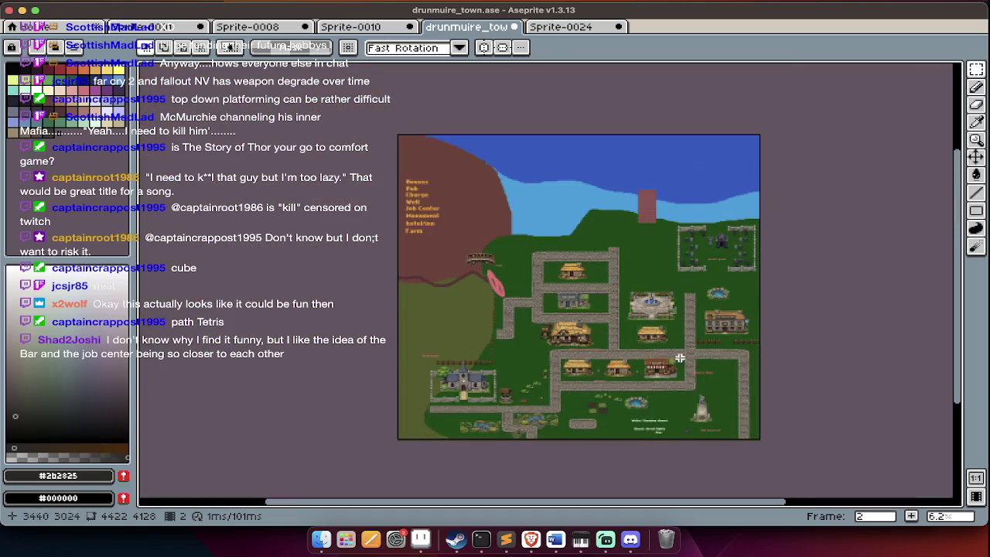
scroll(694, 390, "up", 2)
scroll(694, 390, "up", 1)
scroll(694, 390, "up", 1)
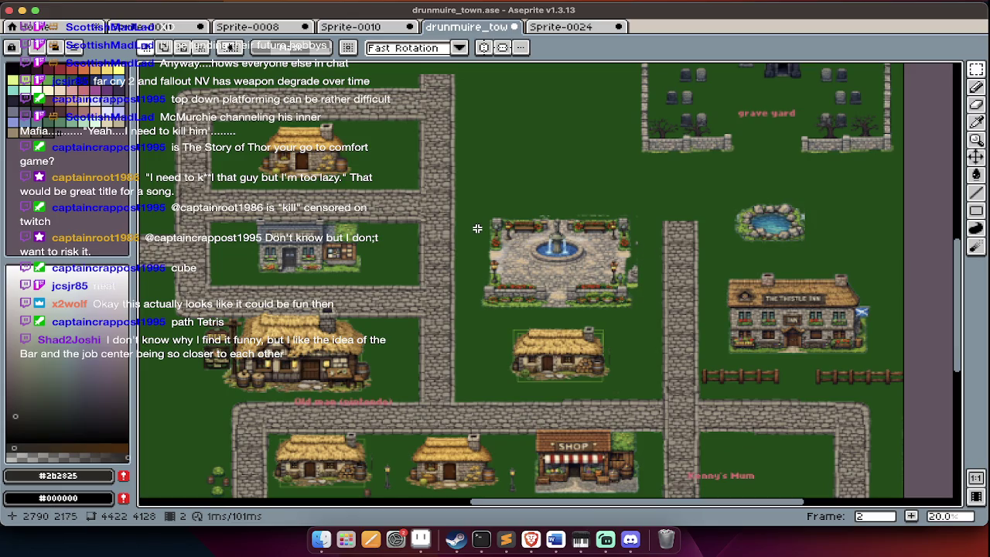
scroll(468, 190, "left", 5)
scroll(468, 190, "left", 3)
scroll(468, 190, "left", 3)
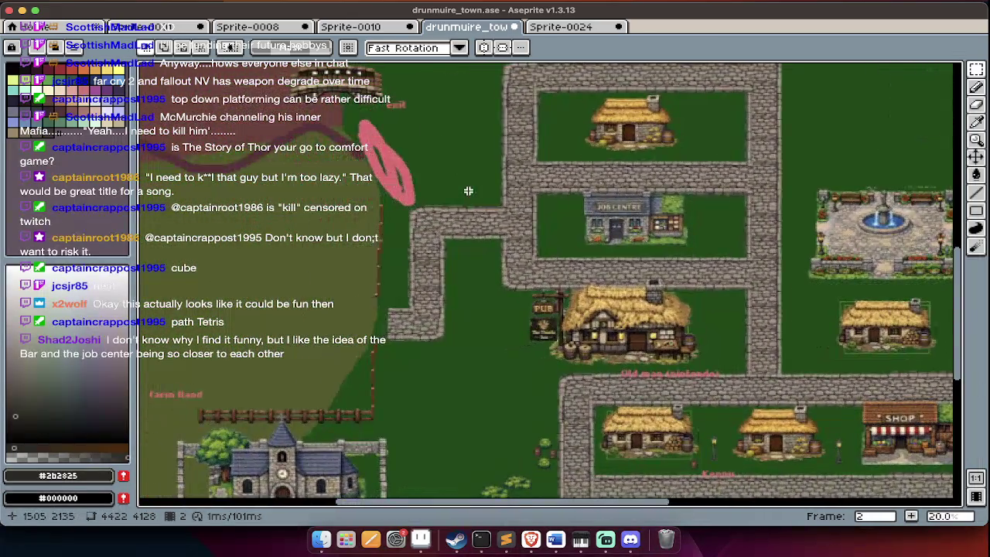
scroll(468, 190, "right", 5)
scroll(468, 190, "right", 2)
scroll(538, 243, "down", 5)
scroll(538, 243, "right", 8)
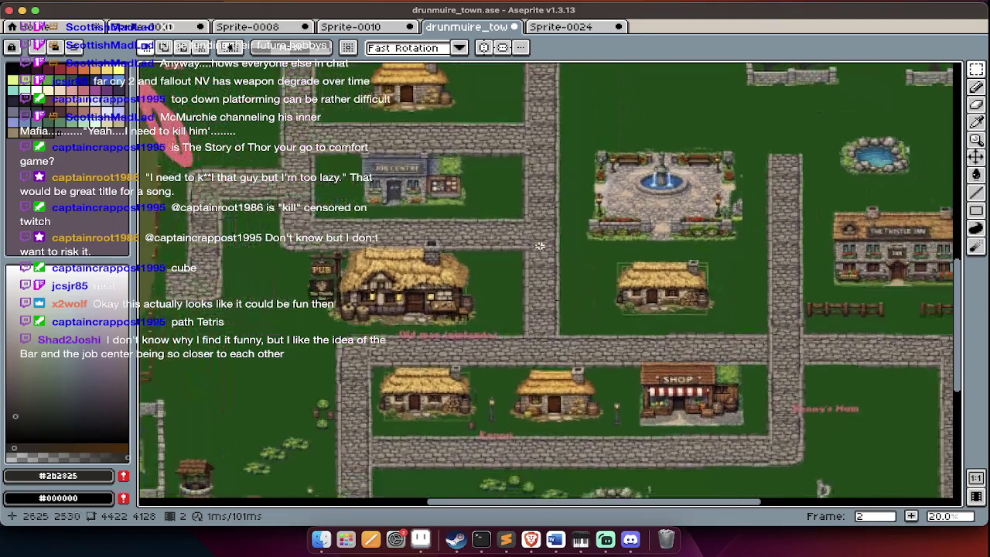
scroll(540, 246, "right", 7)
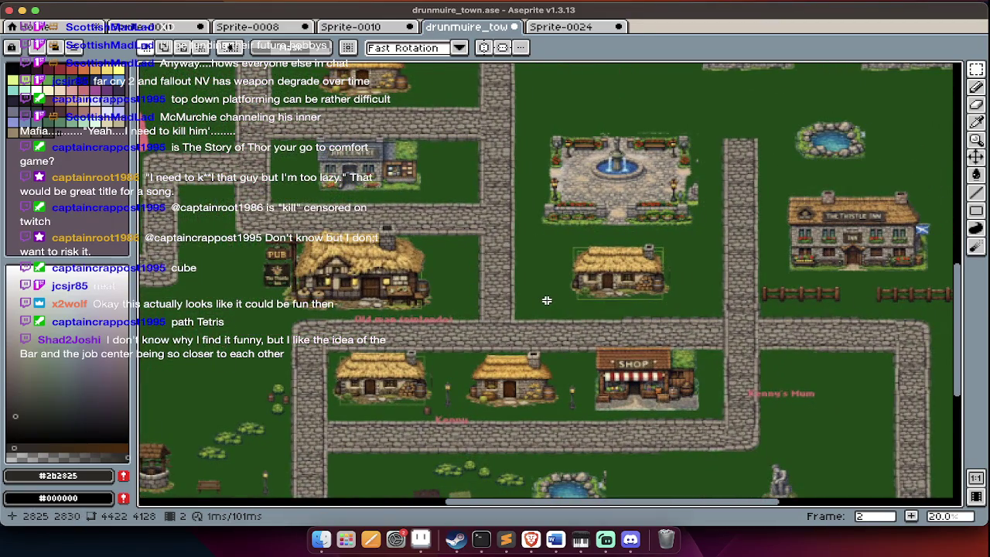
scroll(619, 329, "right", 8)
scroll(620, 328, "right", 8)
scroll(619, 329, "down", 1)
scroll(619, 329, "right", 2)
scroll(627, 329, "left", 10)
scroll(627, 328, "up", 3)
scroll(627, 329, "up", 3)
scroll(627, 328, "right", 6)
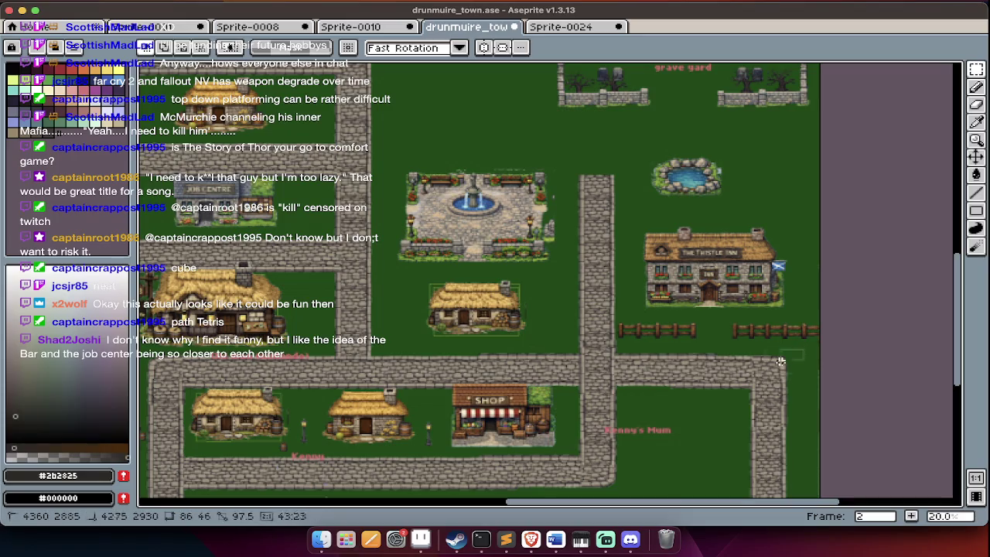
scroll(642, 325, "up", 3)
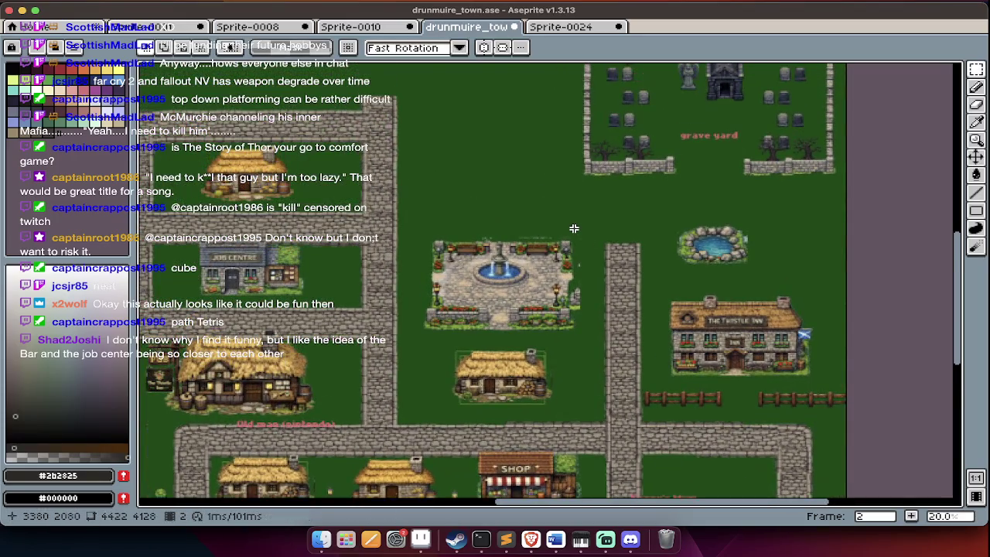
scroll(575, 248, "up", 1)
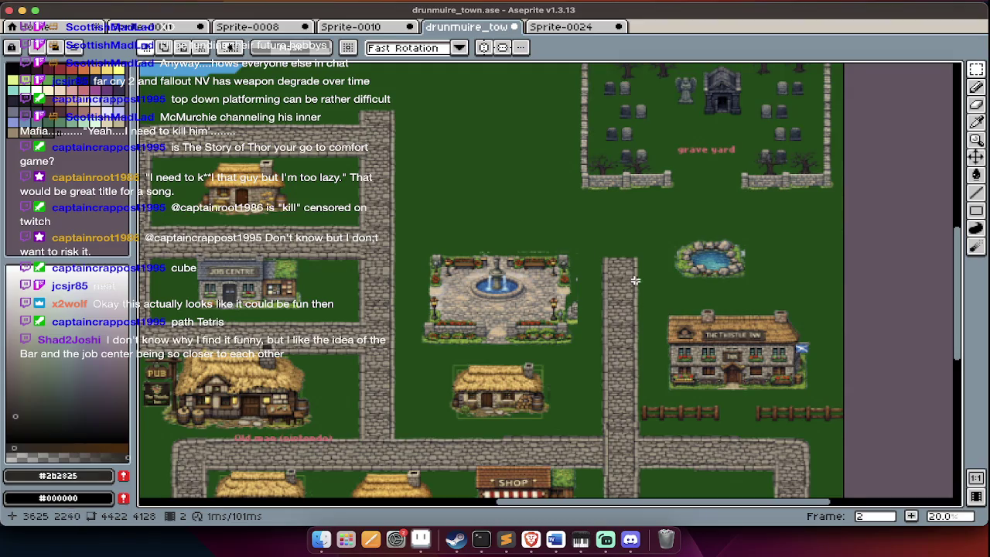
scroll(636, 280, "up", 5)
scroll(637, 287, "down", 3)
Marquee-select the road-corner piece in the area below the graveyard.
left_click_drag(731, 243, 828, 318)
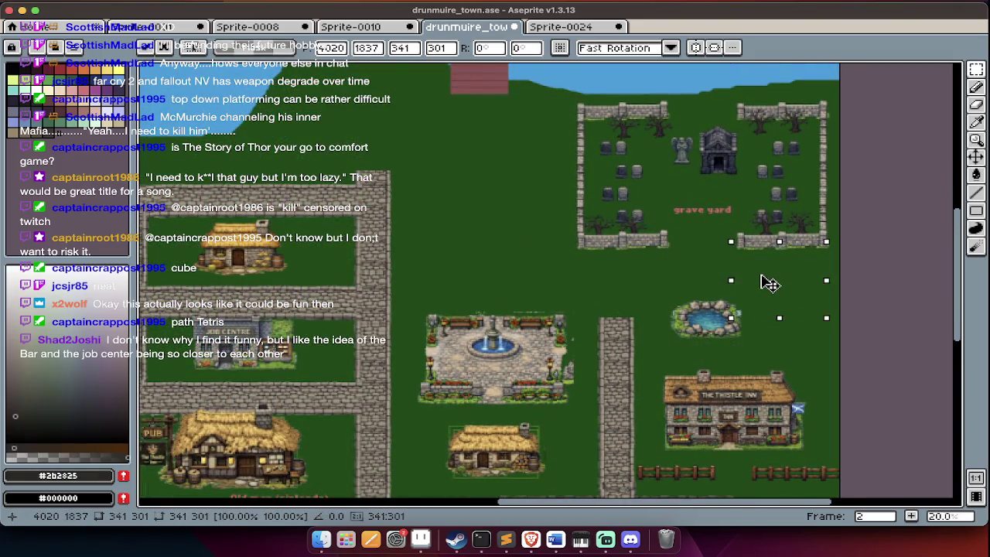
scroll(770, 284, "down", 2)
scroll(770, 284, "down", 5)
key("Tab")
key("Tab")
key("ctrl+d")
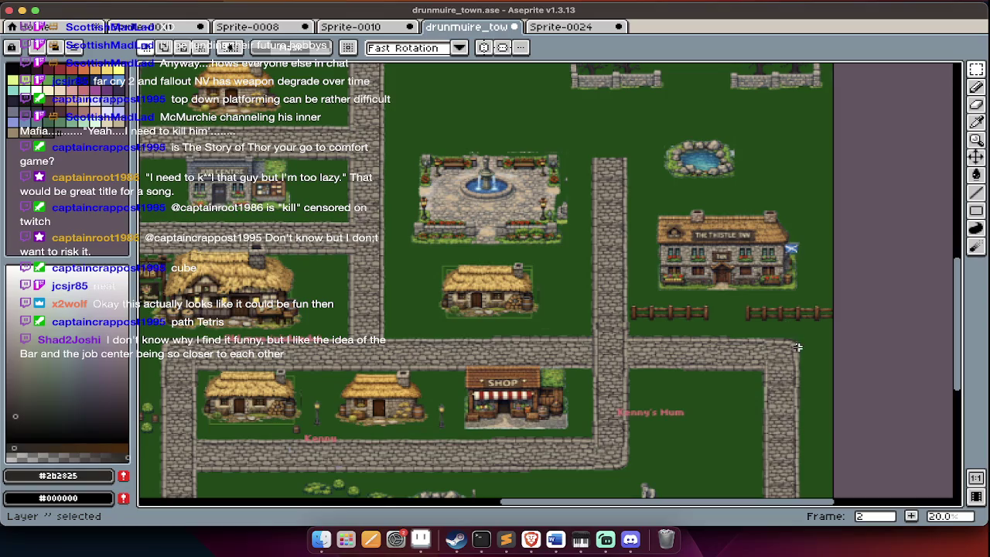
left_click_drag(721, 404, 828, 321)
scroll(722, 364, "up", 5)
left_click_drag(769, 487, 770, 248)
Move the road corner onto the road's top end, nudge it up-left, and drop it.
left_click_drag(592, 288, 603, 289)
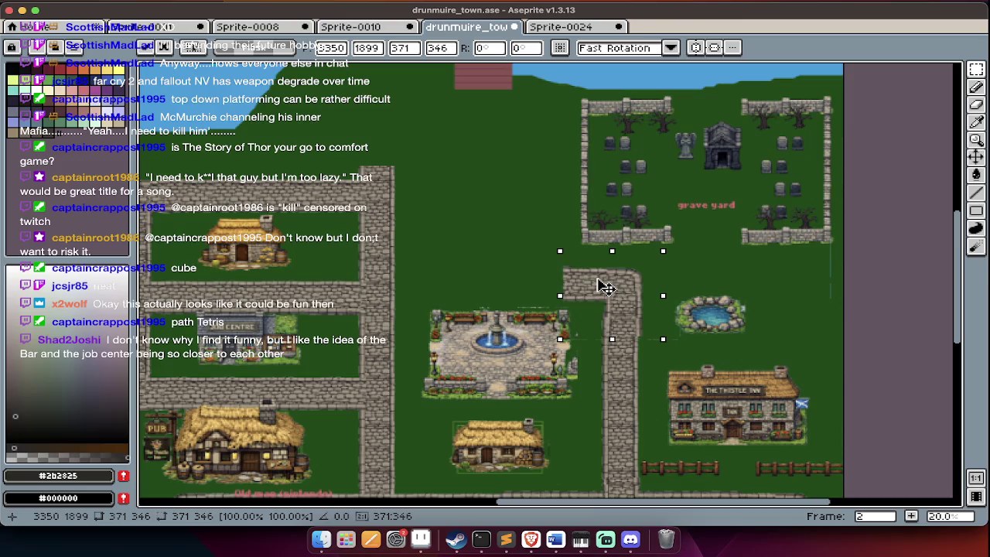
key("Left")
key("Left")
key("Left")
key("Up")
key("Up")
key("Up")
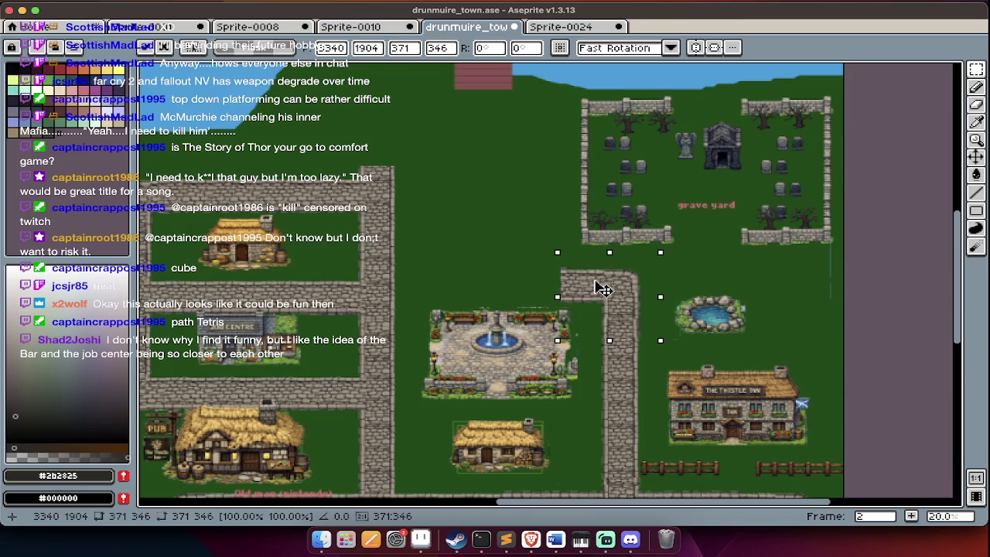
key("Left")
key("Left")
key("Left")
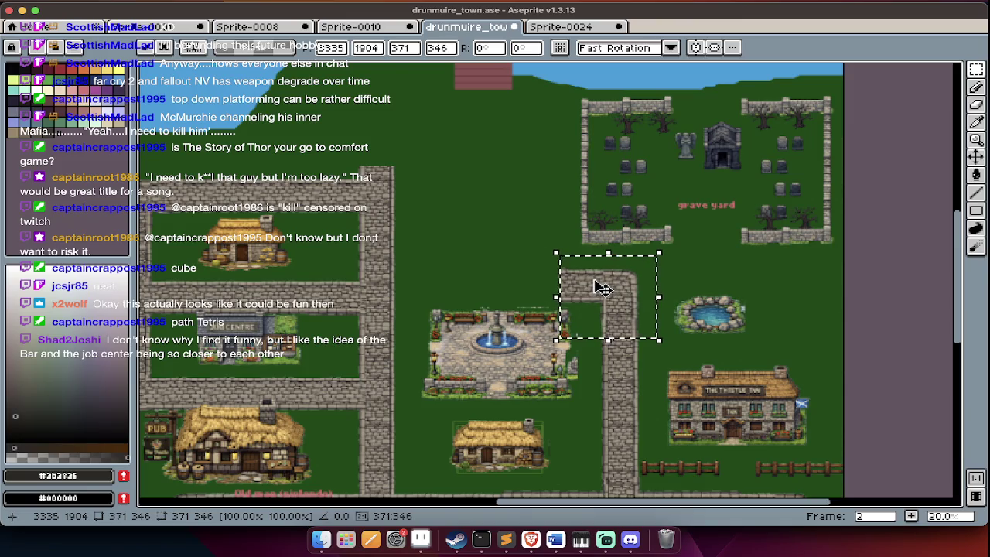
key("Return")
scroll(619, 255, "down", 3)
scroll(642, 224, "down", 1)
scroll(668, 187, "down", 5)
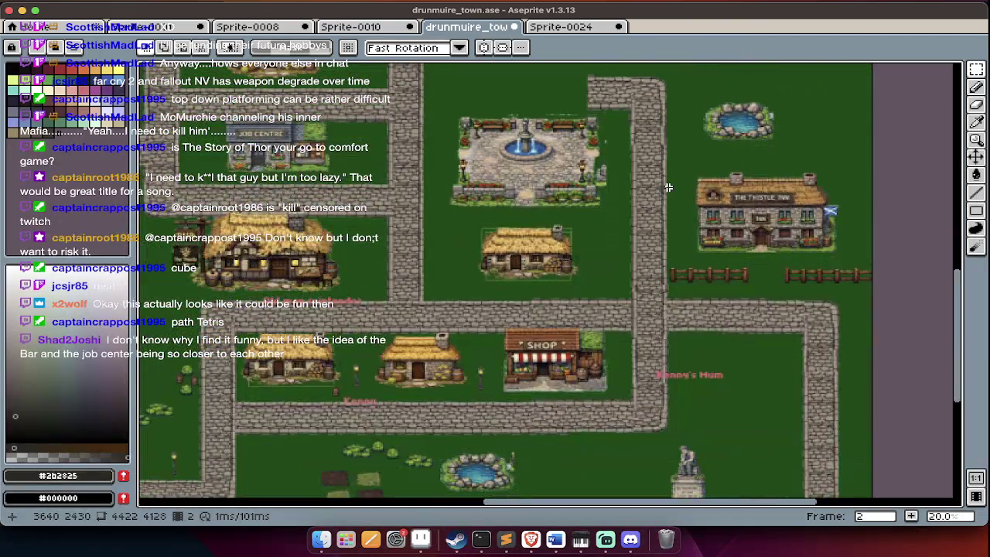
On the obj layer, move the fountain plaza and cottage slightly down, then zoom to 50%.
key("Tab")
key("Up")
key("Up")
key("Tab")
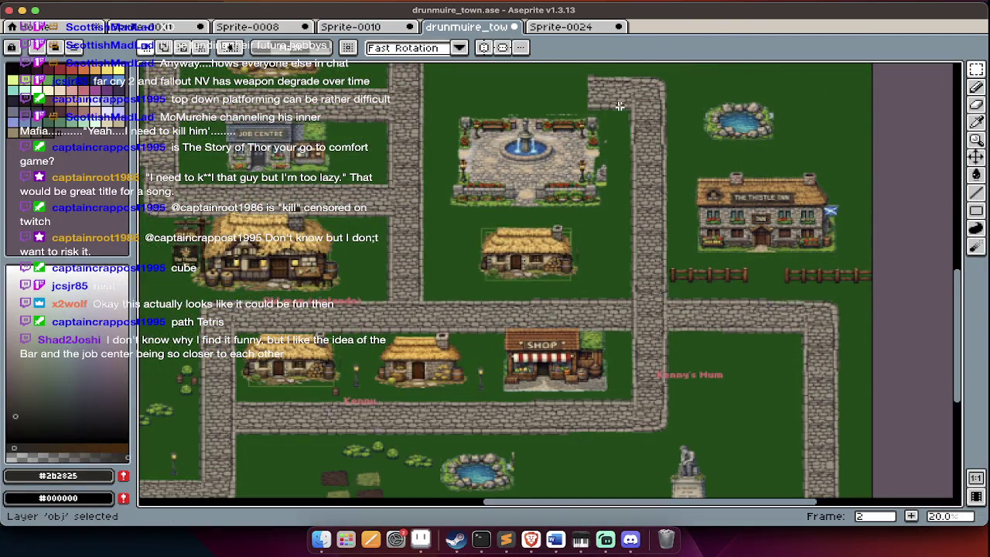
scroll(619, 106, "up", 2)
left_click_drag(618, 114, 320, 420)
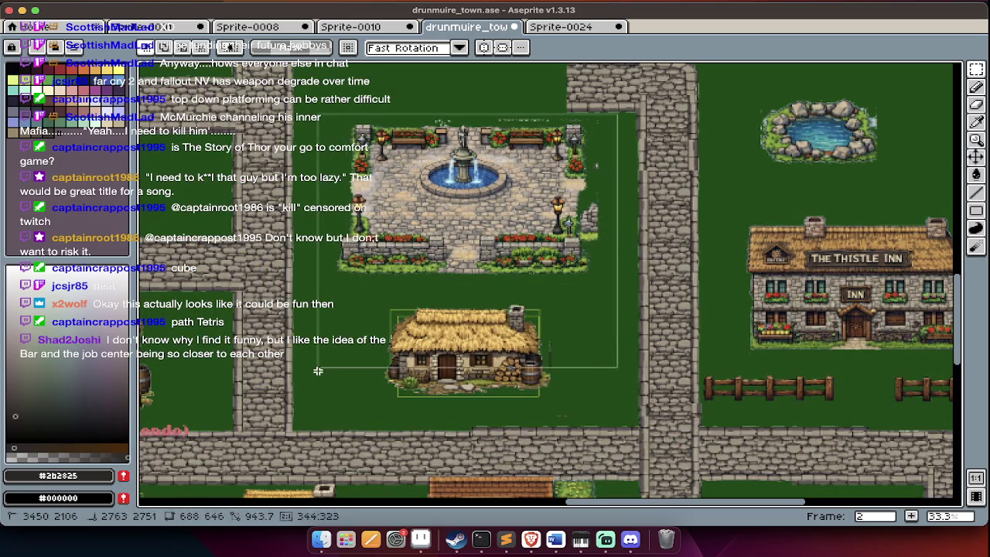
left_click_drag(368, 333, 378, 348)
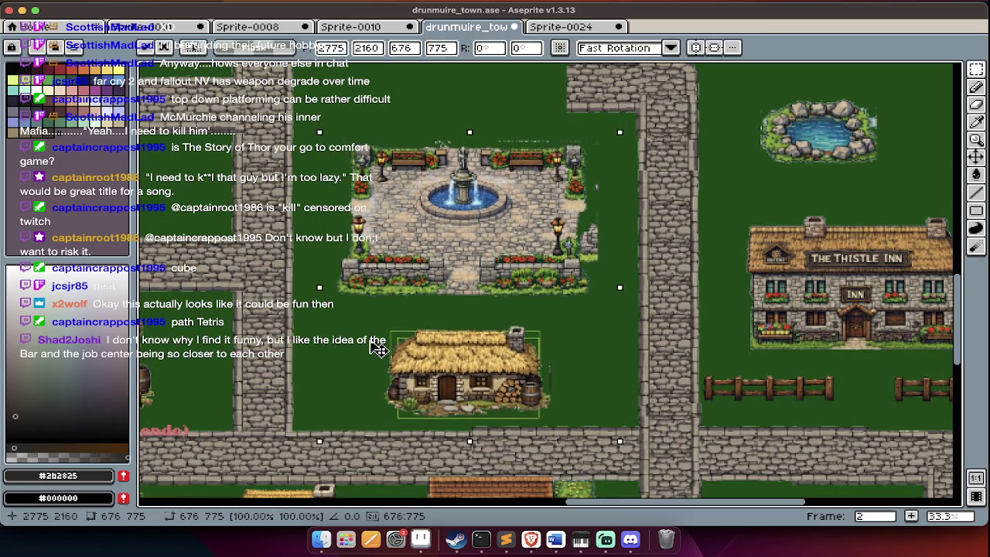
key("Return")
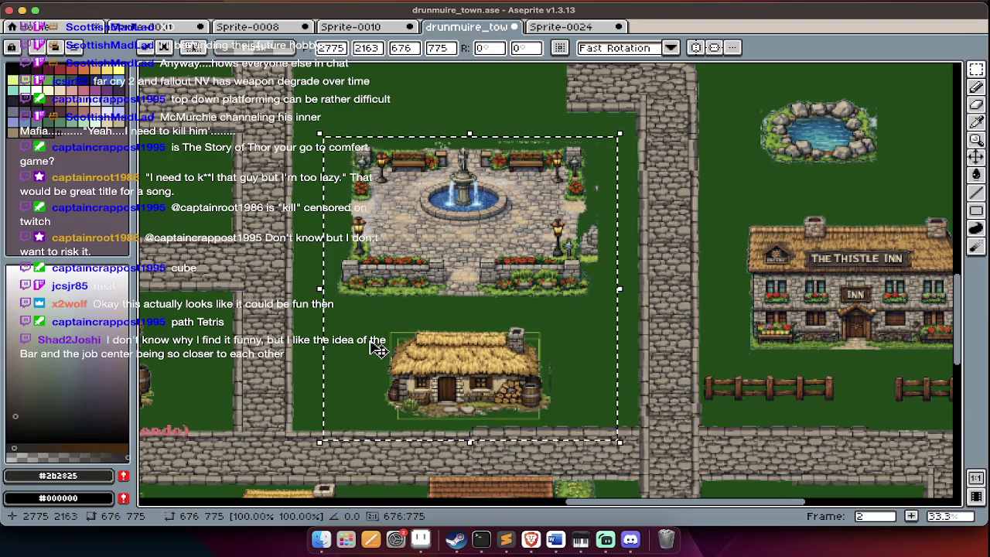
scroll(394, 354, "up", 2)
scroll(412, 359, "up", 1)
key("Tab")
key("Tab")
Pan around the drunmuire town map to survey it.
scroll(366, 404, "down", 5)
scroll(366, 403, "down", 5)
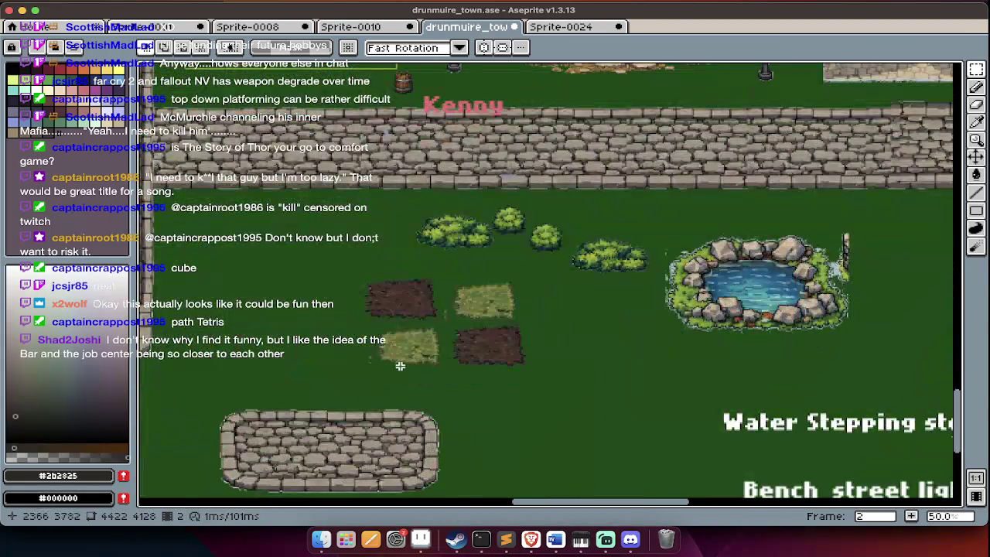
scroll(398, 364, "down", 4)
scroll(398, 364, "up", 1)
scroll(398, 365, "up", 3)
scroll(402, 368, "up", 1)
scroll(403, 367, "left", 3)
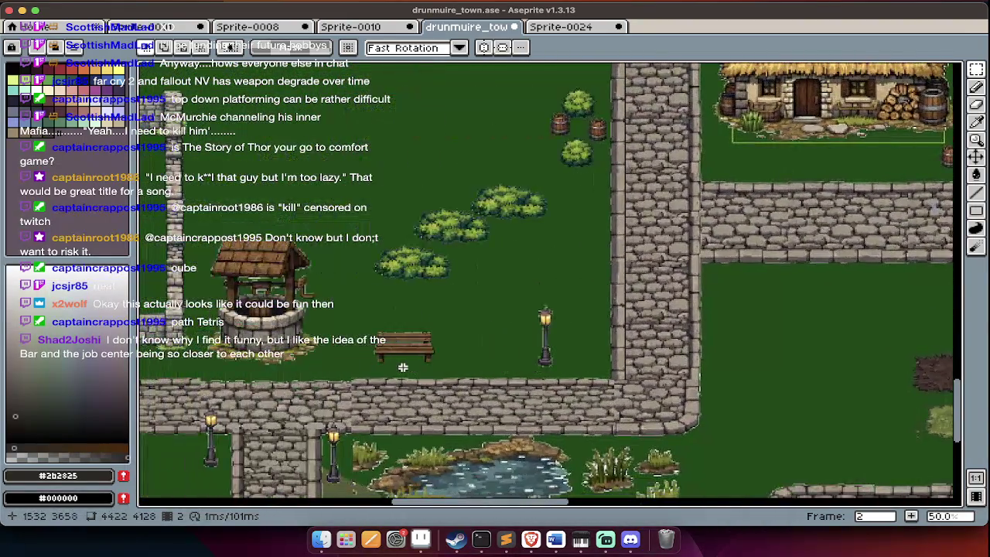
scroll(402, 368, "down", 5)
scroll(402, 367, "down", 2)
scroll(402, 367, "left", 5)
Show the layer timeline listing TEXT, obj and Layer 1, then hide it again.
key("Tab")
scroll(402, 368, "left", 2)
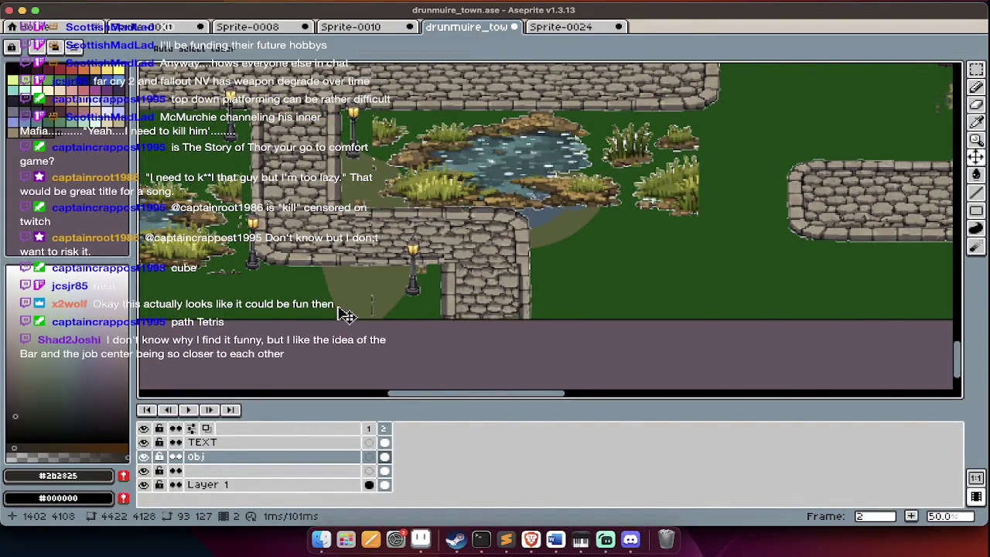
scroll(378, 240, "up", 5)
scroll(378, 241, "right", 3)
key("Tab")
scroll(377, 241, "down", 3)
scroll(377, 241, "right", 2)
Select the small villager figure on the fountain plaza.
mouse_move(514, 319)
left_mouse_down()
mouse_move(580, 242)
mouse_move(686, 231)
left_mouse_up()
scroll(627, 252, "up", 2)
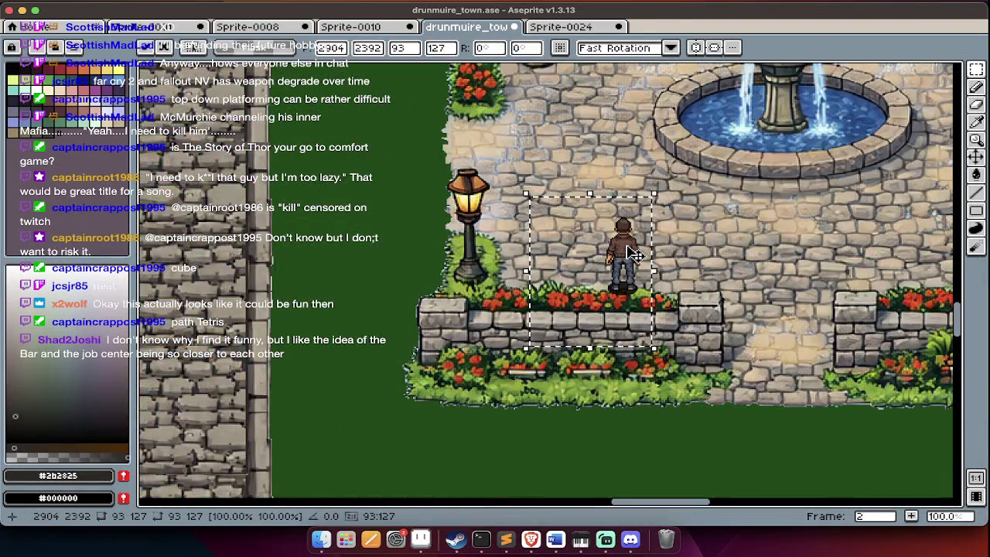
scroll(627, 248, "down", 2)
scroll(626, 246, "up", 2)
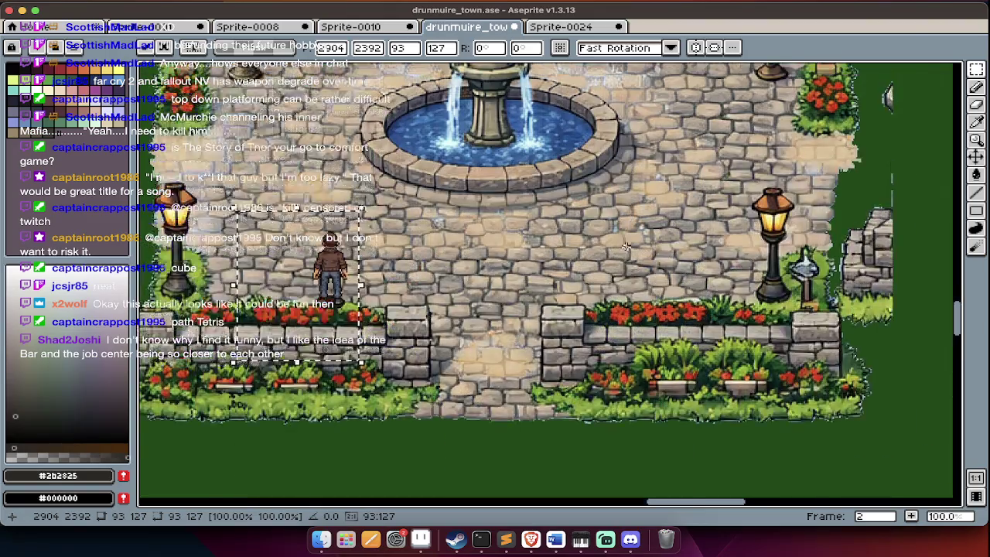
scroll(627, 246, "down", 3)
scroll(627, 246, "up", 1)
scroll(626, 246, "down", 3)
scroll(624, 252, "up", 2)
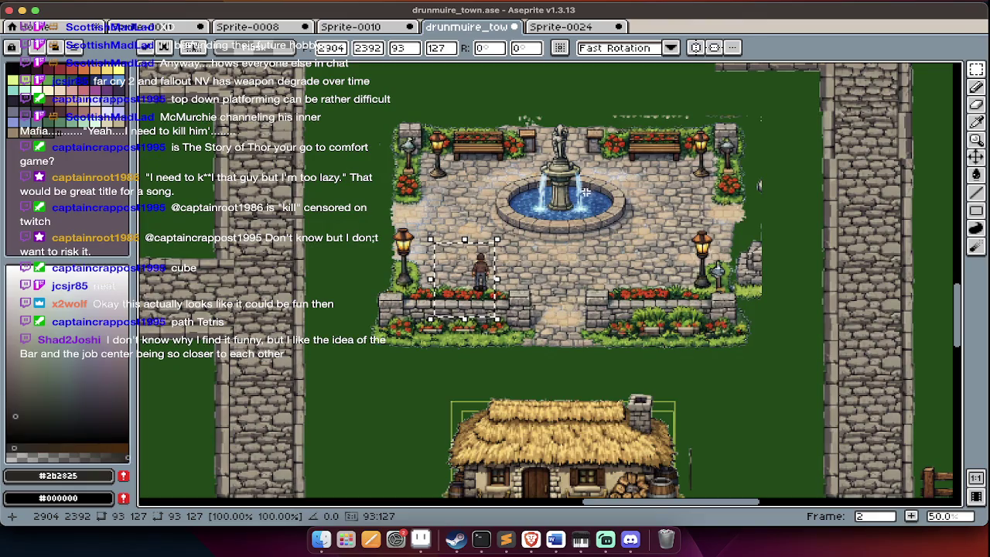
scroll(504, 270, "up", 2)
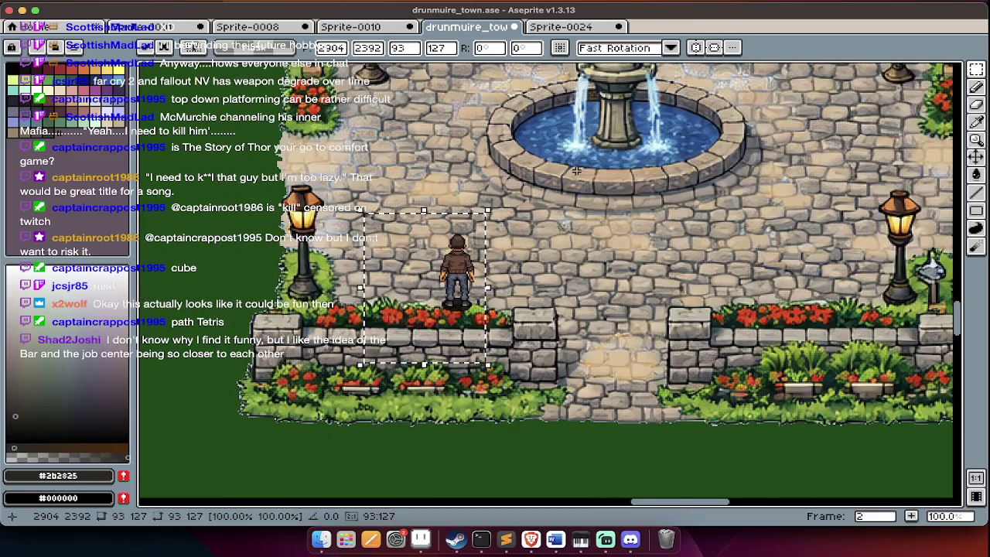
scroll(422, 343, "down", 2)
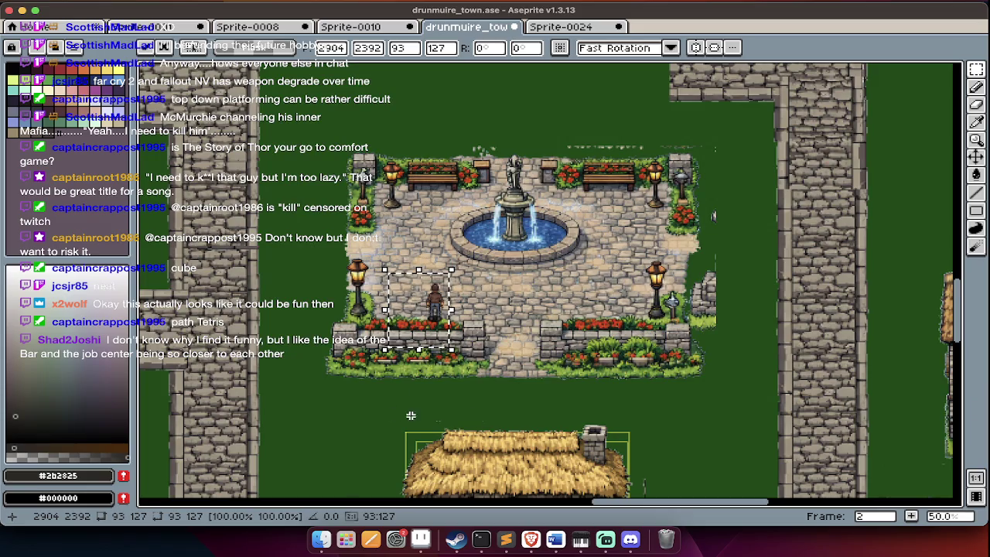
scroll(387, 325, "down", 2)
Undo the deselect and the plaza and cottage move, leaving the plaza clear.
scroll(379, 244, "up", 3)
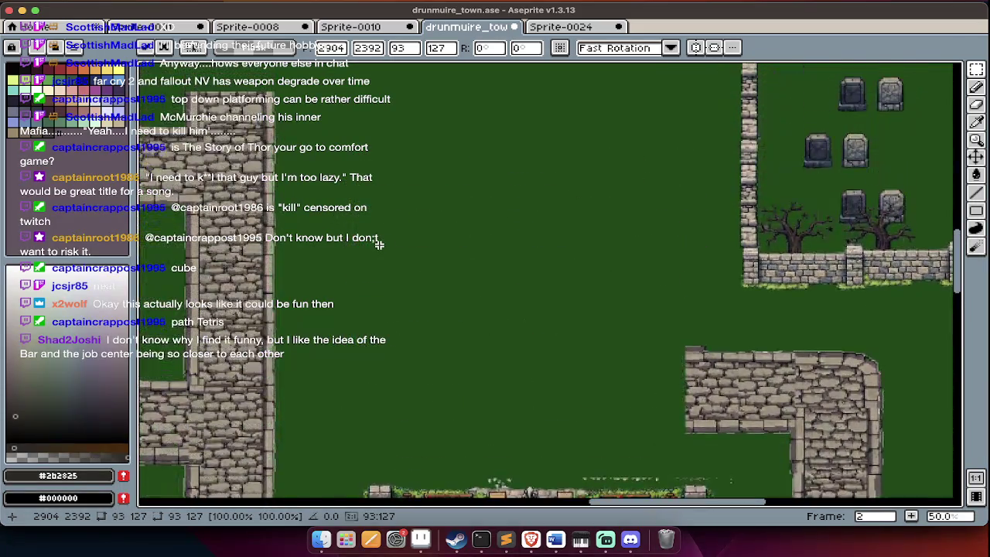
scroll(378, 245, "down", 2)
scroll(379, 244, "up", 2)
scroll(379, 244, "right", 3)
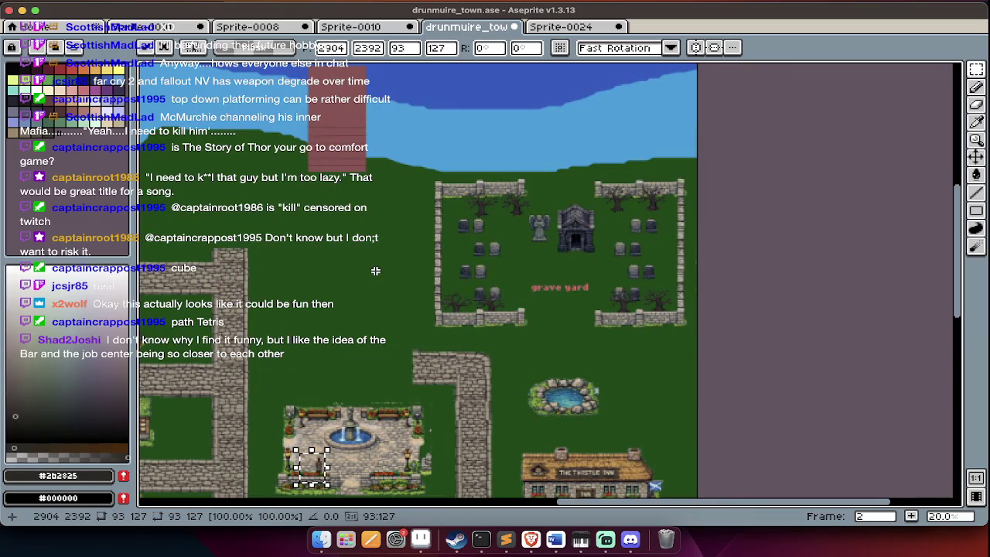
scroll(375, 271, "down", 2)
scroll(402, 310, "left", 3)
scroll(410, 321, "up", 1)
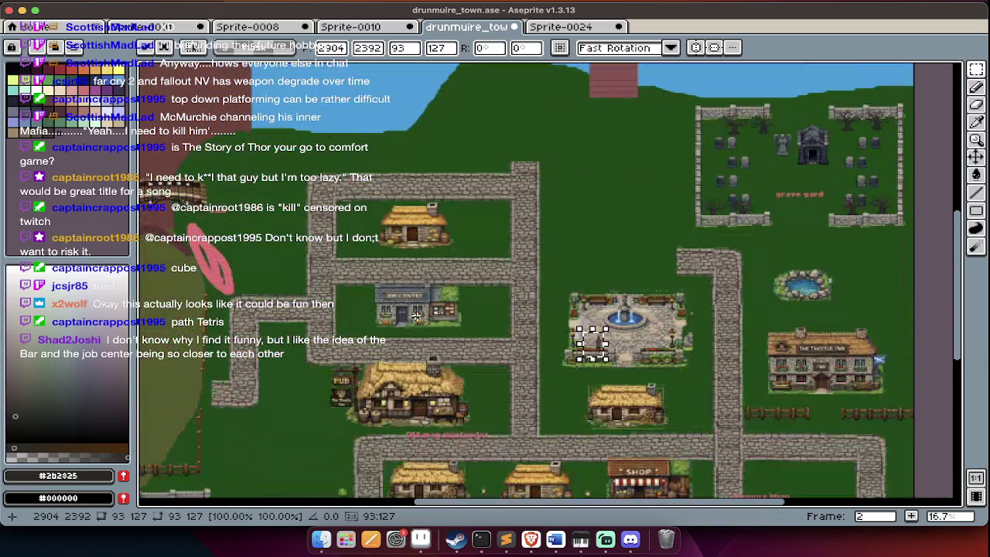
scroll(547, 298, "up", 1)
scroll(572, 301, "right", 2)
key("super+z")
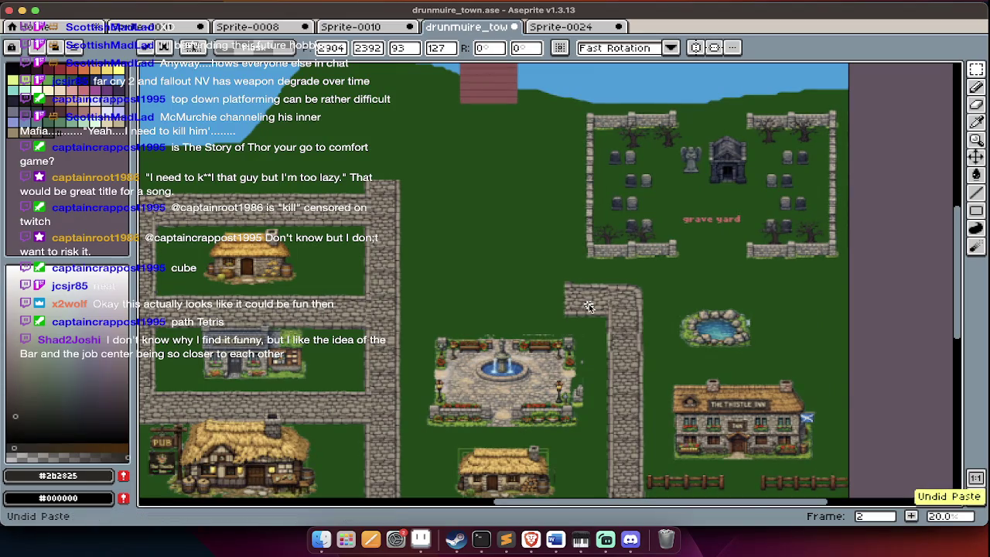
scroll(588, 317, "down", 5)
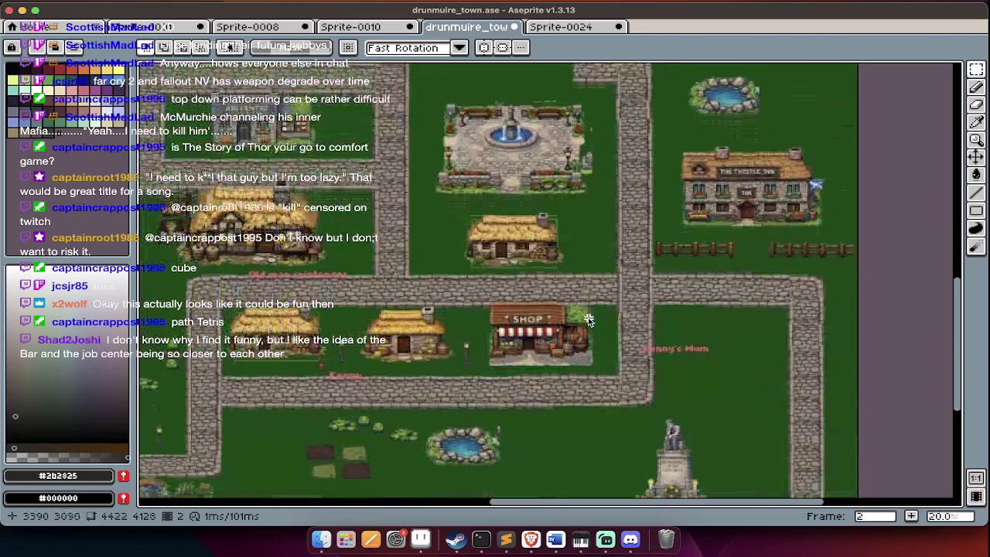
scroll(588, 317, "left", 2)
scroll(588, 319, "left", 4)
scroll(590, 321, "up", 5)
scroll(589, 321, "right", 5)
scroll(592, 325, "left", 2)
key("super+z")
key("super+z")
Scroll in close on the graveyard and toggle the layer timeline.
left_click(596, 325)
scroll(593, 326, "up", 3)
scroll(593, 326, "right", 2)
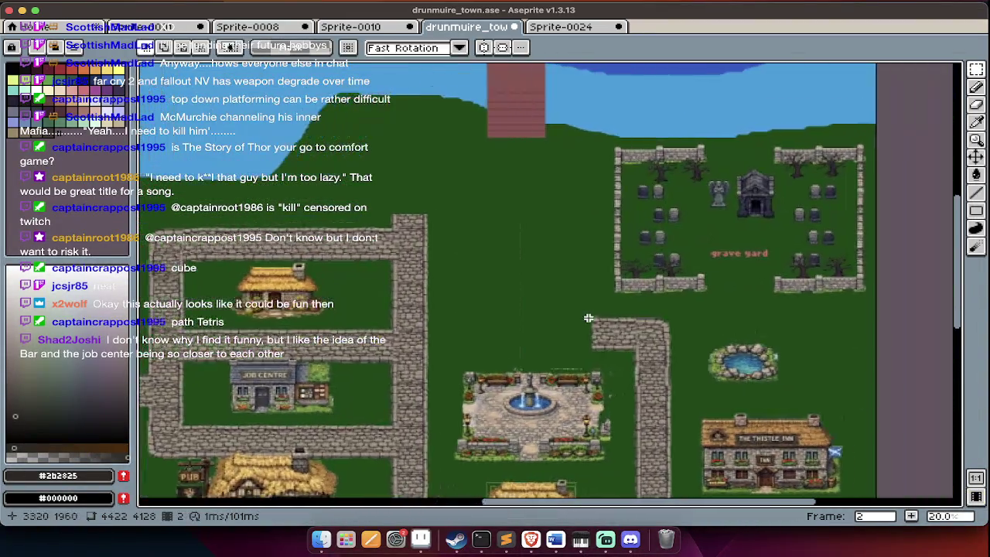
scroll(588, 318, "right", 2)
key("Tab")
key("Tab")
scroll(588, 318, "down", 1)
scroll(588, 318, "left", 1)
scroll(564, 294, "up", 2)
Try lifting the top fences on the layer below obj, then undo that move.
scroll(542, 263, "up", 1)
key("Tab")
key("alt+Down")
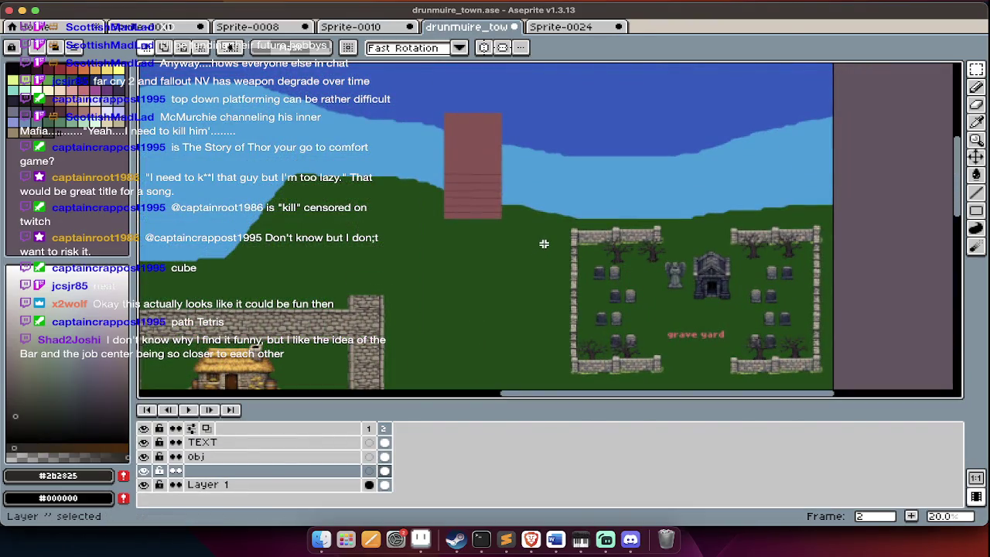
scroll(544, 243, "down", 2)
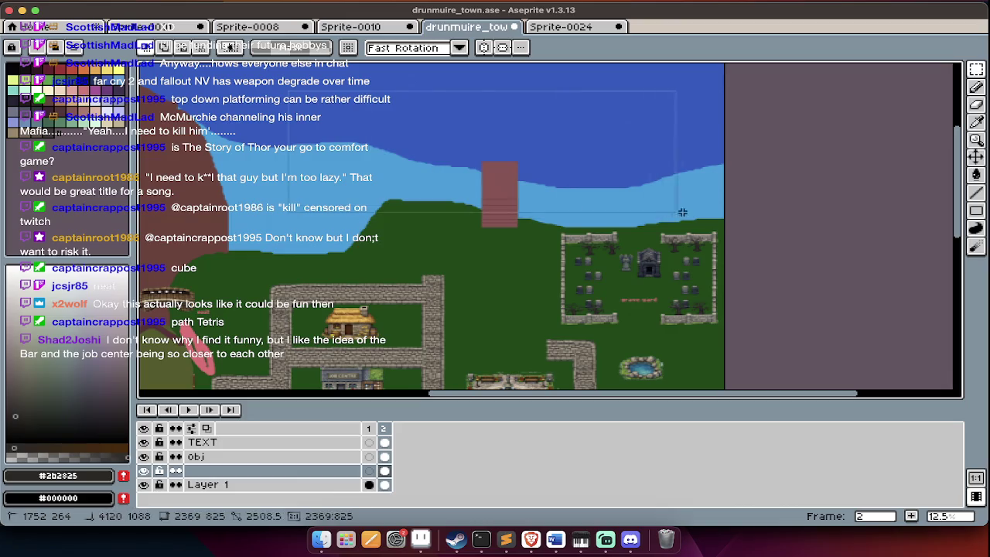
left_click_drag(642, 247, 646, 203)
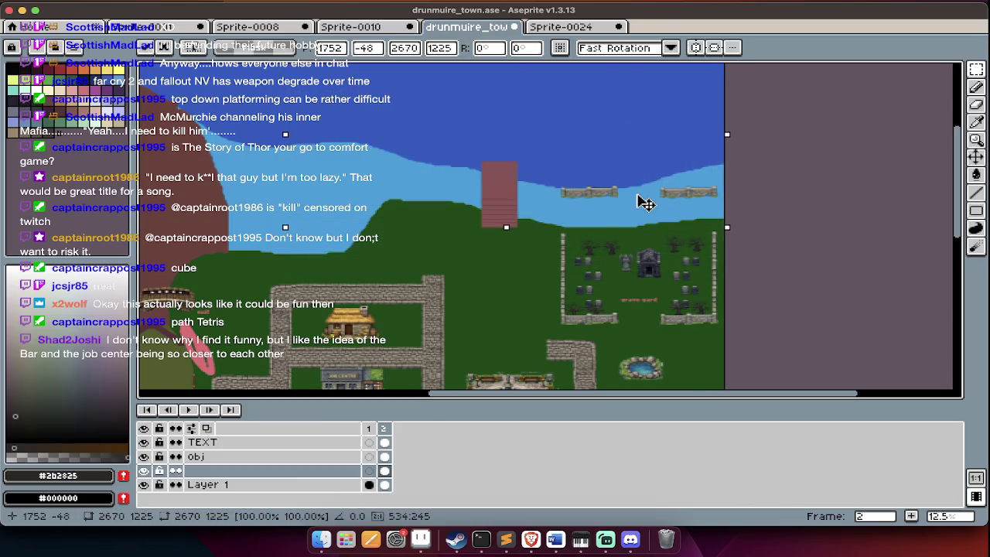
key("ctrl+z")
key("Tab")
On Layer 1, select the sky-to-graveyard band and shift it upward.
key("Tab")
key("alt+Down")
key("Tab")
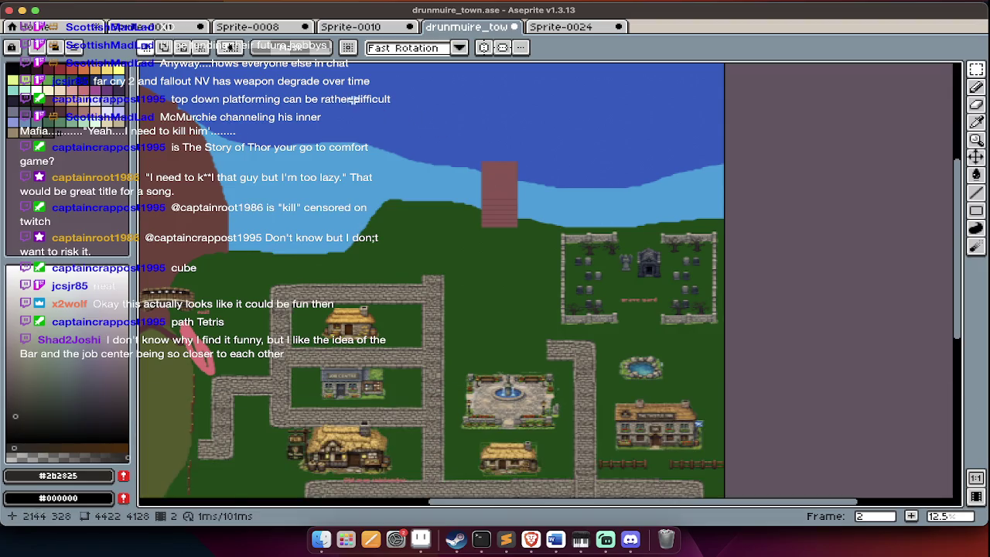
scroll(485, 291, "right", 2)
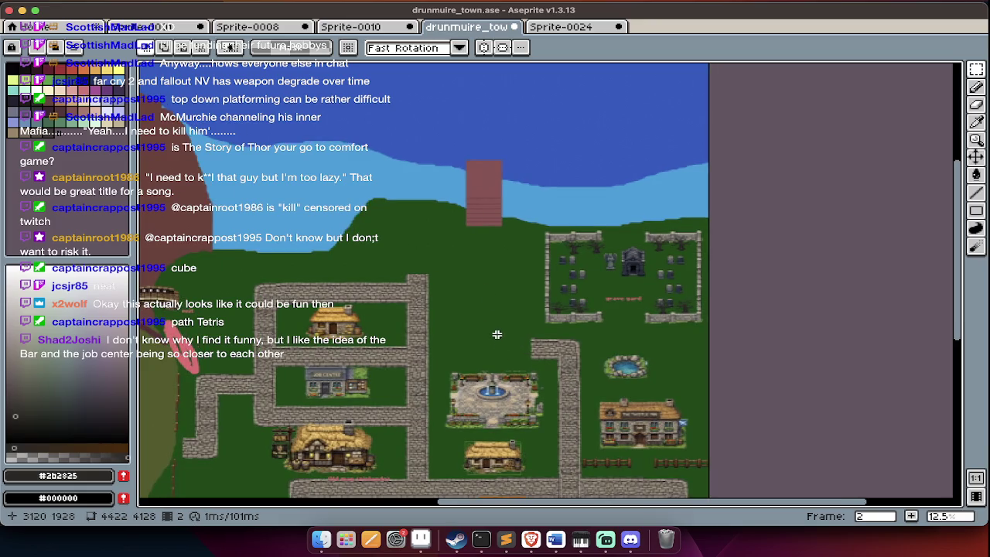
left_click_drag(301, 113, 764, 268)
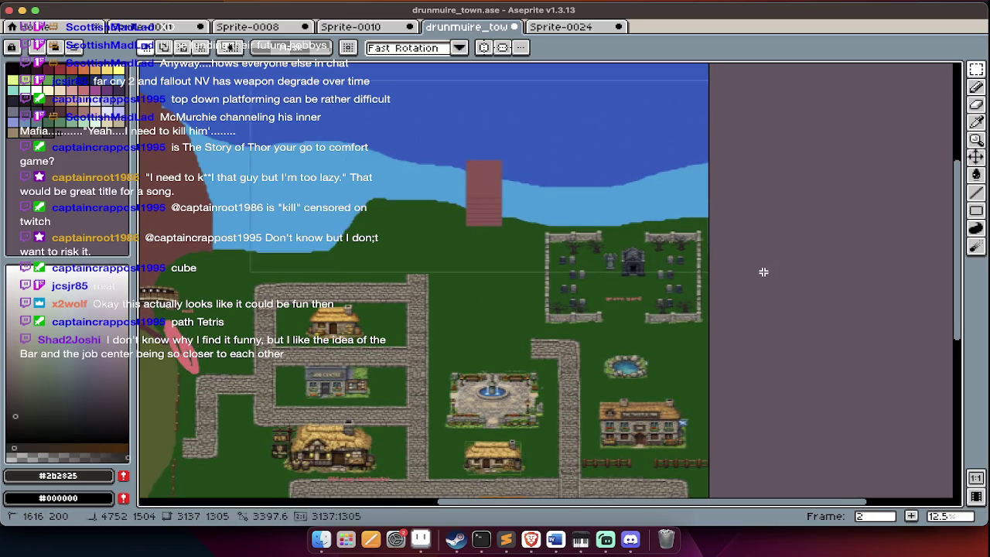
left_click_drag(580, 249, 584, 221)
Nudge the raised sky and hill band down slightly.
key("Down")
key("Down")
key("Down")
key("Down")
key("Down")
key("Down")
scroll(368, 243, "up", 1)
key("Tab")
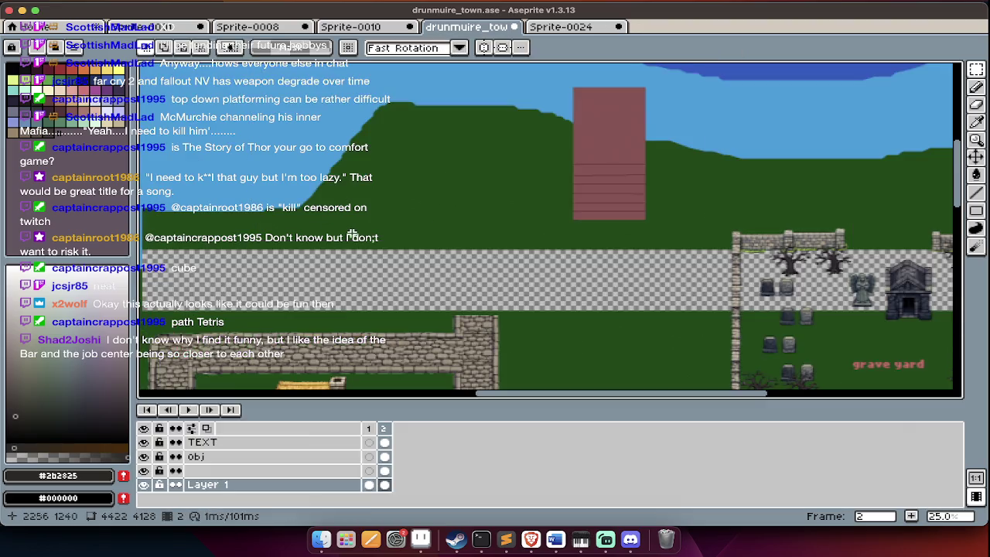
Fill the transparent strip with dark green grass (#104911), touching up with the Pencil.
key("g")
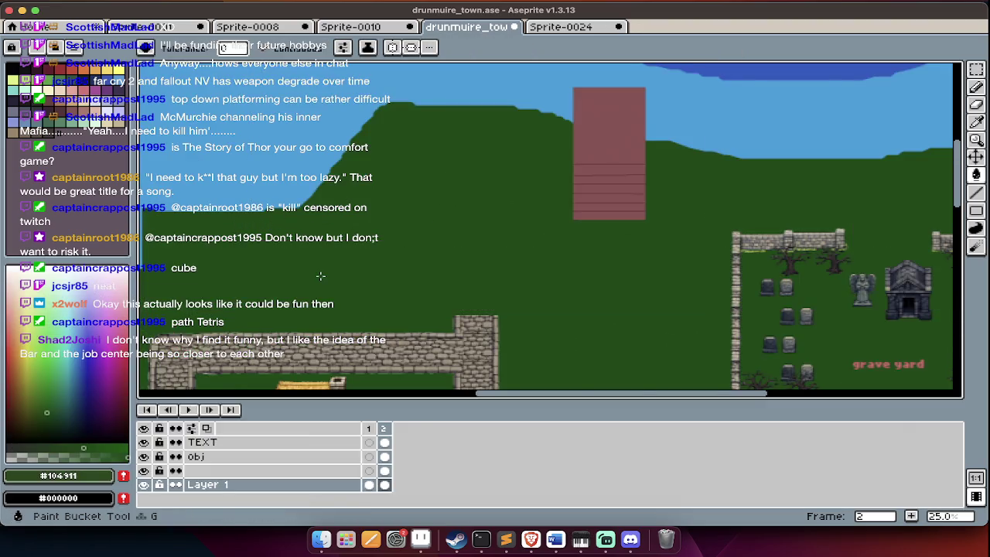
scroll(320, 279, "down", 1)
scroll(242, 261, "up", 1)
key("b")
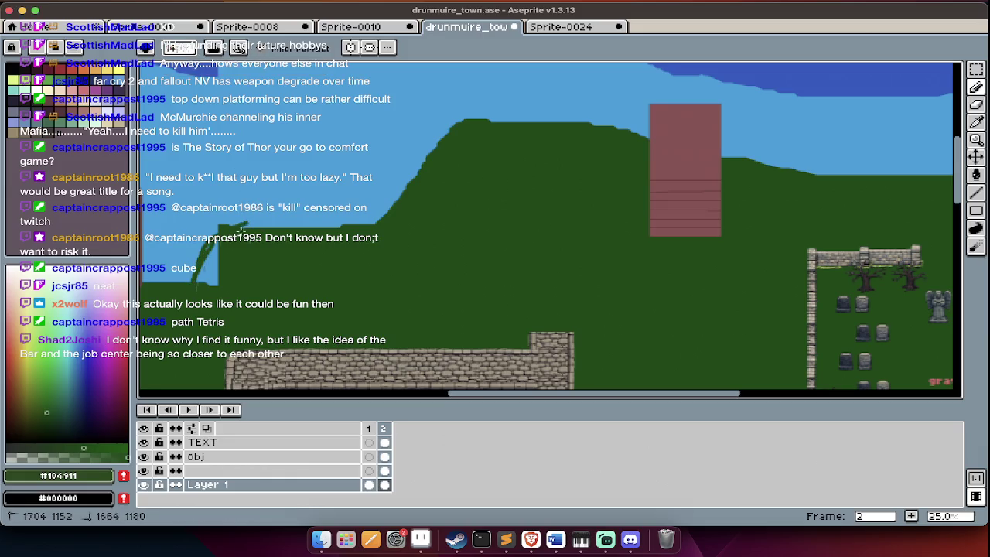
key("g")
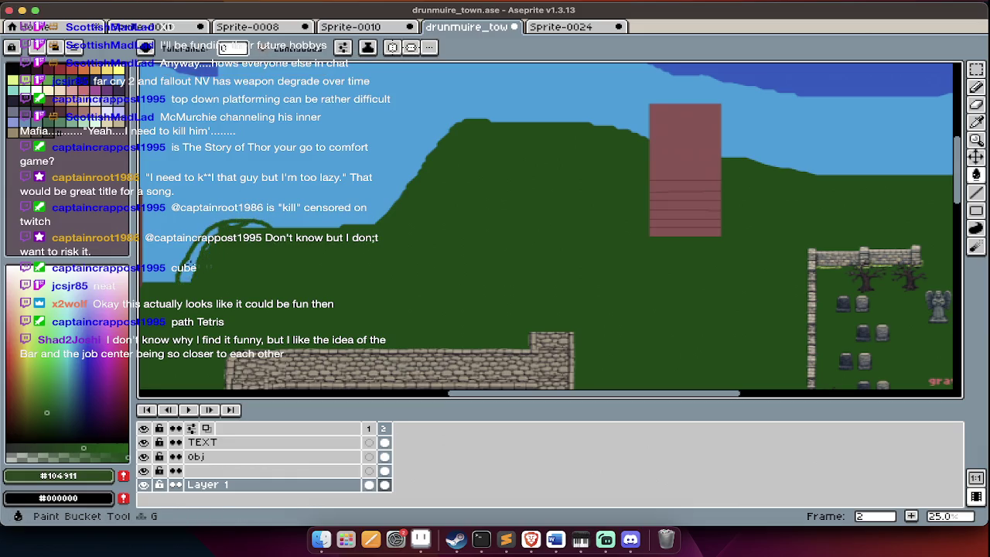
key("b")
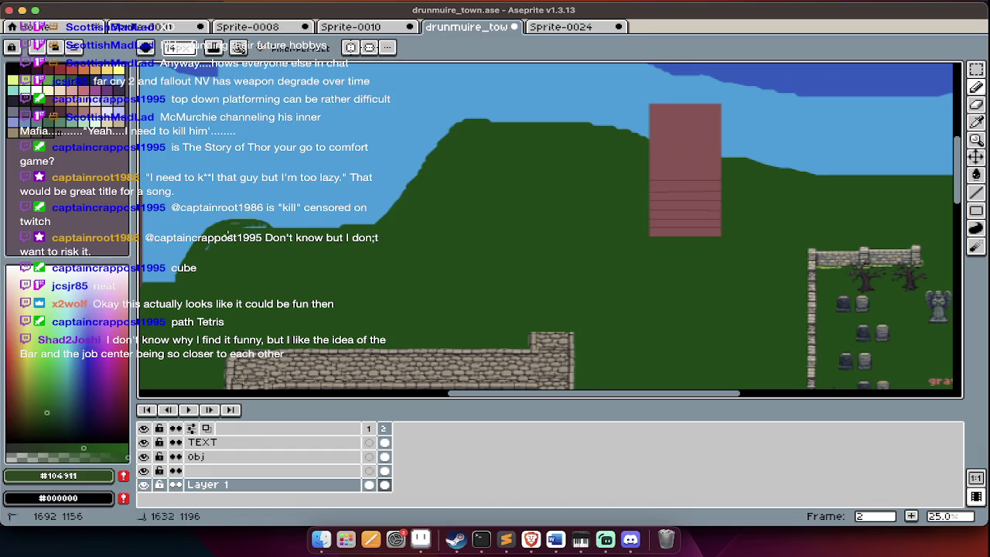
scroll(429, 273, "down", 2)
scroll(429, 274, "down", 2)
Check the wooden fence sprite reference, then return to the town map.
key("super+Tab")
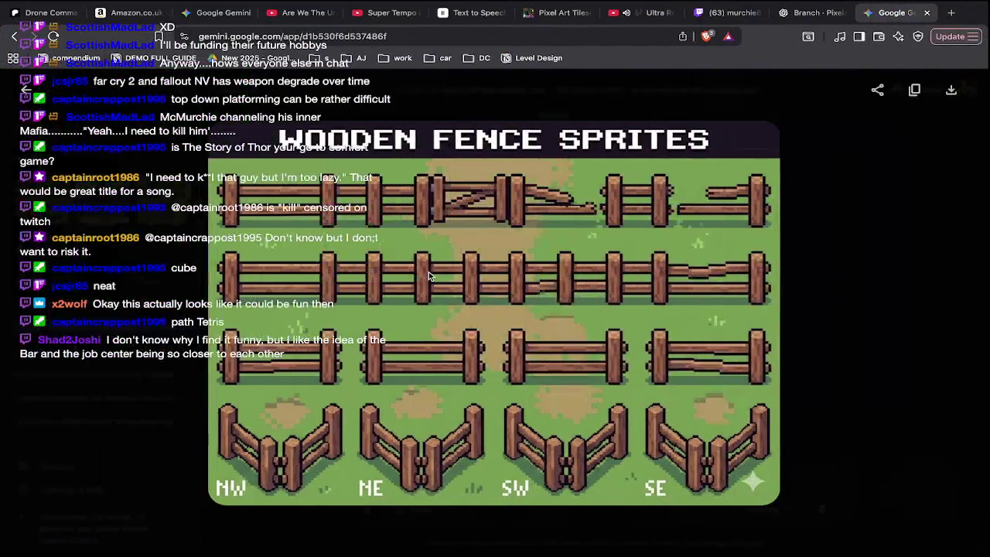
key("ctrl+Left")
scroll(491, 248, "up", 2)
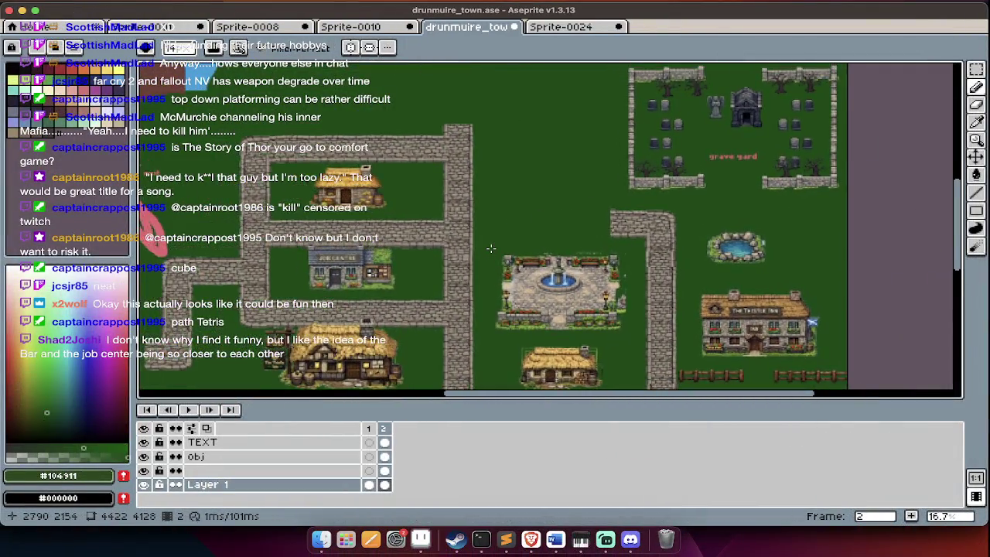
Pan to the graveyard and toggle the layer timeline.
scroll(490, 248, "up", 3)
scroll(491, 248, "right", 2)
scroll(571, 202, "right", 2)
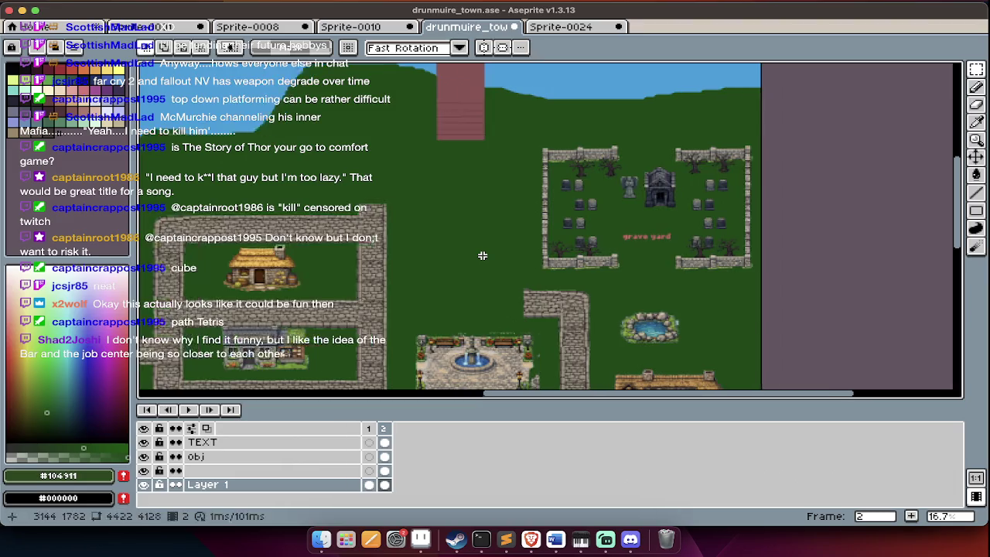
scroll(570, 202, "up", 2)
scroll(571, 202, "down", 2)
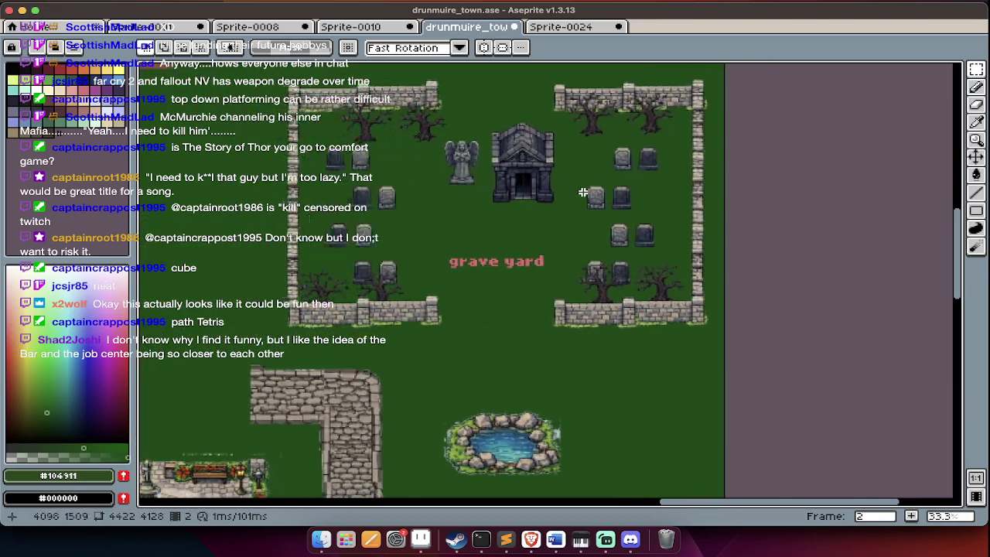
scroll(570, 202, "left", 2)
scroll(500, 353, "down", 5)
scroll(500, 354, "left", 1)
scroll(499, 353, "up", 5)
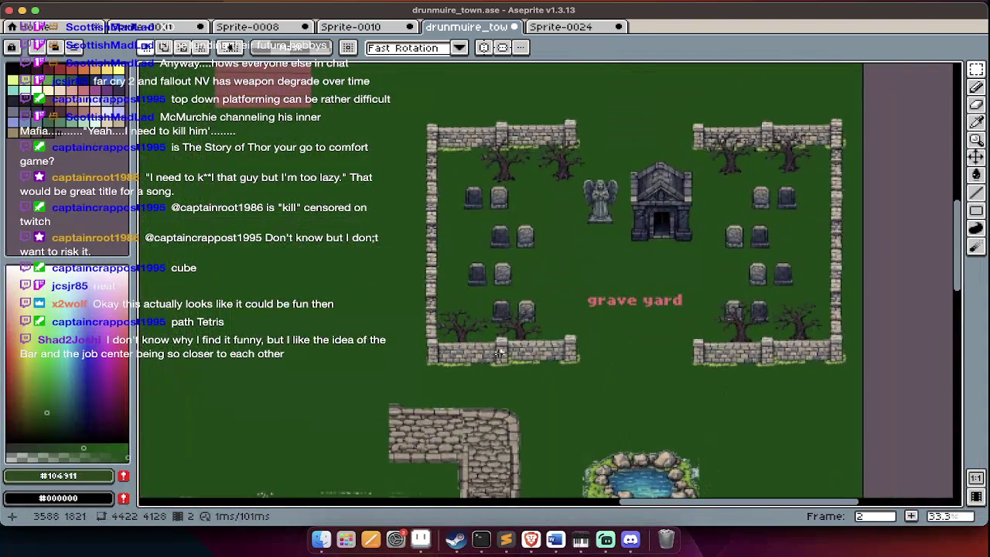
scroll(466, 130, "right", 1)
key("Tab")
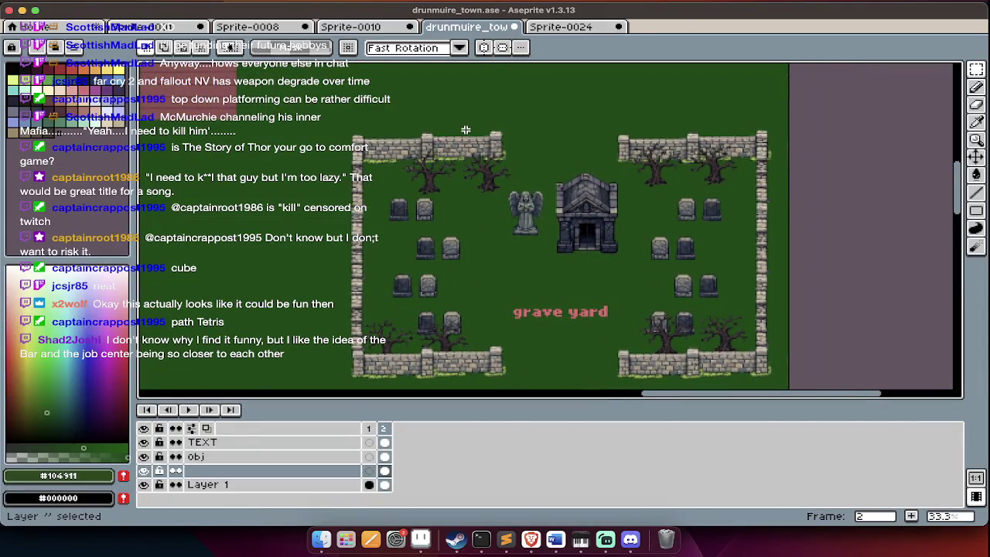
scroll(463, 133, "right", 1)
key("Tab")
key("Tab")
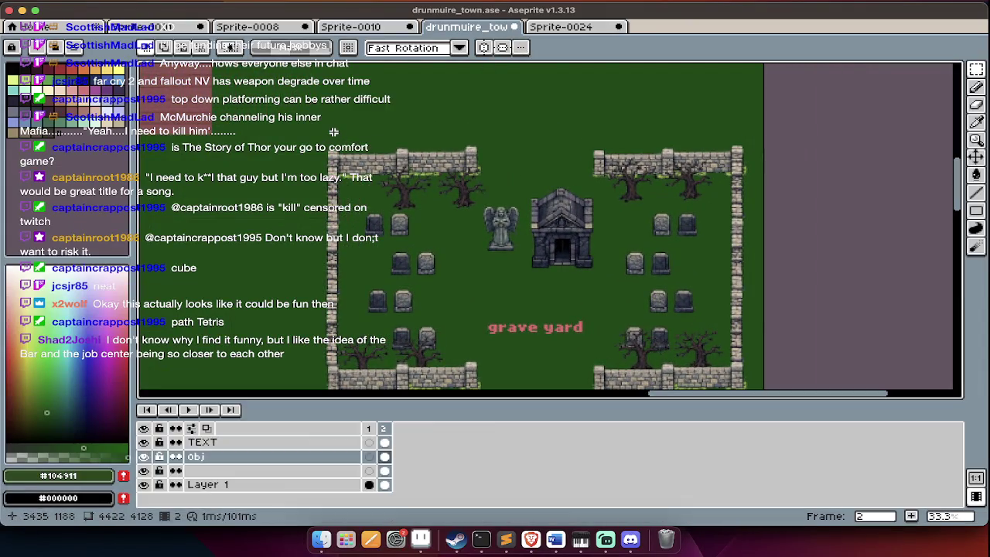
key("Tab")
Select the upper graveyard and try moving its top wall up, then undo it.
mouse_move(295, 132)
left_mouse_down()
mouse_move(754, 373)
mouse_move(767, 411)
left_mouse_up()
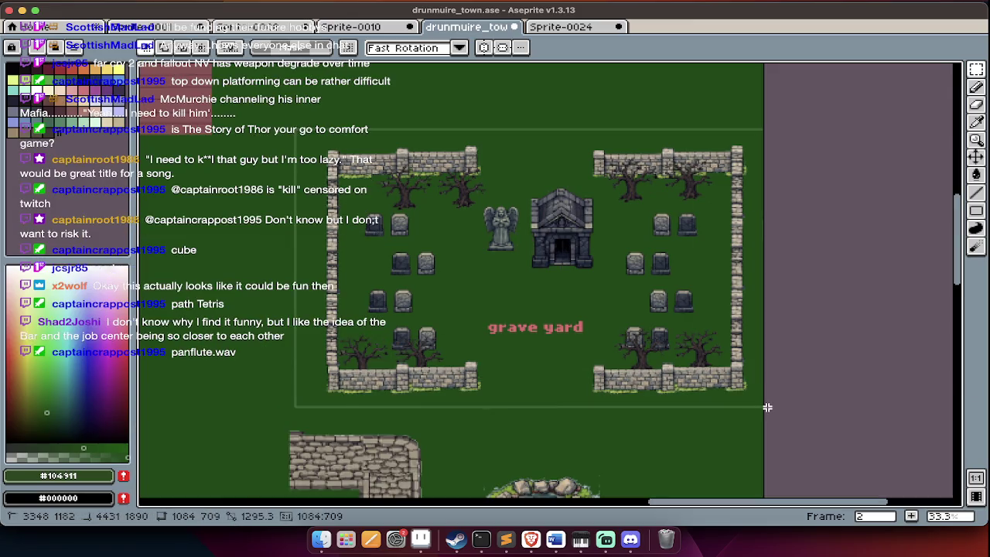
mouse_move(730, 364)
left_mouse_down()
mouse_move(720, 283)
mouse_move(725, 292)
left_mouse_up()
scroll(719, 283, "up", 3)
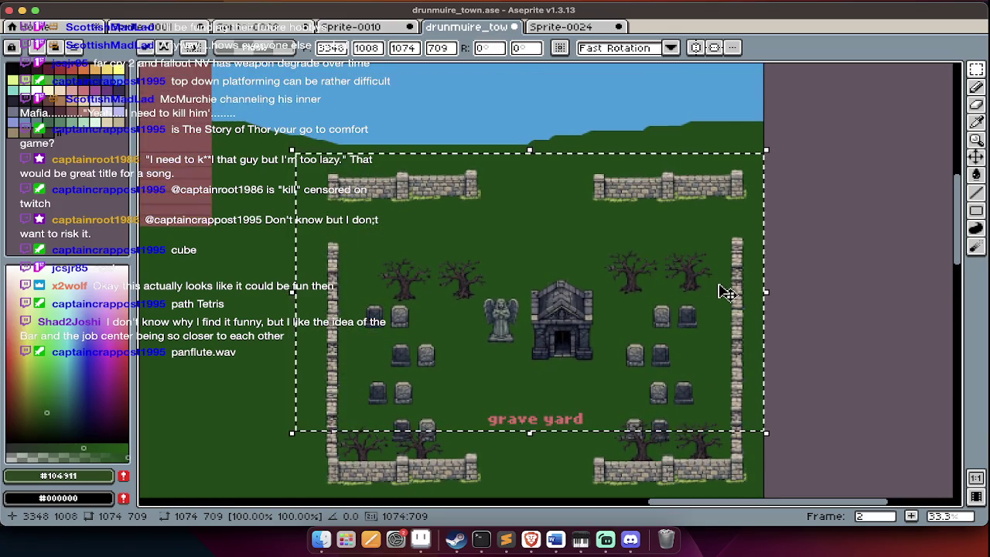
key("ctrl+z")
key("Tab")
On the obj layer, drag the graveyard's top wall, graves, statue and trees higher.
left_click(186, 462)
key("Tab")
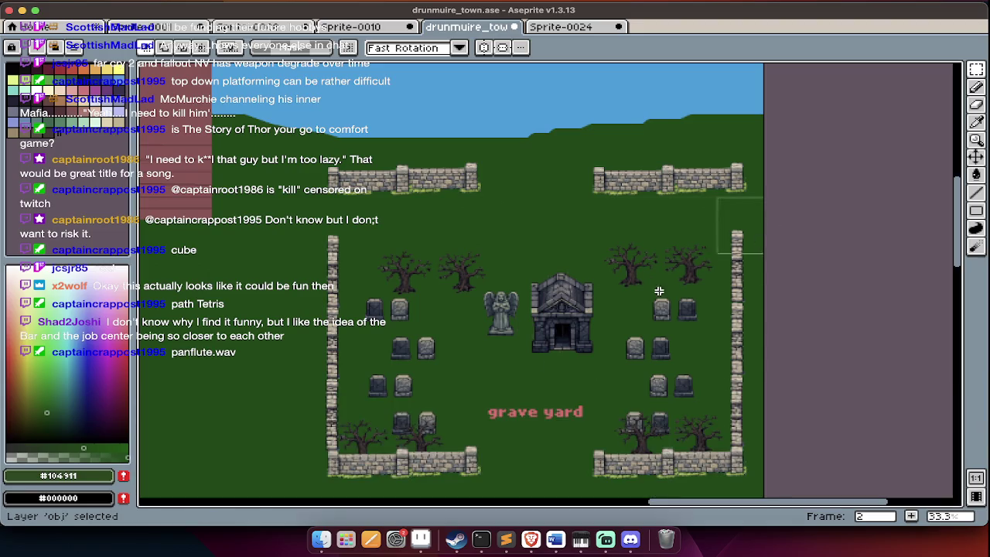
scroll(325, 363, "down", 5)
left_click_drag(283, 366, 286, 364)
scroll(372, 365, "up", 3)
mouse_move(460, 365)
left_mouse_down()
mouse_move(489, 336)
mouse_move(496, 301)
left_mouse_up()
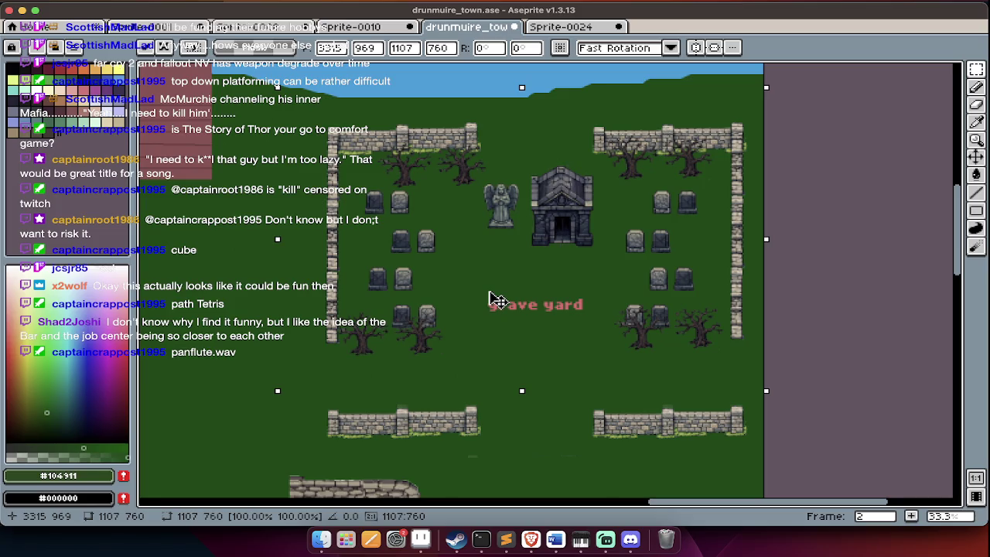
left_click(513, 457)
Raise the graveyard's lower walls about 80 px to meet the side walls, then deselect.
key("Tab")
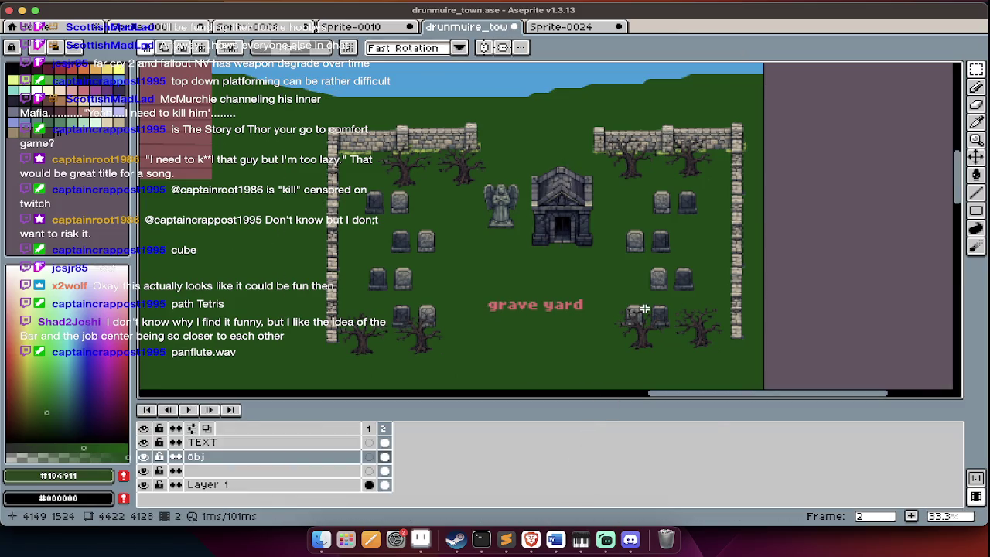
key("Tab")
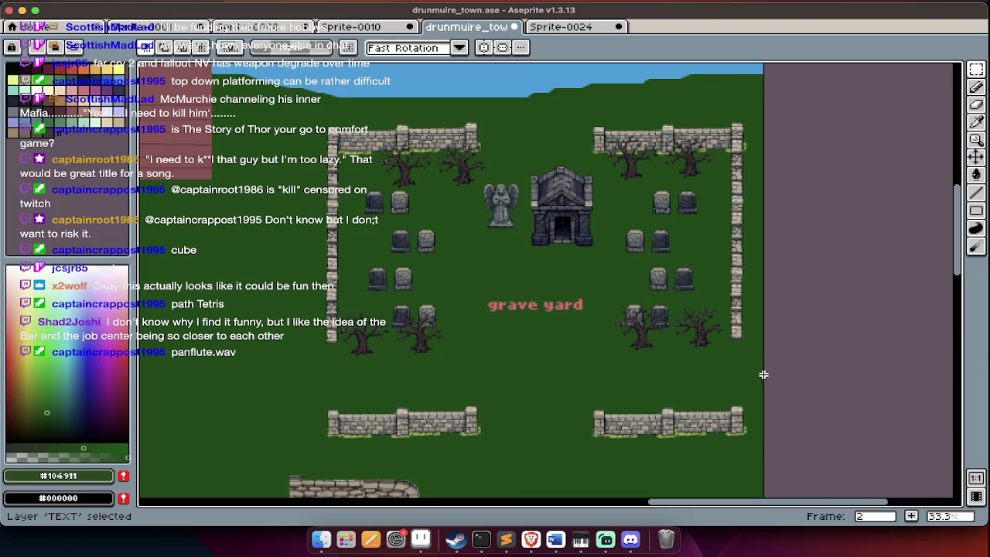
left_click_drag(762, 376, 282, 461)
left_click_drag(523, 396, 524, 325)
key("Return")
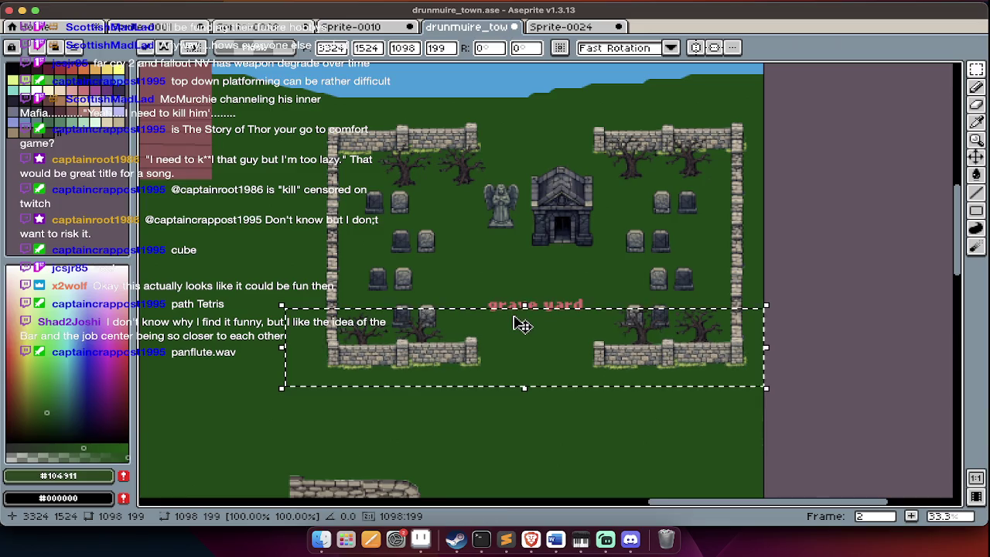
key("ctrl+d")
scroll(515, 317, "down", 5)
key("Tab")
scroll(517, 315, "down", 1)
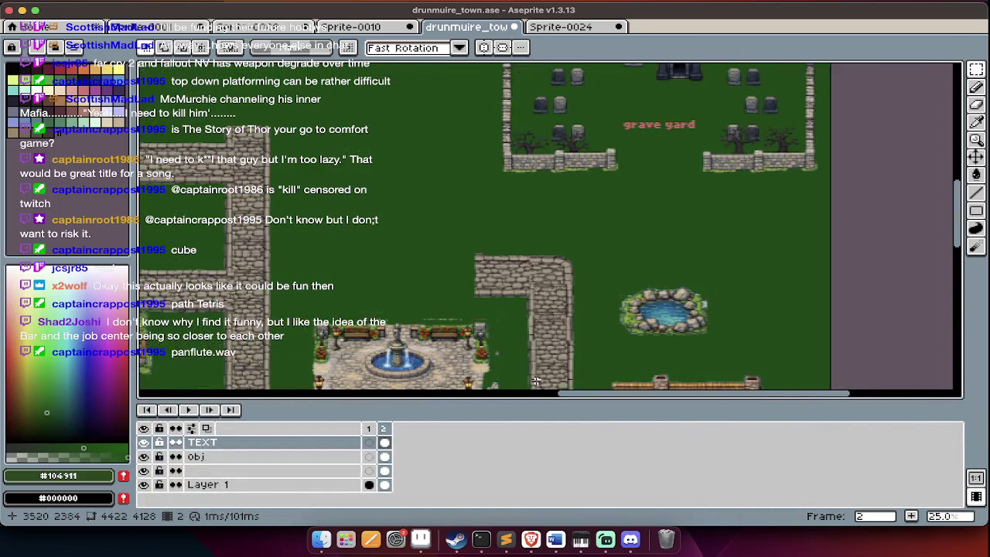
Scroll to the stone path east of the fountain plaza.
scroll(530, 363, "down", 1)
scroll(534, 386, "down", 1)
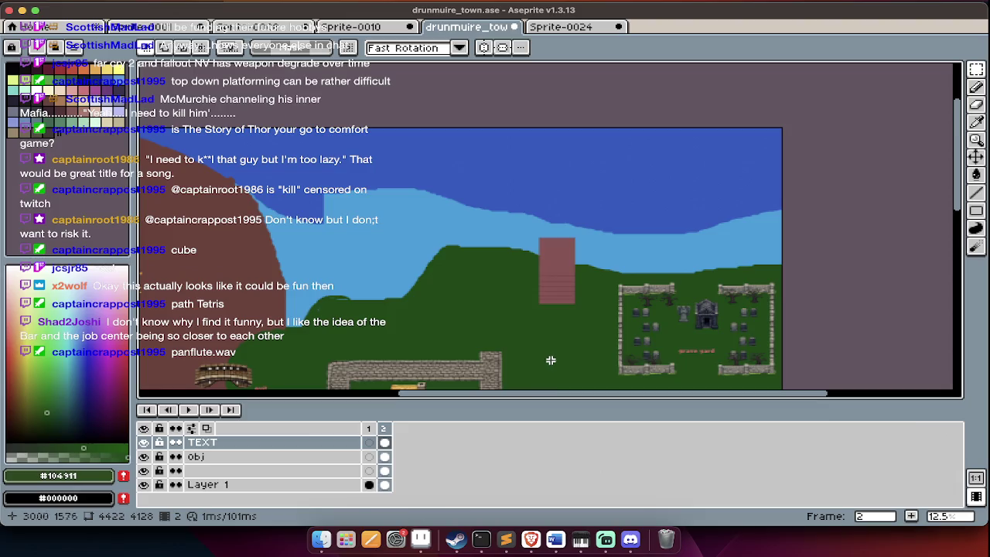
scroll(555, 356, "down", 3)
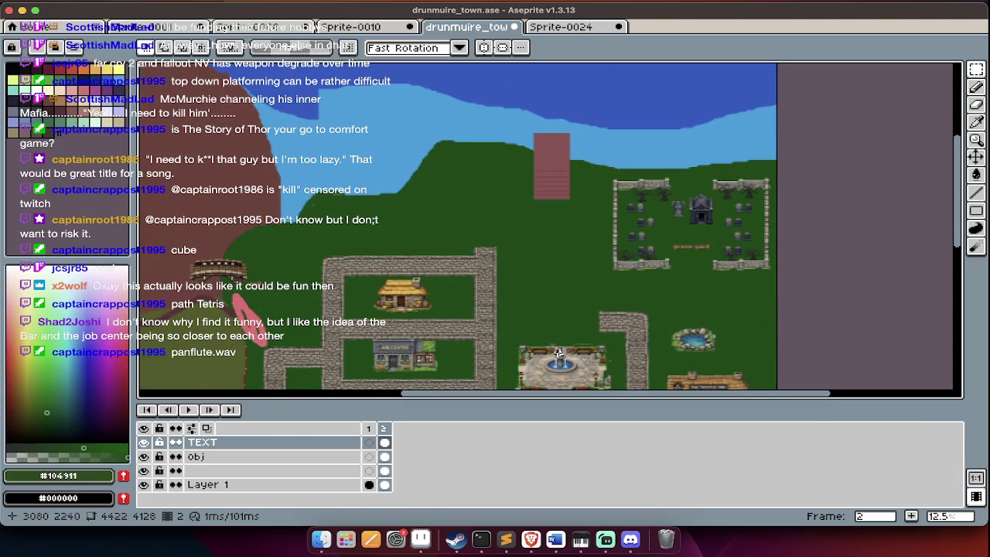
scroll(559, 354, "up", 3)
key("Tab")
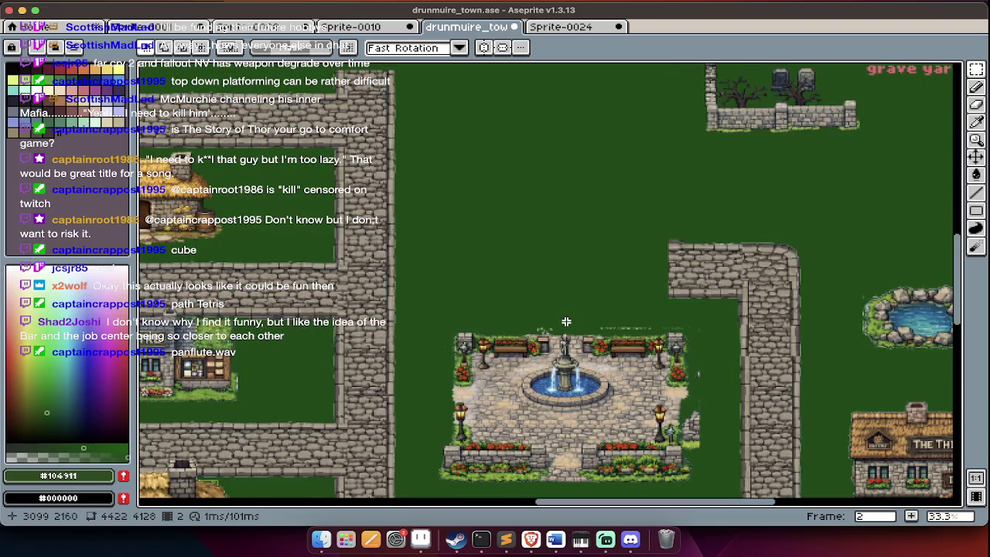
key("Tab")
scroll(569, 310, "down", 2)
scroll(582, 250, "down", 5)
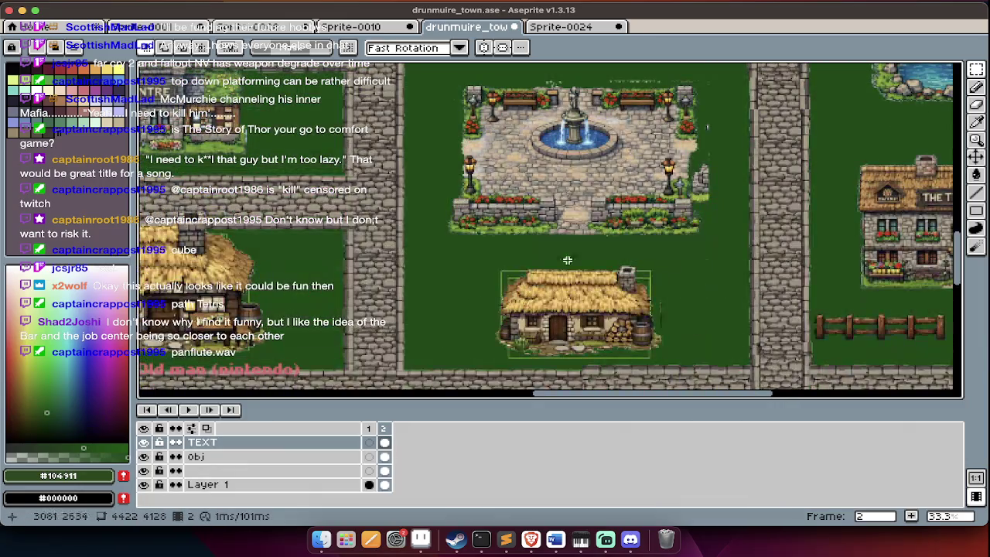
scroll(522, 131, "up", 1)
scroll(526, 224, "up", 1)
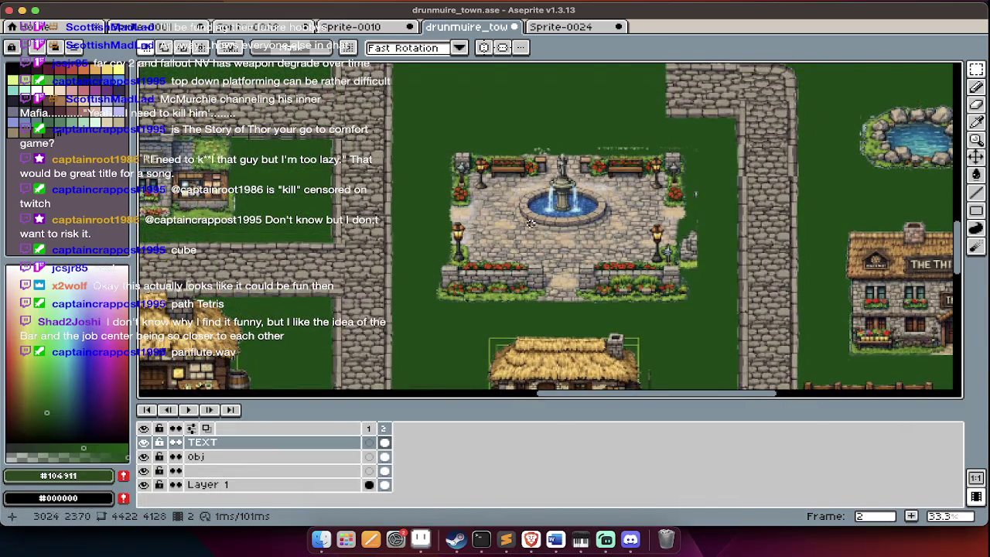
scroll(459, 331, "up", 4)
scroll(480, 333, "down", 1)
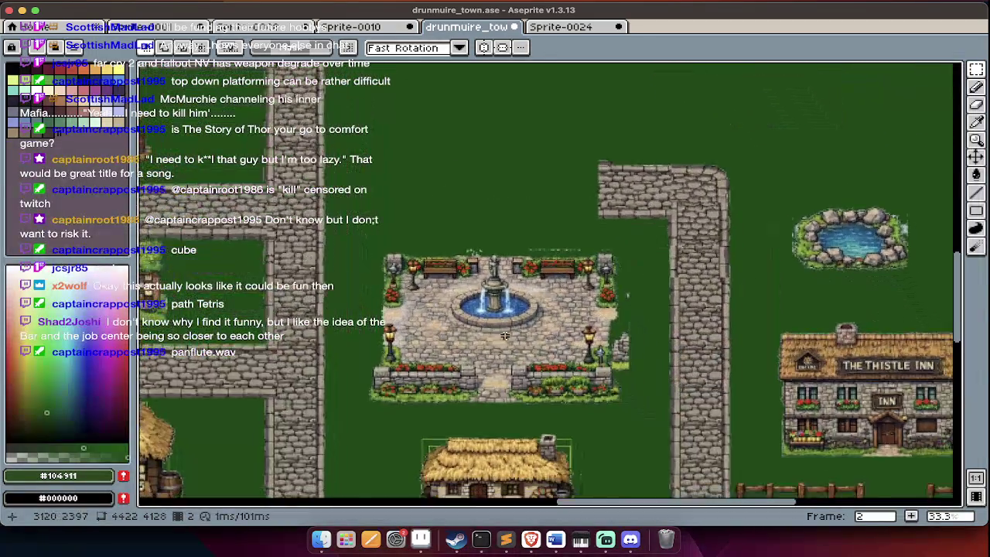
scroll(505, 335, "down", 1)
On the obj layer, raise the stone path beside the plaza a few pixels.
left_click(505, 335, "ctrl")
scroll(541, 311, "up", 1)
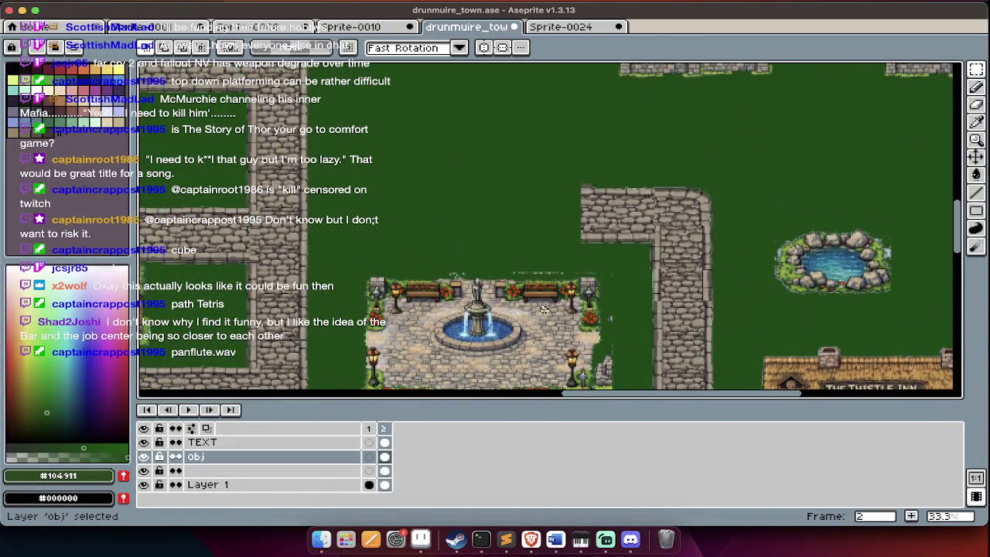
key("Tab")
mouse_move(779, 141)
left_mouse_down()
mouse_move(571, 278)
mouse_move(562, 360)
left_mouse_up()
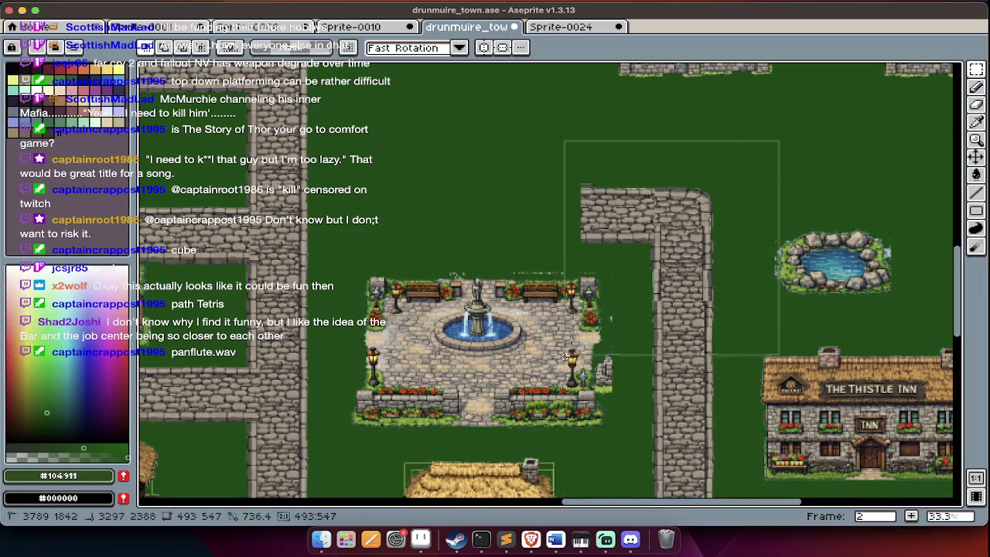
mouse_move(694, 303)
left_mouse_down()
mouse_move(694, 247)
mouse_move(691, 275)
left_mouse_up()
key("Up")
key("Up")
key("Up")
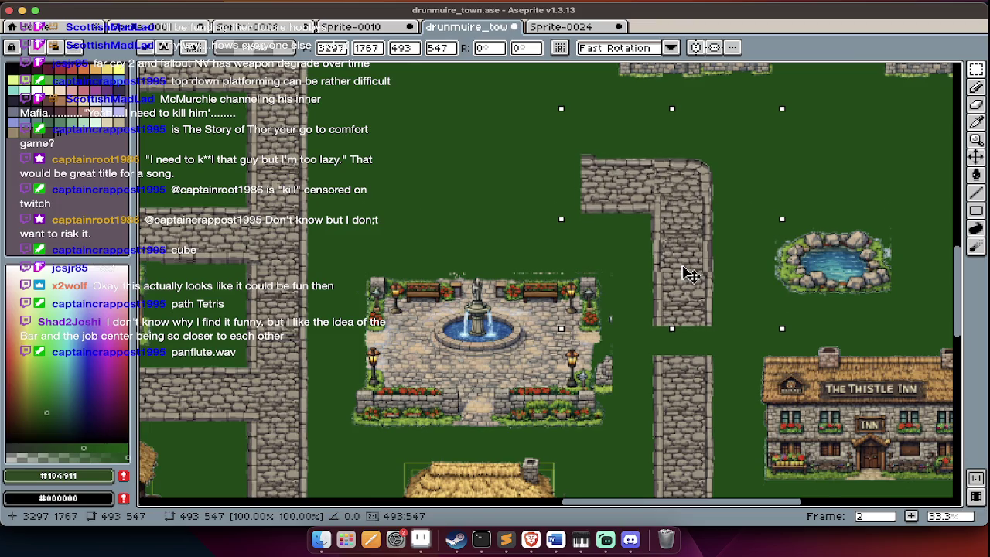
key("Return")
key("ctrl+d")
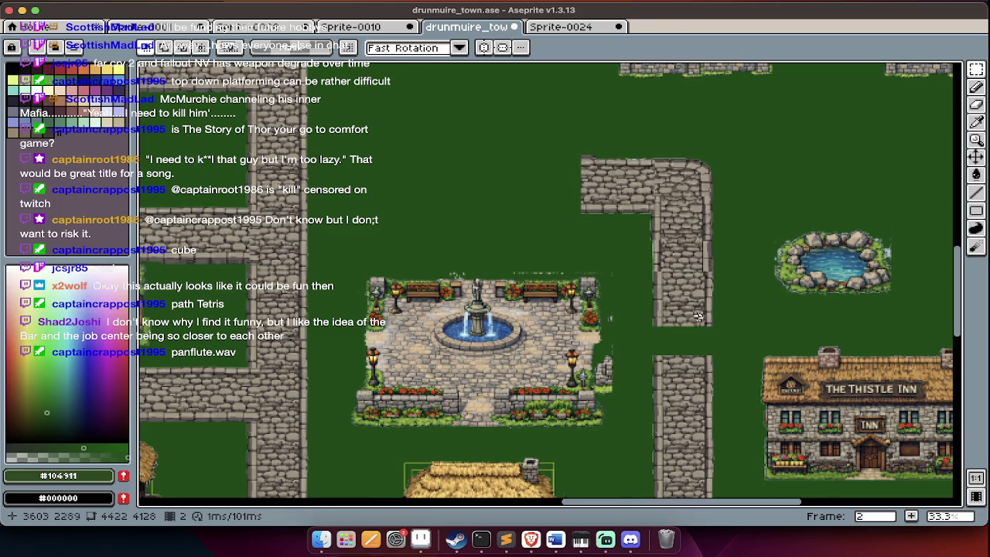
Move the lower stone path up to rejoin the upper one.
left_click_drag(680, 397, 696, 348)
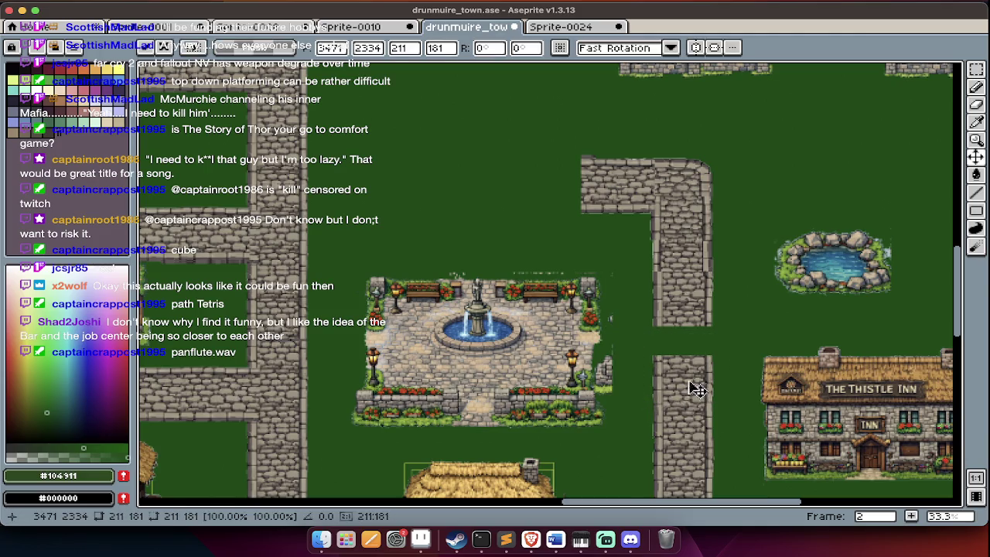
key("Return")
scroll(681, 340, "left", 5)
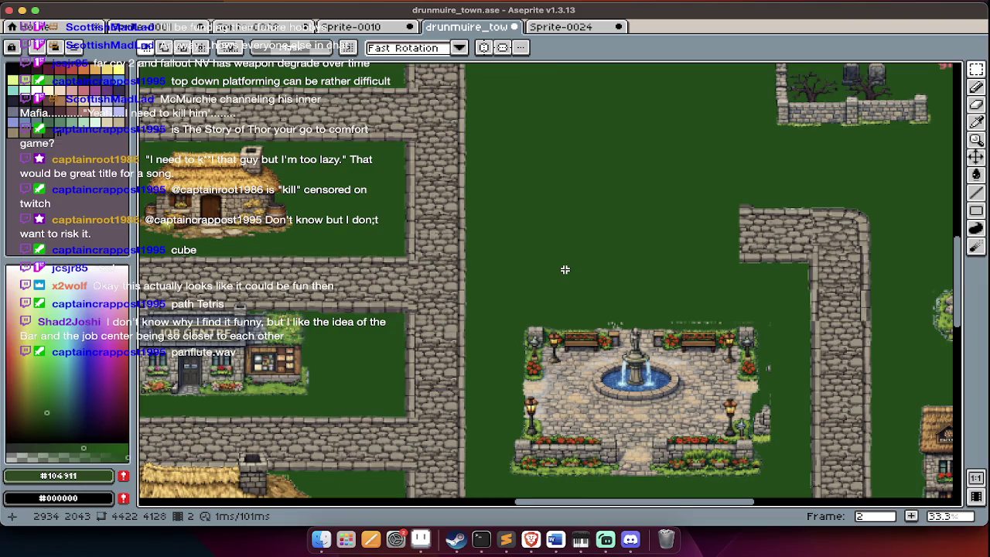
scroll(565, 269, "right", 6)
scroll(565, 269, "left", 5)
scroll(565, 269, "up", 3)
scroll(565, 269, "up", 1)
scroll(565, 270, "right", 2)
scroll(686, 311, "right", 3)
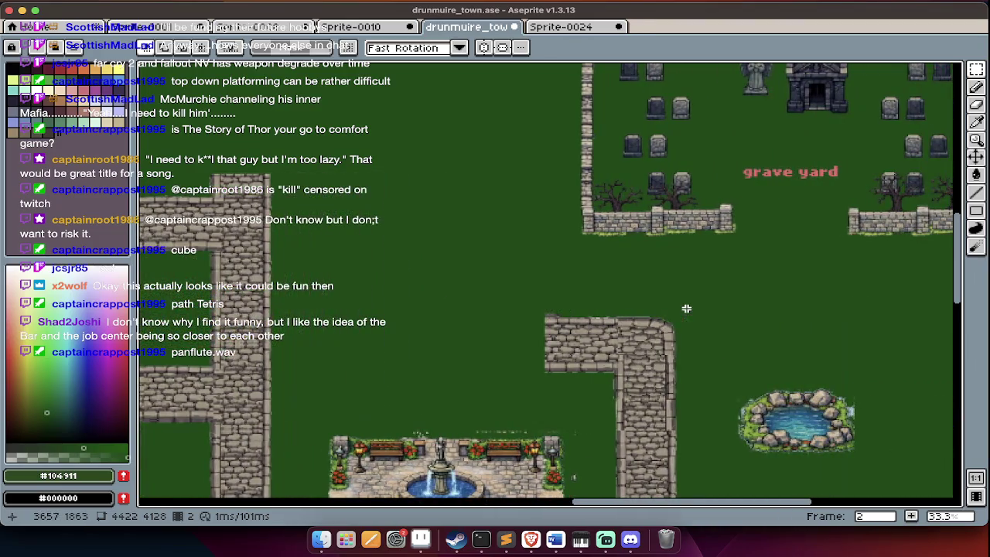
scroll(687, 310, "left", 2)
scroll(673, 301, "down", 6)
scroll(665, 294, "down", 1)
scroll(665, 293, "down", 6)
scroll(665, 293, "left", 1)
scroll(665, 294, "down", 1)
scroll(645, 259, "up", 3)
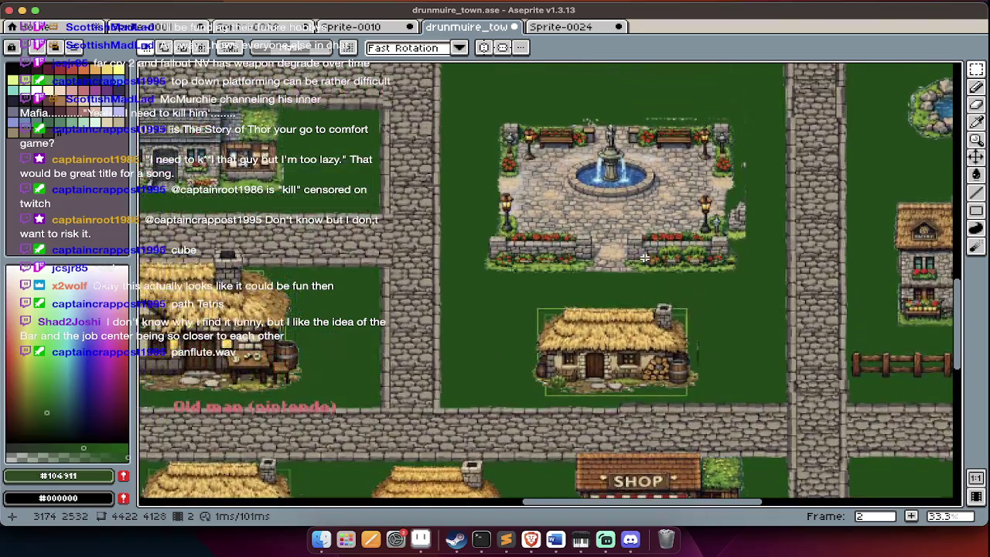
scroll(645, 257, "up", 6)
scroll(503, 165, "up", 5)
scroll(546, 270, "up", 6)
scroll(555, 277, "down", 5)
scroll(555, 277, "down", 4)
scroll(588, 302, "down", 4)
scroll(588, 302, "right", 4)
scroll(634, 325, "left", 5)
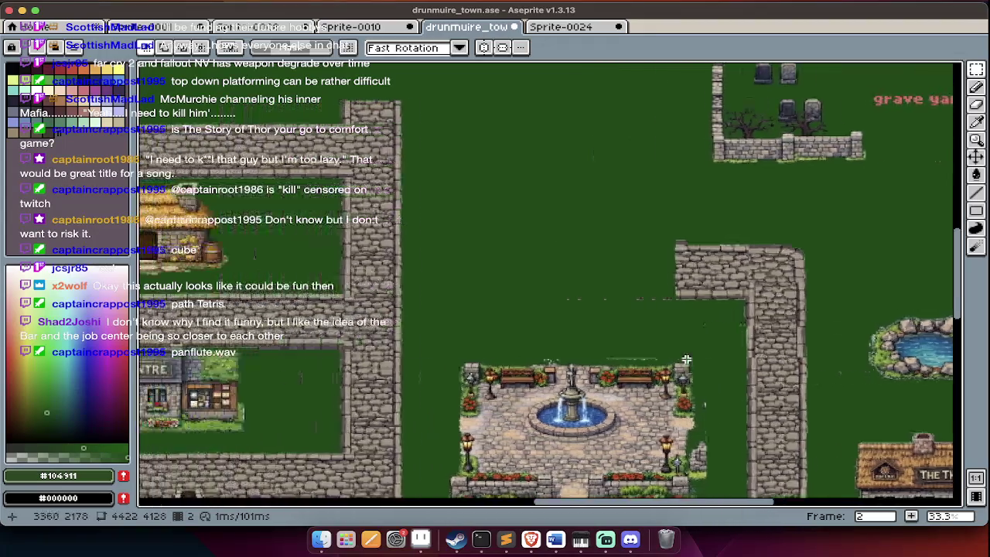
scroll(686, 359, "left", 4)
scroll(686, 359, "down", 4)
scroll(687, 359, "up", 3)
scroll(687, 359, "left", 2)
scroll(686, 359, "left", 2)
scroll(686, 359, "down", 5)
scroll(686, 359, "right", 2)
scroll(686, 359, "right", 3)
scroll(686, 359, "right", 5)
scroll(687, 359, "left", 3)
scroll(686, 359, "left", 2)
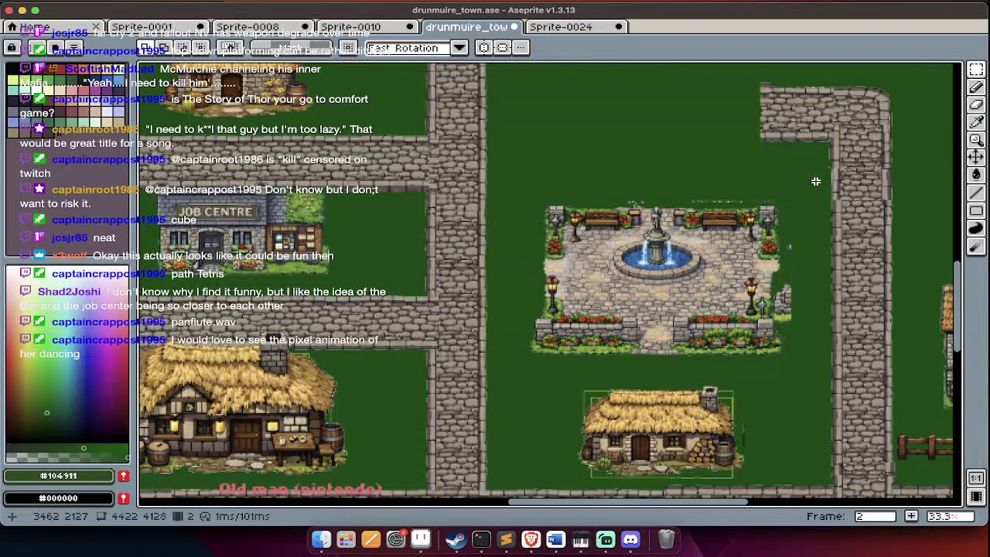
Undo the accidental transform of the fountain plaza and clear the selection.
left_click(530, 362)
left_click_drag(579, 354, 596, 343)
key("ctrl+z")
key("ctrl+d")
key("Tab")
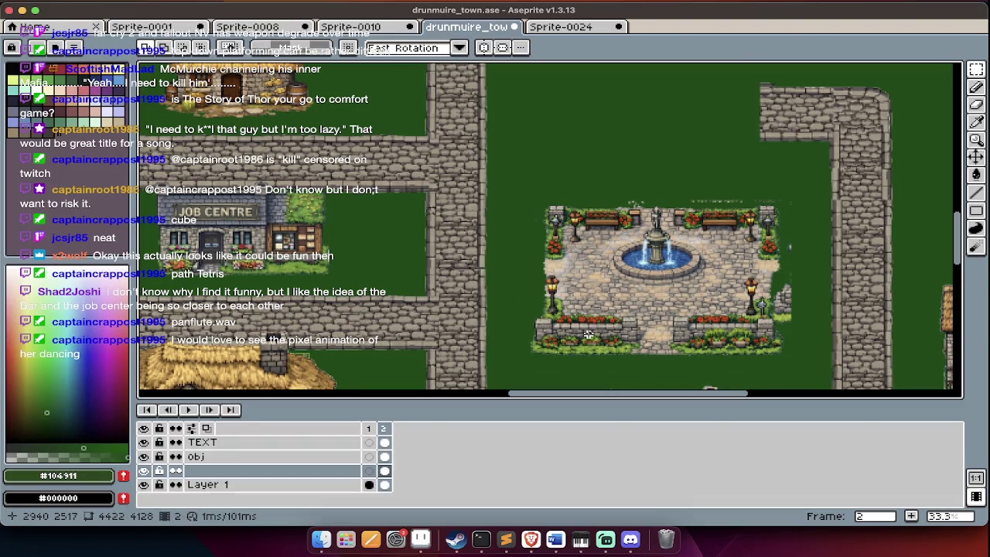
key("Tab")
Marquee-select the fountain plaza and scale it up to about 121%.
left_click_drag(536, 178, 807, 370)
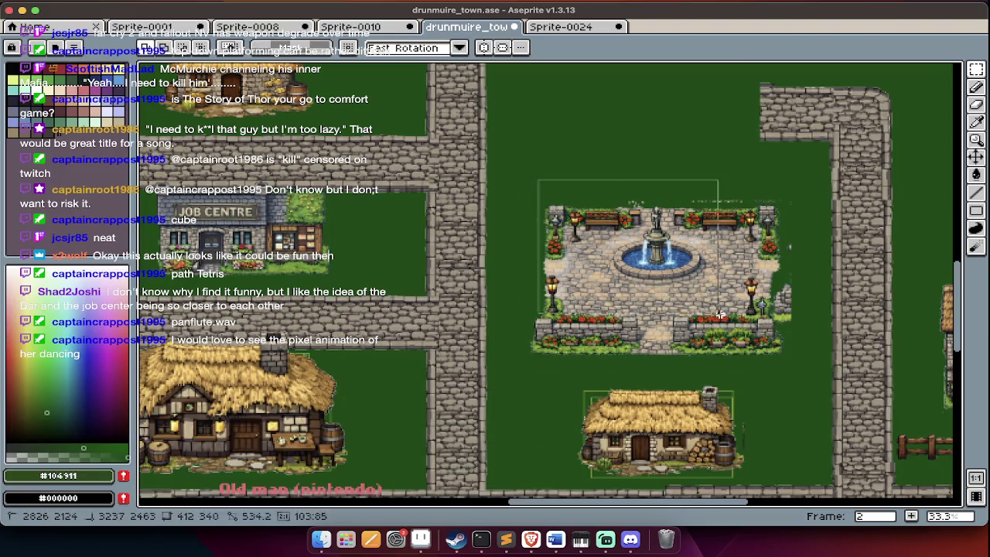
left_click_drag(514, 175, 811, 373)
left_click_drag(687, 302, 642, 255)
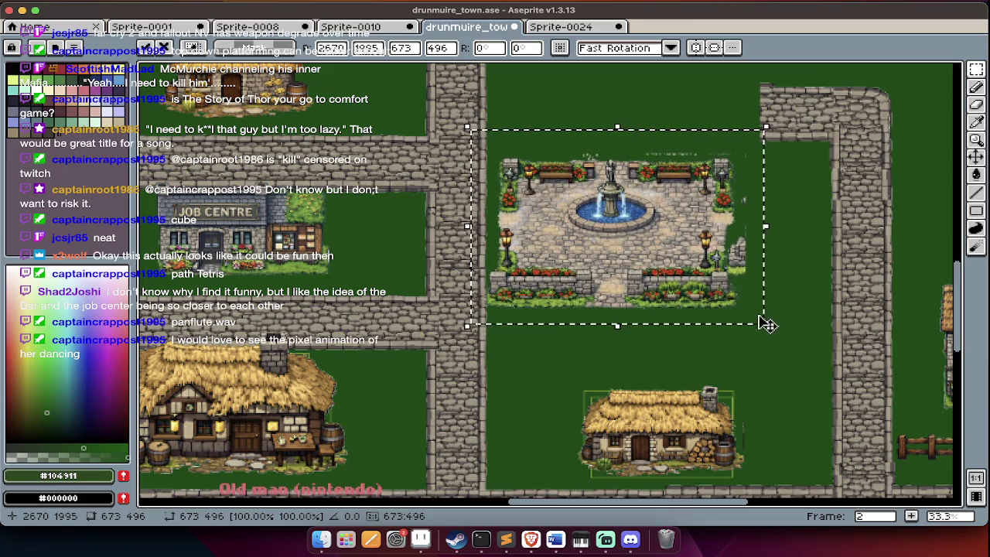
left_click_drag(766, 326, 835, 384)
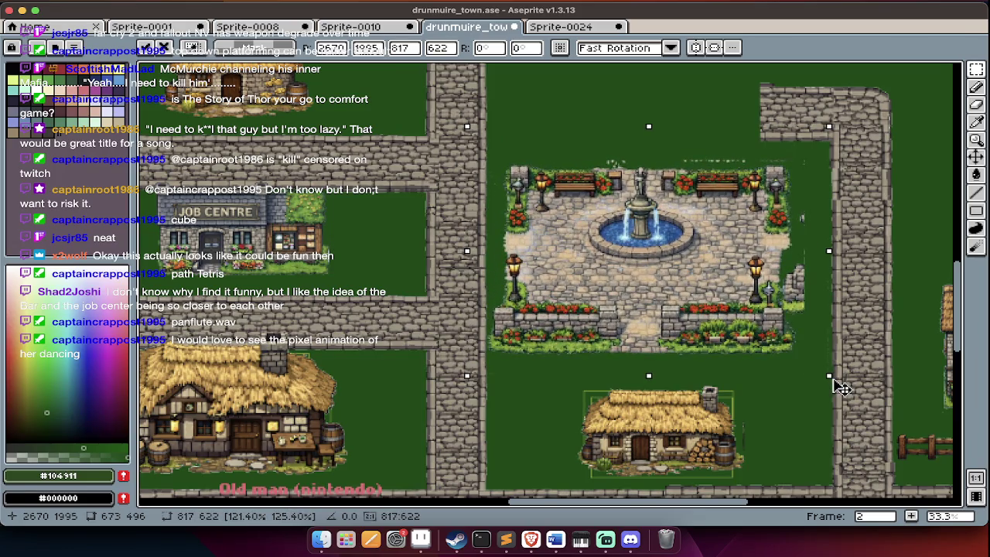
key("Return")
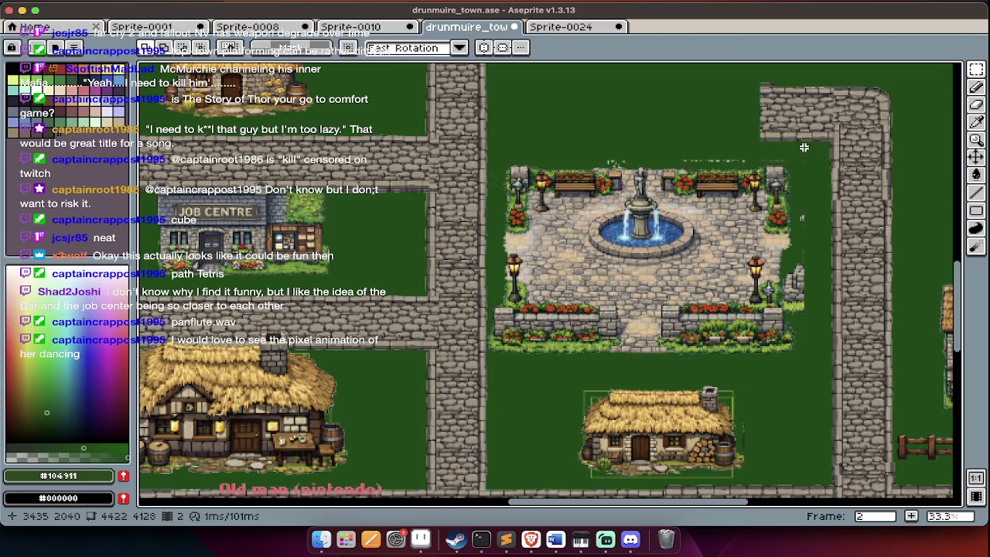
Reselect the enlarged plaza and shift it slightly right between the stone paths.
left_click_drag(809, 143, 487, 361)
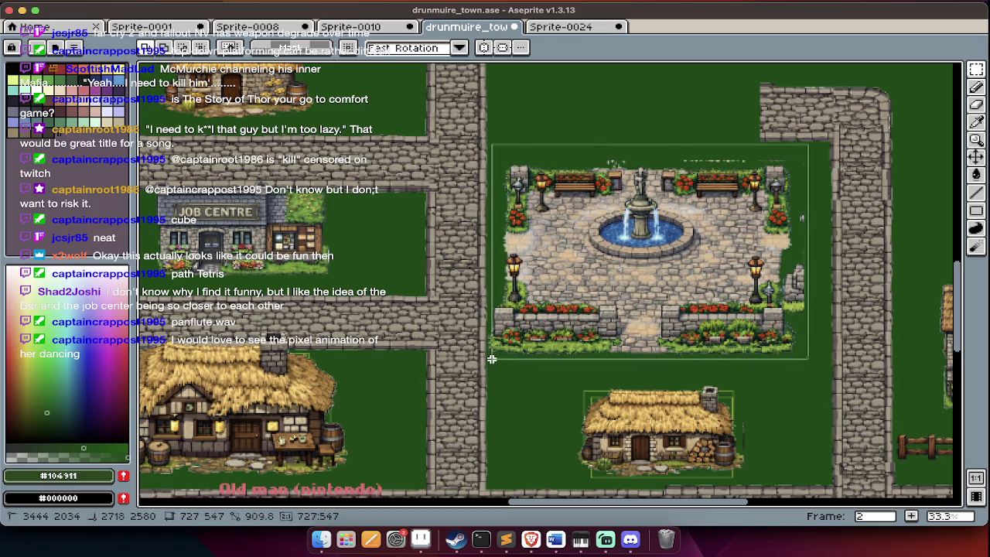
left_click_drag(547, 343, 555, 349)
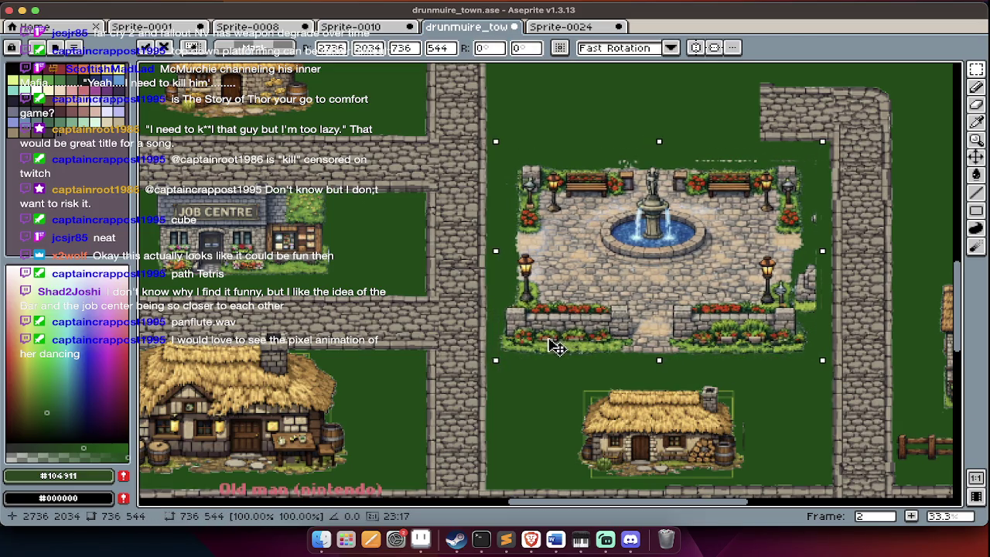
key("ctrl+d")
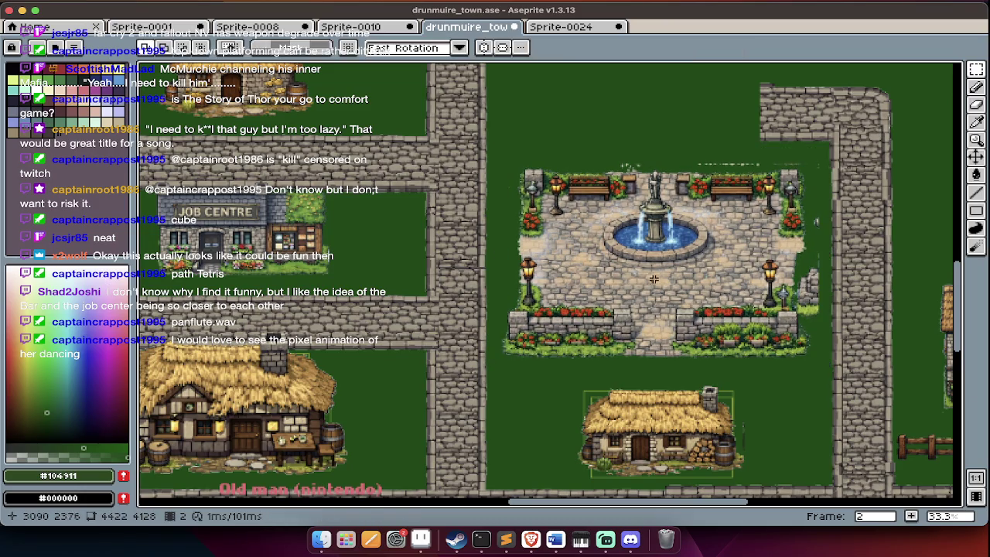
scroll(699, 282, "up", 2)
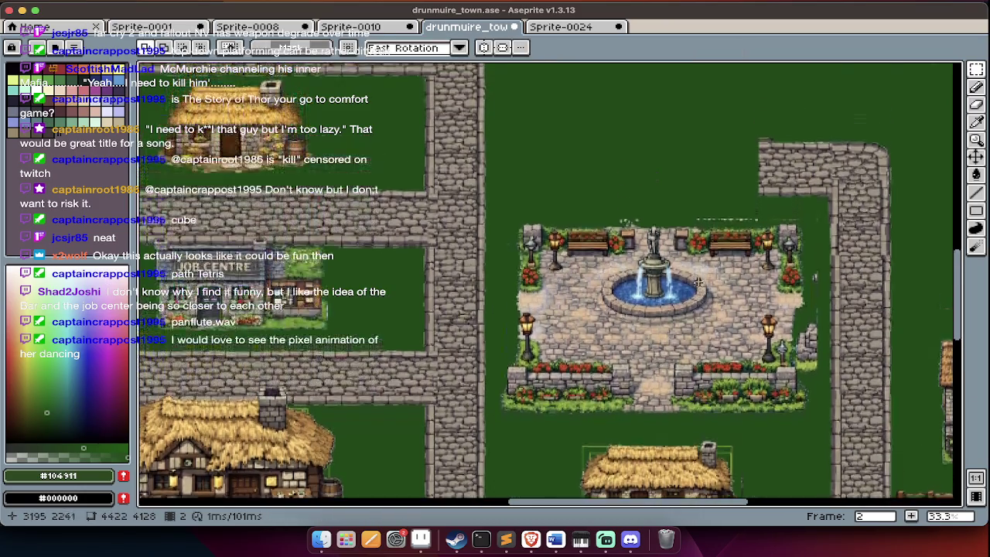
Pan across the drunmuire town map and switch to the unnamed layer.
scroll(699, 282, "up", 2)
scroll(699, 281, "up", 3)
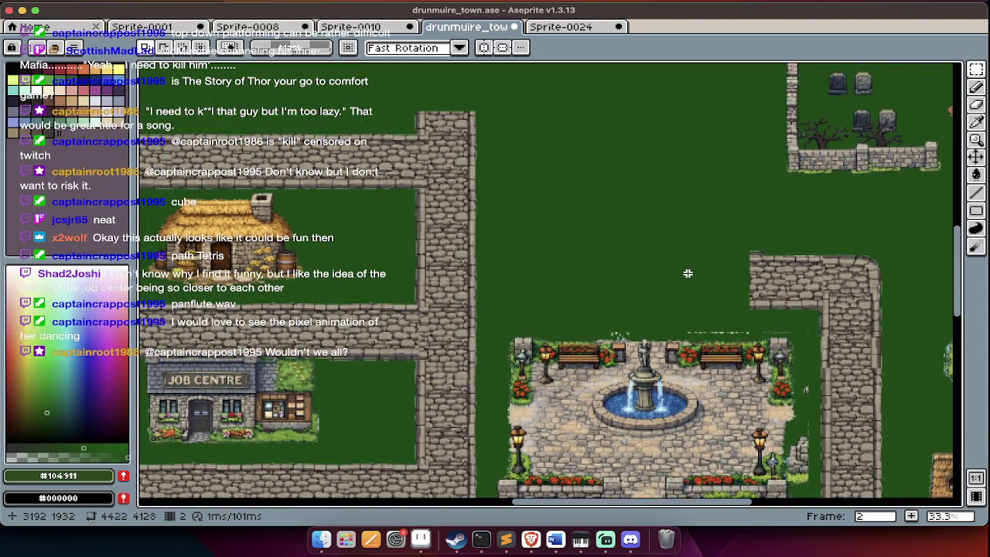
scroll(688, 273, "right", 3)
scroll(688, 273, "right", 3)
scroll(688, 274, "up", 1)
scroll(693, 273, "left", 4)
scroll(694, 272, "left", 3)
scroll(692, 271, "right", 3)
scroll(693, 279, "down", 1)
scroll(693, 283, "down", 1)
scroll(694, 283, "down", 1)
scroll(694, 283, "right", 2)
scroll(694, 283, "down", 1)
scroll(696, 282, "down", 1)
scroll(696, 282, "left", 3)
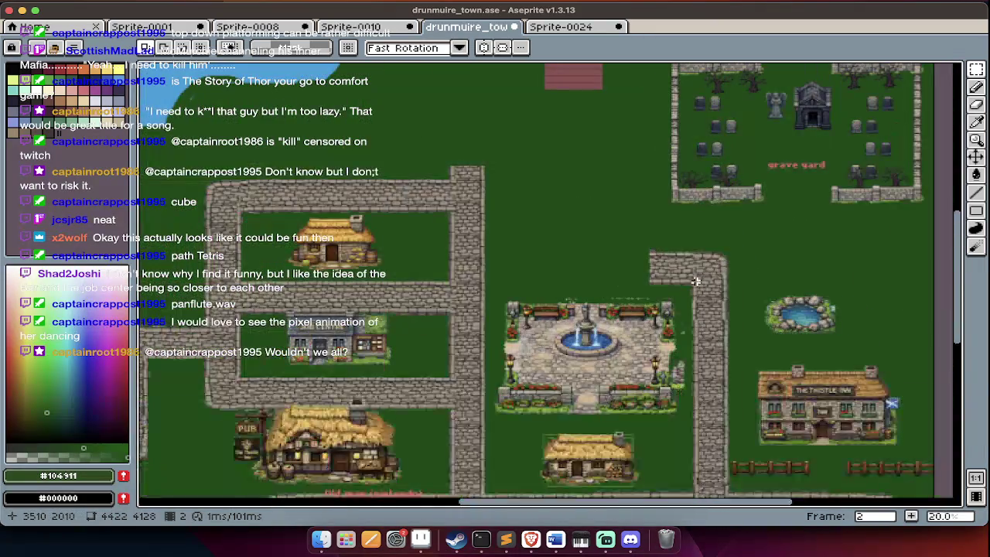
scroll(696, 282, "down", 1)
scroll(696, 278, "down", 5)
scroll(696, 274, "down", 2)
scroll(696, 274, "right", 3)
scroll(696, 266, "left", 6)
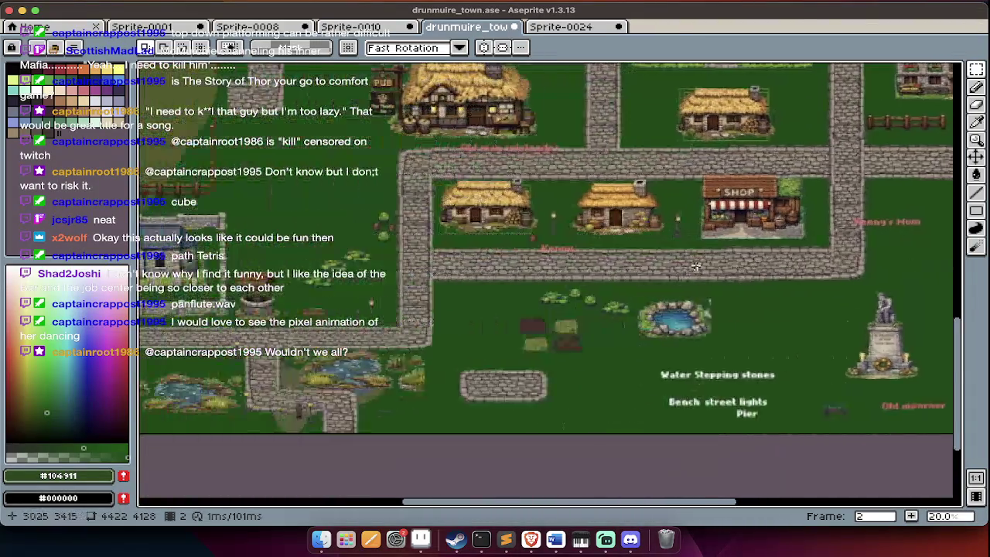
scroll(696, 266, "right", 2)
scroll(692, 279, "right", 1)
scroll(681, 340, "down", 3)
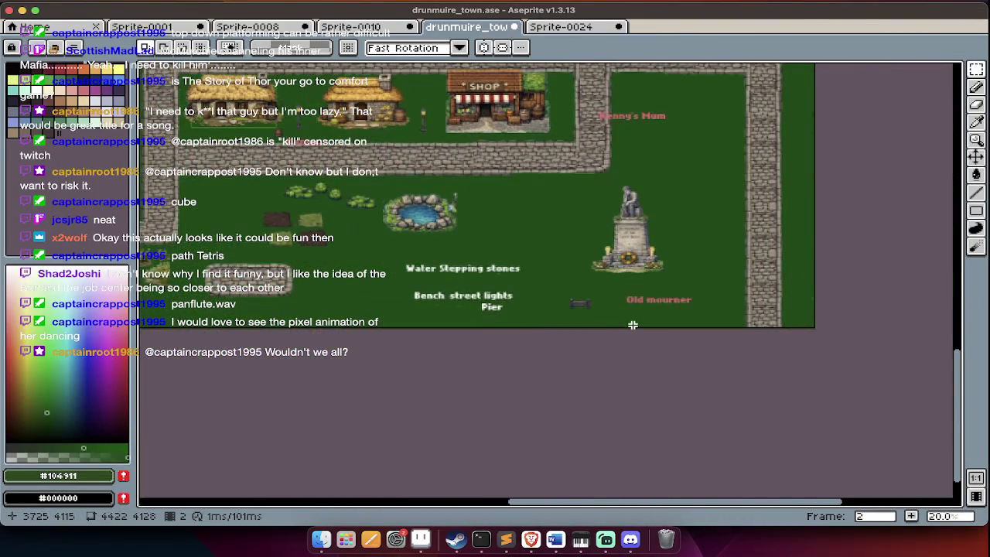
scroll(633, 325, "up", 2)
key("Tab")
left_click(560, 251)
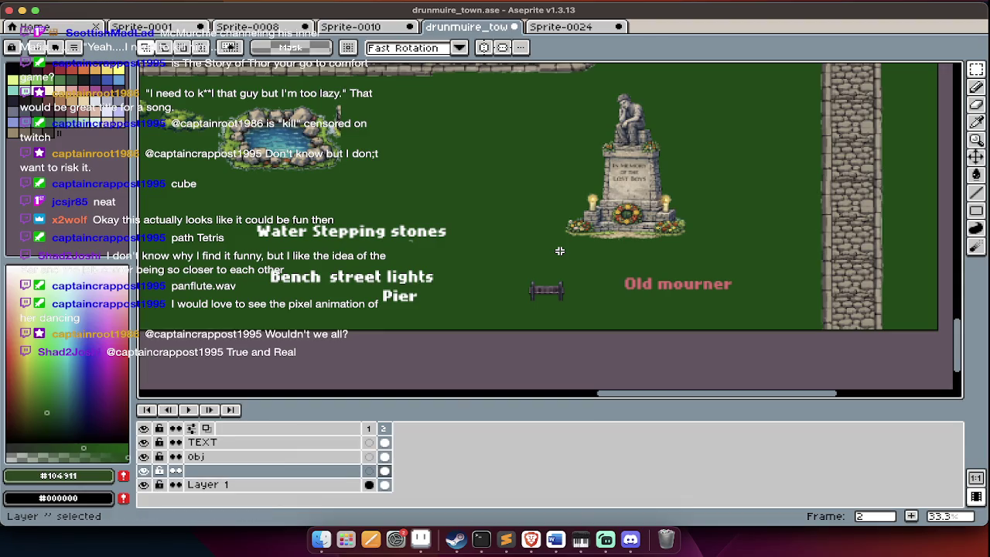
scroll(550, 255, "down", 1)
scroll(542, 259, "down", 1)
scroll(527, 264, "up", 2)
scroll(527, 264, "left", 3)
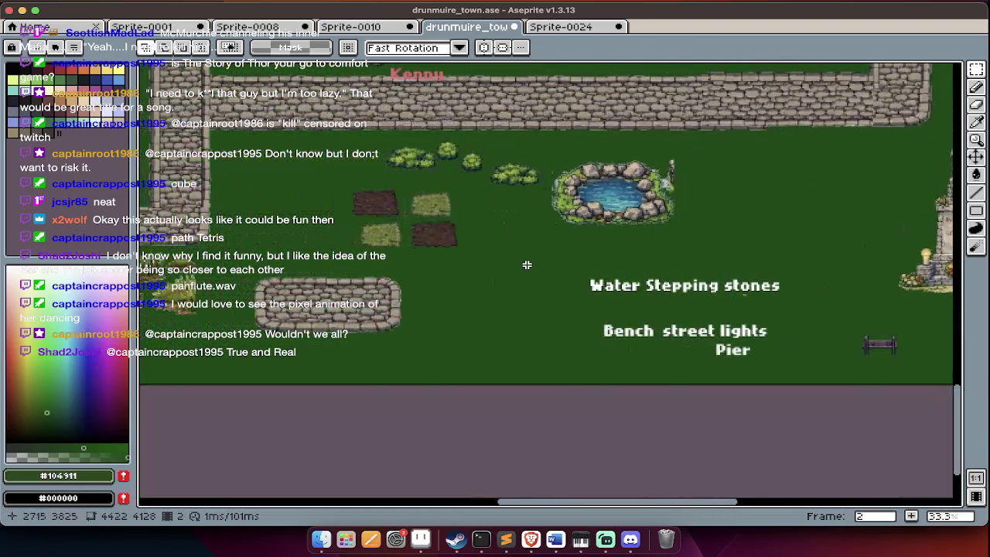
key("Tab")
key("Tab")
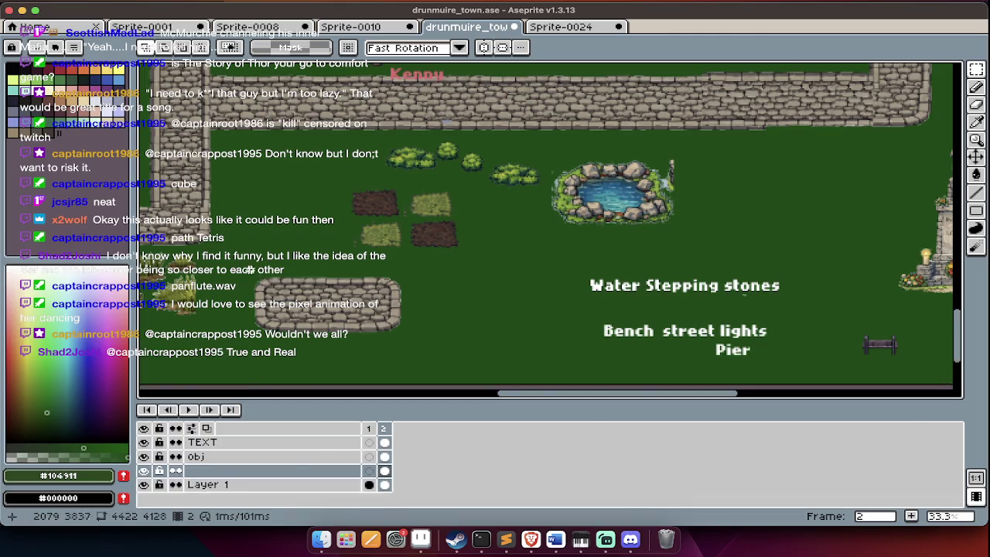
On the obj layer, marquee-select the rounded stone-wall piece and copy it.
key("m")
key("alt+Up")
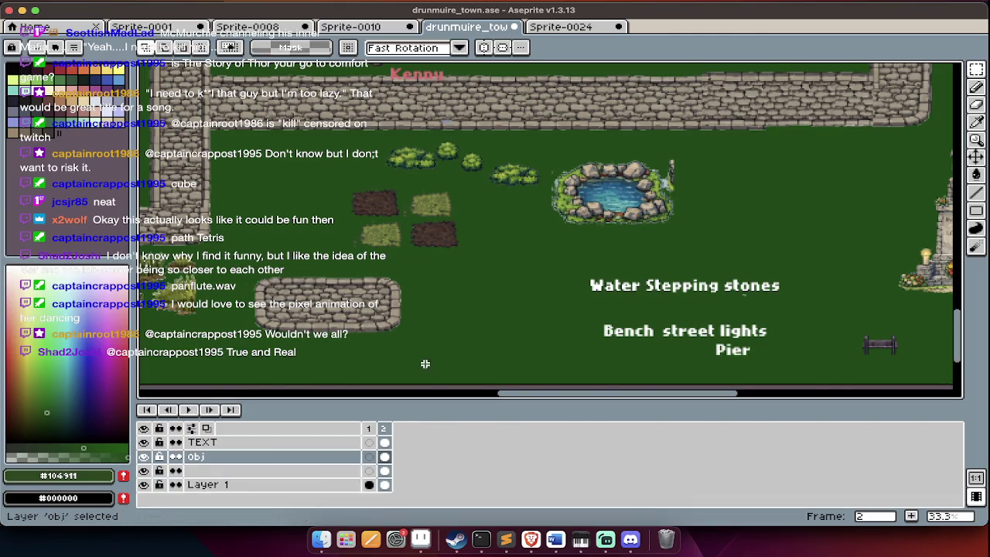
key("Tab")
left_click_drag(420, 261, 236, 345)
key("Tab")
key("alt+Down")
Paste a copy of the stone-wall piece and drag it beside the memorial statue.
key("Tab")
scroll(233, 345, "right", 4)
scroll(233, 345, "right", 2)
key("ctrl+v")
left_click_drag(526, 323, 514, 261)
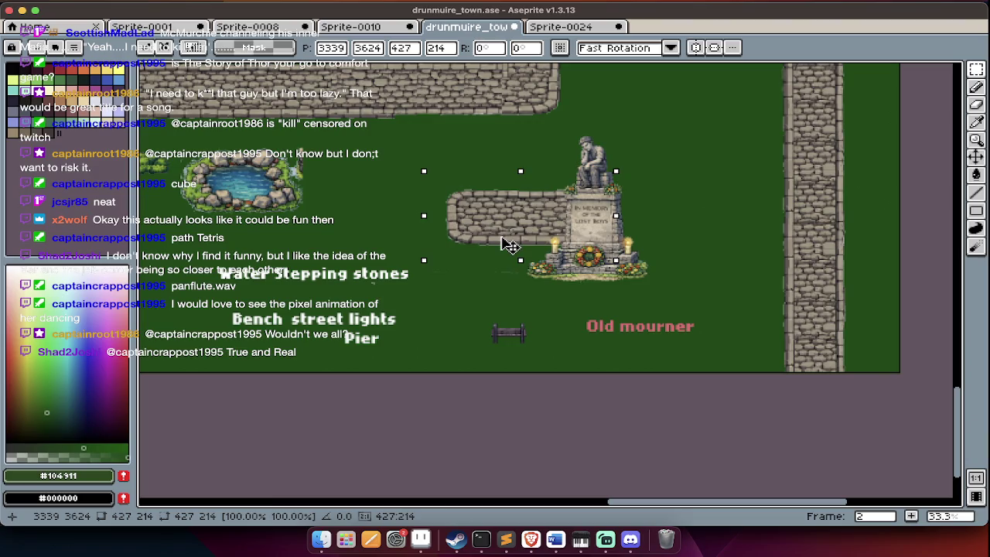
Nudge the wall piece into place and move the lower stone piece up toward the statue.
mouse_move(515, 260)
left_mouse_down()
mouse_move(508, 243)
mouse_move(507, 313)
mouse_move(498, 295)
left_mouse_up()
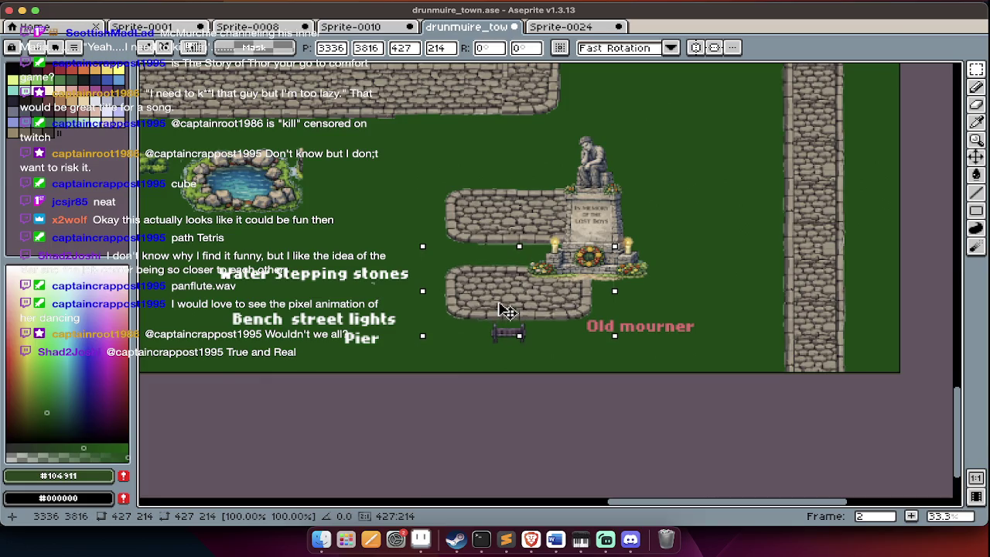
key("super+d")
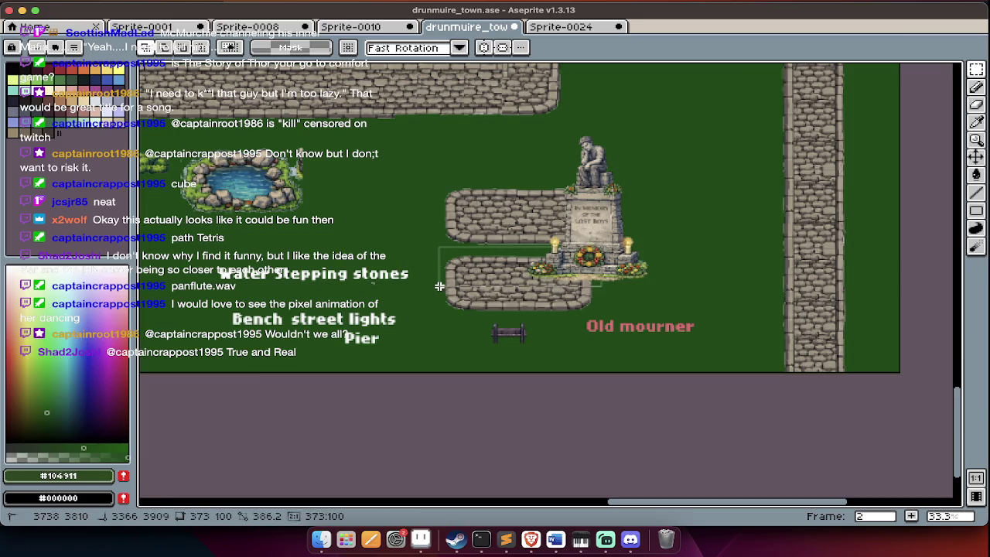
left_click_drag(439, 287, 447, 287)
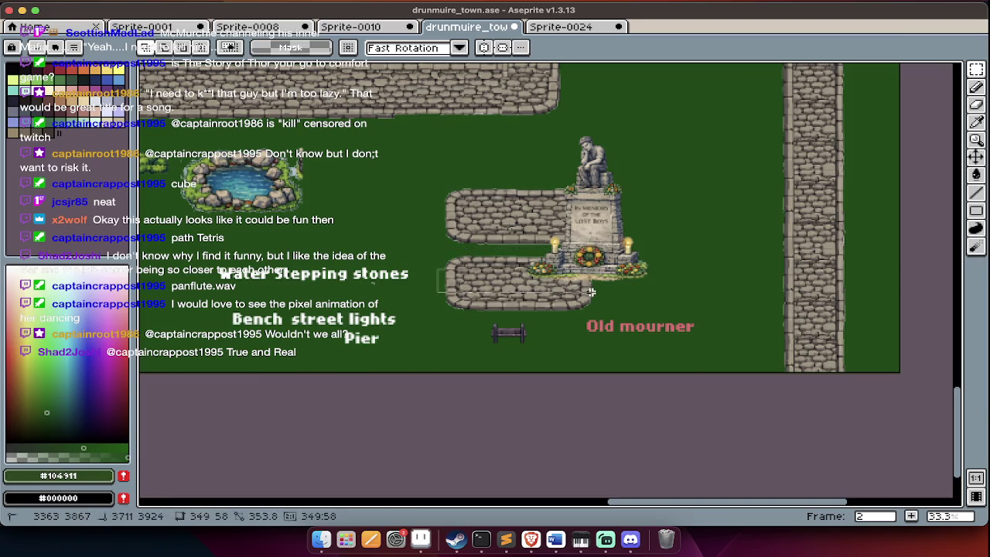
left_click_drag(585, 287, 571, 258)
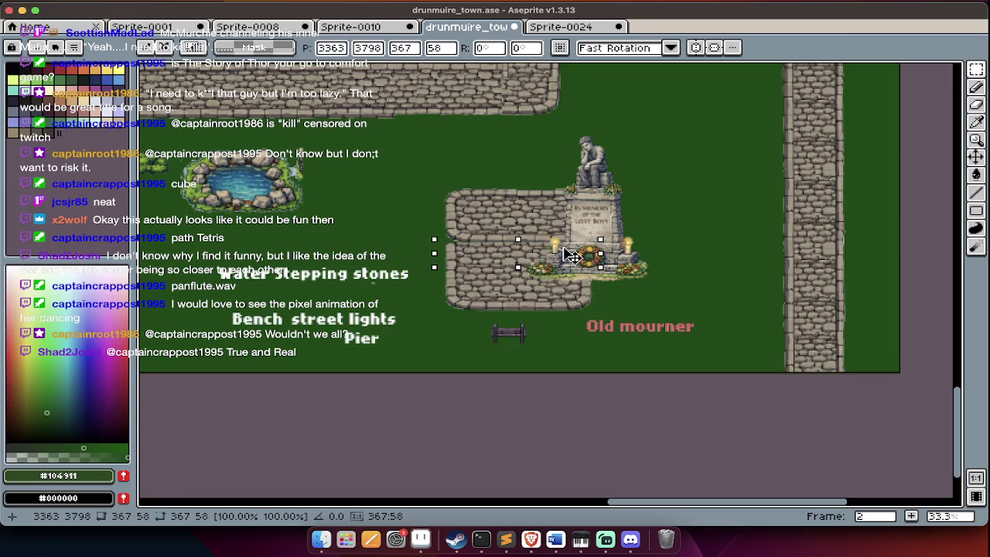
left_click_drag(571, 258, 554, 246)
left_click(607, 174)
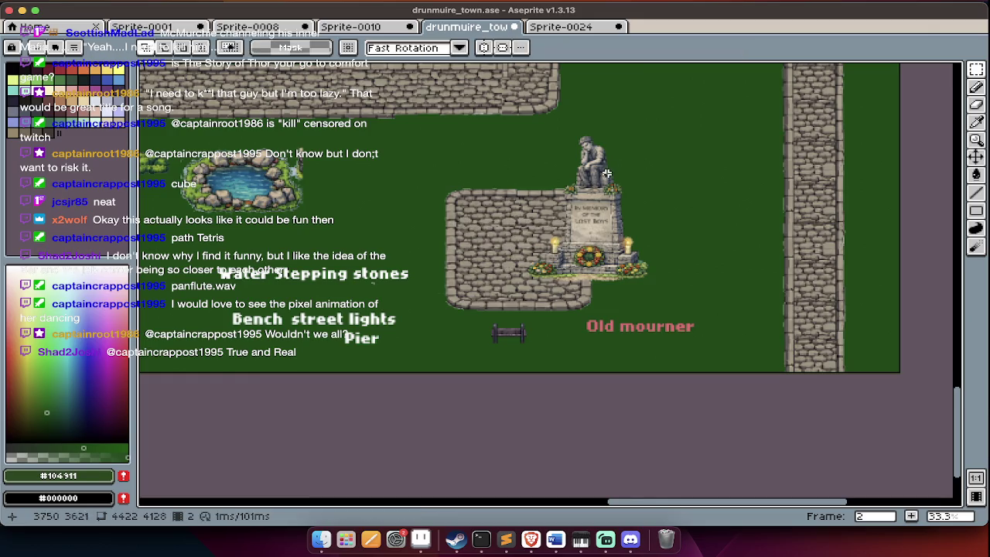
Paste a stone block left of the statue and move it right behind the statue.
left_click_drag(562, 182, 418, 315)
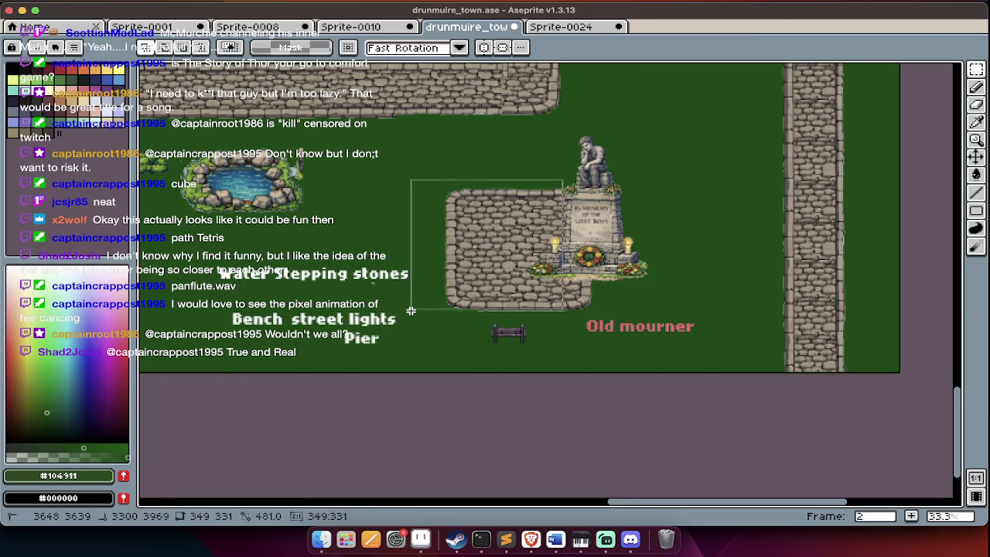
key("ctrl+v")
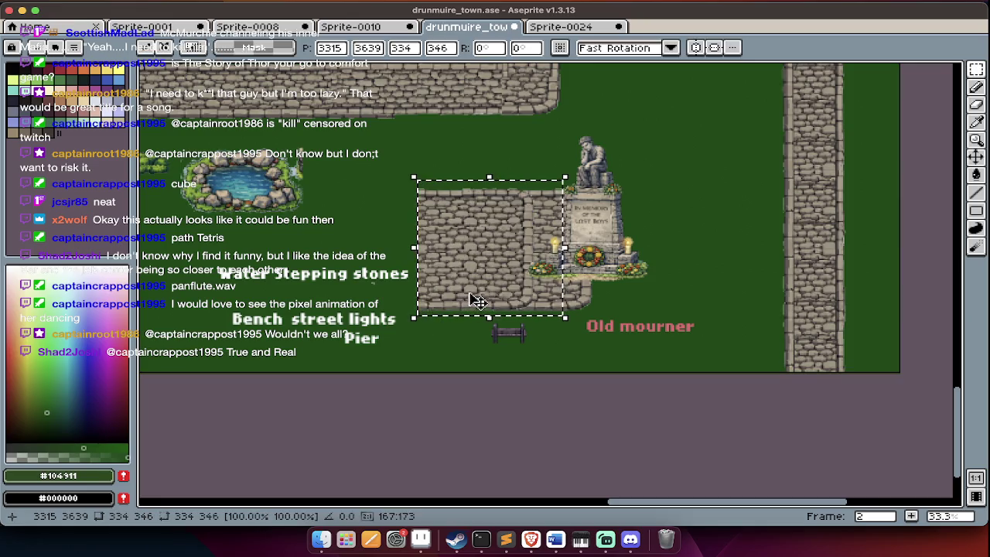
left_click_drag(478, 300, 646, 290)
Commit the pasted stone block and shift the whole monument and plaza slightly right.
key("Return")
key("ctrl+d")
scroll(640, 281, "up", 1)
scroll(625, 238, "up", 2)
scroll(479, 201, "down", 2)
key("Tab")
key("Tab")
left_click_drag(326, 147, 756, 376)
left_click_drag(687, 327, 704, 328)
left_click(598, 385)
key("Tab")
key("Tab")
Move the lower plaza section down and fill the green gap with copied upper paving.
scroll(416, 299, "down", 5)
left_click_drag(371, 232, 781, 332)
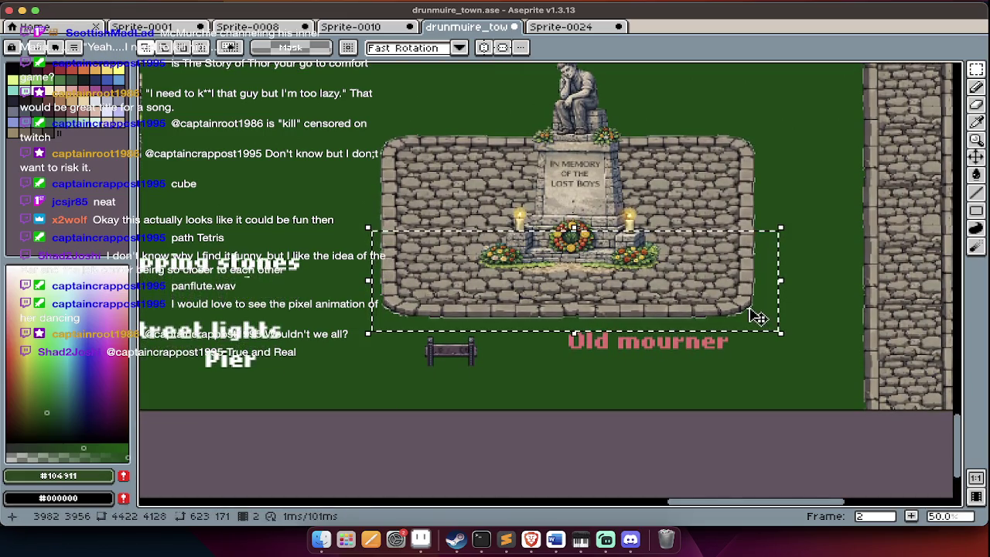
left_click_drag(736, 285, 739, 330)
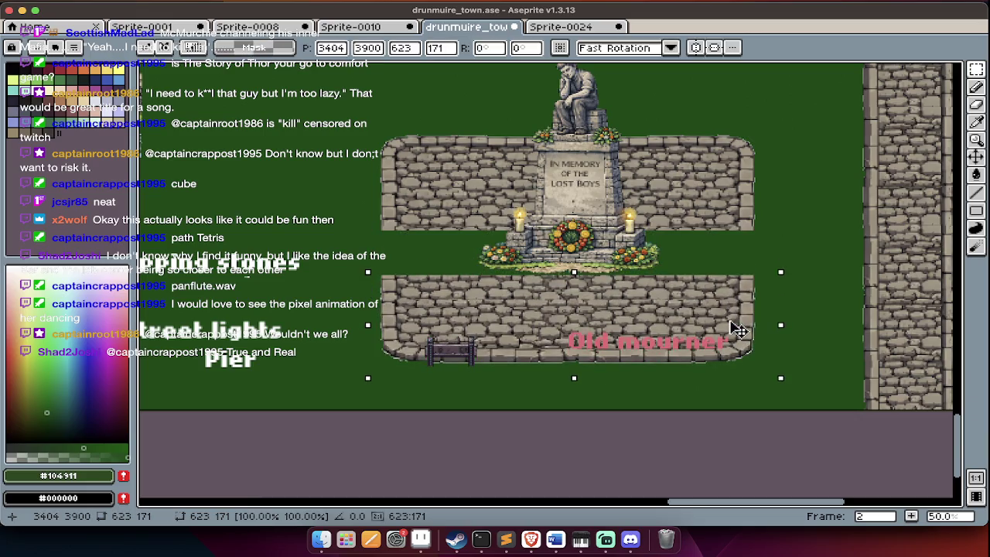
left_click(757, 273)
left_click_drag(782, 169, 364, 241)
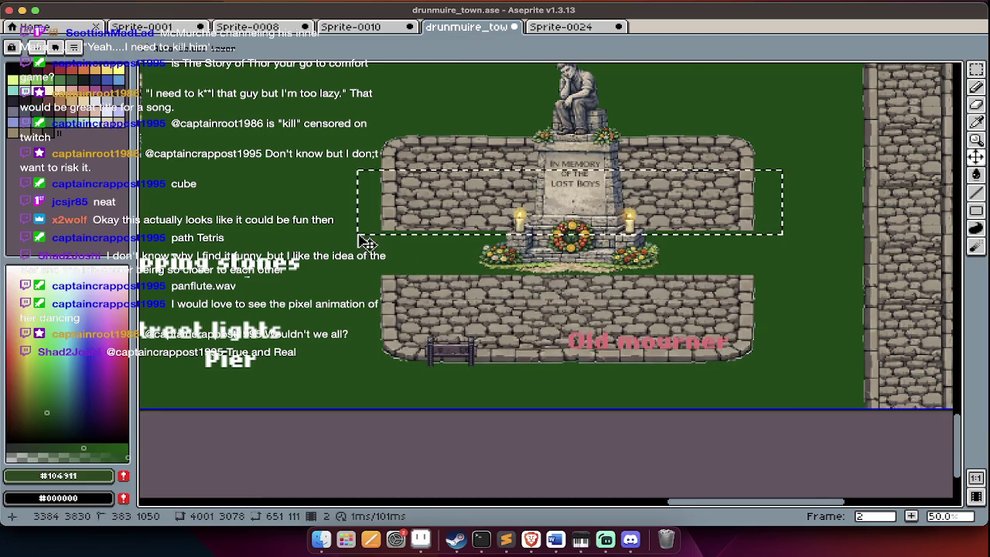
left_click_drag(501, 228, 501, 262)
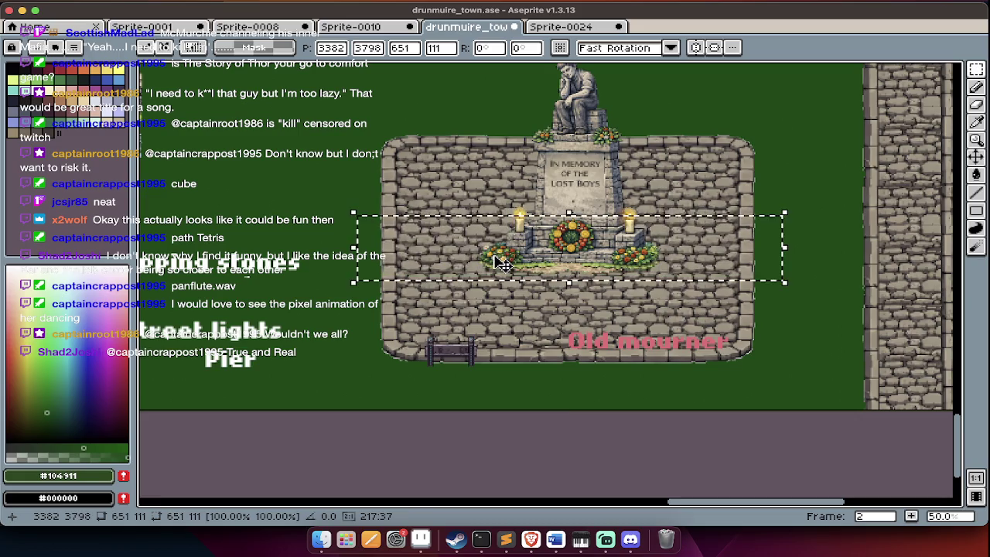
key("Return")
Move the bench from below the plaza up onto the stone square.
key("Tab")
key("Tab")
left_click_drag(506, 308, 396, 382)
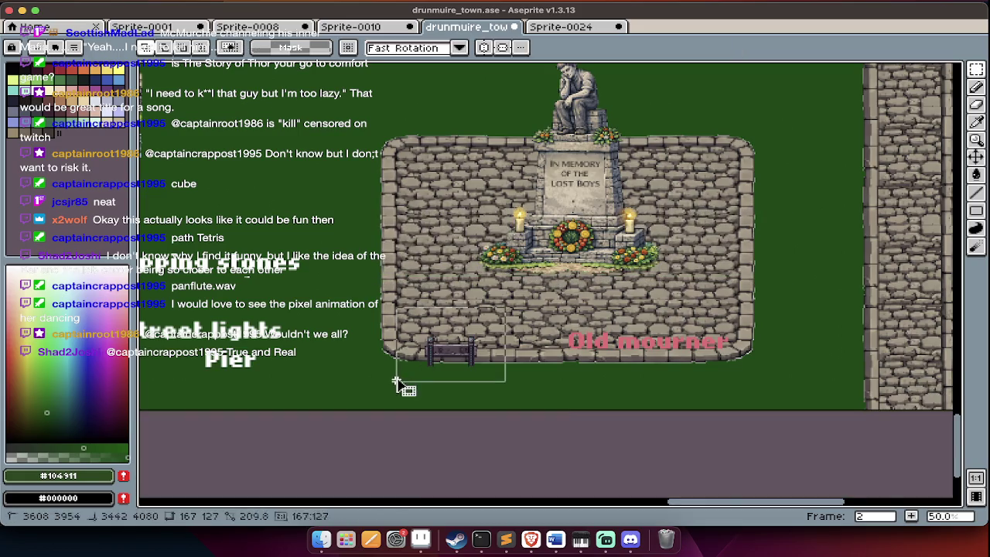
mouse_move(456, 356)
left_mouse_down()
mouse_move(456, 338)
mouse_move(681, 315)
mouse_move(699, 322)
left_mouse_up()
left_click(495, 197)
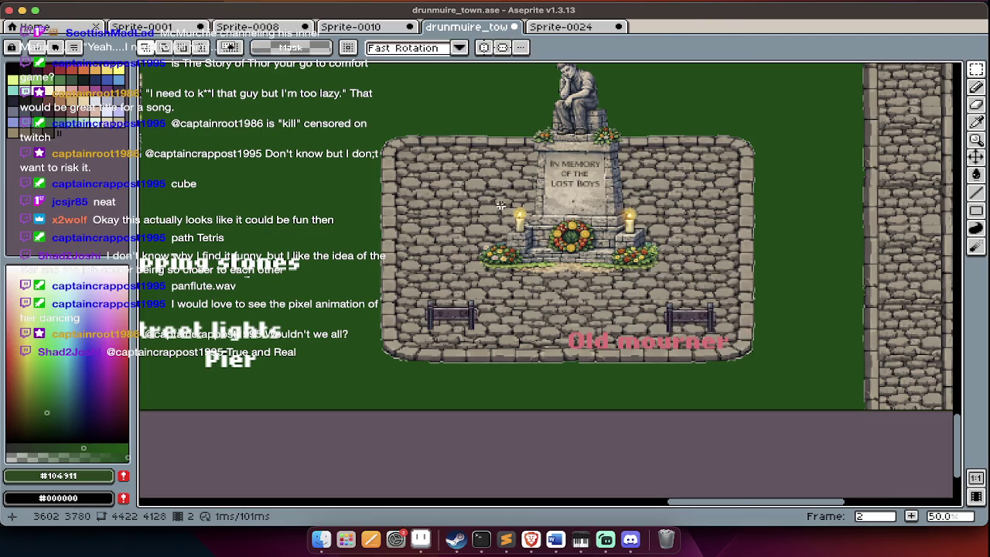
scroll(425, 269, "down", 1)
scroll(635, 266, "right", 2)
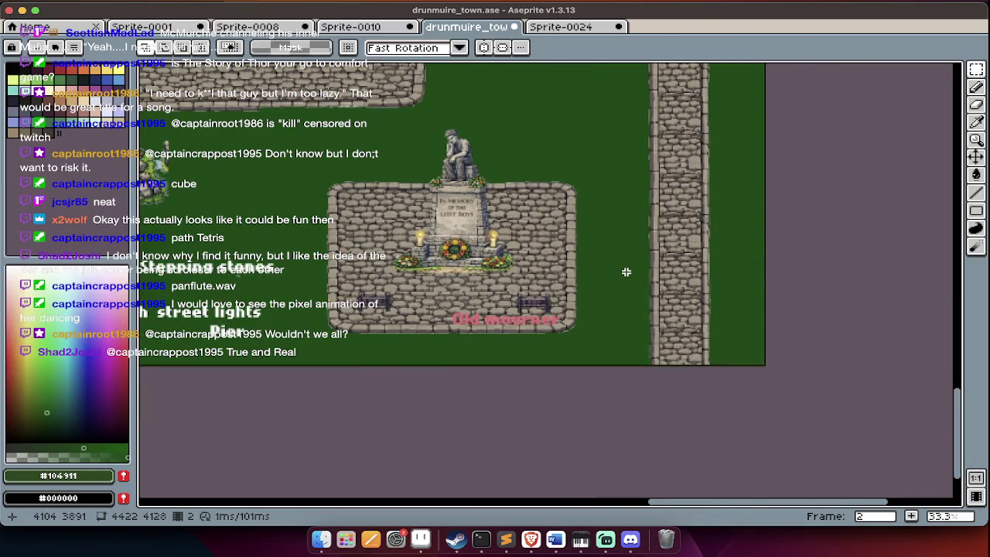
Draw an oval in the sky above the hills and fill it pale pink.
scroll(627, 272, "up", 2)
scroll(627, 272, "up", 2)
scroll(626, 272, "up", 2)
scroll(691, 110, "down", 1)
key("Tab")
scroll(691, 110, "down", 5)
scroll(688, 160, "up", 1)
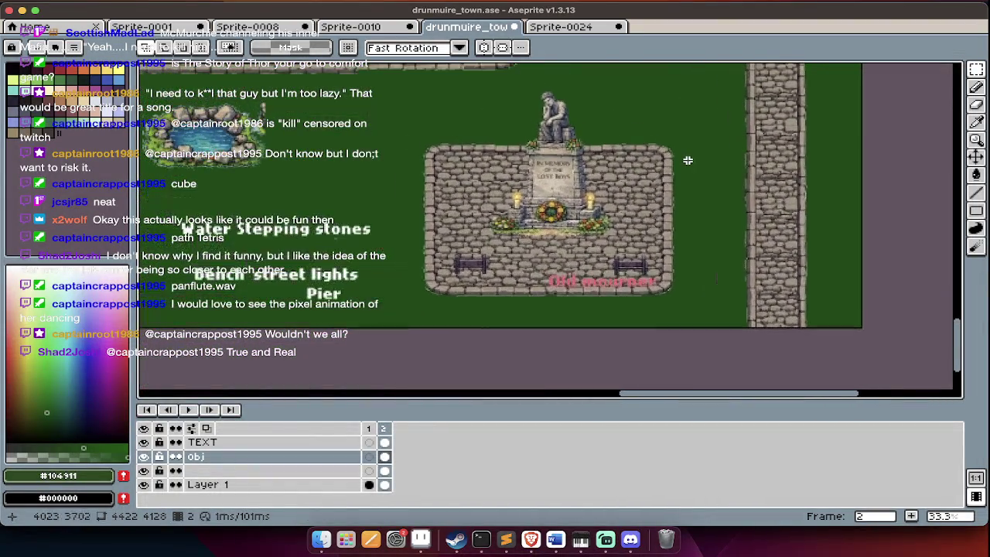
scroll(722, 278, "left", 3)
scroll(722, 277, "up", 2)
scroll(722, 278, "left", 2)
scroll(722, 278, "up", 2)
scroll(722, 278, "left", 3)
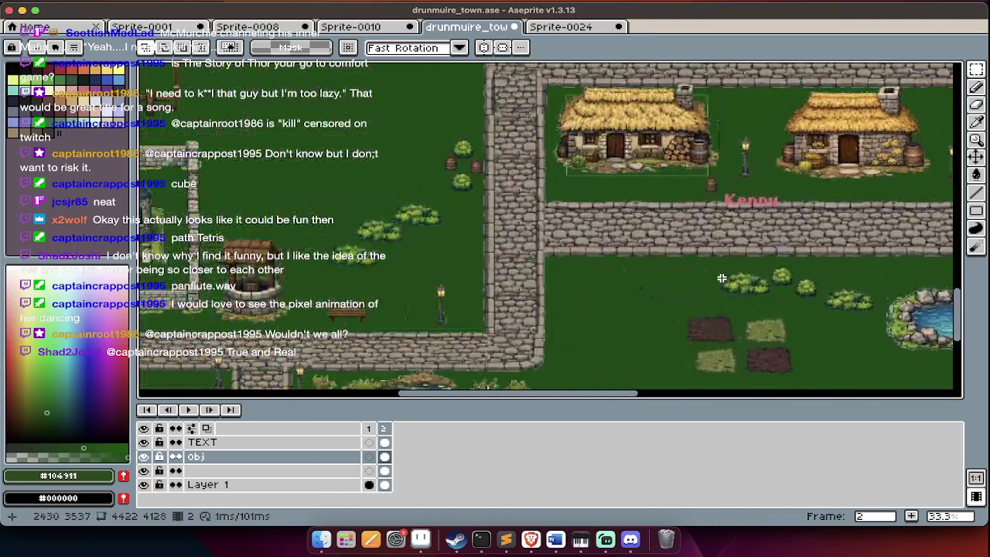
scroll(722, 277, "left", 3)
scroll(722, 278, "right", 5)
scroll(715, 286, "down", 1)
scroll(712, 294, "up", 5)
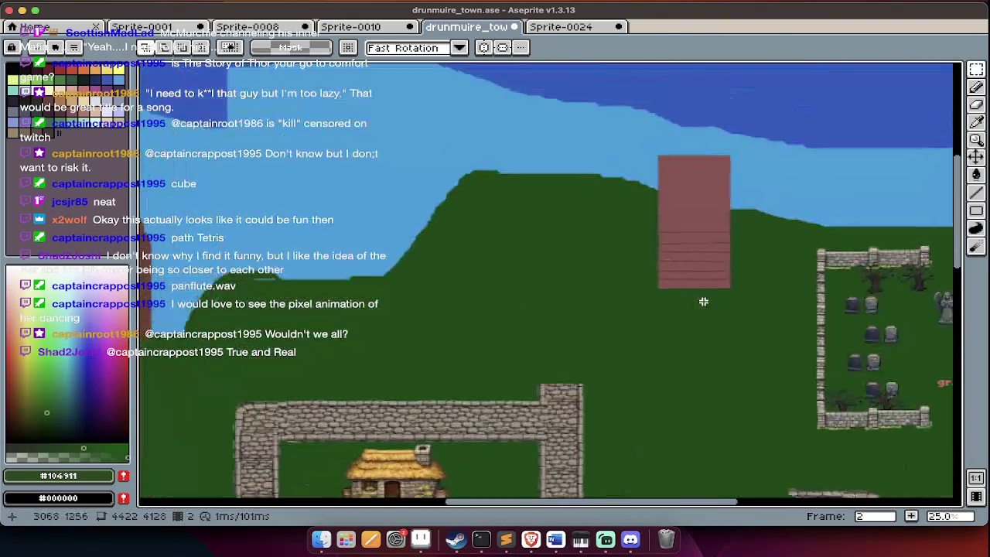
scroll(703, 302, "right", 3)
scroll(635, 279, "down", 3)
scroll(634, 279, "left", 1)
scroll(541, 247, "up", 3)
scroll(541, 247, "left", 1)
scroll(480, 233, "up", 1)
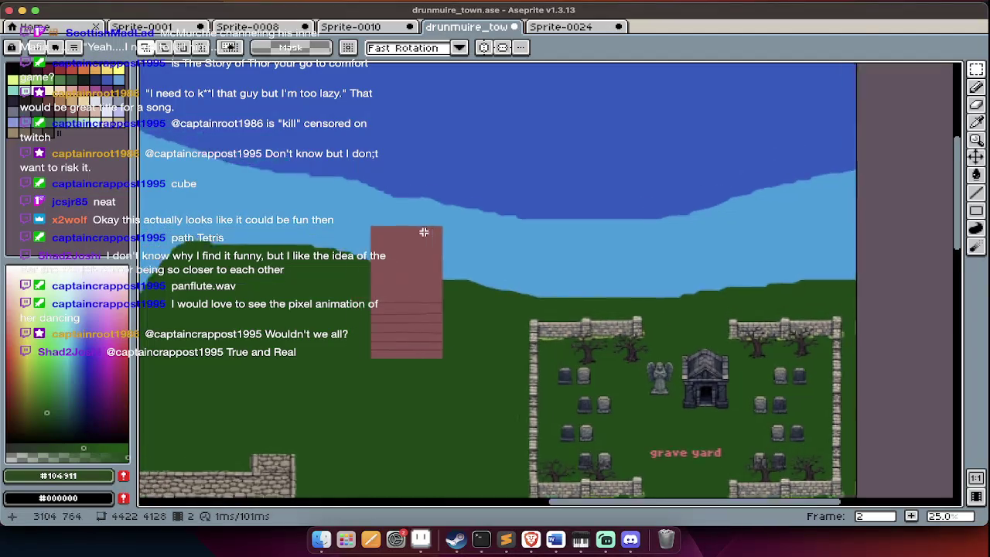
scroll(425, 214, "left", 2)
scroll(431, 235, "up", 1)
scroll(431, 236, "left", 2)
scroll(431, 235, "left", 1)
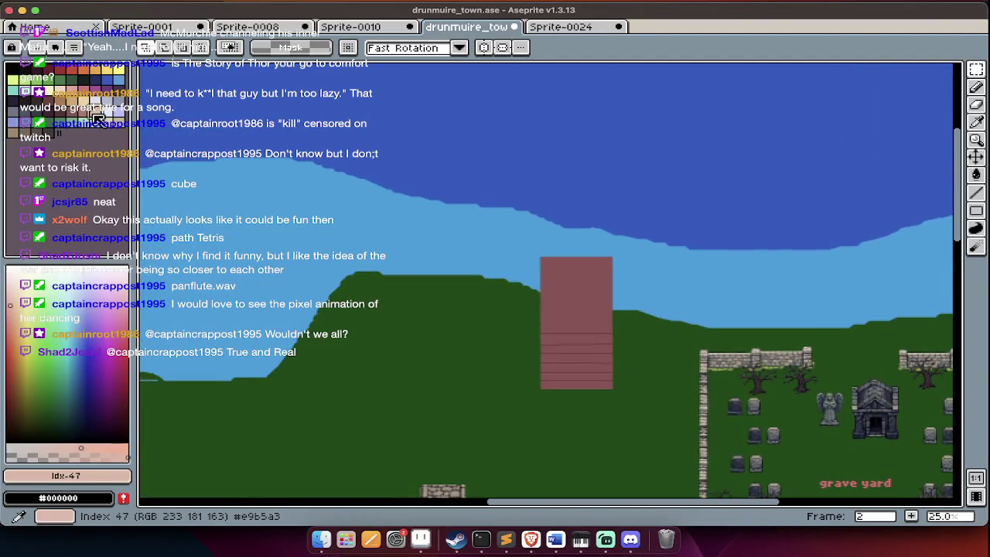
key("Tab")
key("shift+u")
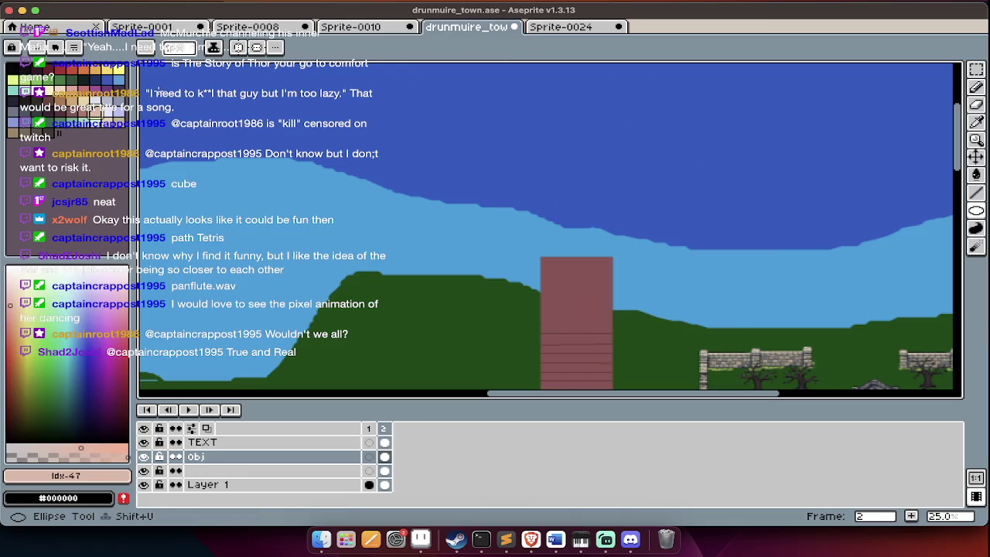
scroll(401, 252, "up", 1)
scroll(401, 253, "up", 1)
key("Tab")
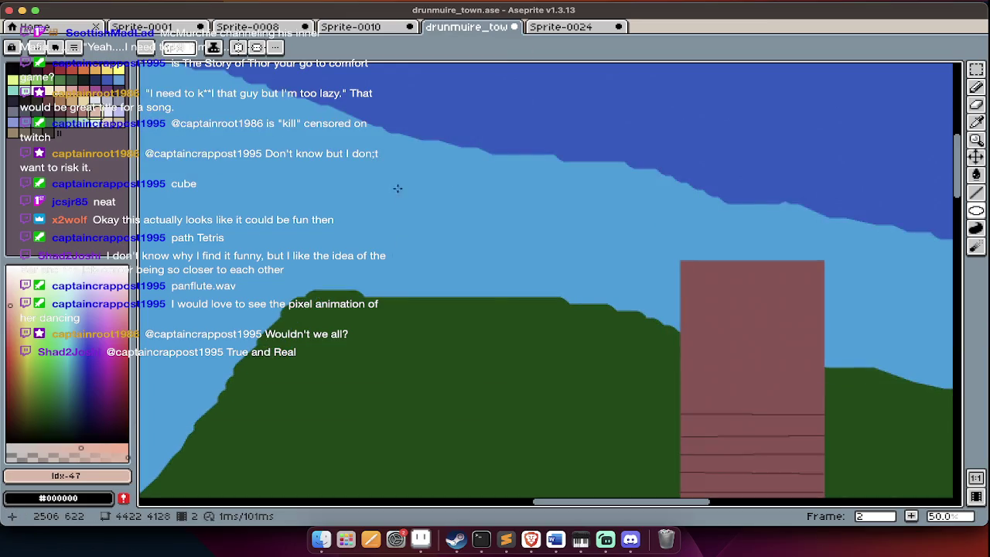
key("g")
left_click(471, 212)
Select the pink oval cloud and place a copy of it to the right.
key("w")
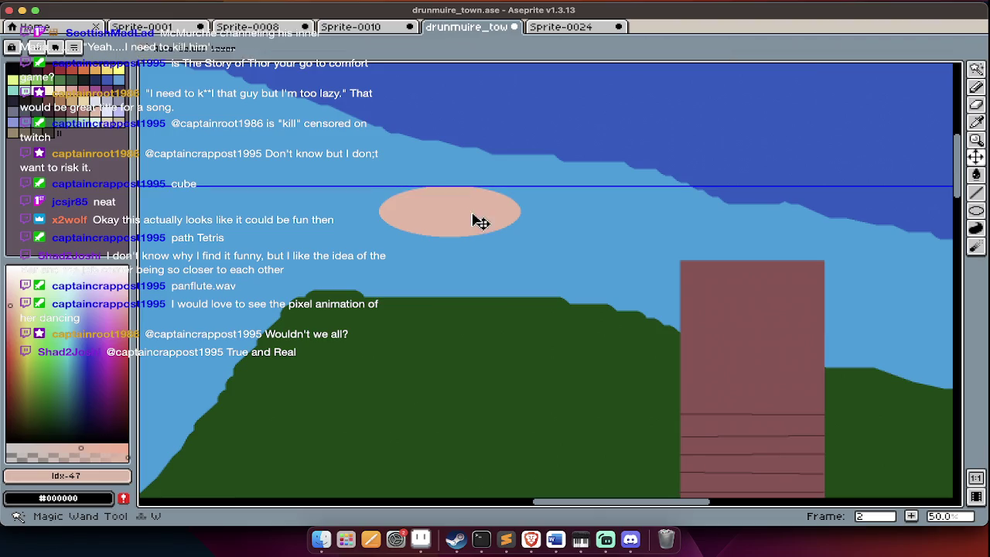
left_click(472, 216)
left_click_drag(480, 222, 910, 267)
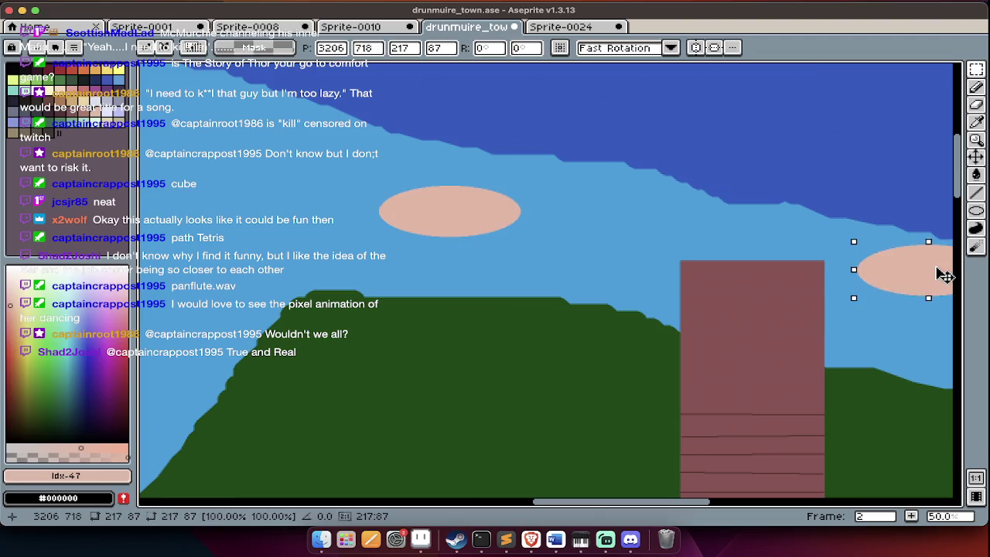
key("ctrl+d")
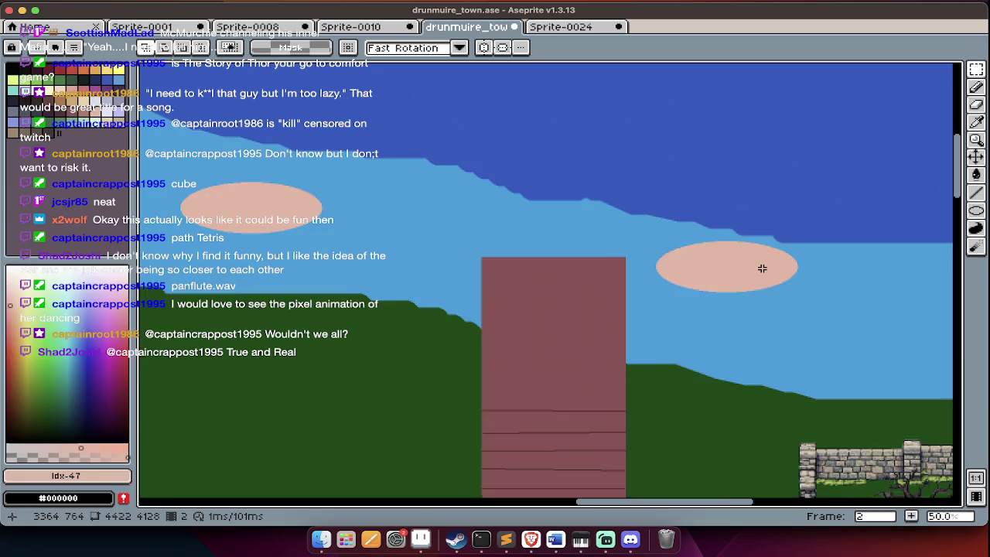
Pick red and draw a small filled red oval higher in the sky.
scroll(464, 232, "left", 3)
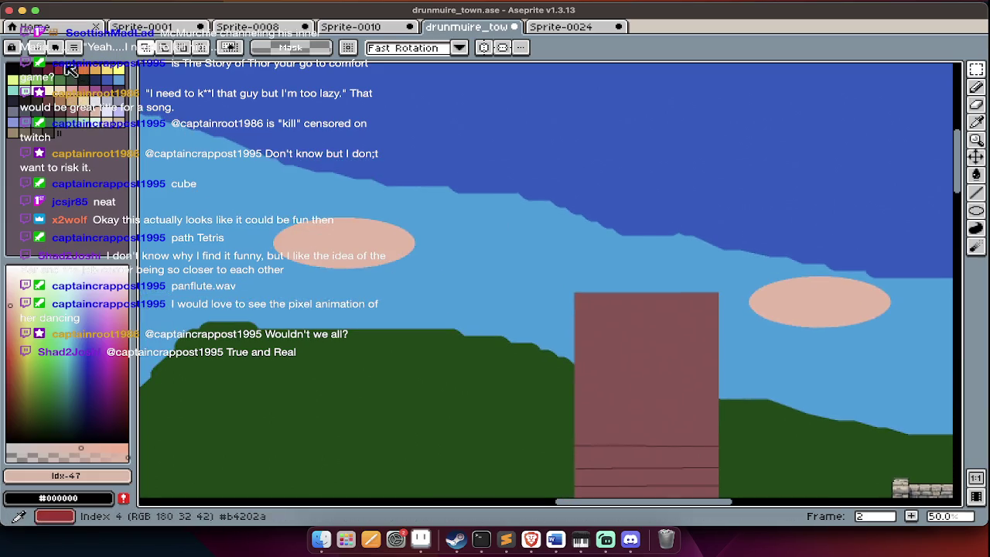
left_click(70, 70)
key("shift+u")
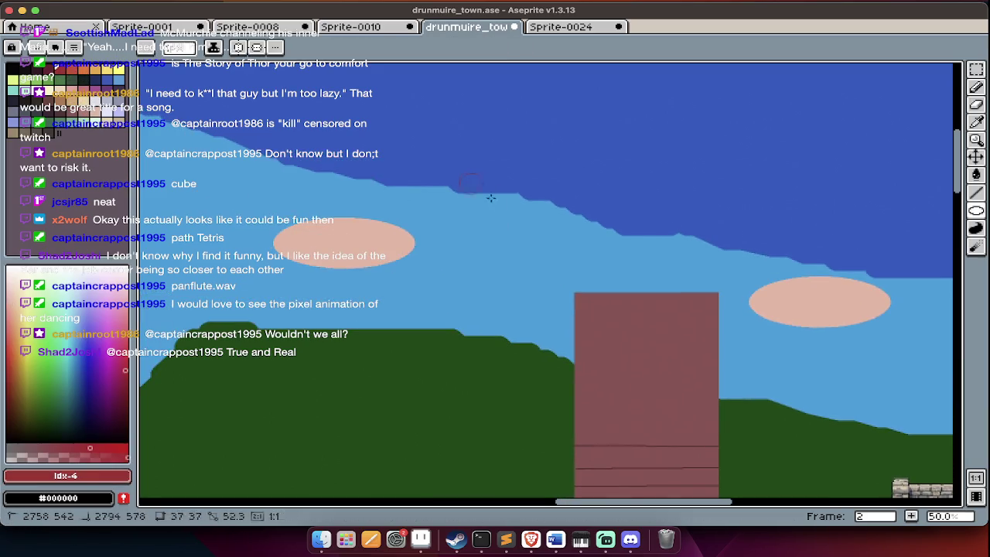
mouse_move(497, 199)
left_mouse_down()
mouse_move(496, 177)
mouse_move(735, 199)
left_mouse_up()
key("w")
left_click(489, 191)
Place the small red oval and pan across the drunmuire town map.
key("Return")
scroll(614, 184, "down", 3)
scroll(470, 188, "up", 2)
scroll(475, 191, "down", 1)
scroll(475, 191, "down", 5)
scroll(476, 194, "down", 5)
scroll(479, 232, "left", 8)
scroll(496, 269, "left", 3)
scroll(496, 270, "right", 5)
scroll(403, 372, "up", 2)
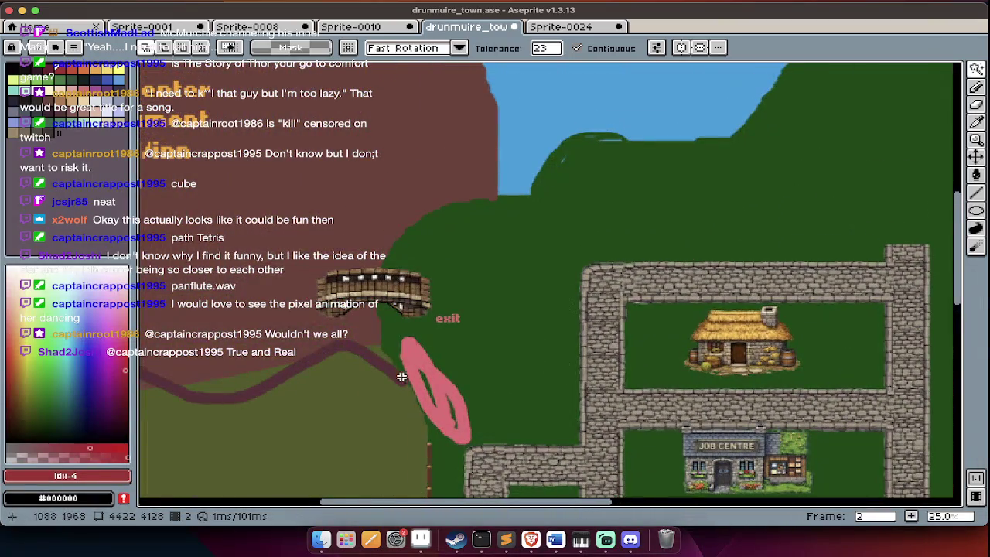
Review the lower-left map area, save drunmuire_town, and switch to another app.
scroll(387, 300, "left", 2)
scroll(418, 302, "left", 2)
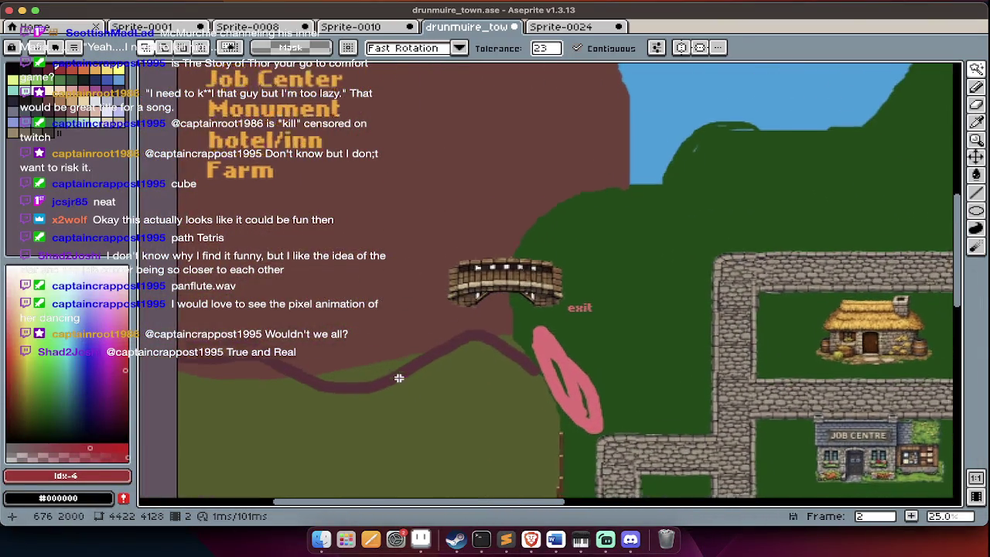
scroll(399, 378, "down", 8)
scroll(399, 378, "down", 5)
scroll(401, 380, "down", 5)
scroll(402, 382, "right", 10)
scroll(406, 385, "down", 5)
scroll(407, 384, "left", 2)
key("ctrl+s")
key("super+Tab")
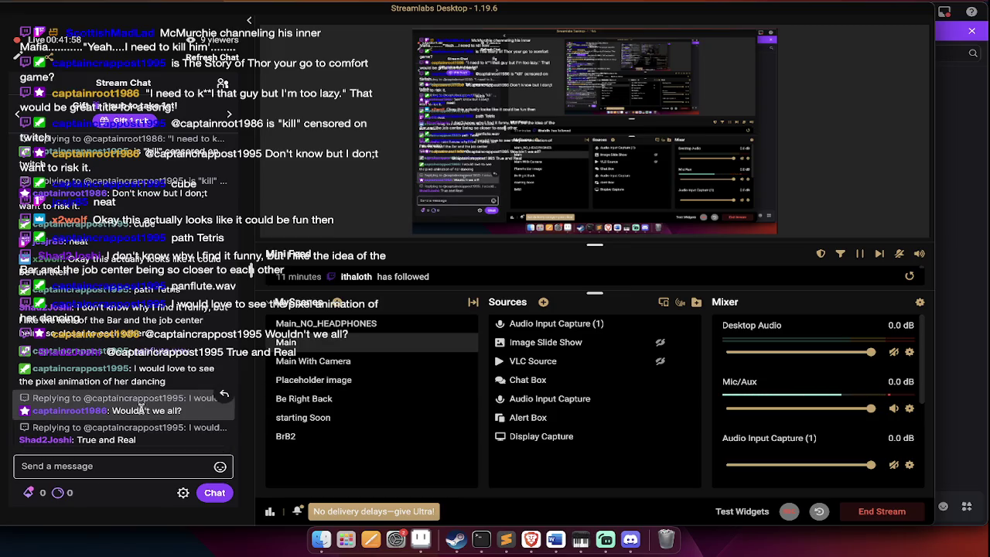
Bring up the macOS app switcher from the Streamlabs stream dashboard.
key("super+Tab")
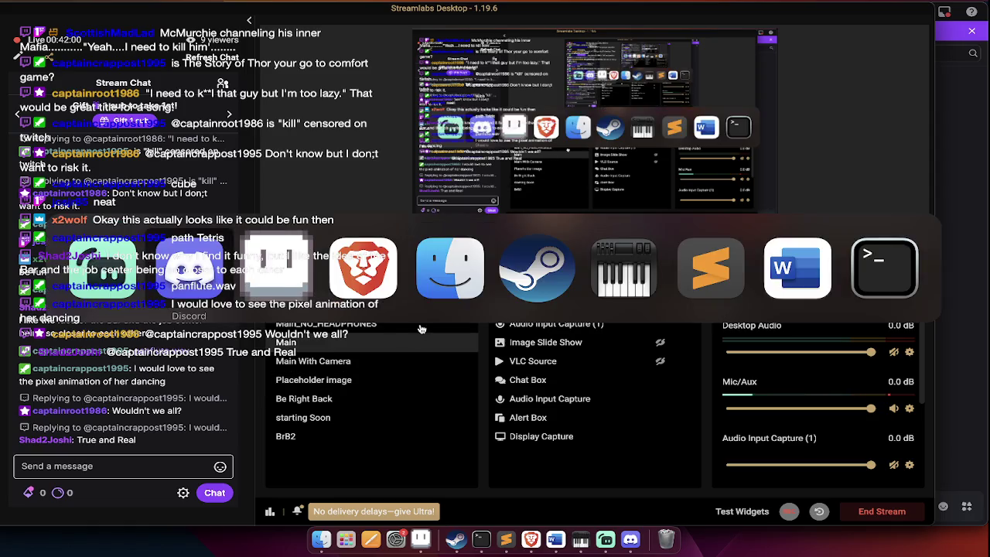
In Finder, open the RPG > CHARACTERS folder.
left_click(454, 285)
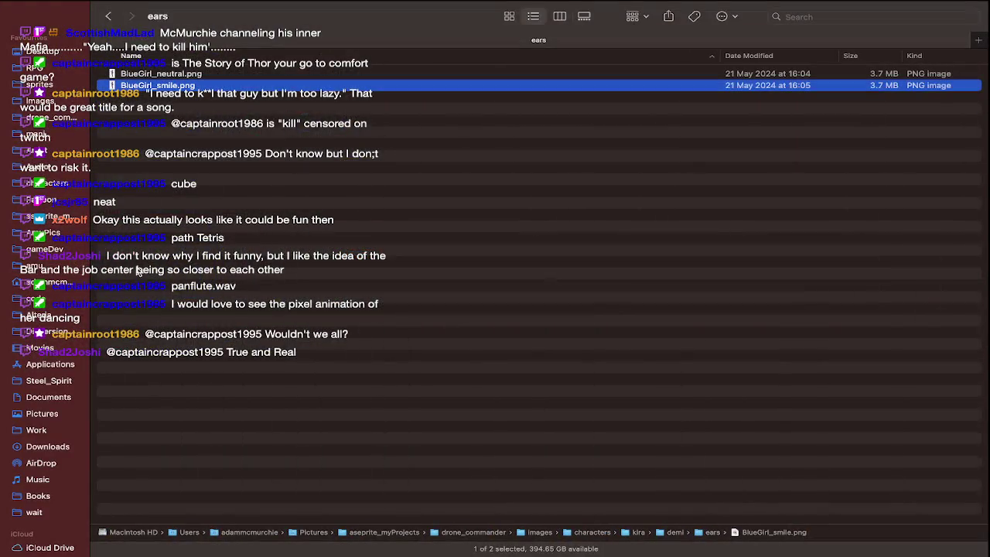
left_click(40, 69)
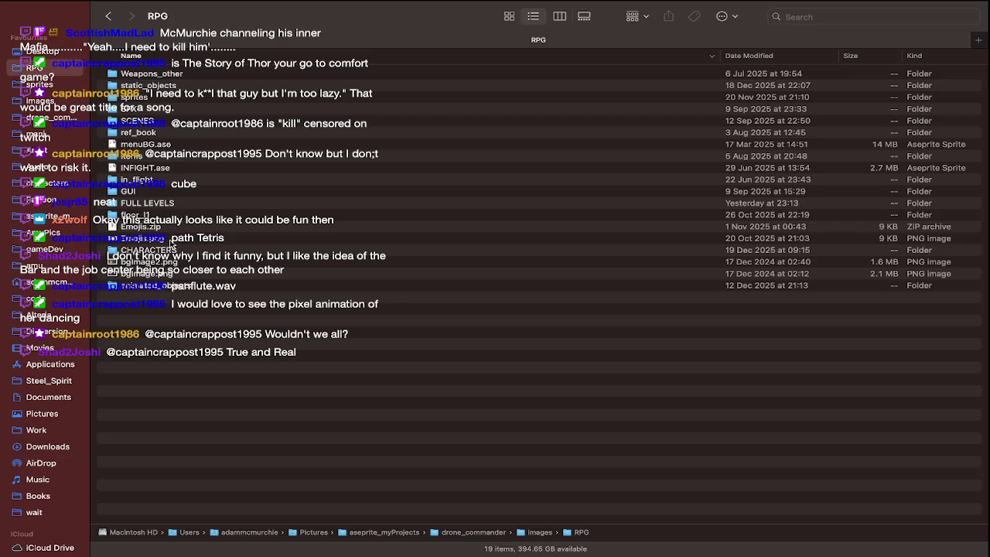
left_click(169, 250)
left_click(221, 265)
double_click(222, 249)
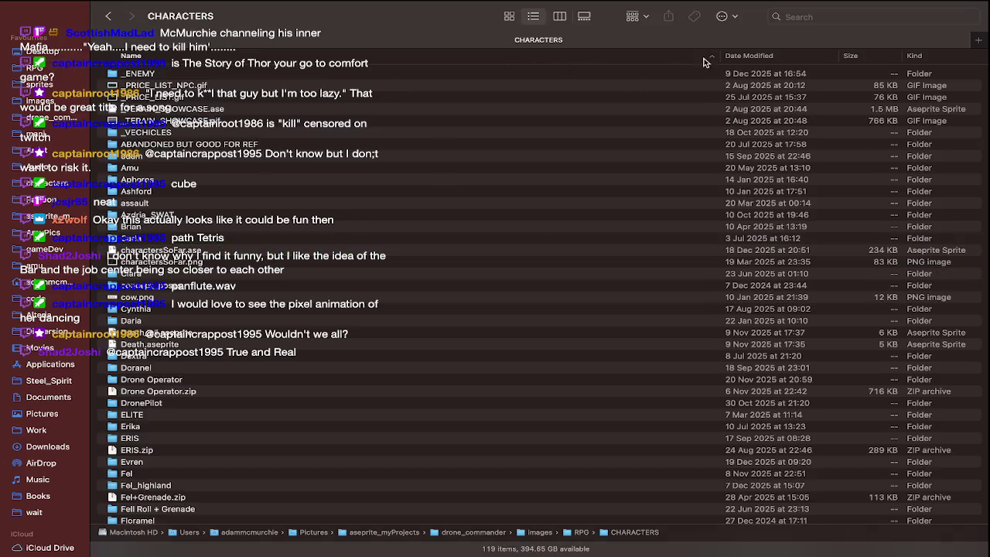
Sort by Date Modified, enter Fel_highland and select Char_Done.ase for Aseprite.
left_click(752, 56)
double_click(194, 122)
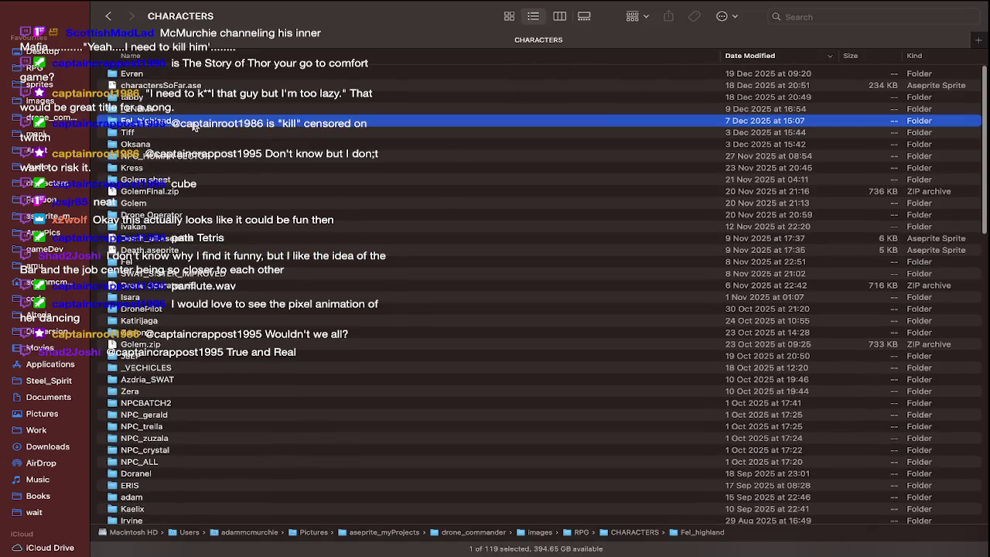
left_click(170, 74)
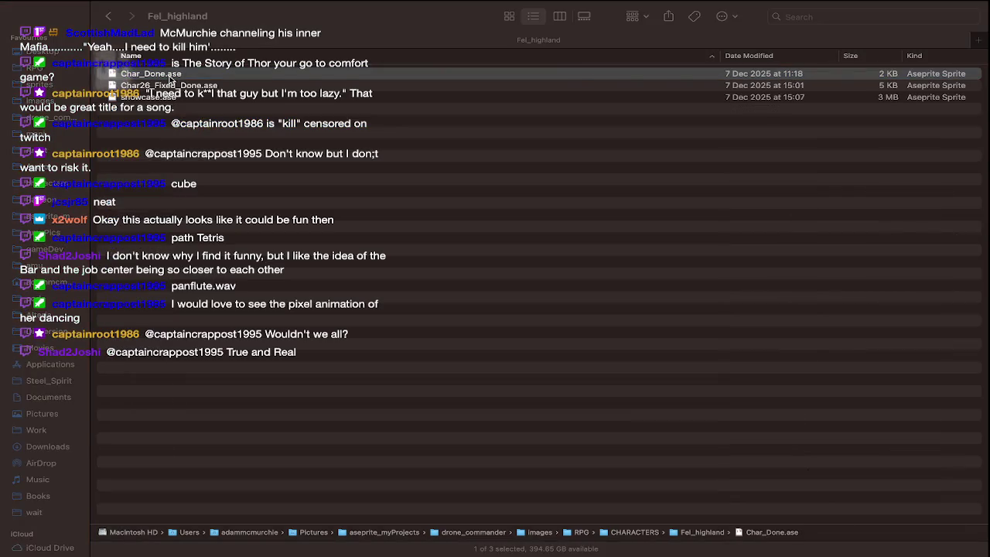
key("super+Tab")
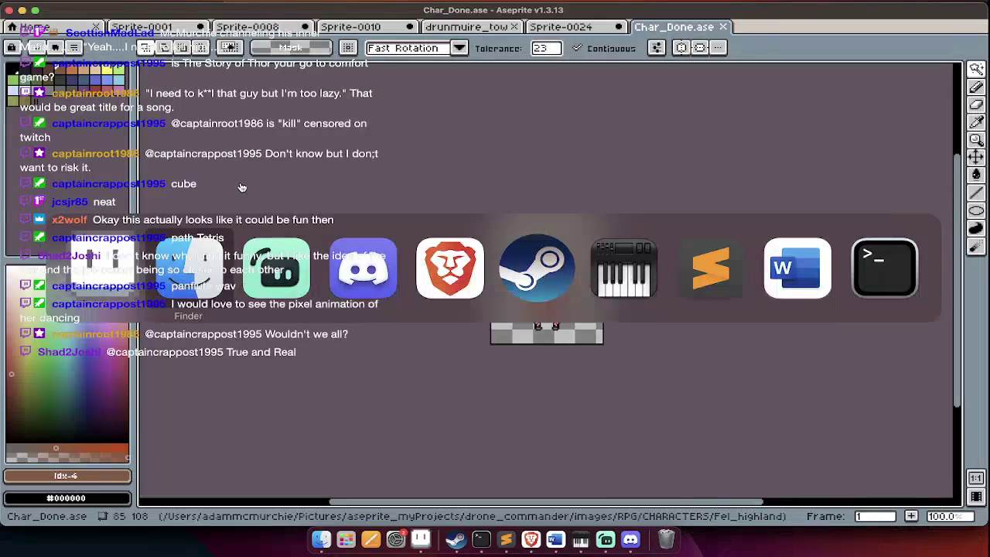
Zoom into the Char_Done cat-girl sprite with the timeline hidden.
scroll(477, 289, "up", 3)
scroll(503, 286, "up", 2)
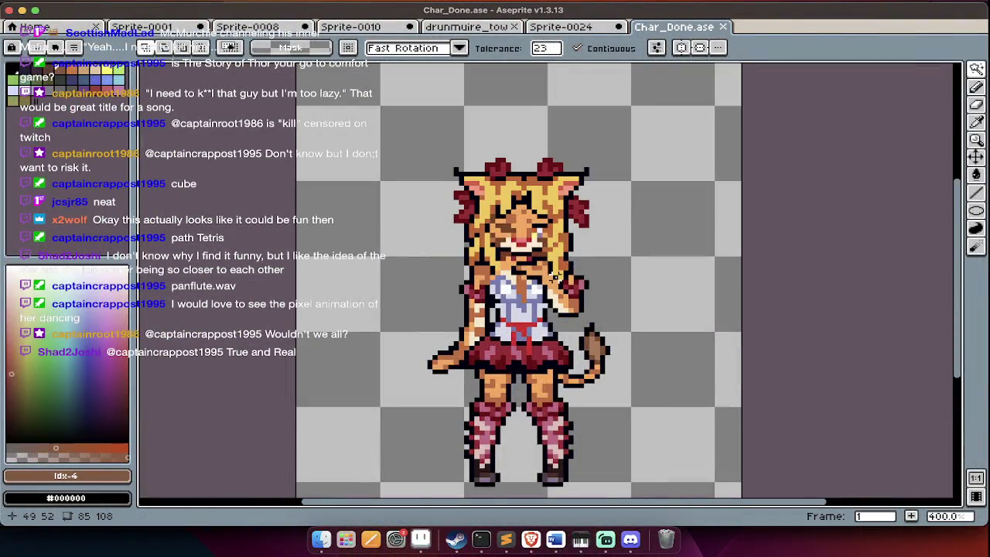
scroll(558, 279, "up", 1)
scroll(557, 279, "right", 3)
key("Tab")
key("Tab")
Open Char26_Fixed_Done.ase from Finder, then select showcase.ase.
key("super+Tab")
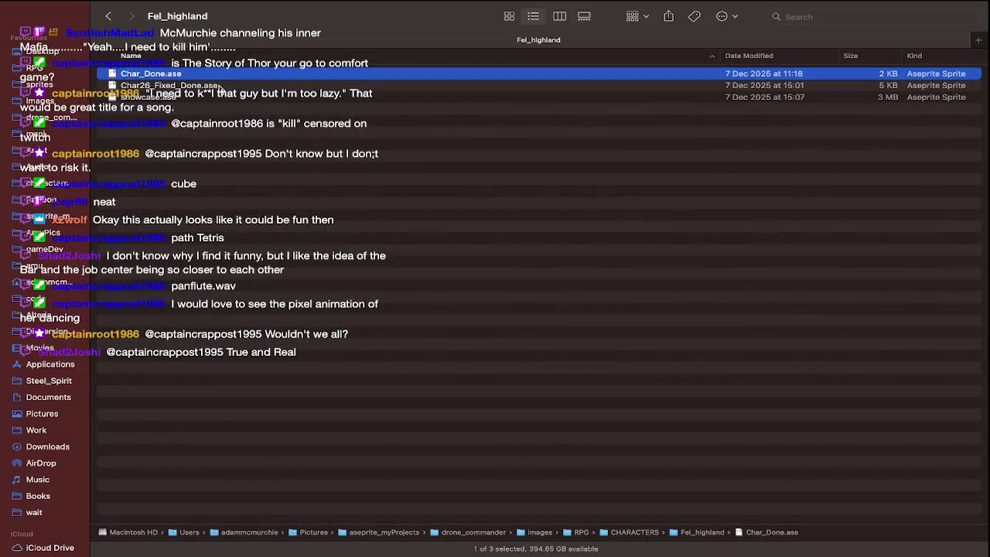
left_click(208, 88)
double_click(205, 87)
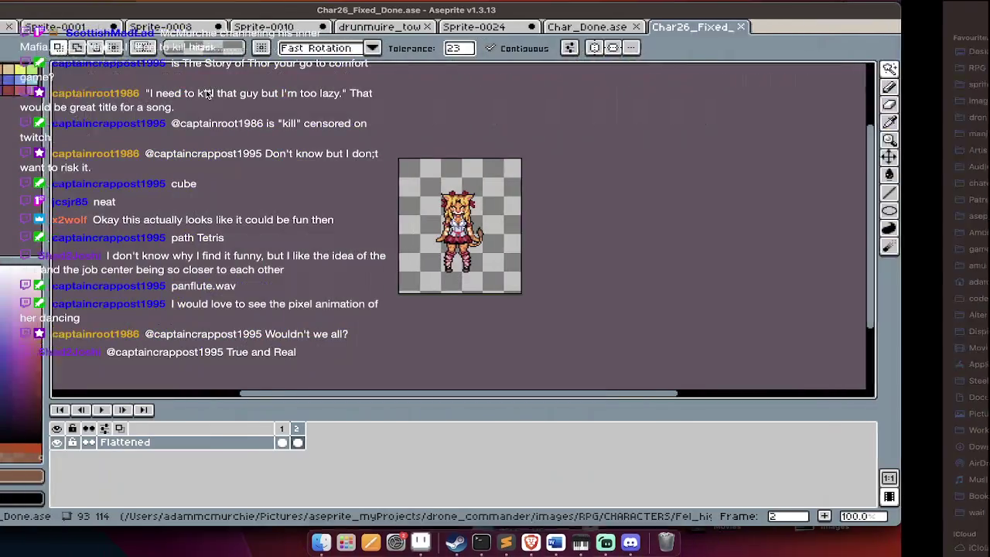
scroll(509, 190, "up", 2)
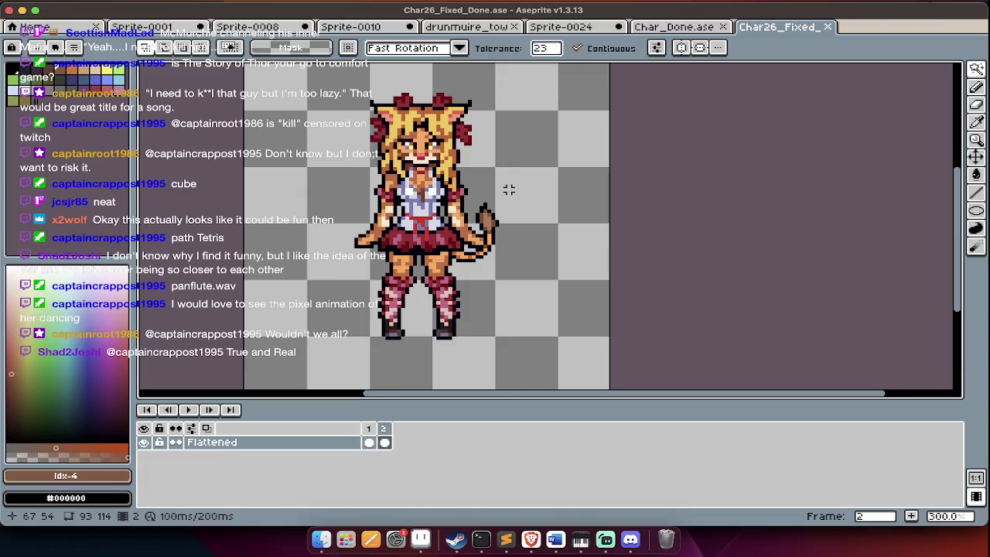
key("super+Tab")
left_click(264, 108)
Open showcase.ase, view it zoomed out with the timeline hidden, then return to Finder.
double_click(264, 97)
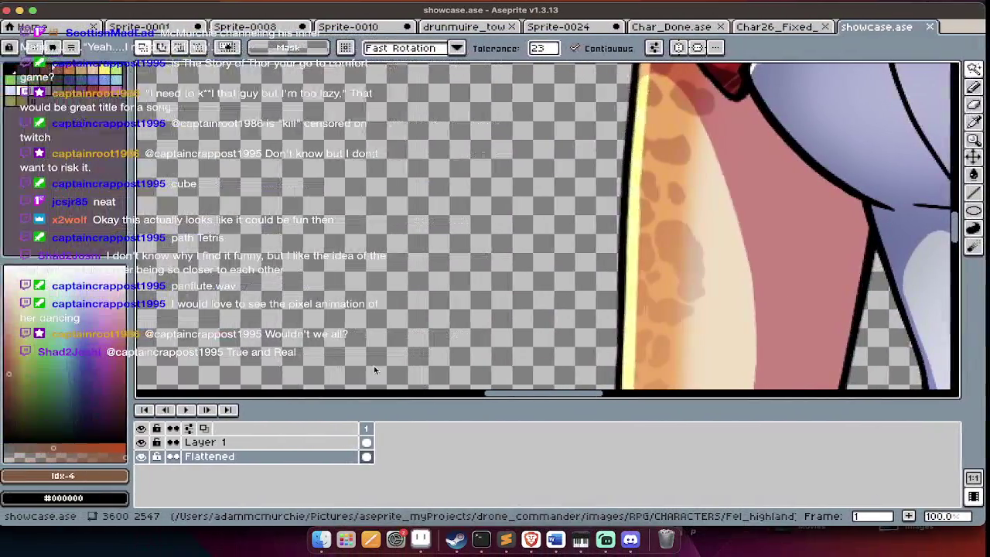
scroll(400, 334, "down", 4)
scroll(346, 262, "left", 2)
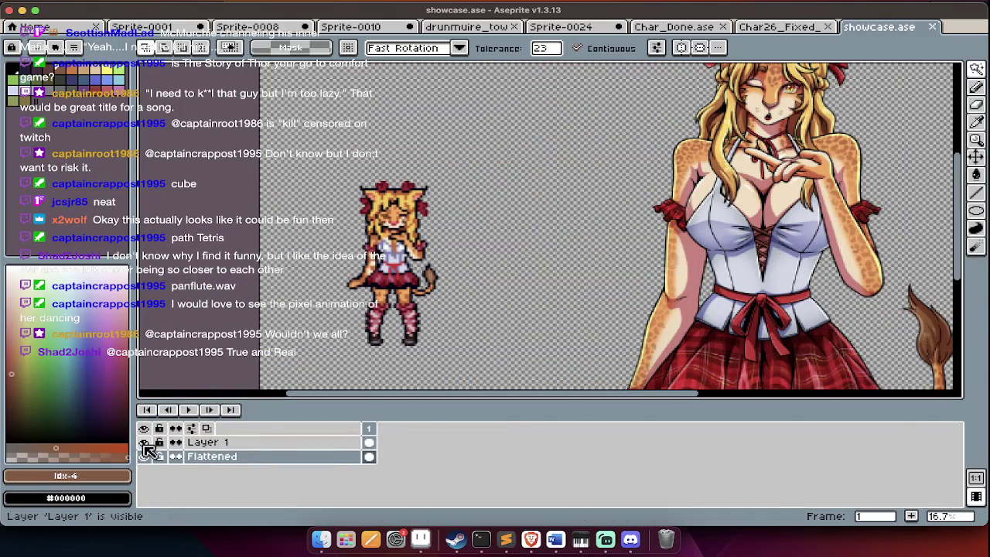
key("Tab")
scroll(363, 340, "down", 1)
scroll(348, 345, "down", 1)
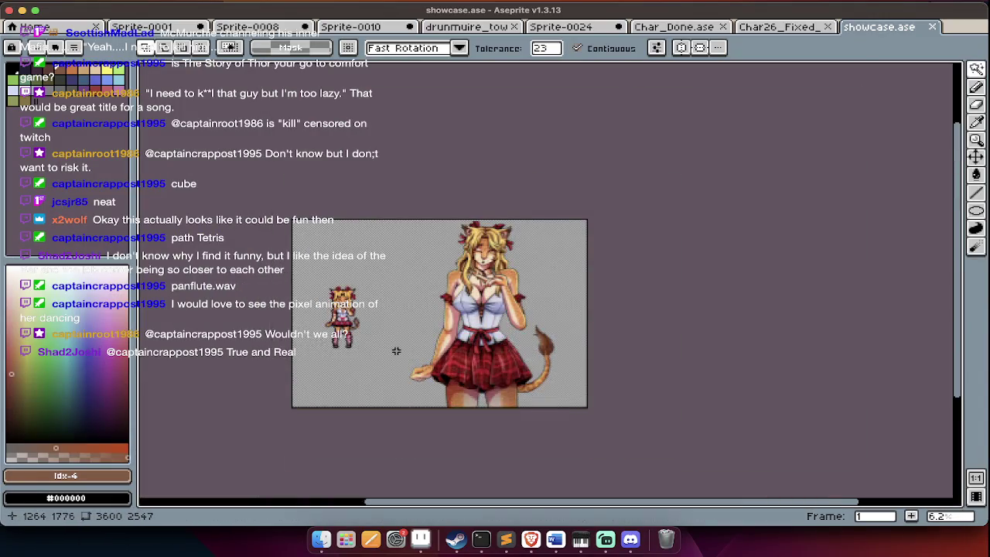
scroll(332, 350, "up", 1)
key("super+Tab")
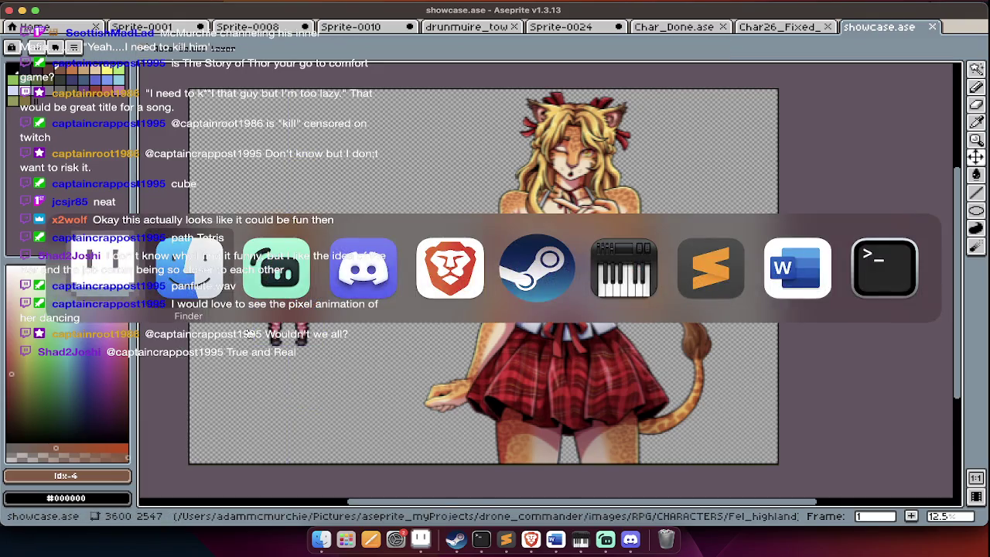
left_click(189, 267)
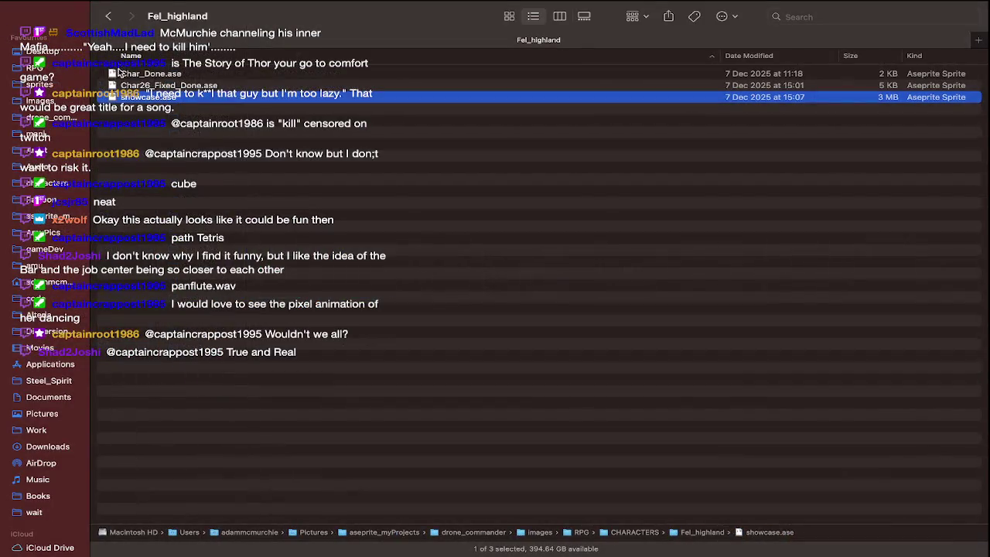
Go to drone_commander and open its showcase folder.
left_click(62, 117)
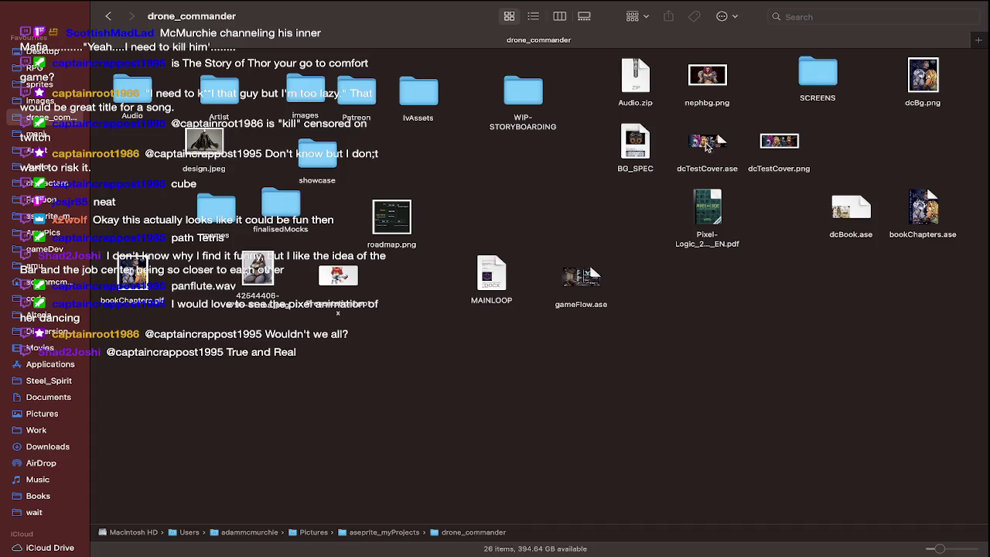
double_click(321, 155)
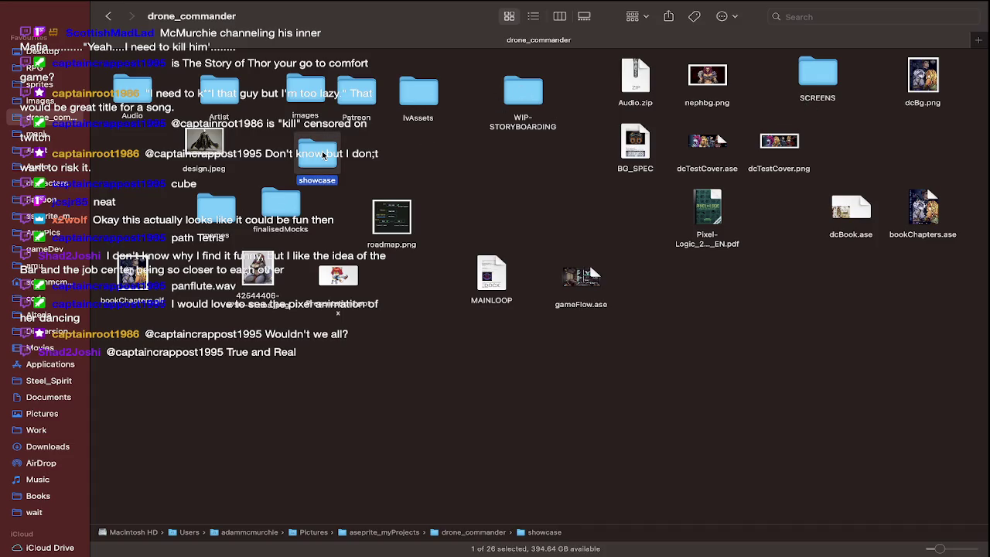
scroll(320, 181, "up", 10)
scroll(320, 182, "up", 10)
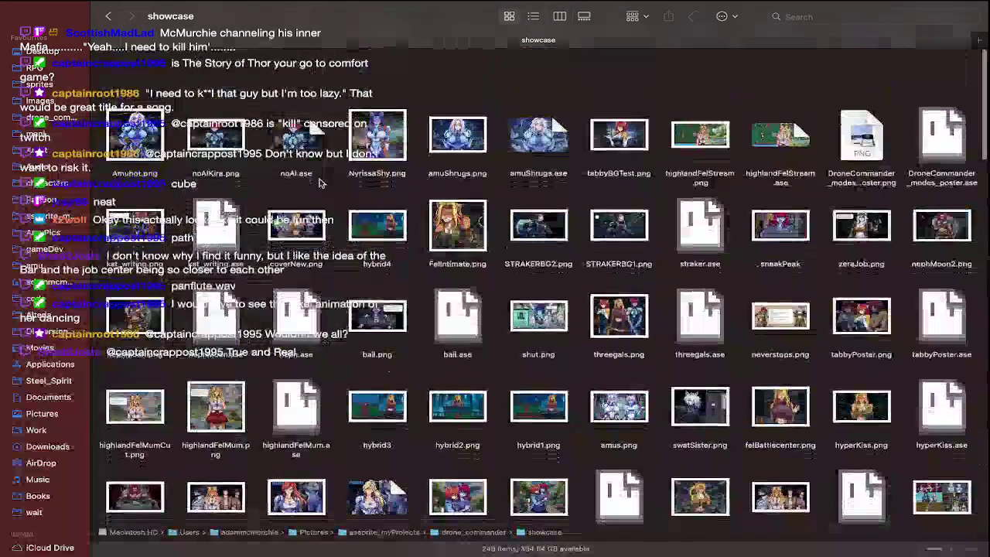
scroll(320, 182, "up", 5)
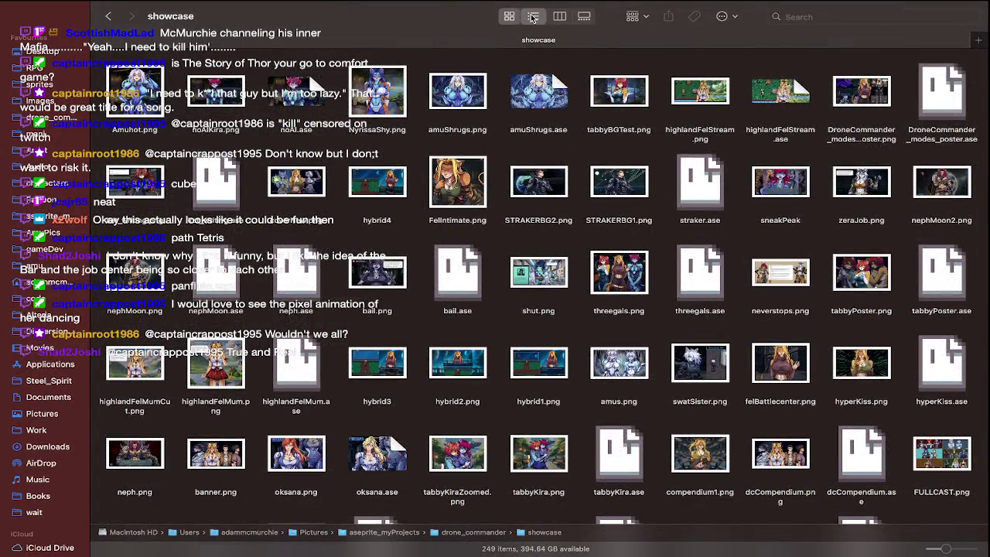
List the showcase files sorted by Date Modified and open highlandFelStream.png.
left_click(532, 17)
left_click(873, 56)
scroll(280, 193, "up", 10)
scroll(280, 113, "down", 20)
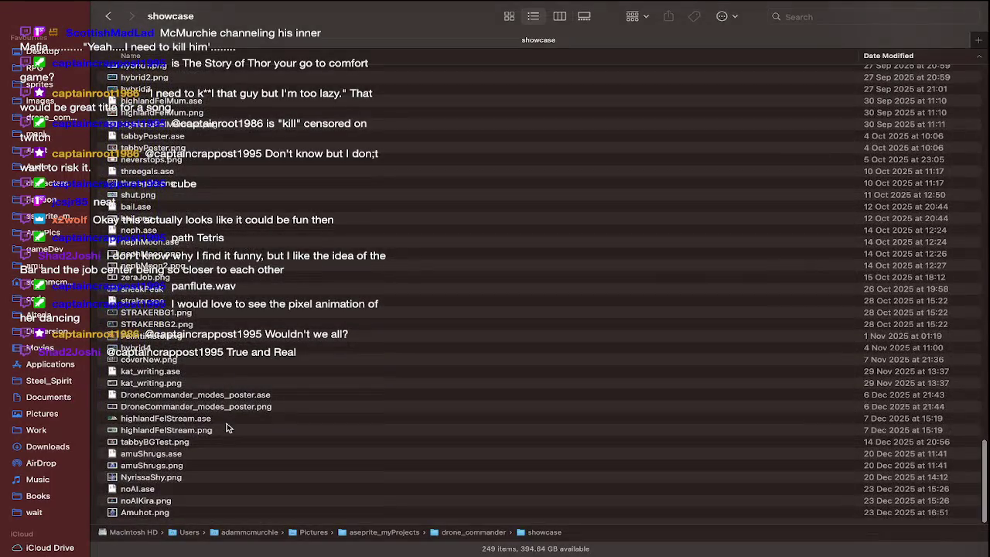
double_click(219, 430)
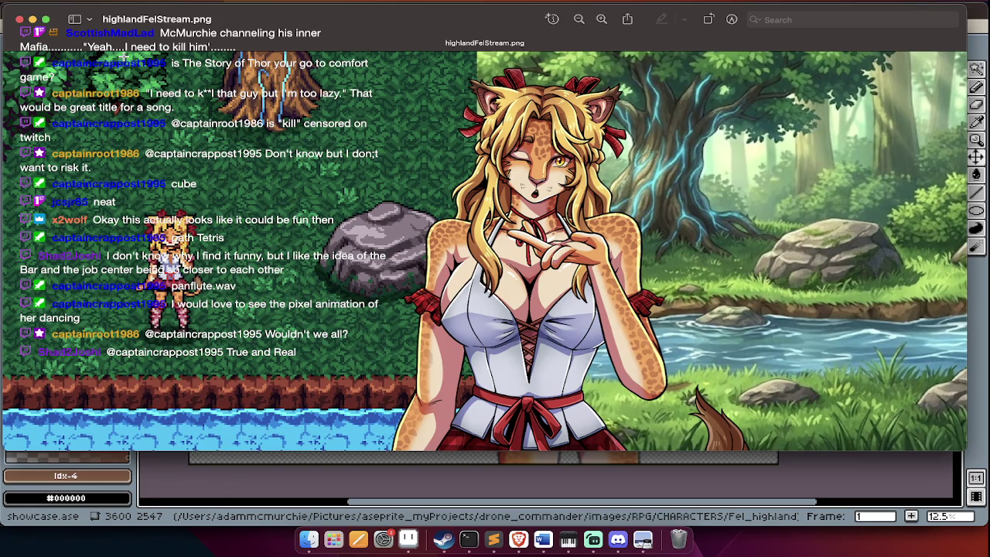
Zoom around highlandFelStream.png in Preview, then return to showcase.ase in Aseprite.
scroll(81, 179, "up", 3)
scroll(154, 247, "up", 3)
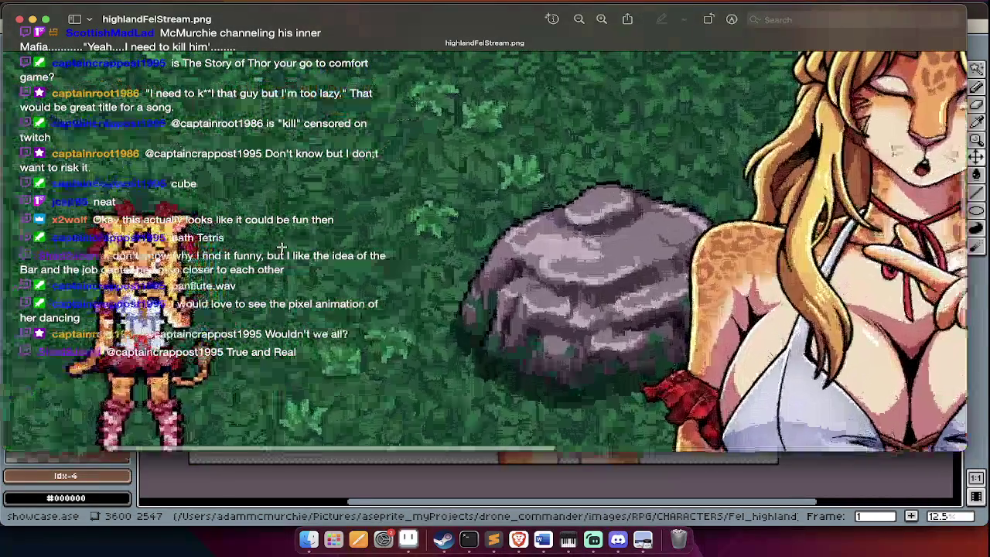
scroll(172, 389, "down", 3)
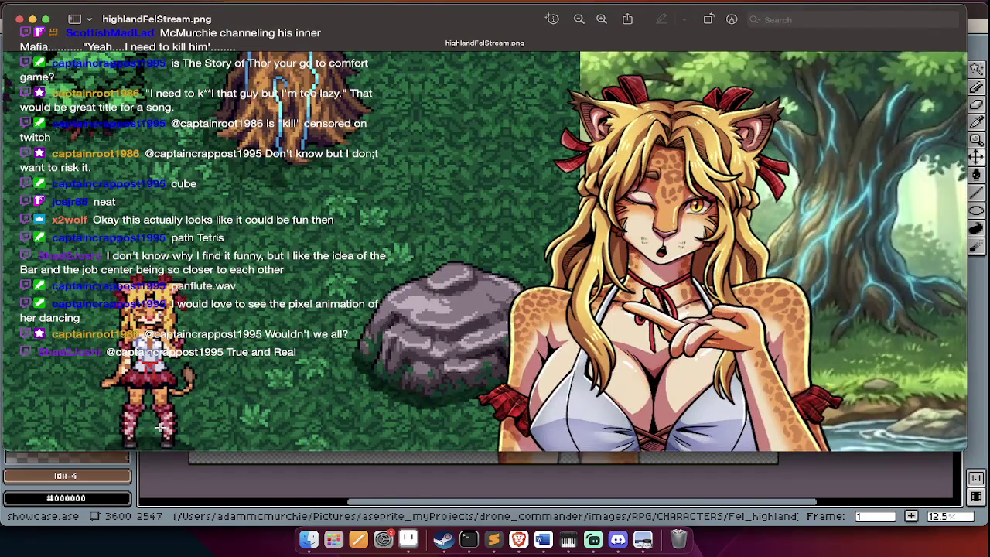
scroll(158, 428, "up", 3)
key("super+Tab")
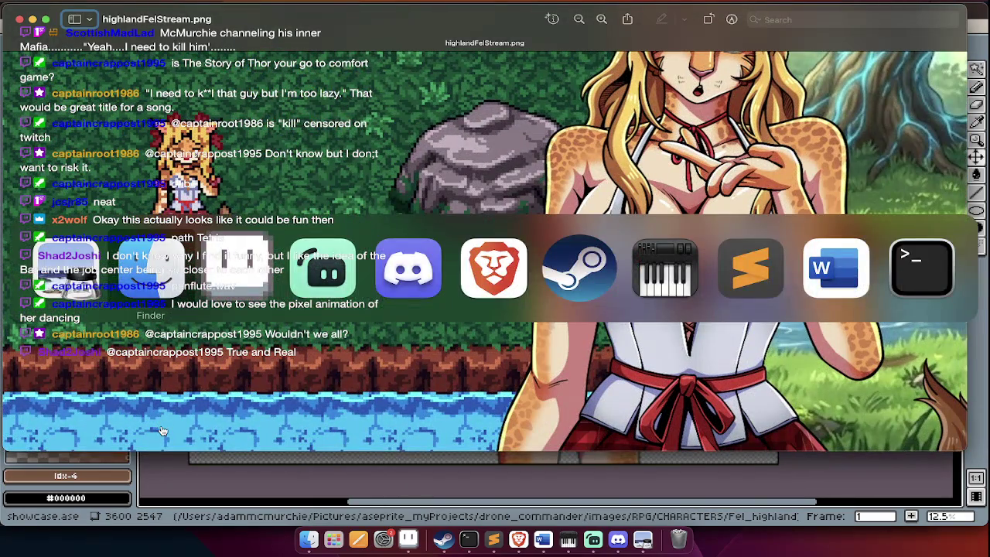
scroll(354, 416, "up", 1)
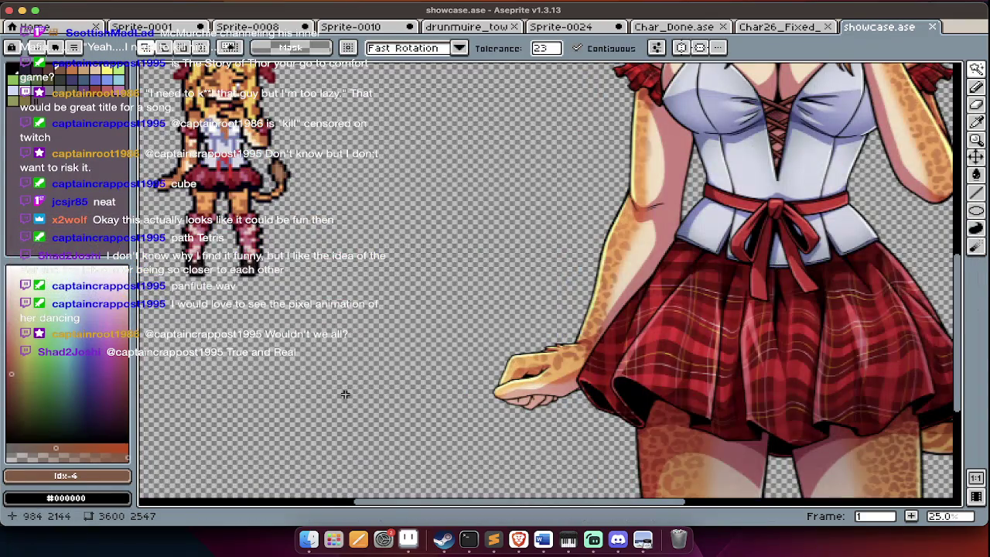
Check the showcase folder in Finder, then cancel Aseprite's Open dialog.
scroll(345, 362, "down", 1)
key("Tab")
key("Tab")
key("Tab")
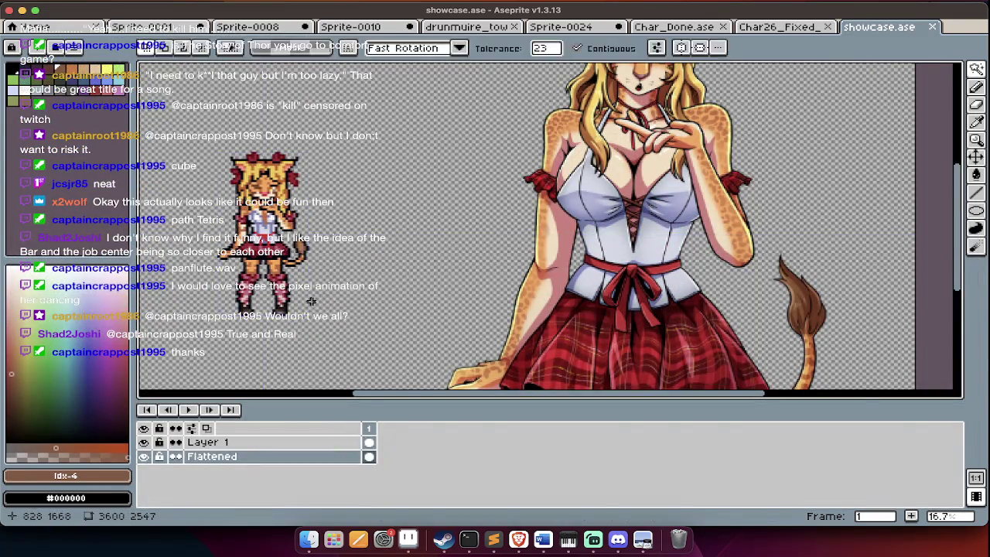
key("super+Tab")
left_click(242, 286)
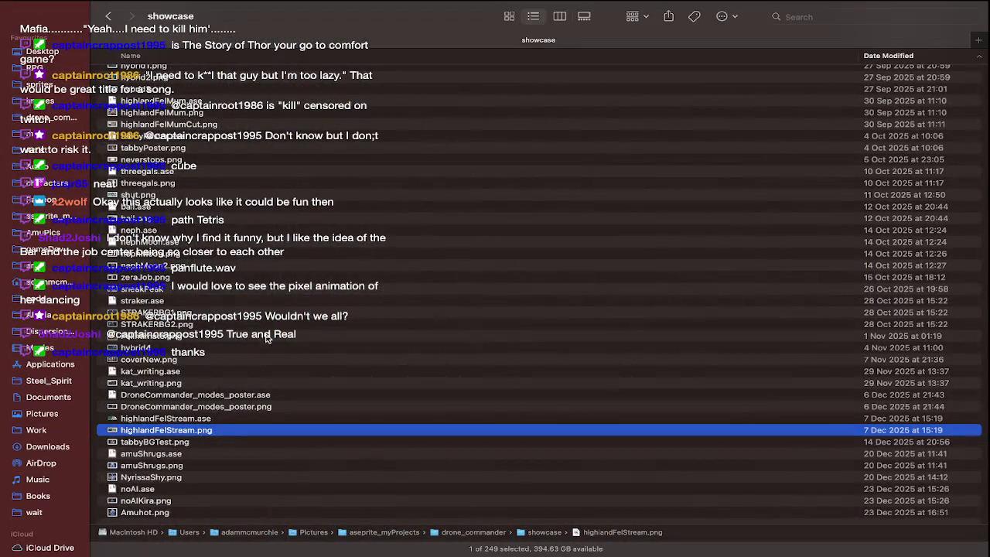
key("super+Tab")
key("super+o")
key("Escape")
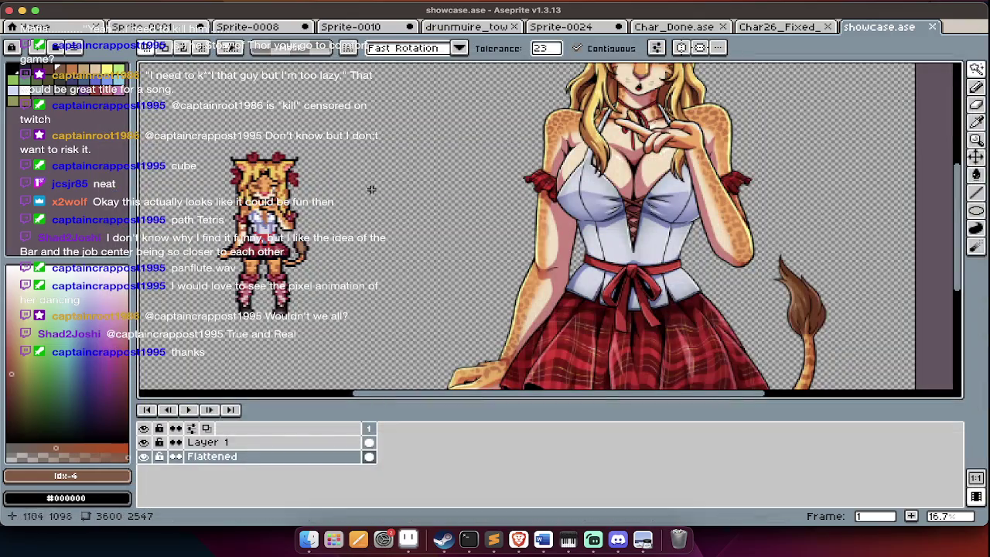
Pan around the showcase artwork with the timeline hidden, then close showcase.ase.
scroll(319, 223, "up", 2)
key("Tab")
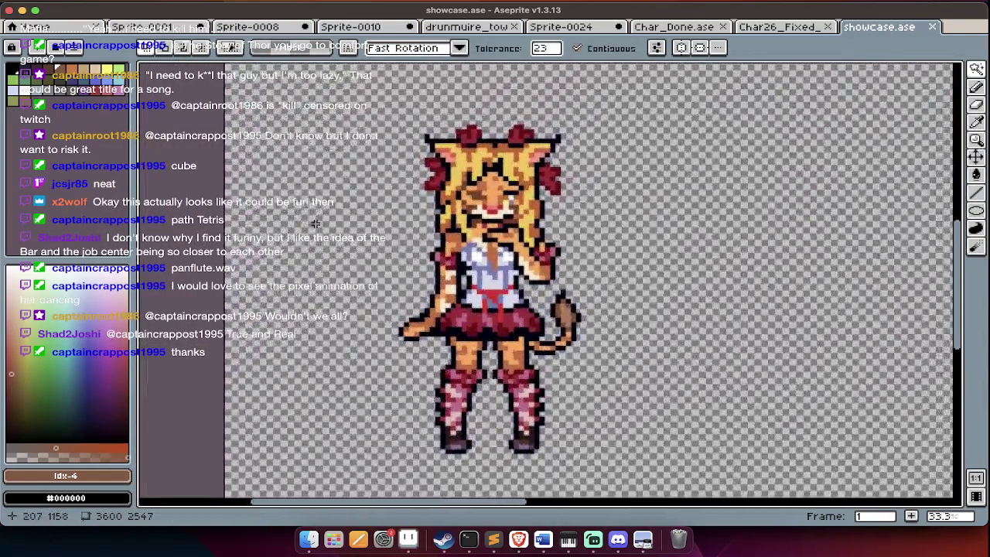
scroll(316, 224, "right", 1)
scroll(316, 223, "right", 3)
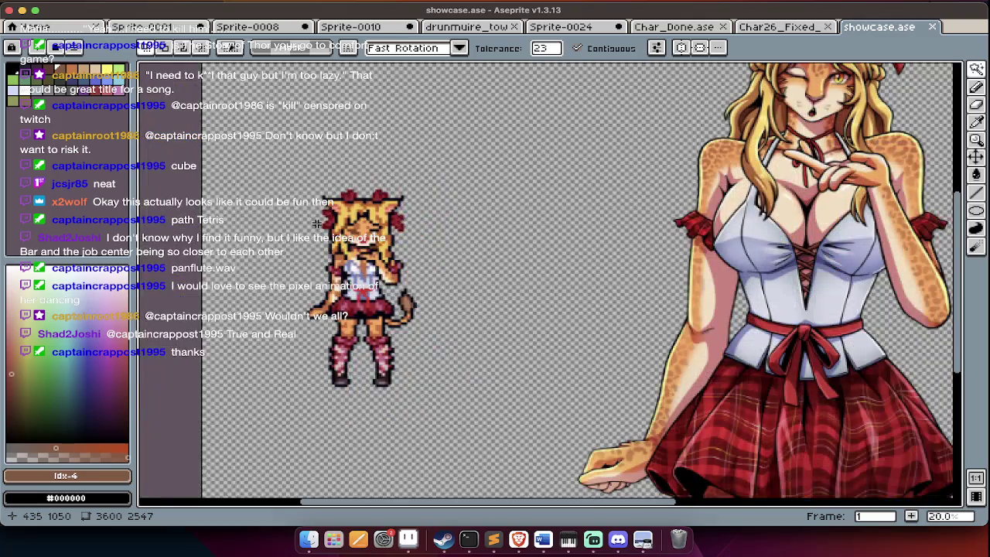
scroll(315, 223, "down", 2)
scroll(217, 432, "up", 2)
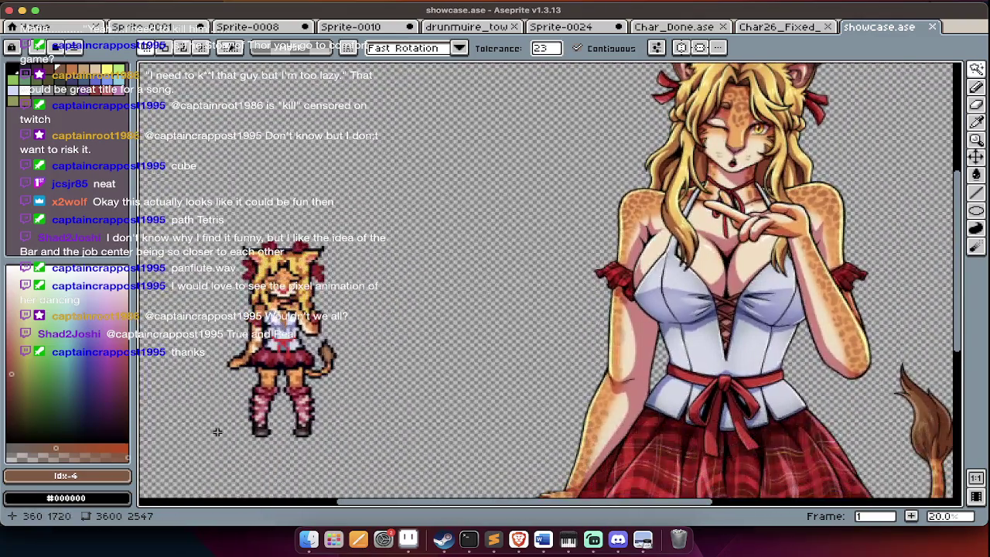
scroll(217, 432, "up", 1)
scroll(328, 295, "up", 1)
scroll(328, 295, "up", 1)
scroll(328, 295, "down", 1)
scroll(328, 295, "down", 2)
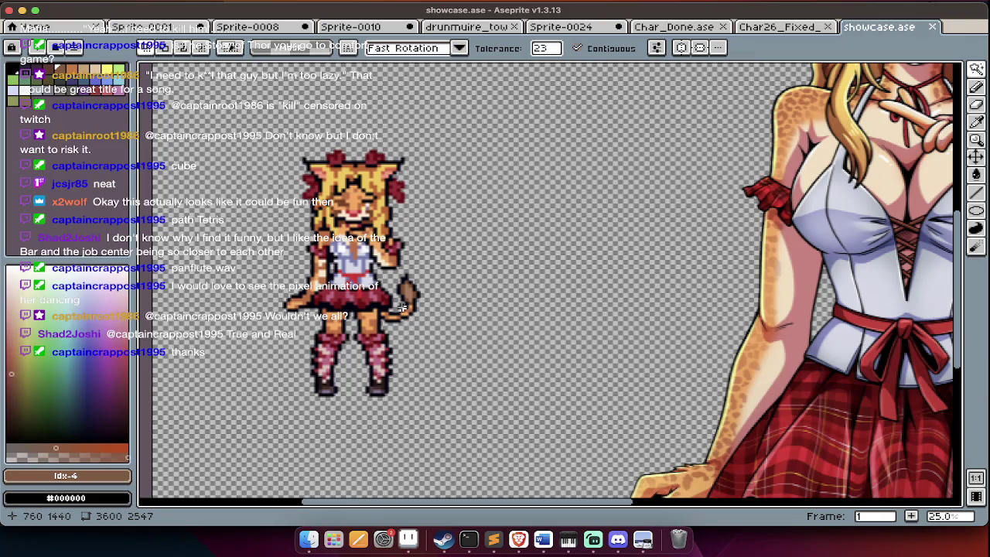
scroll(378, 317, "down", 1)
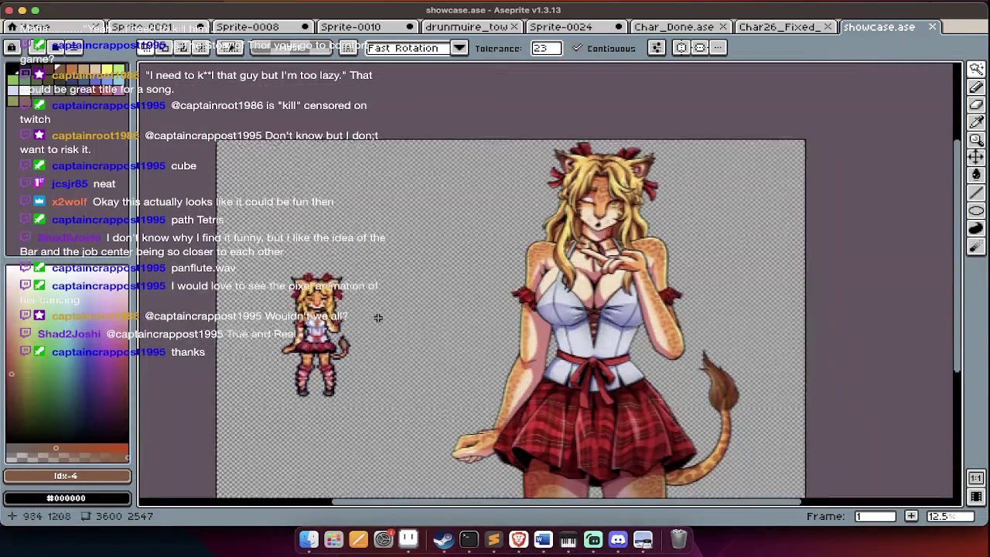
key("super+w")
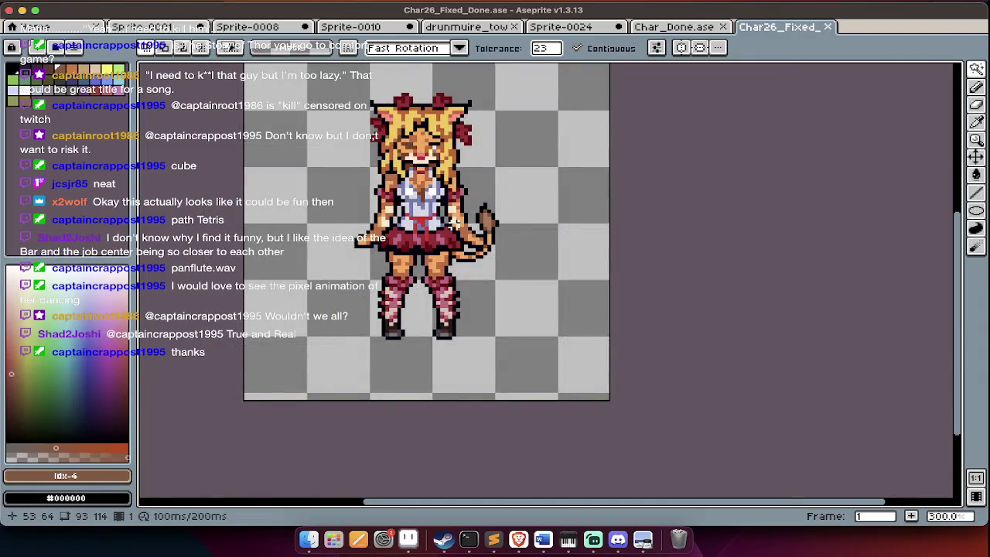
Pan up to the cat-girl's shirt and undo an accidental black fill.
scroll(465, 210, "up", 1)
scroll(465, 210, "up", 1)
scroll(456, 228, "up", 1)
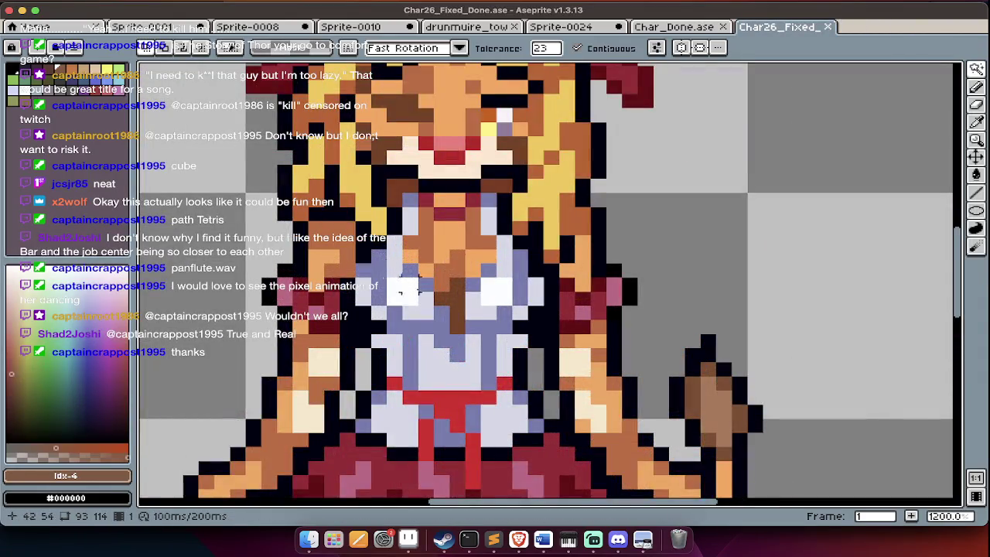
left_click_drag(407, 318, 425, 267)
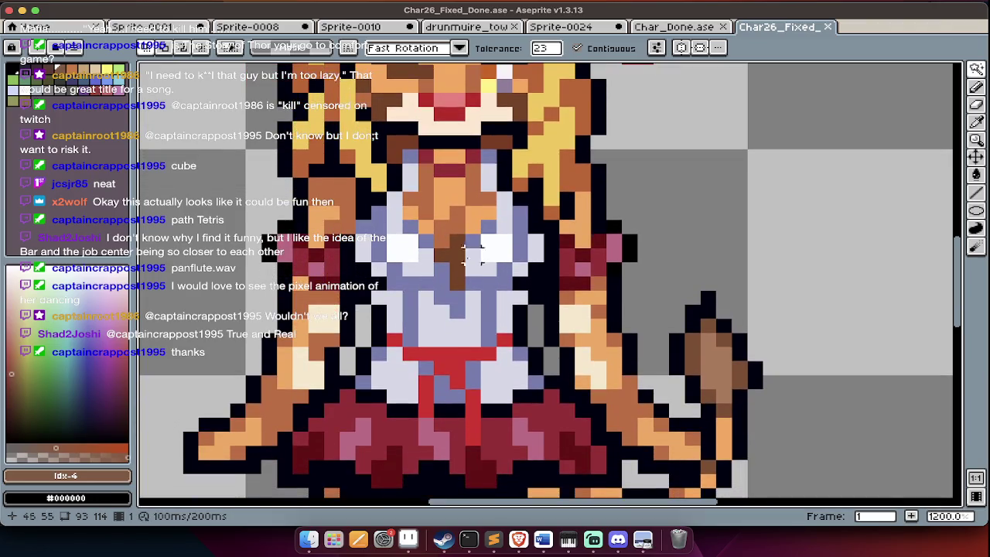
key("b")
left_click(541, 266, "alt")
key("g")
left_click(459, 276)
key("ctrl+z")
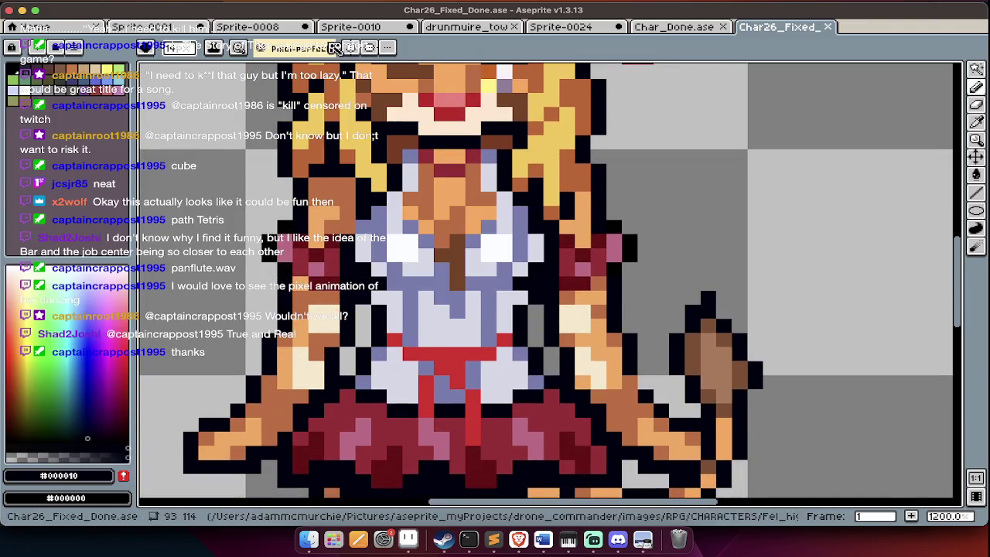
With a 1-pixel brush, draw a dark pixel line down the shirt centre.
left_click_drag(175, 48, 145, 71)
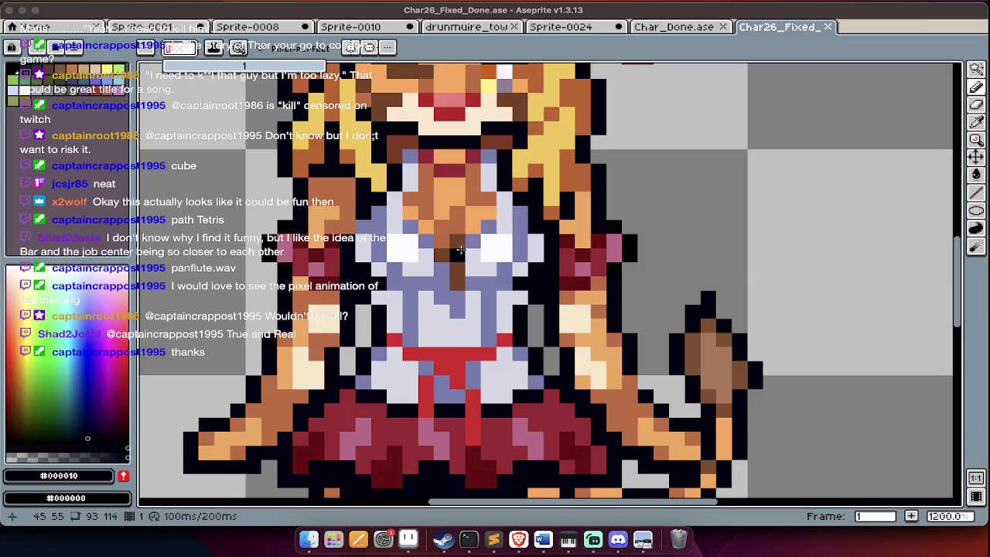
left_click(459, 283)
left_click_drag(459, 256, 469, 246)
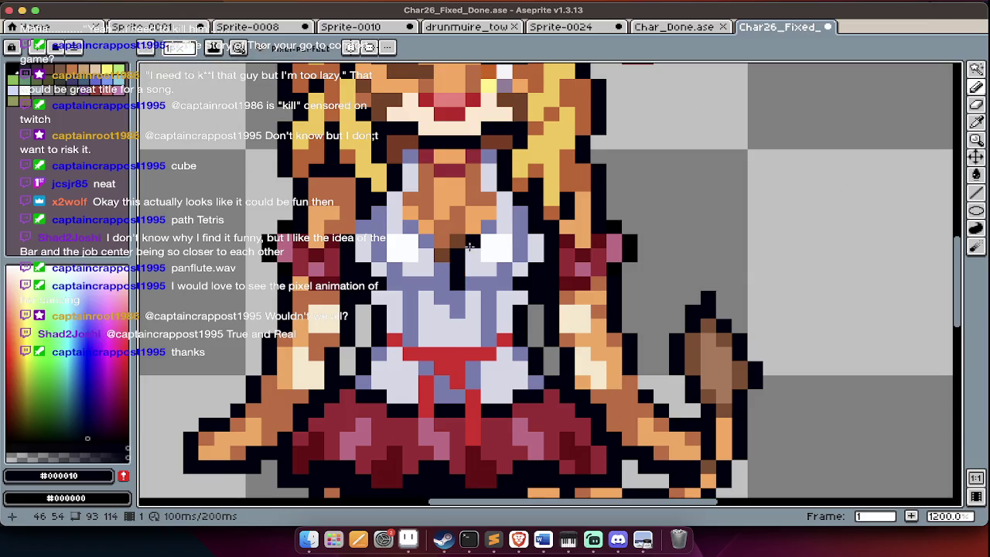
scroll(456, 281, "down", 3)
scroll(456, 285, "up", 3)
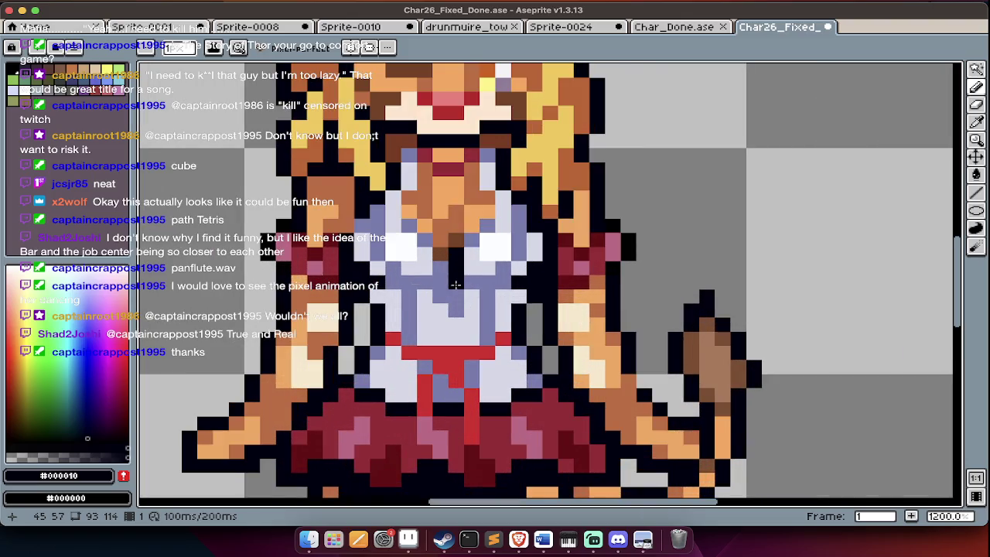
Sample the blue-grey shirt, orange skin, dark brown and darker orange colours from the sprite.
left_click(458, 271, "alt")
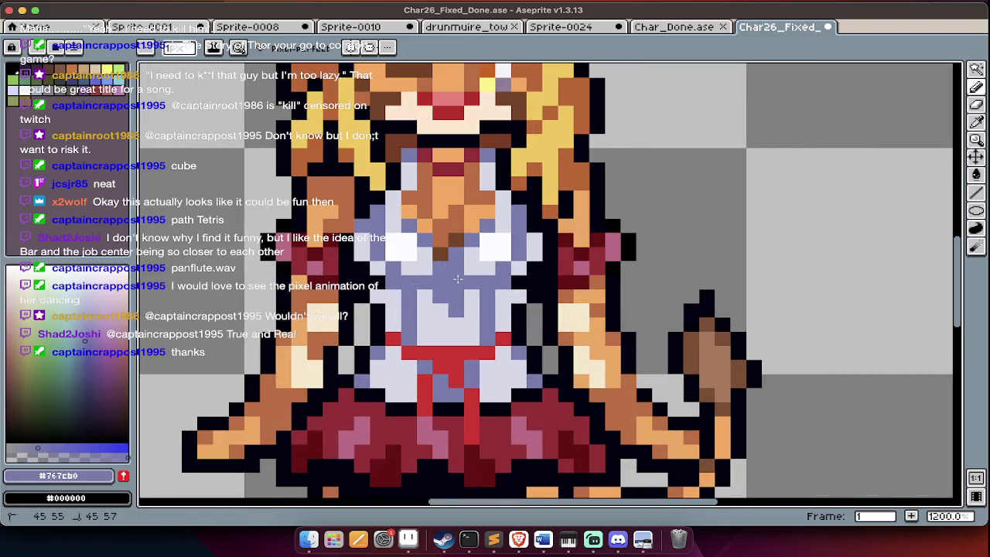
scroll(465, 301, "down", 3)
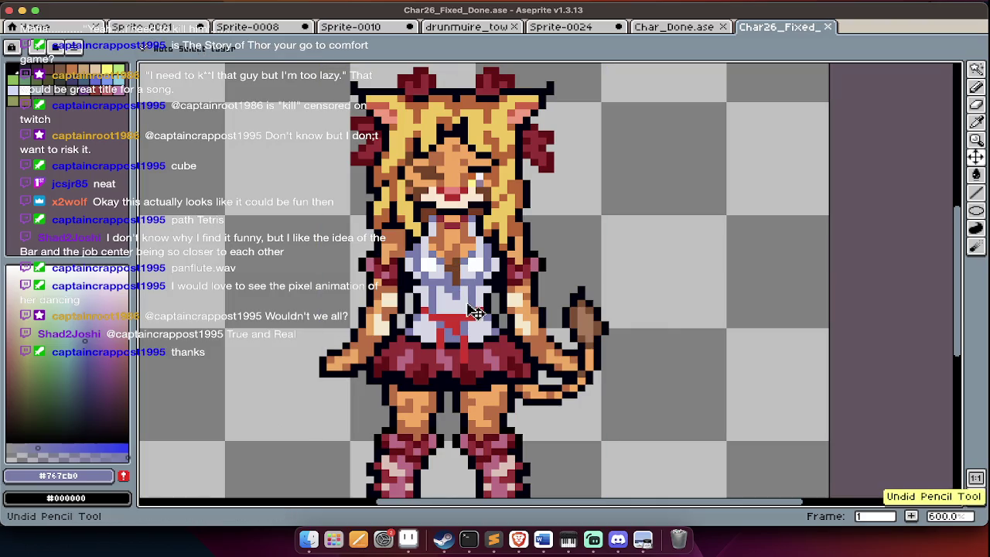
scroll(347, 298, "right", 5)
scroll(346, 297, "left", 5)
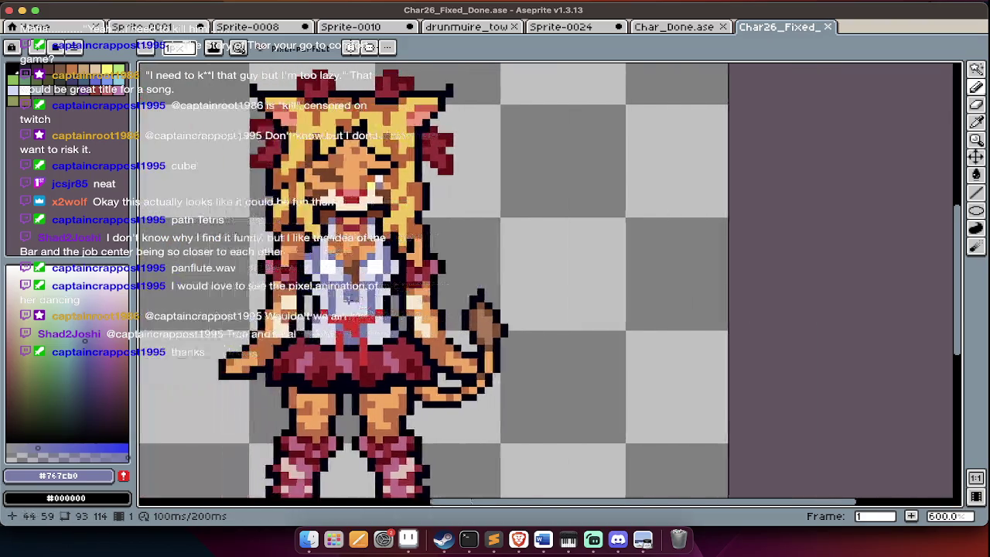
scroll(362, 263, "up", 3)
scroll(363, 263, "up", 1)
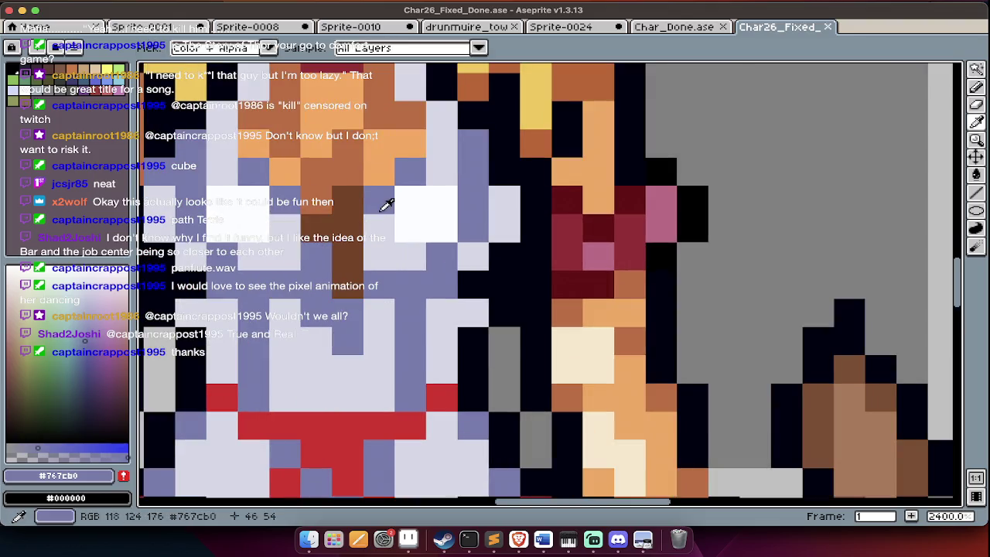
left_click(390, 135, "alt")
left_click(360, 194, "alt")
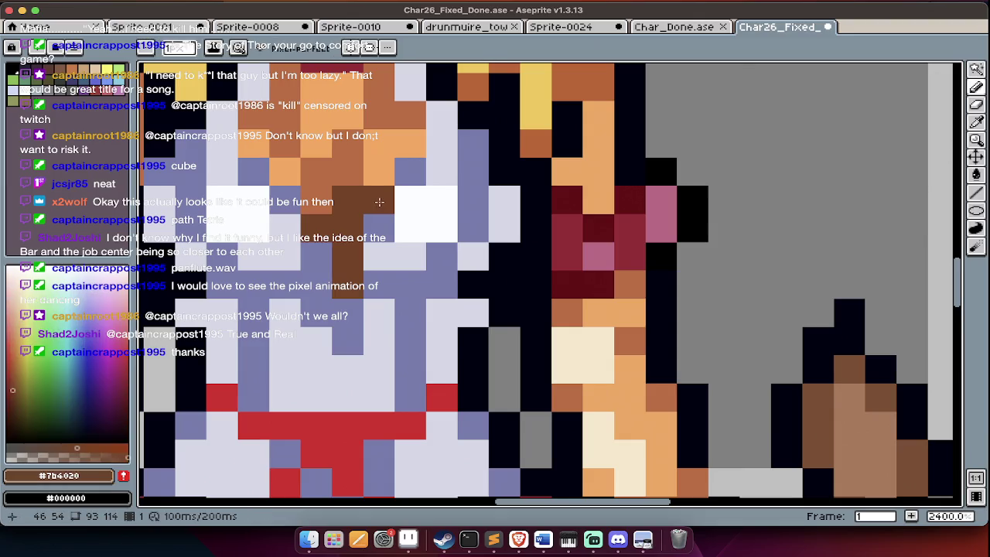
scroll(379, 202, "down", 4)
scroll(402, 245, "up", 1)
scroll(364, 197, "up", 2)
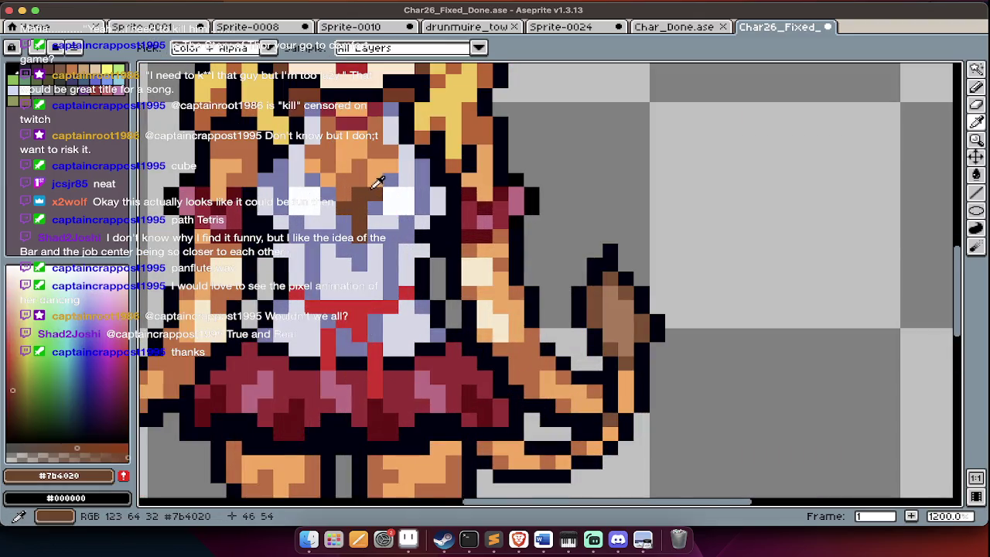
left_click(359, 193, "alt")
Re-pick the bluish and light shirt shades, dark brown and darker orange.
scroll(416, 253, "down", 4)
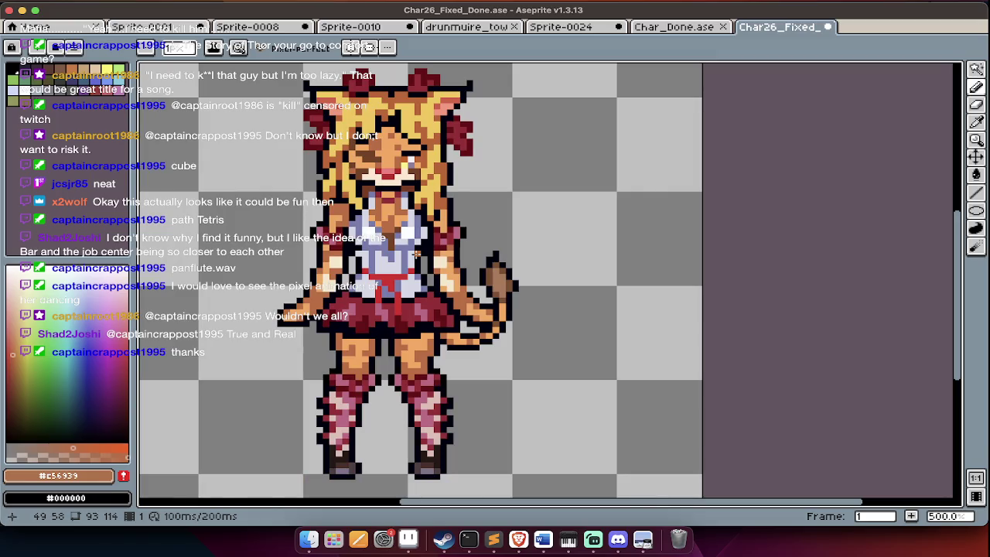
scroll(379, 265, "up", 2)
left_click(396, 227, "alt")
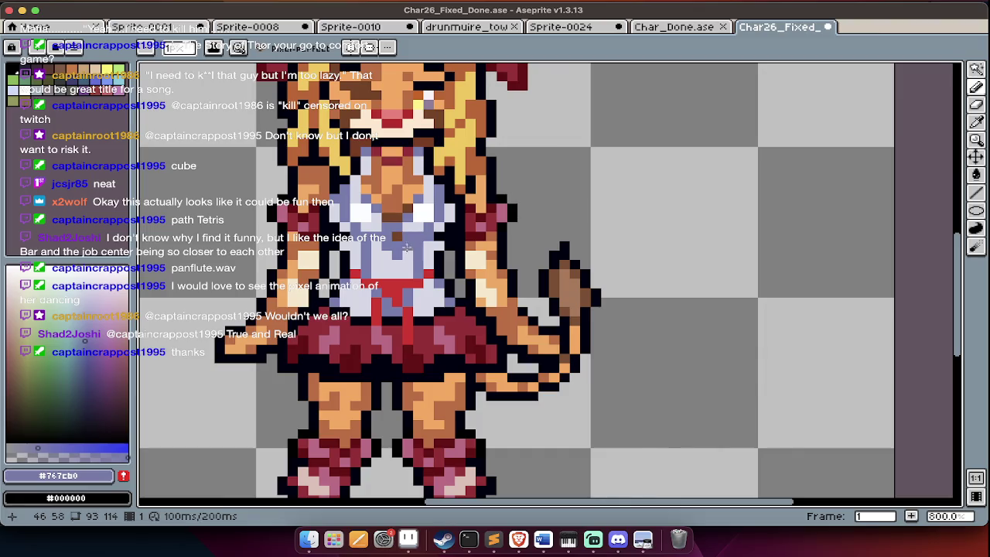
left_click(405, 246, "alt")
scroll(396, 237, "down", 2)
scroll(402, 279, "down", 1)
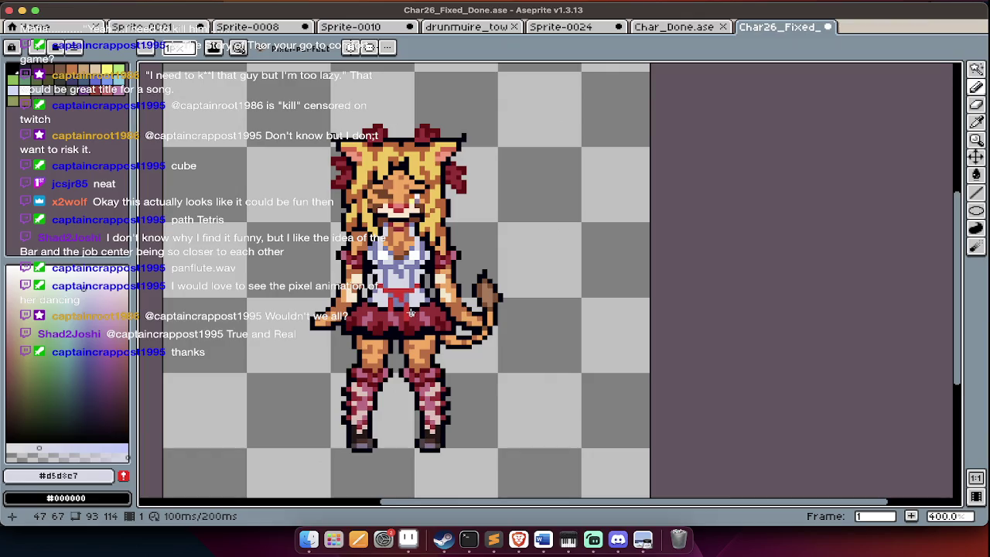
scroll(411, 312, "up", 4)
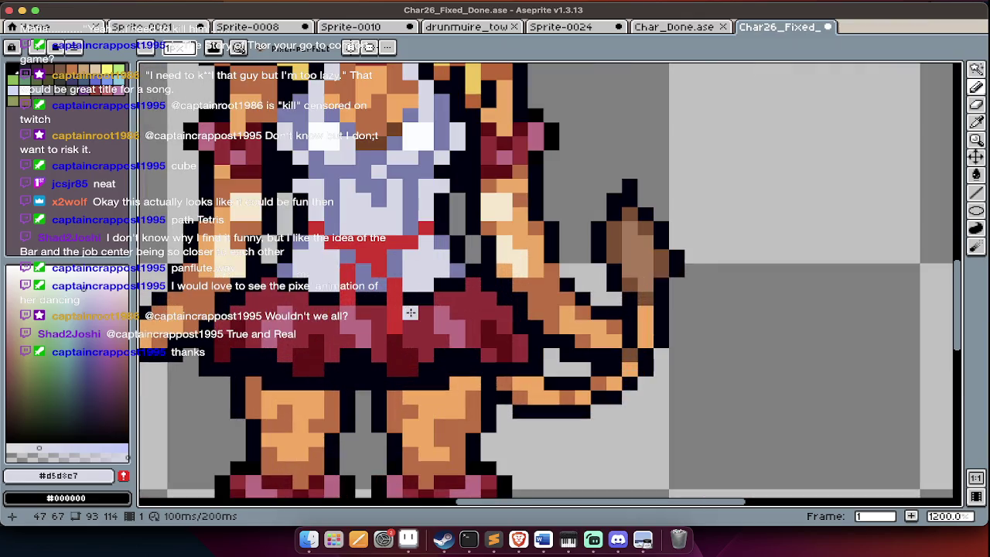
left_click(377, 136, "alt")
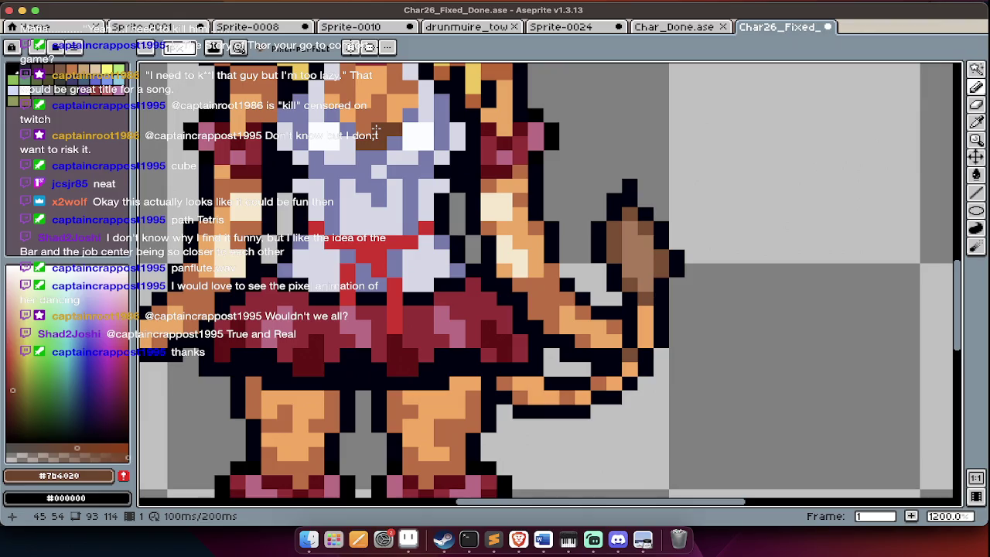
scroll(376, 129, "down", 2)
scroll(383, 174, "down", 3)
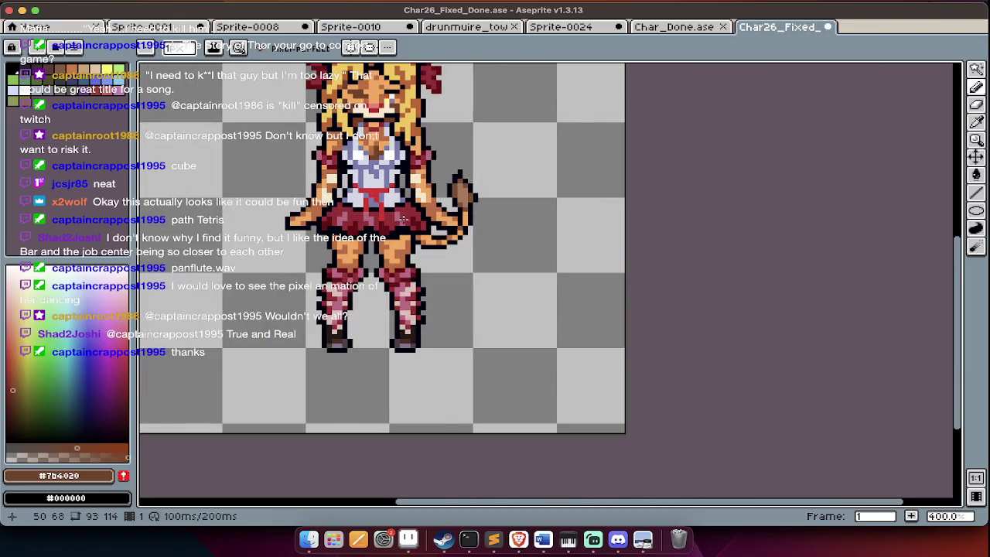
scroll(381, 161, "up", 4)
left_click(362, 136, "alt")
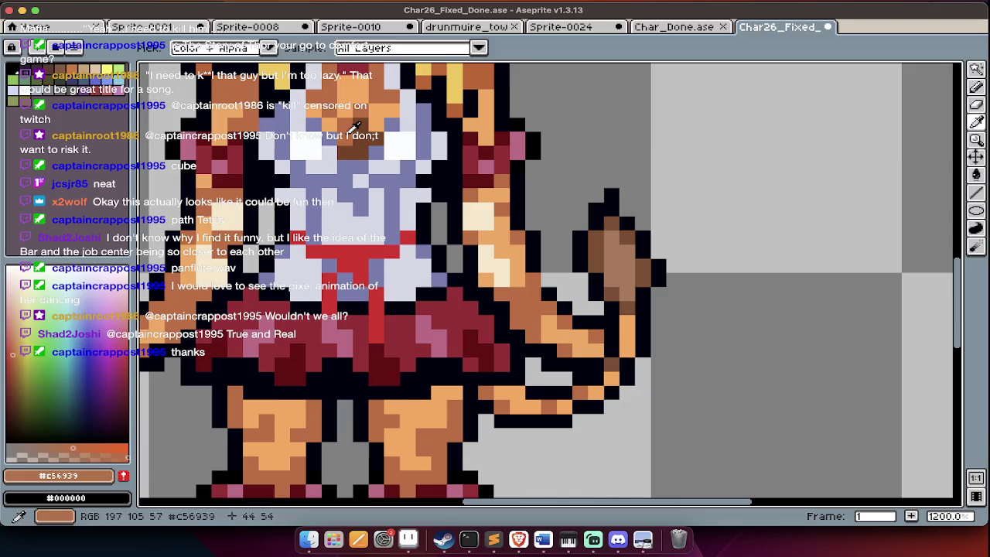
scroll(375, 196, "down", 3)
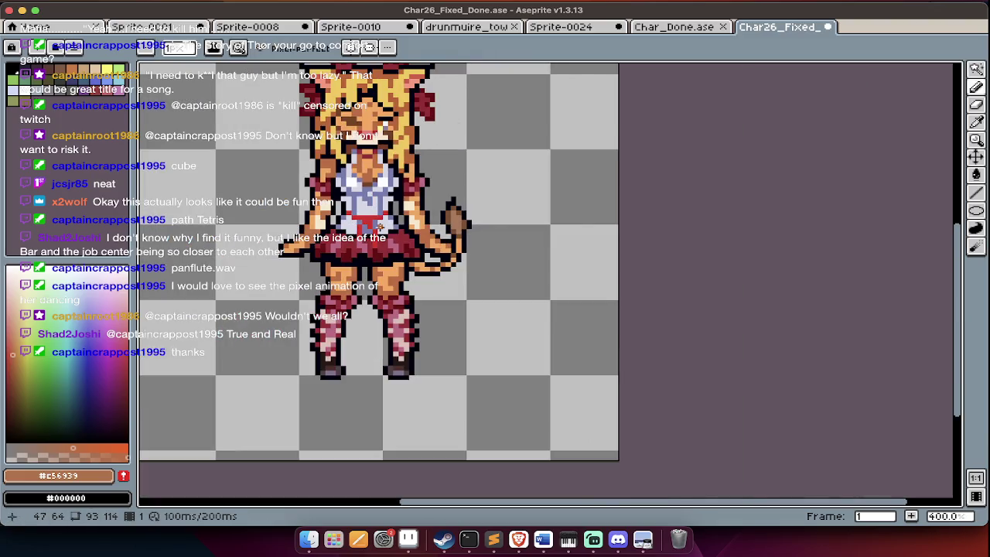
scroll(380, 228, "up", 2)
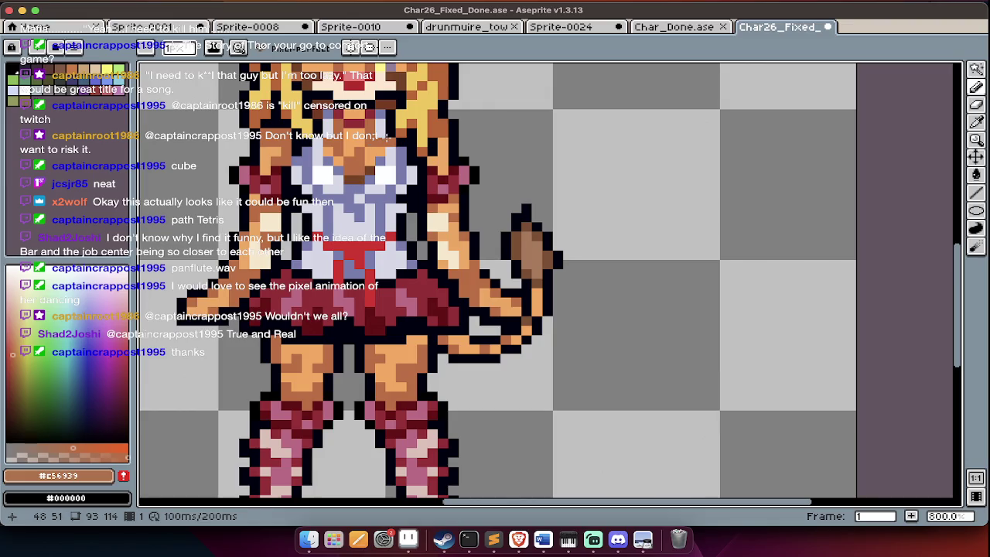
Eyedrop the brown from the tail tip and return to the brush.
key("i")
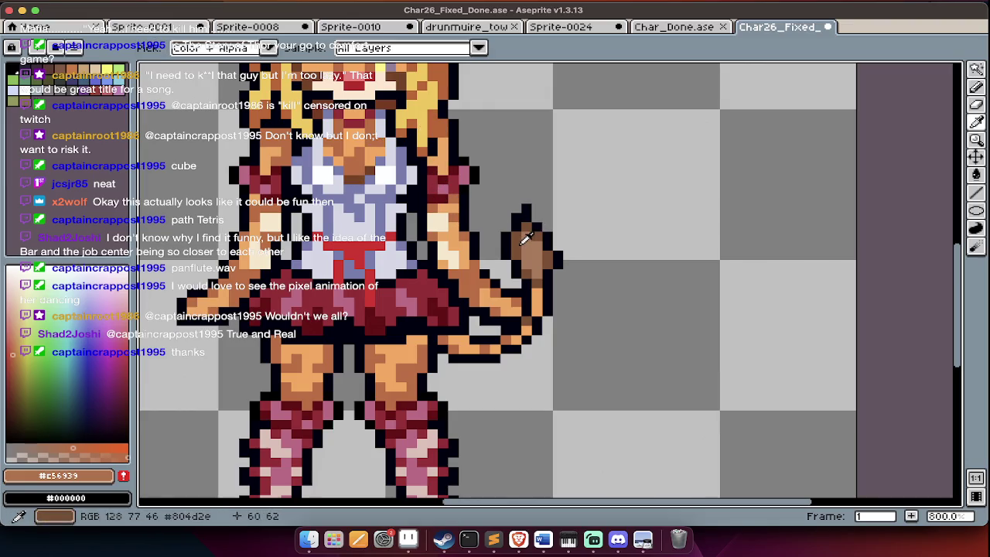
left_click(523, 239)
key("b")
scroll(358, 169, "down", 2)
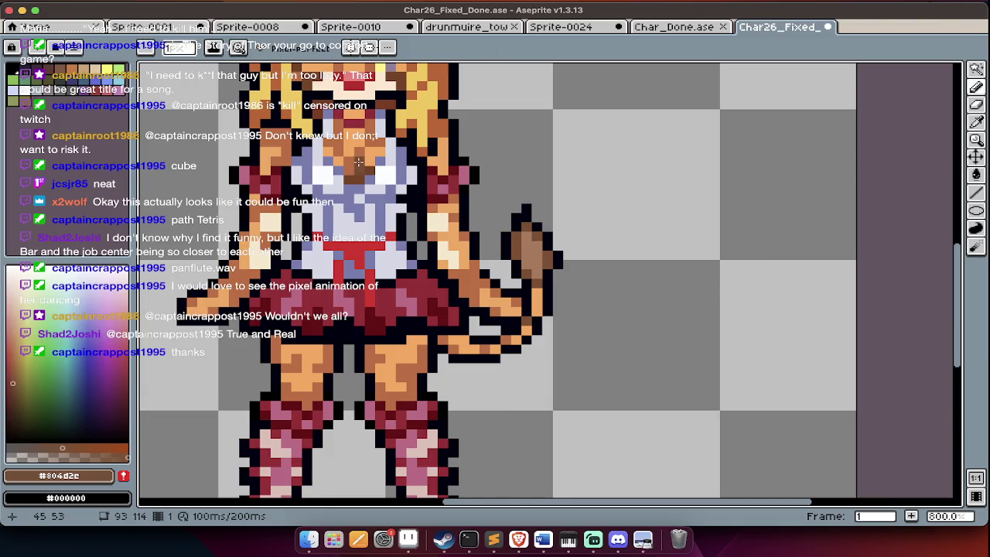
scroll(372, 307, "down", 1)
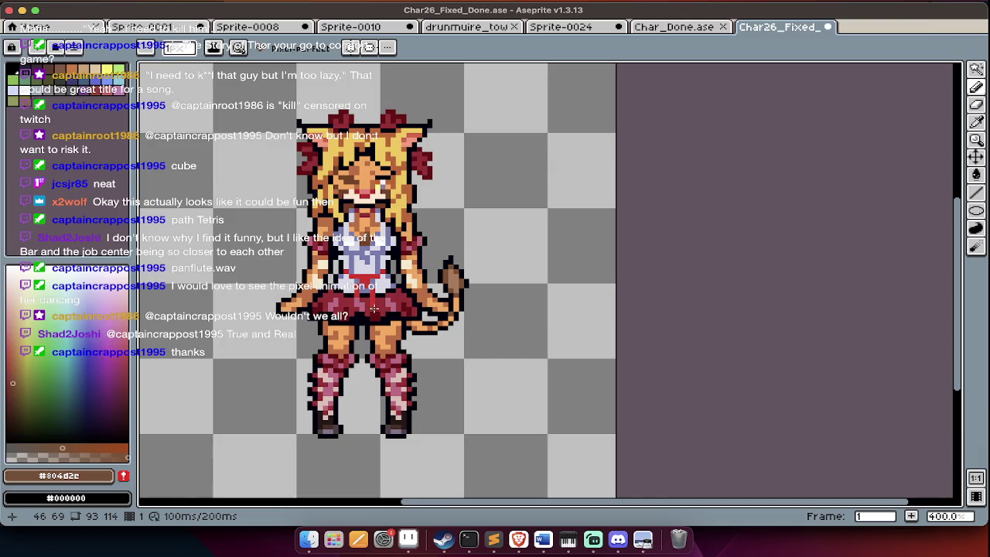
Close Char26_Fixed_Done.ase without saving and Char_Done.ase, then select all on Sprite-0024.
key("super+w")
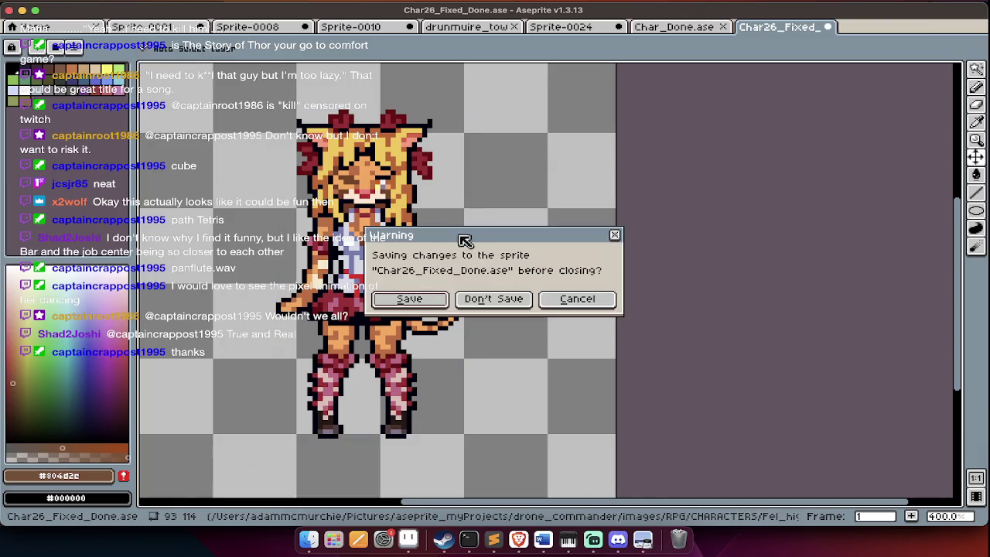
left_click(499, 300)
key("super+w")
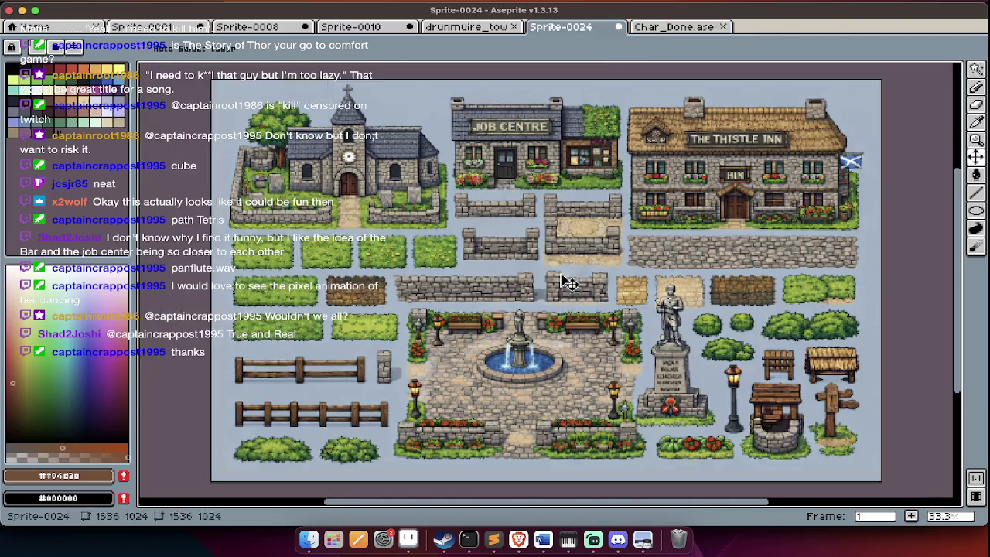
key("super+a")
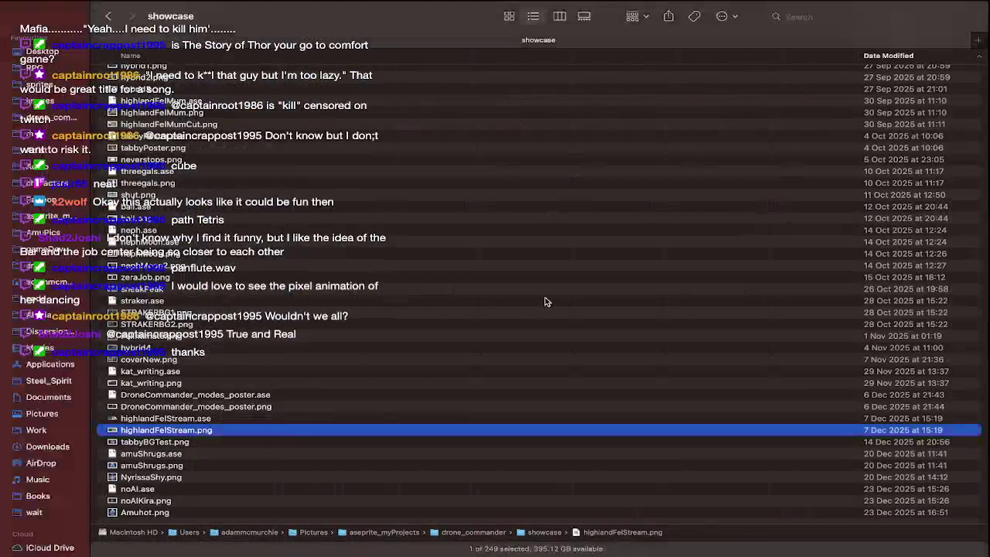
scroll(518, 224, "up", 3)
Zoom into the tileset's wall bricks and eyedrop the pale stone grey #a69c84 as the drawing colour.
scroll(433, 167, "up", 1)
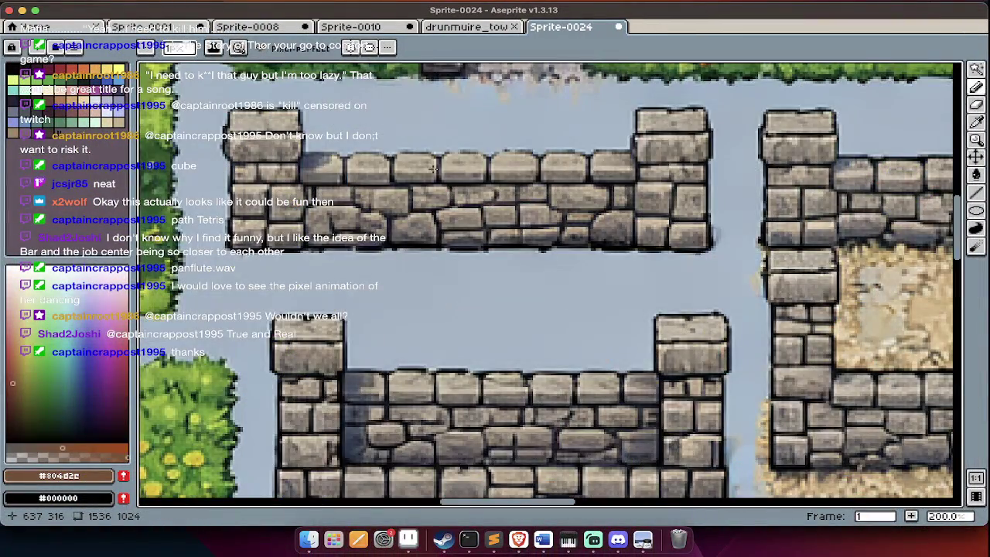
scroll(404, 193, "up", 4)
scroll(404, 193, "up", 2)
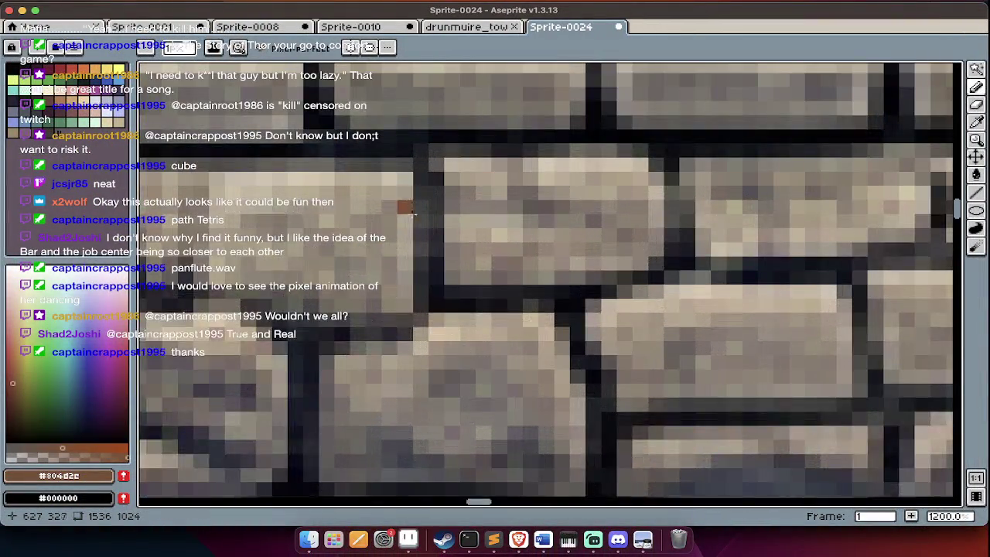
scroll(405, 202, "up", 2)
scroll(406, 224, "up", 2)
scroll(404, 222, "right", 3)
scroll(438, 221, "right", 2)
left_click(413, 196, "alt")
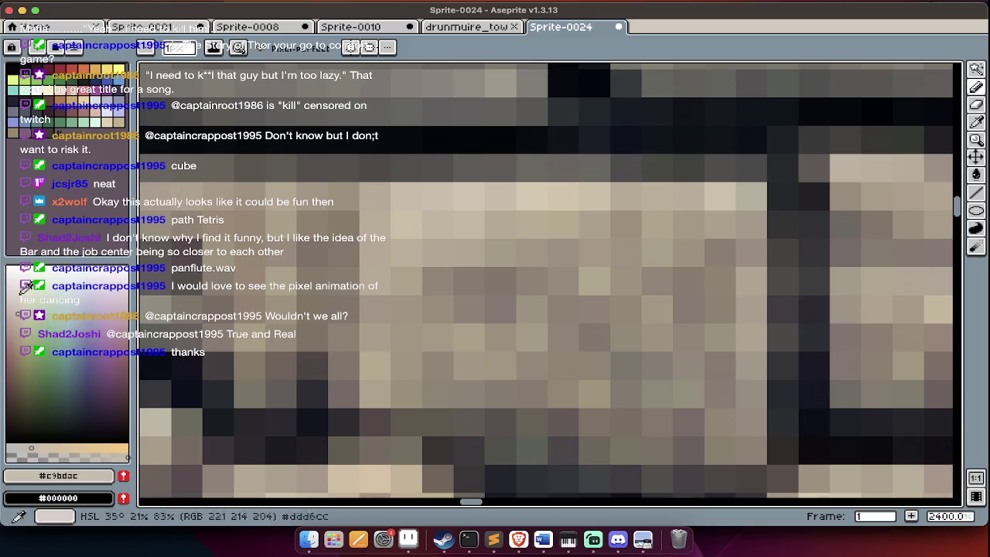
key("alt")
mouse_move(250, 181)
left_mouse_down()
mouse_move(480, 199)
mouse_move(461, 353)
mouse_move(458, 299)
mouse_move(482, 199)
mouse_move(525, 191)
left_mouse_up()
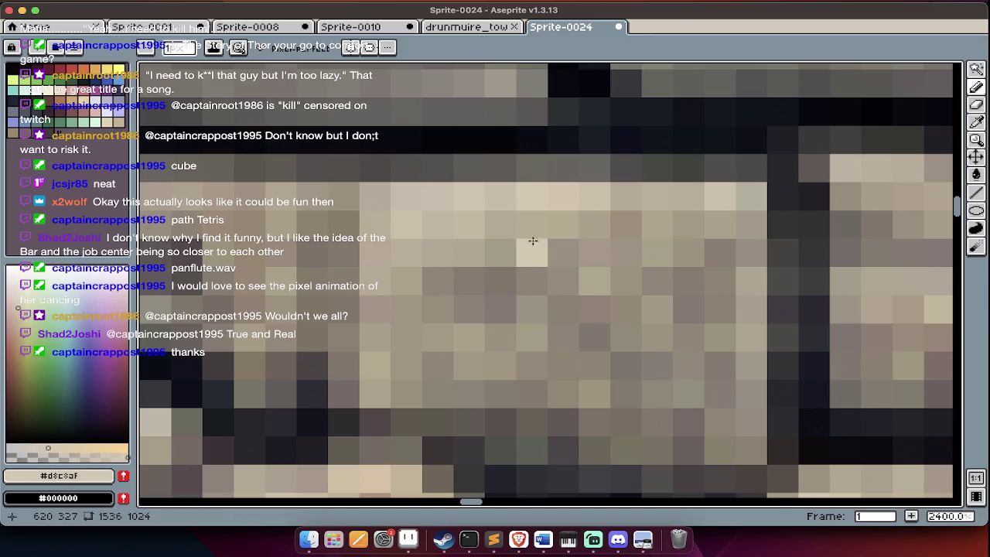
mouse_move(229, 193)
left_mouse_down()
mouse_move(654, 216)
mouse_move(686, 292)
mouse_move(645, 383)
mouse_move(539, 396)
mouse_move(266, 304)
mouse_move(296, 254)
mouse_move(392, 248)
mouse_move(475, 309)
mouse_move(608, 364)
mouse_move(745, 349)
mouse_move(783, 181)
mouse_move(786, 300)
mouse_move(769, 369)
mouse_move(605, 376)
mouse_move(530, 336)
left_mouse_up()
Magic-wand select a top-row wall stone and fill it with a brighter sampled stone colour.
scroll(531, 338, "down", 5)
scroll(530, 339, "down", 4)
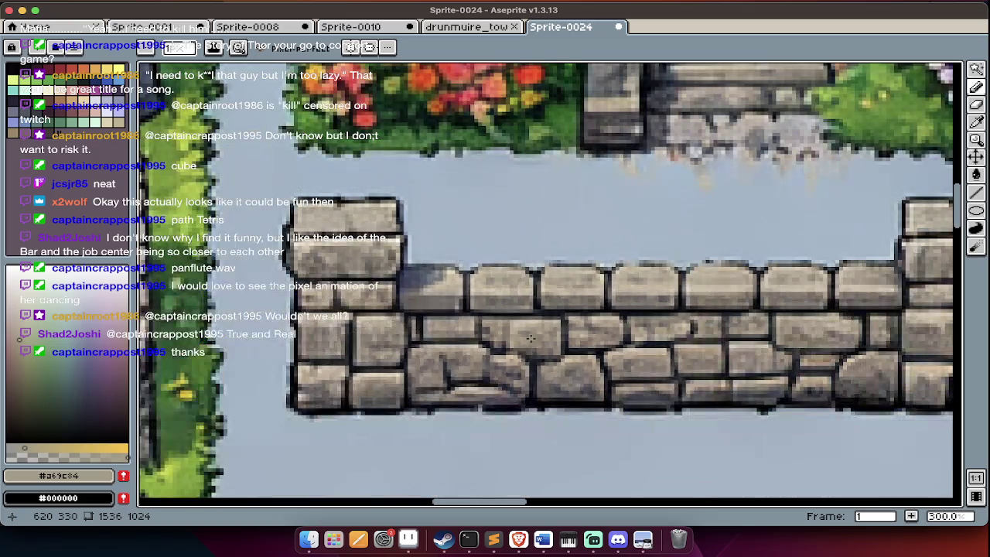
scroll(336, 339, "left", 2)
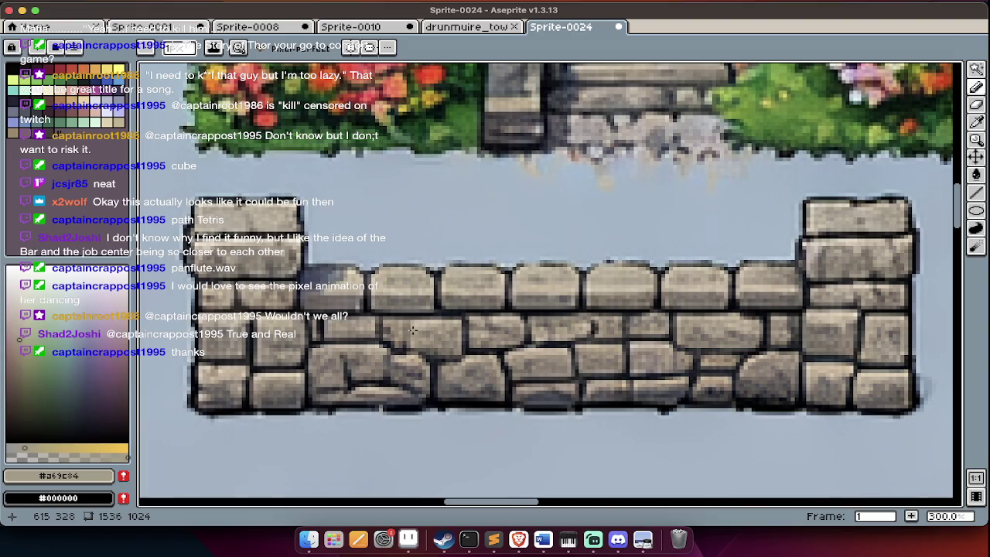
key("w")
left_click(479, 275)
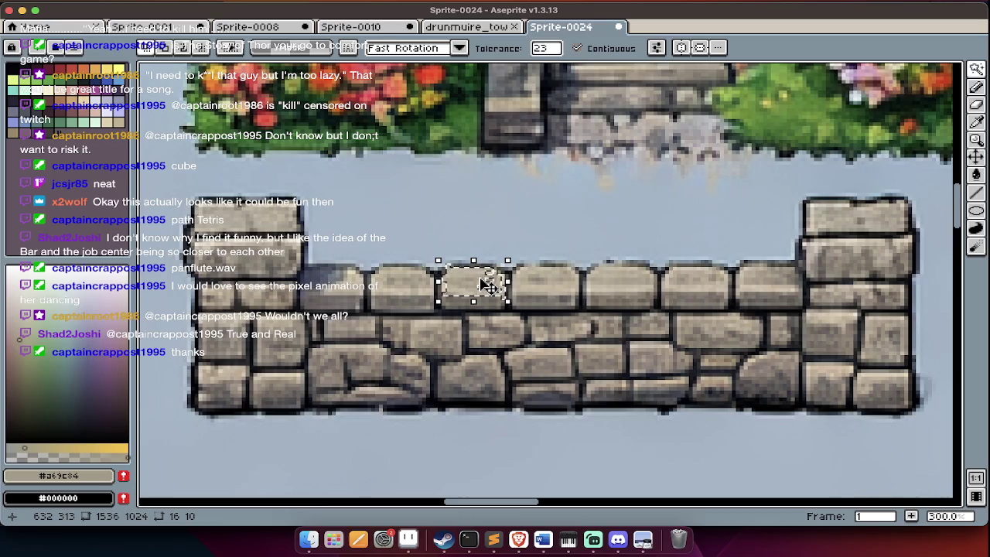
scroll(479, 275, "up", 4)
key("i")
left_click(496, 280)
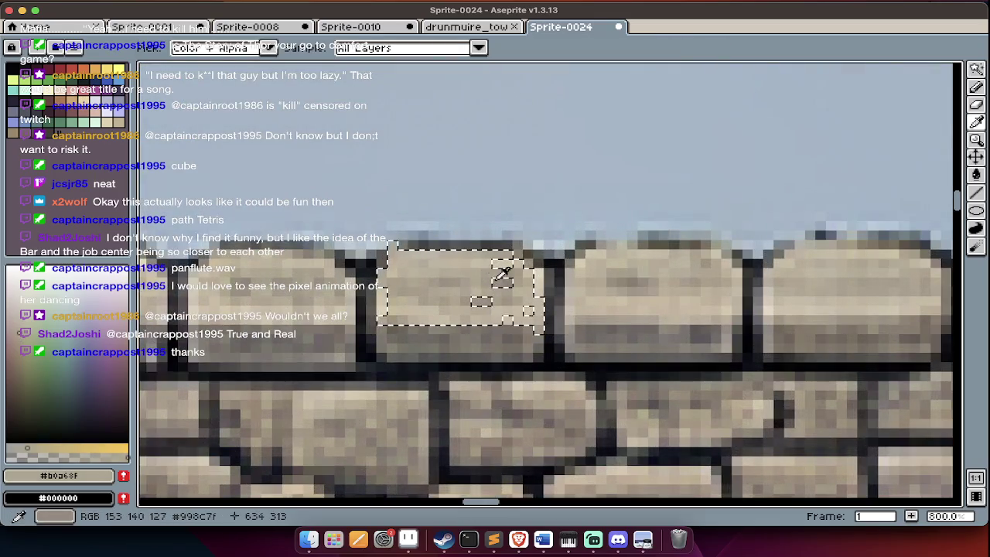
key("w")
key("f")
Re-sample the stone colour and select another stone in the wall.
scroll(516, 336, "down", 2)
key("i")
left_click(580, 296)
key("w")
left_click(579, 313)
scroll(602, 352, "down", 3)
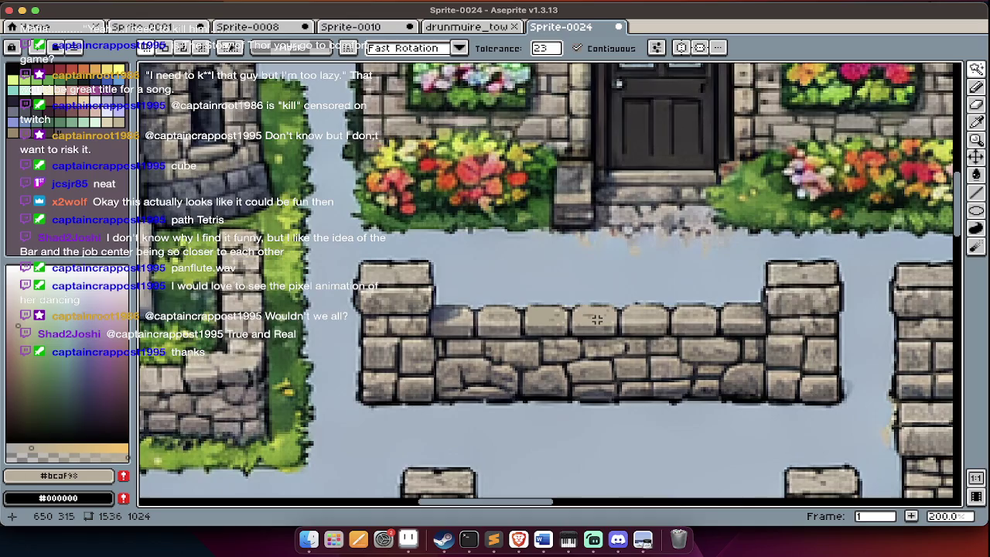
scroll(597, 319, "up", 3)
scroll(591, 312, "down", 2)
scroll(590, 311, "down", 1)
scroll(590, 310, "down", 1)
scroll(590, 309, "up", 1)
scroll(590, 317, "up", 2)
scroll(591, 329, "down", 3)
scroll(591, 338, "down", 1)
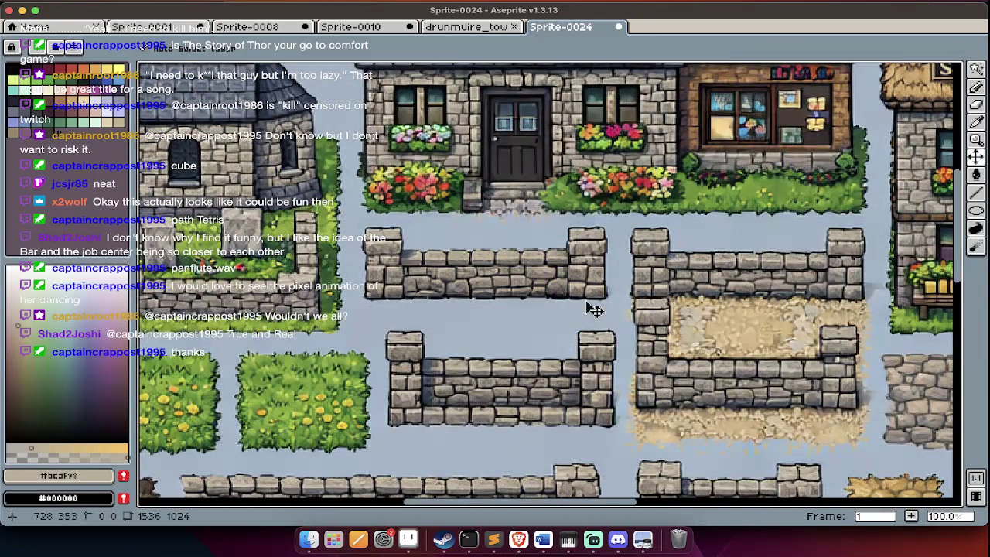
Undo the stone fill and close the tileset without saving.
key("super+z")
key("super+w")
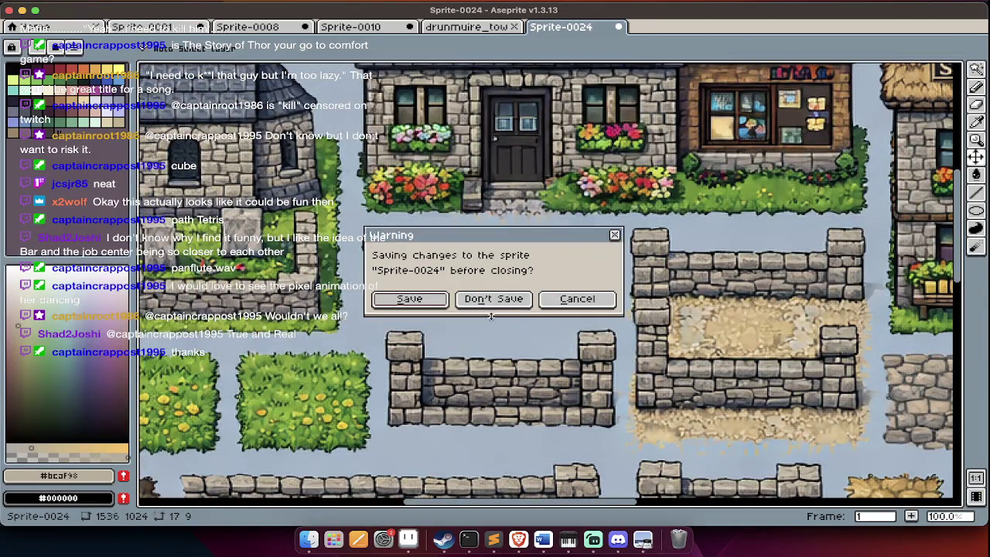
left_click(494, 298)
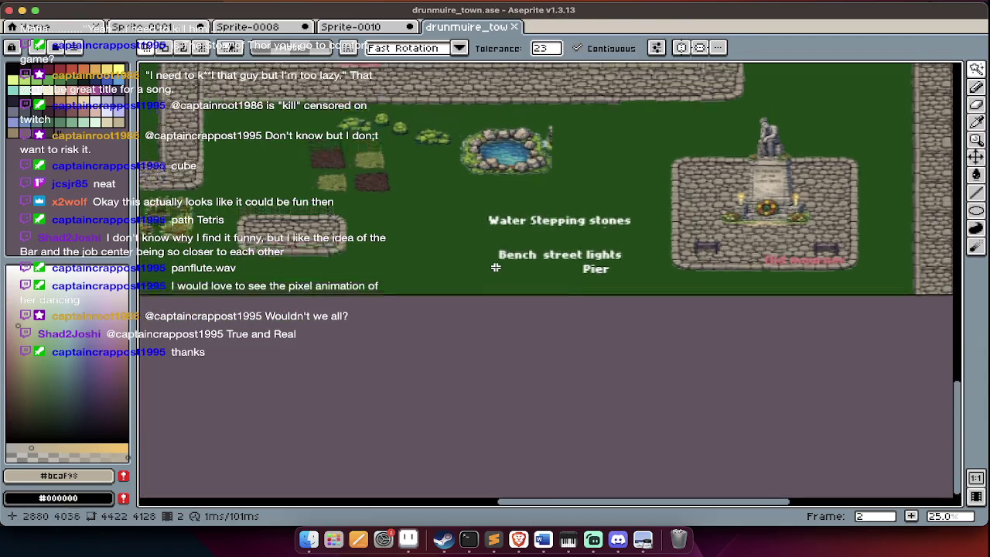
scroll(495, 267, "up", 2)
scroll(495, 267, "up", 5)
scroll(495, 267, "up", 3)
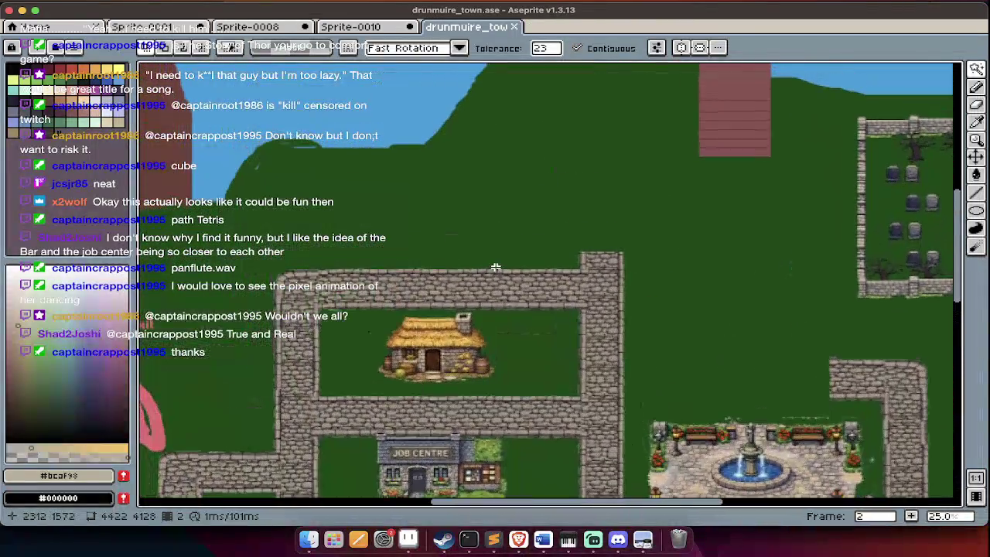
scroll(496, 267, "up", 1)
scroll(496, 267, "up", 2)
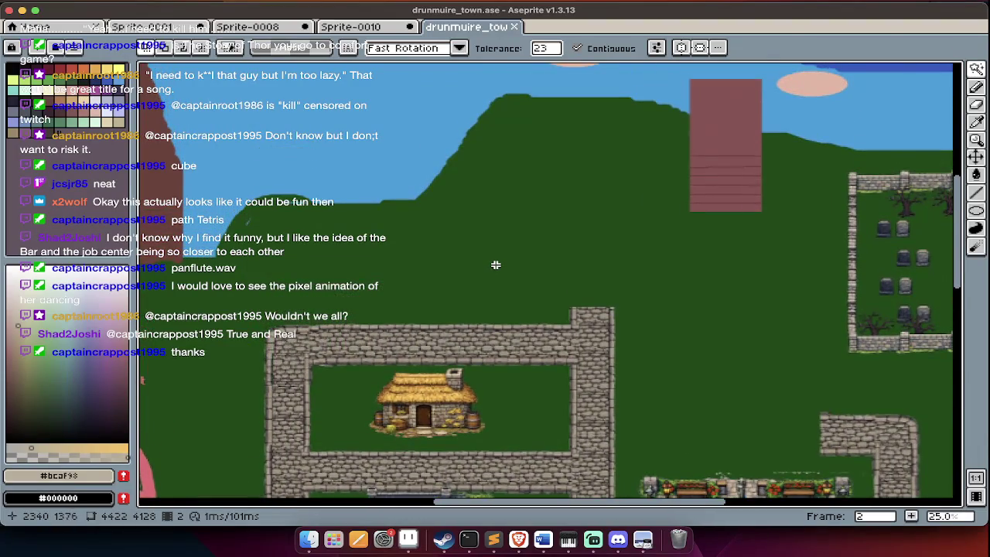
scroll(496, 267, "down", 2)
scroll(496, 265, "down", 5)
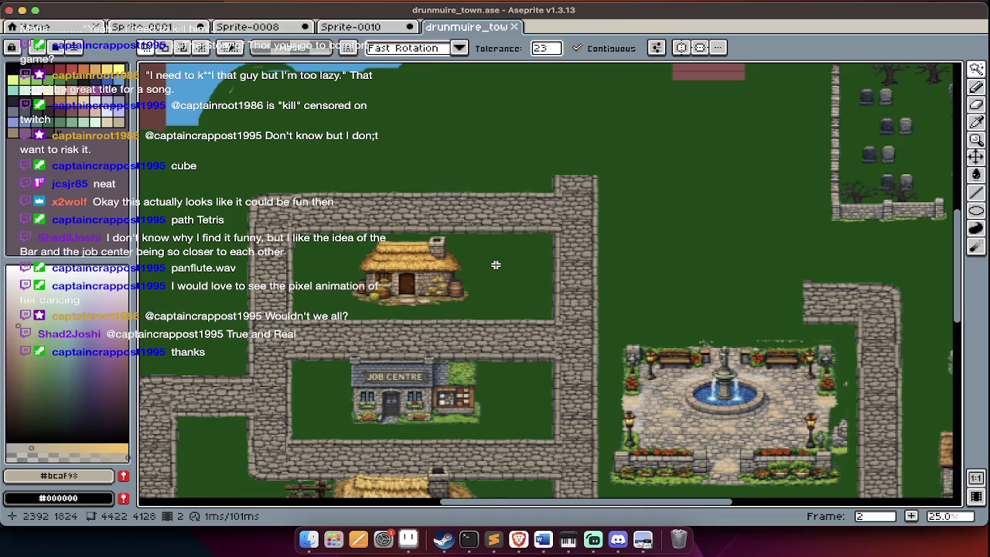
scroll(496, 265, "left", 2)
scroll(496, 265, "left", 3)
scroll(496, 266, "left", 3)
scroll(496, 265, "down", 2)
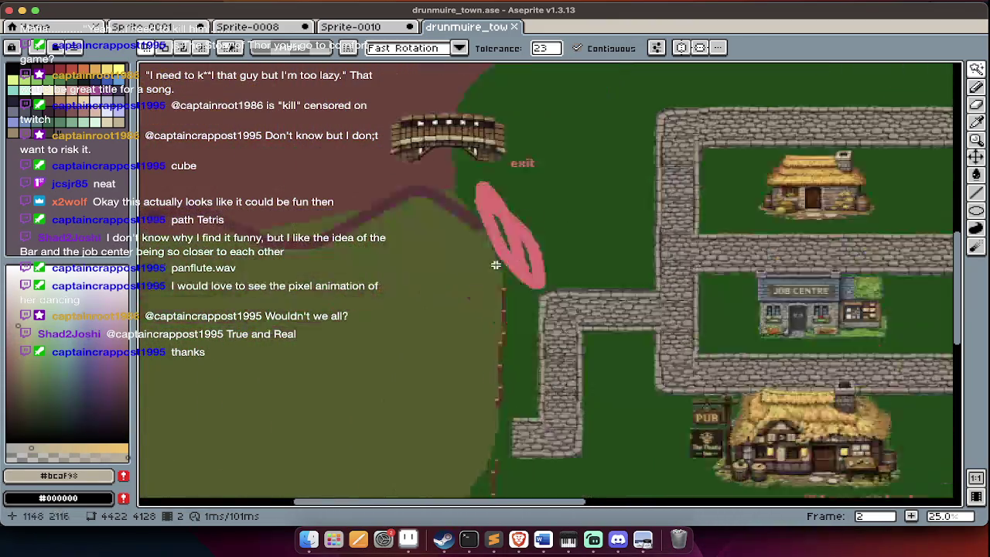
scroll(496, 265, "down", 5)
scroll(496, 265, "left", 3)
scroll(496, 266, "down", 5)
scroll(496, 265, "up", 4)
scroll(496, 265, "up", 1)
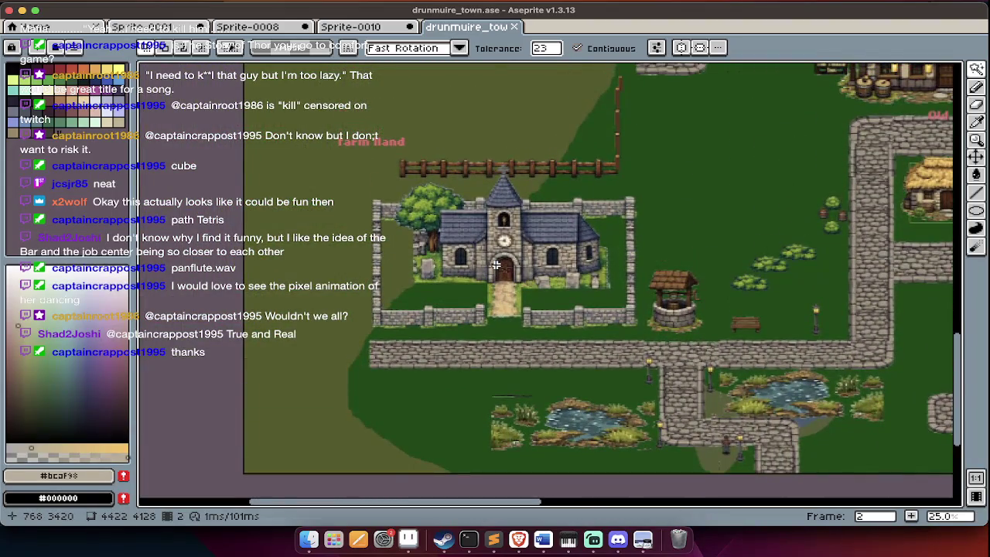
scroll(496, 266, "up", 2)
scroll(496, 265, "up", 2)
scroll(496, 265, "right", 2)
scroll(496, 265, "right", 2)
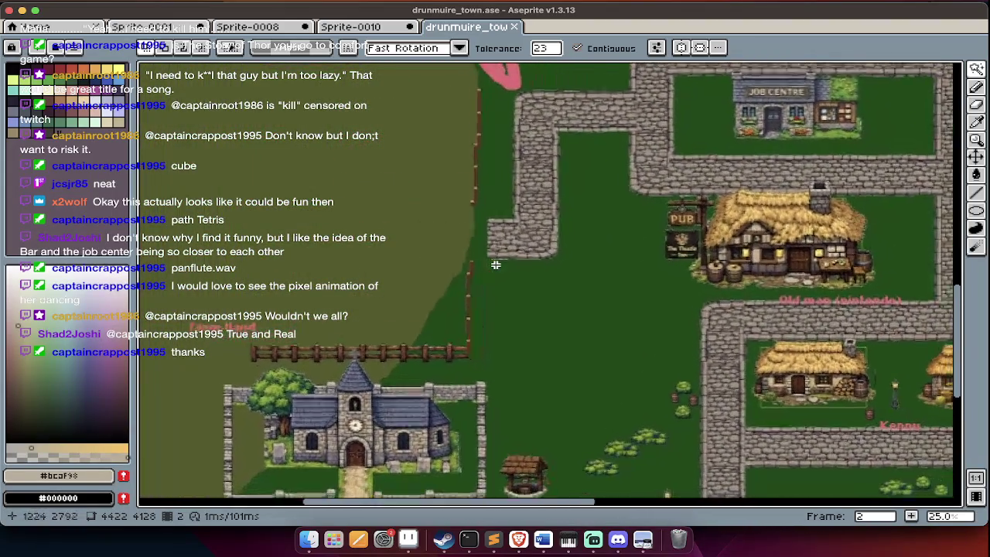
scroll(496, 265, "right", 4)
scroll(496, 265, "right", 3)
scroll(496, 265, "right", 3)
scroll(496, 266, "down", 2)
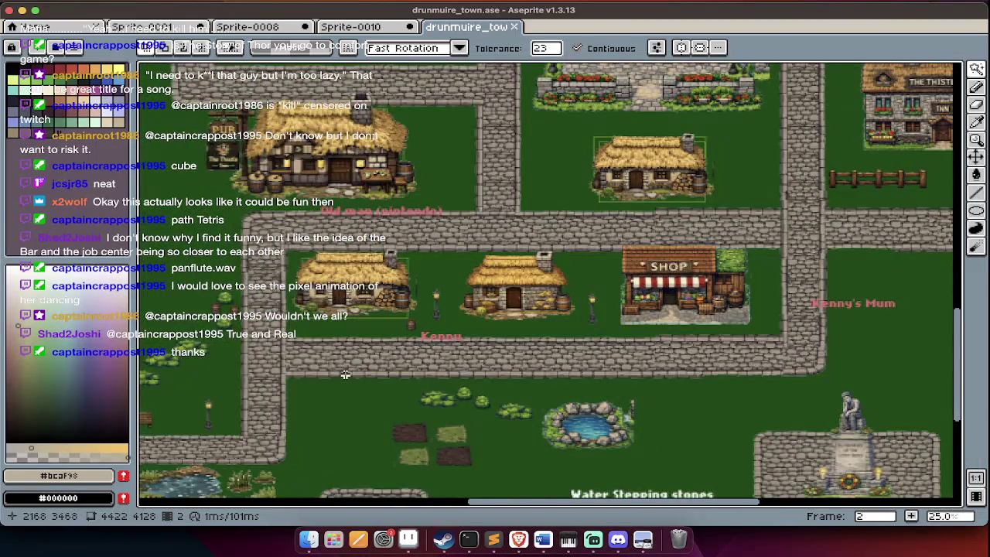
scroll(345, 374, "left", 5)
scroll(345, 375, "down", 3)
scroll(345, 375, "down", 2)
scroll(345, 374, "right", 4)
scroll(345, 375, "right", 6)
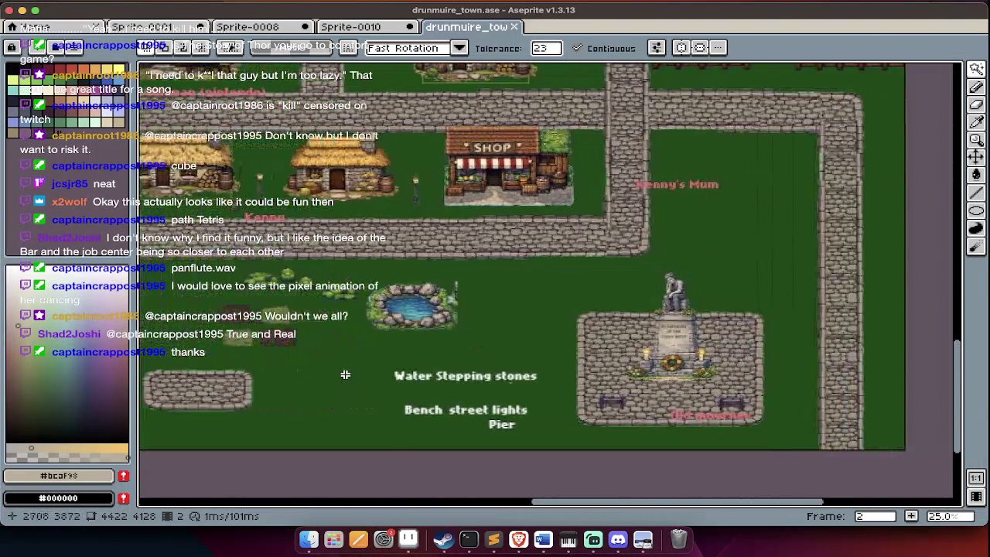
scroll(345, 375, "right", 8)
scroll(345, 374, "up", 1)
scroll(345, 374, "right", 2)
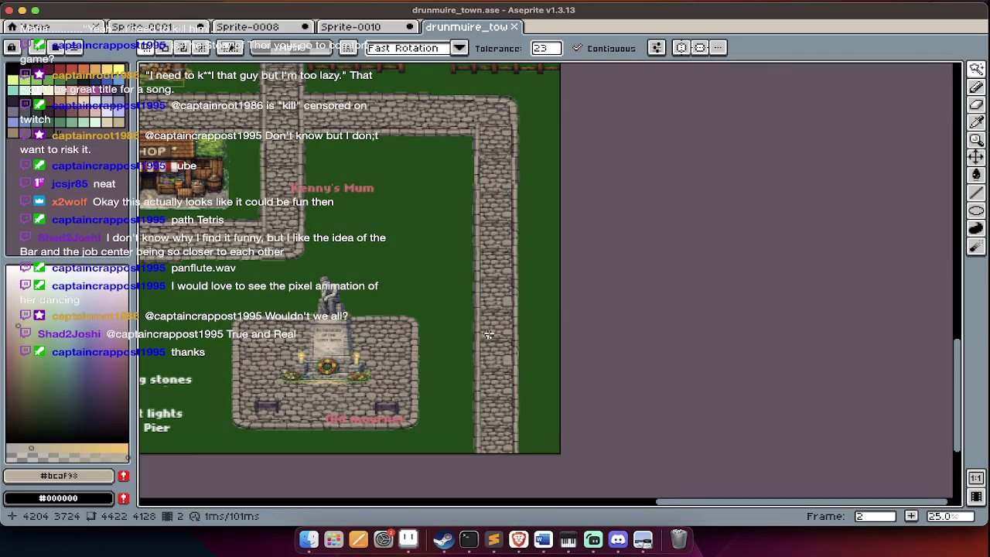
scroll(489, 335, "up", 8)
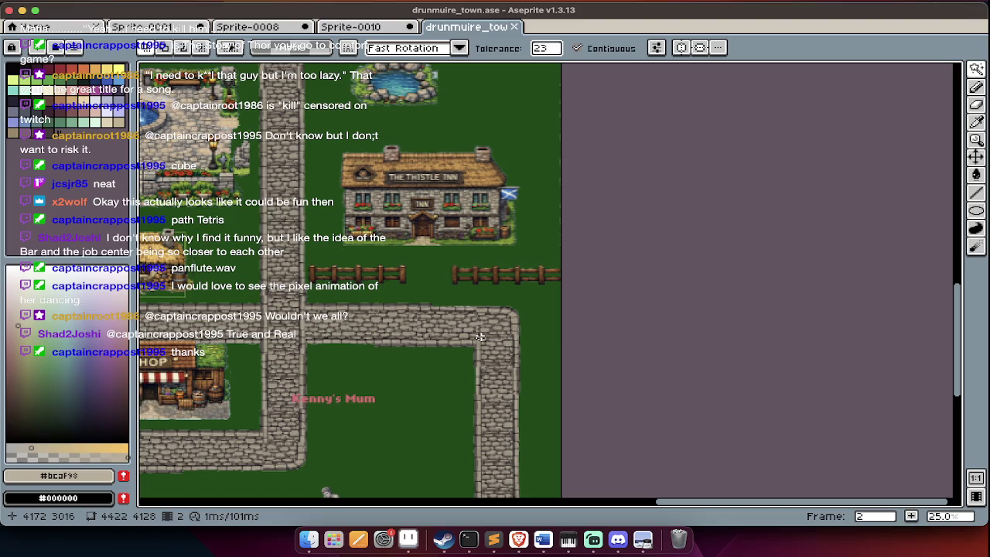
Bring the graveyard on the drunmuire_town map into view and select the Rectangular Marquee tool.
scroll(480, 337, "up", 5)
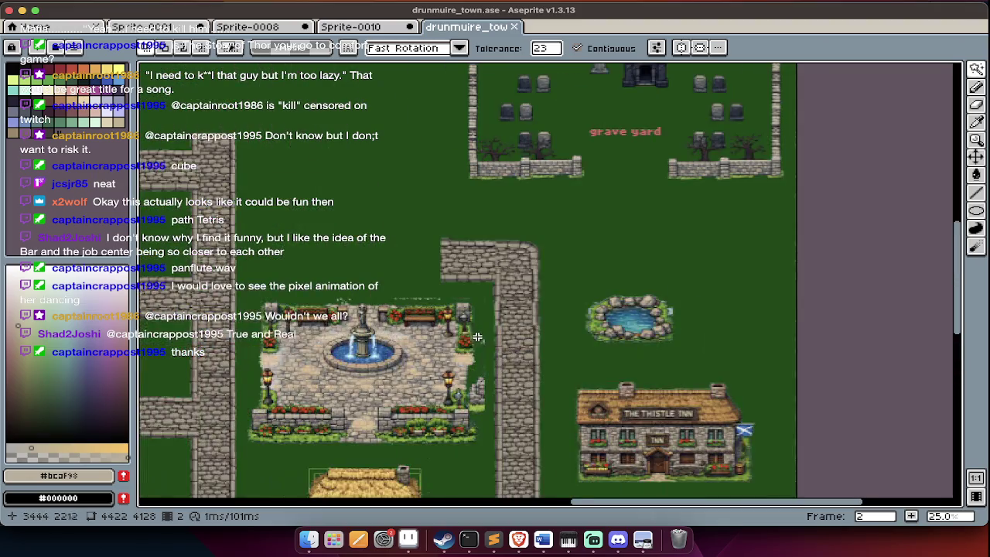
scroll(503, 333, "left", 5)
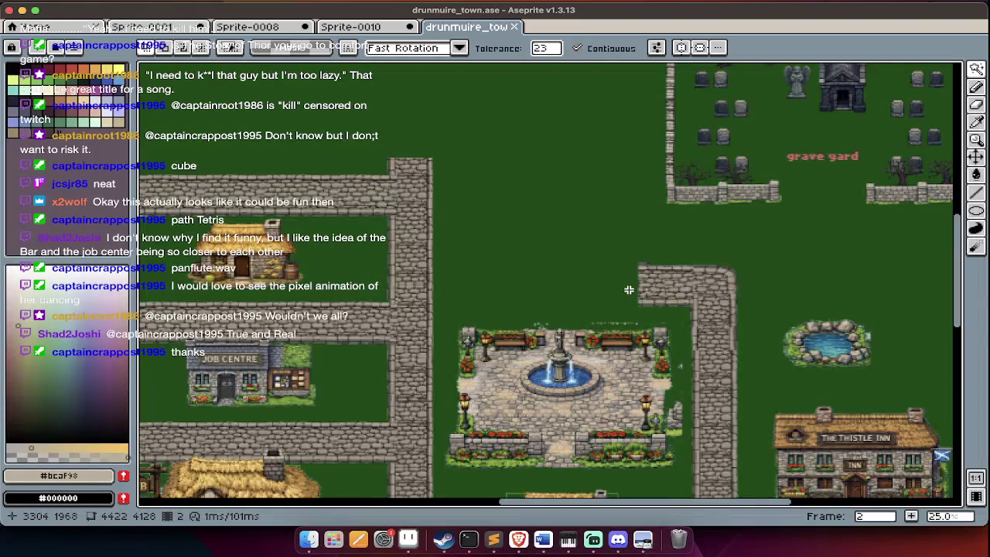
scroll(629, 289, "up", 3)
scroll(629, 289, "up", 1)
scroll(629, 290, "up", 2)
scroll(630, 331, "right", 5)
scroll(632, 332, "right", 2)
key("m")
scroll(636, 279, "down", 5)
Make and clear a trial selection, toggling the layers timeline on and off.
left_click_drag(640, 236, 472, 309)
left_click(475, 312)
key("Tab")
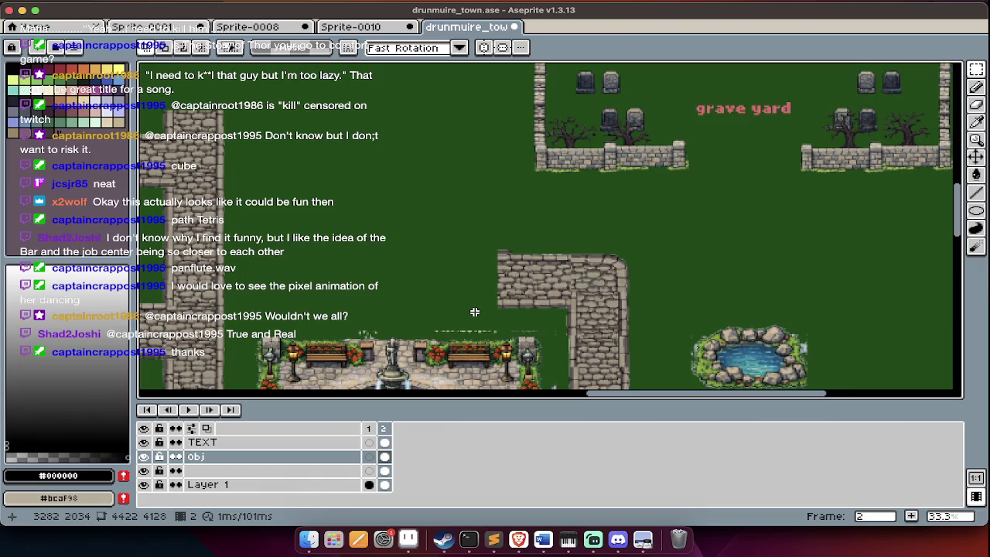
key("Tab")
Select the stone wall piece above the plaza and drop a copy just to its left.
left_click_drag(685, 224, 463, 319)
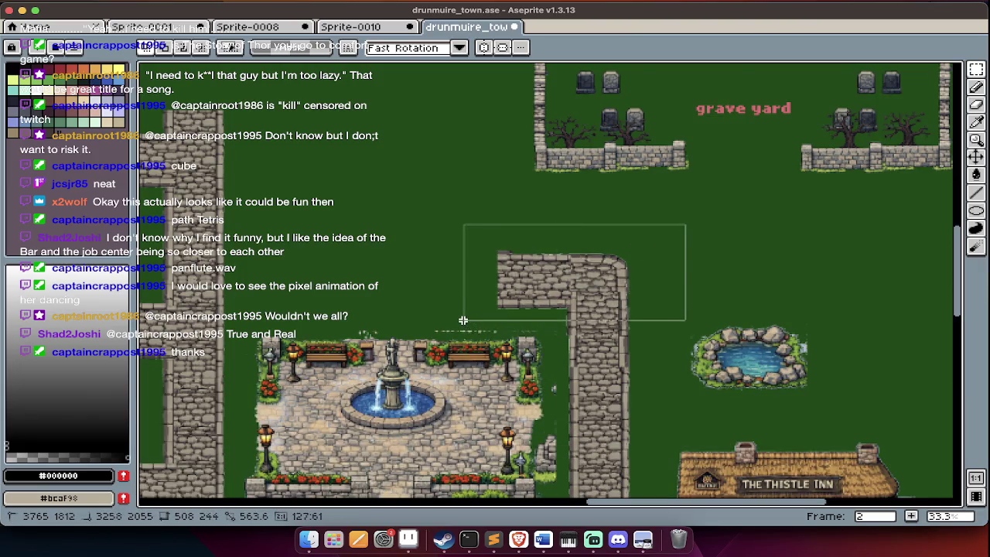
scroll(463, 319, "left", 3)
scroll(463, 320, "left", 5)
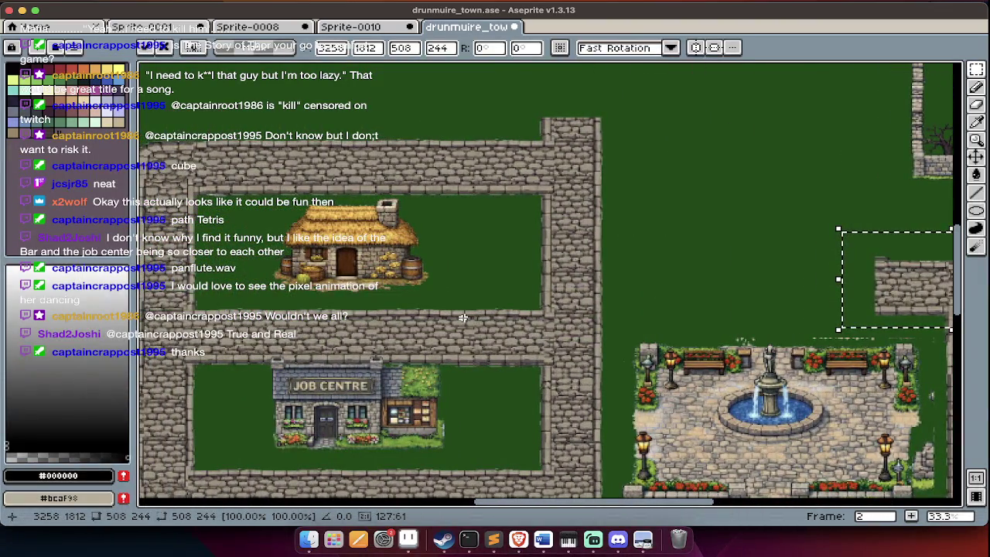
scroll(462, 317, "right", 3)
scroll(495, 305, "right", 4)
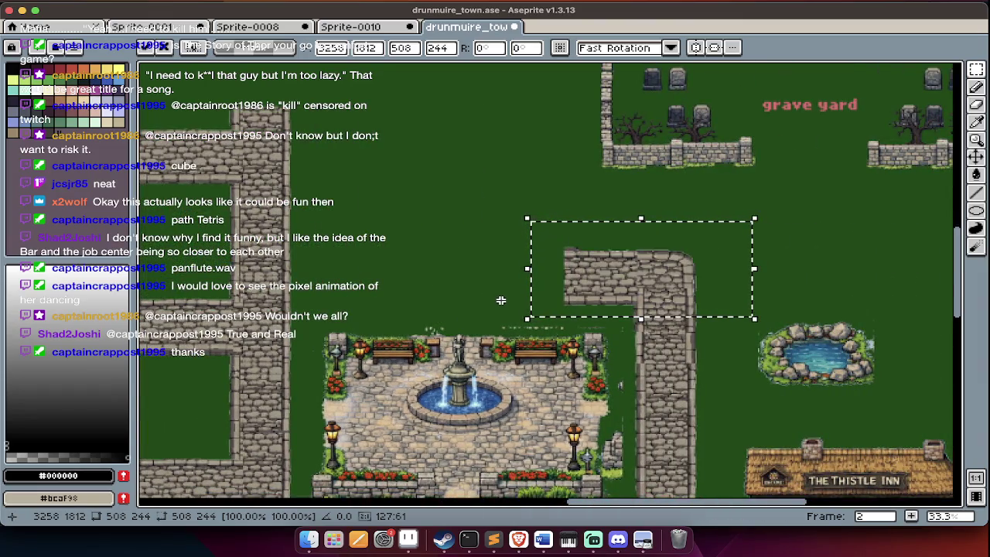
mouse_move(685, 308)
left_mouse_down()
mouse_move(526, 308)
mouse_move(527, 296)
mouse_move(499, 286)
mouse_move(508, 283)
left_mouse_up()
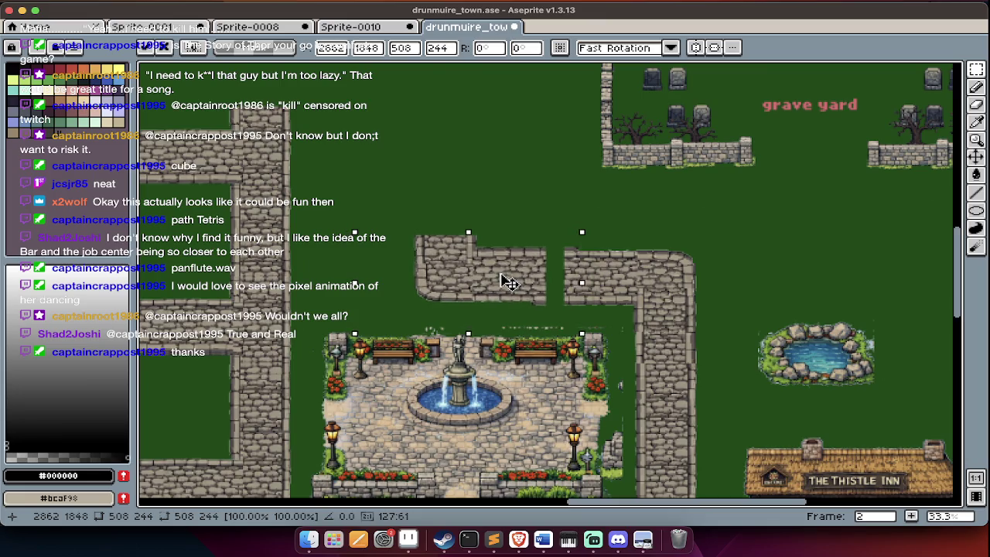
left_click_drag(621, 241, 570, 305)
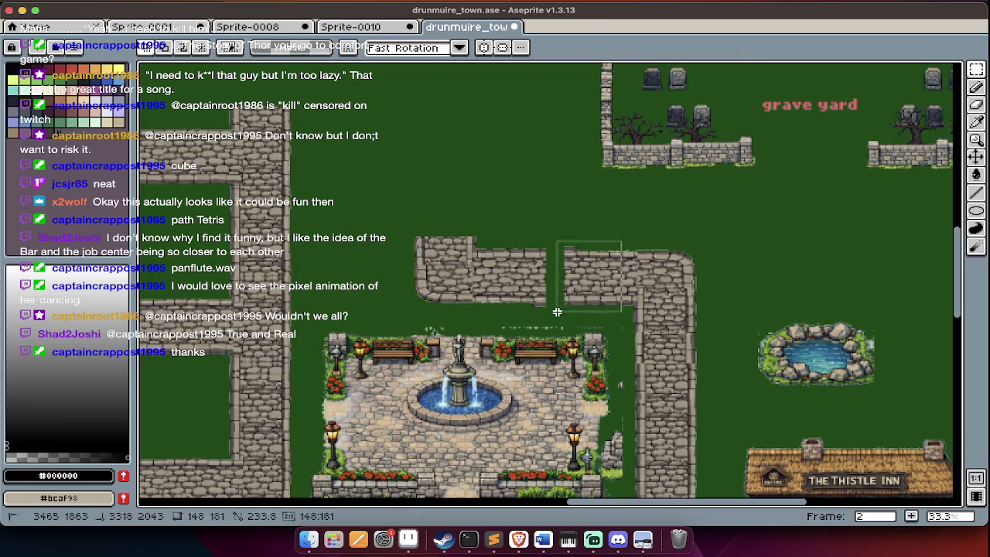
scroll(544, 281, "down", 4)
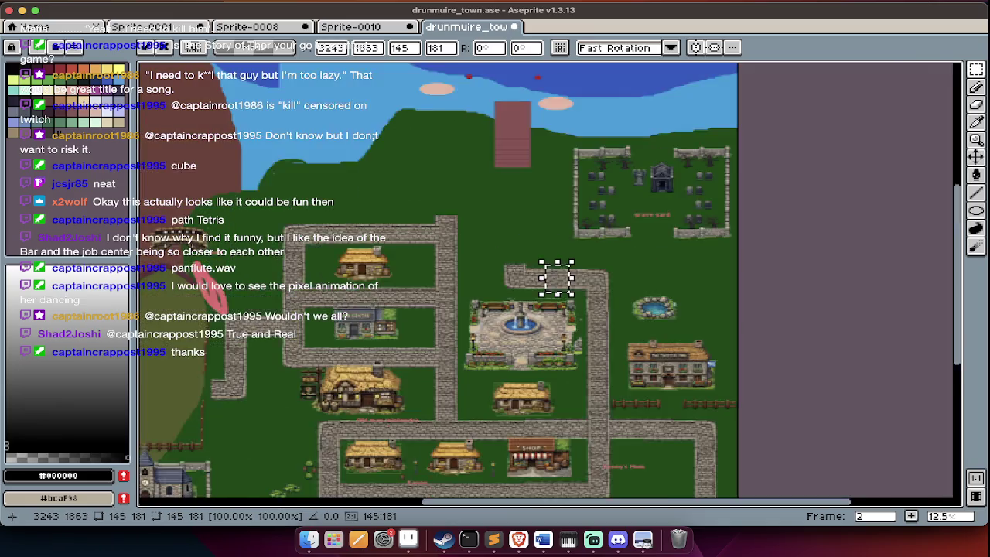
scroll(529, 281, "up", 2)
scroll(529, 281, "down", 3)
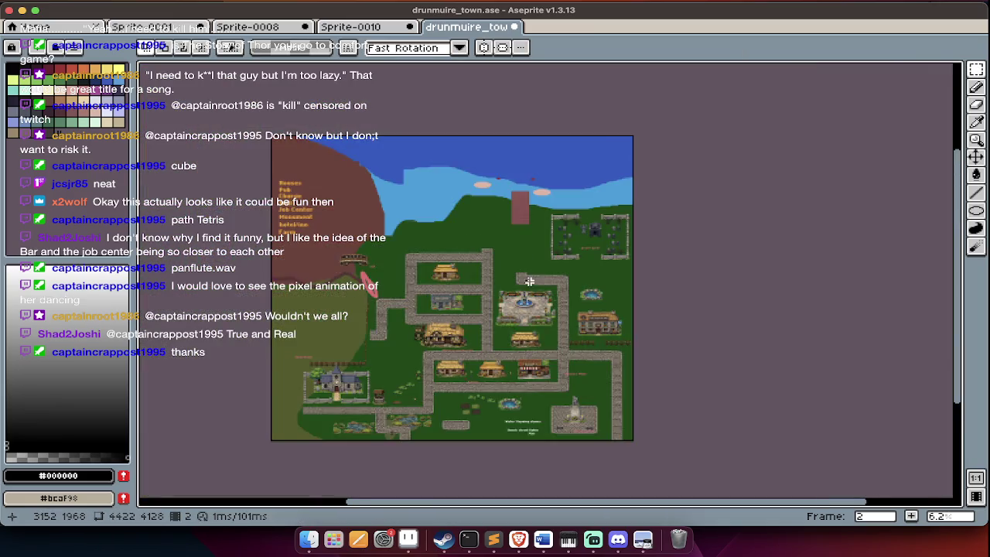
Close Sprite-0010, Sprite-0008 and Sprite-0001, discarding their changes with Don't Save.
scroll(531, 277, "down", 3)
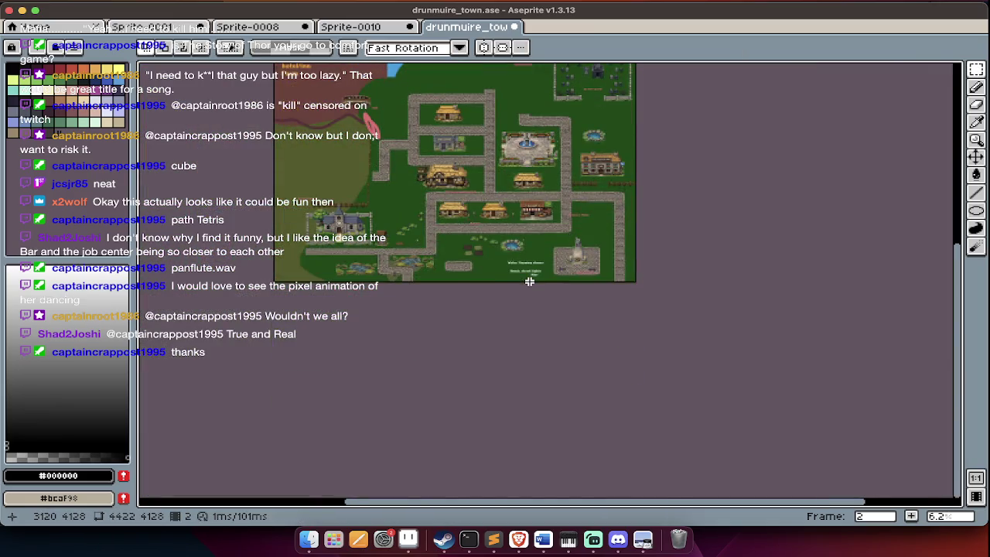
left_click(358, 26)
key("super+w")
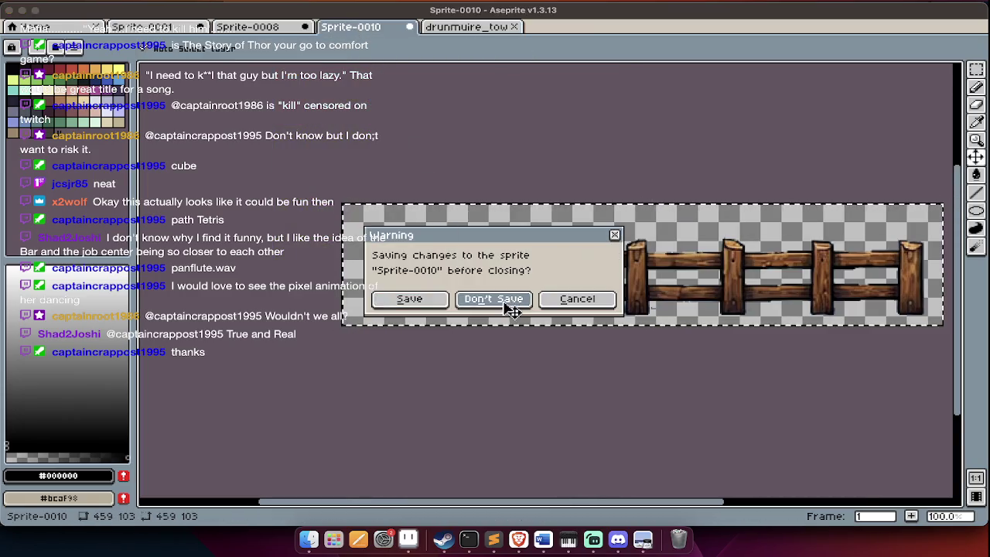
left_click(511, 305)
left_click(275, 27)
key("super+w")
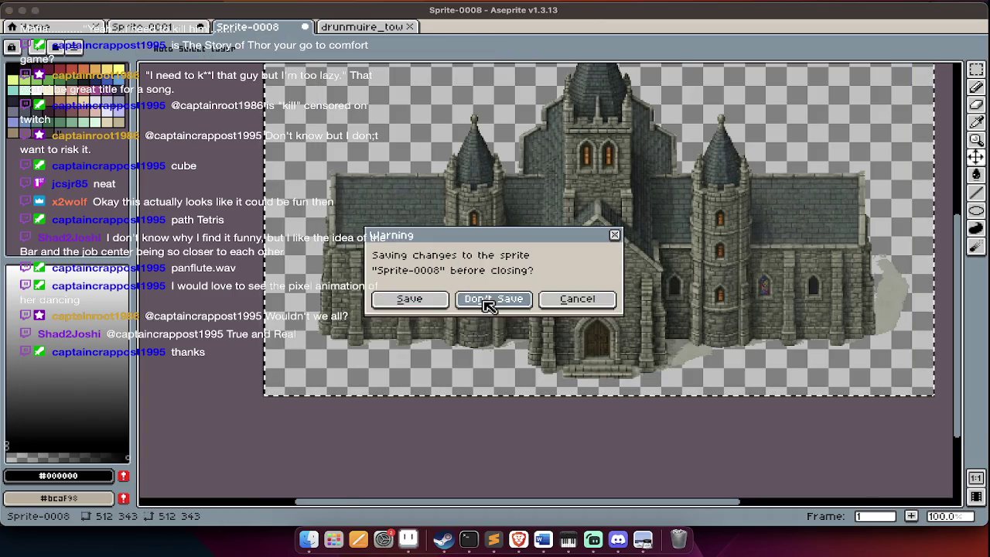
left_click(489, 306)
left_click(147, 26)
key("super+w")
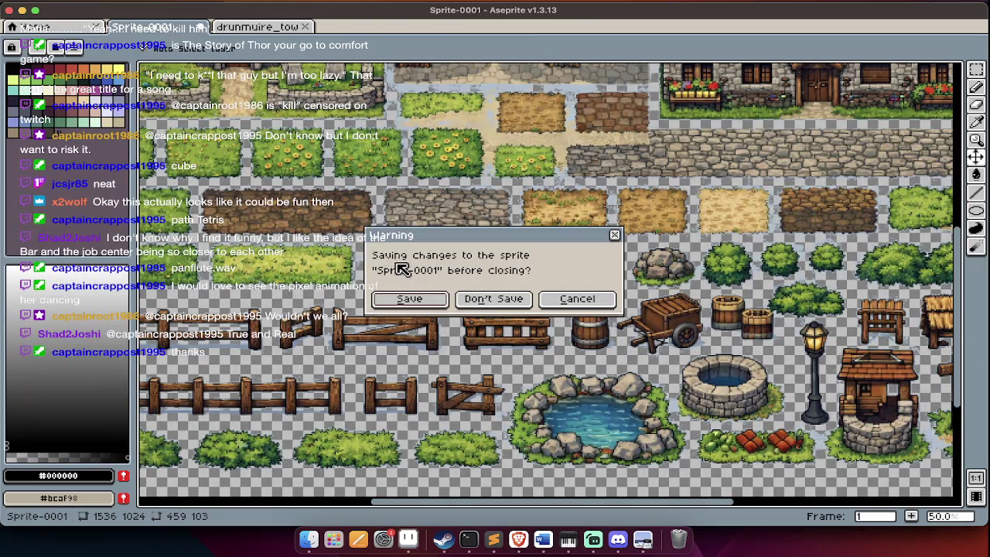
left_click(483, 302)
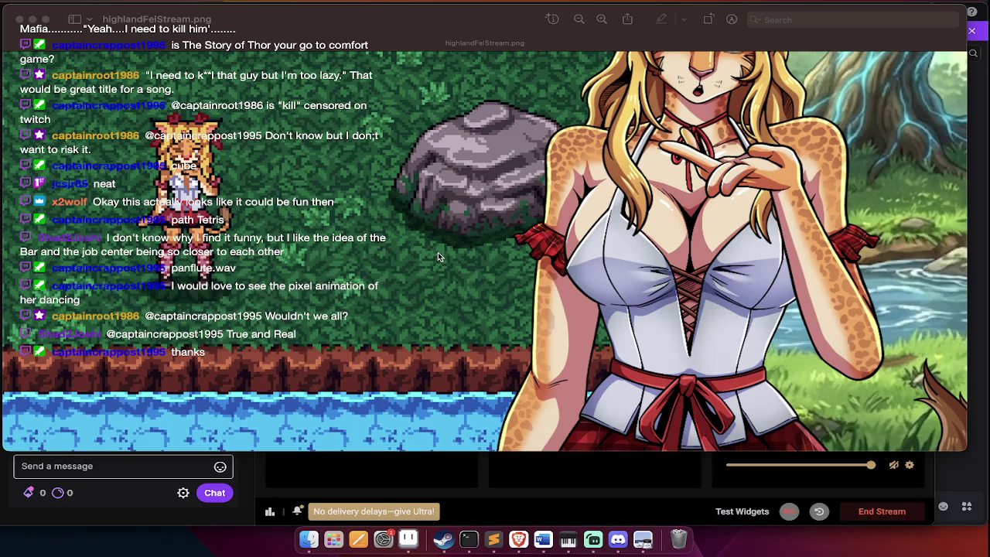
Close the highlandFelStream.png image in Preview and relaunch Aseprite from Launchpad.
left_click(445, 369)
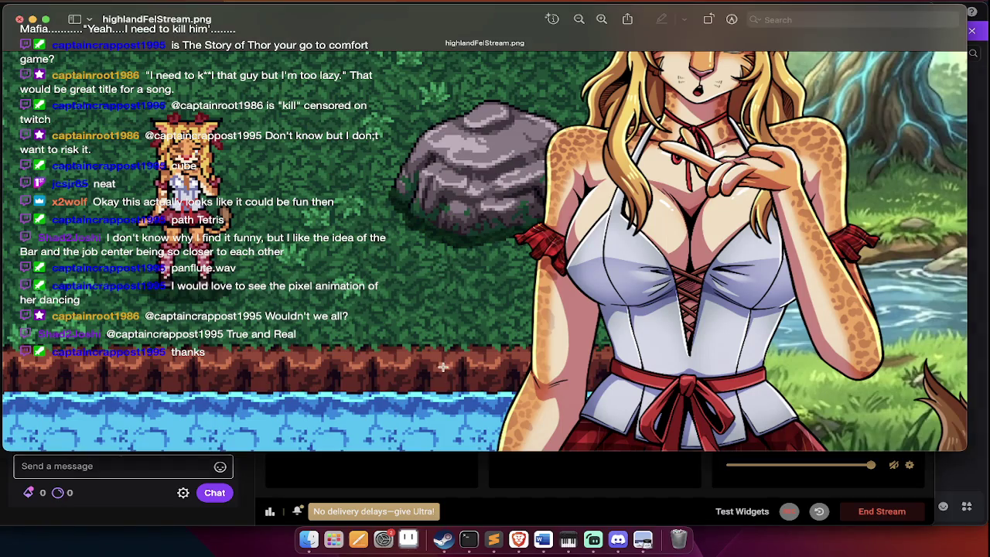
key("super+w")
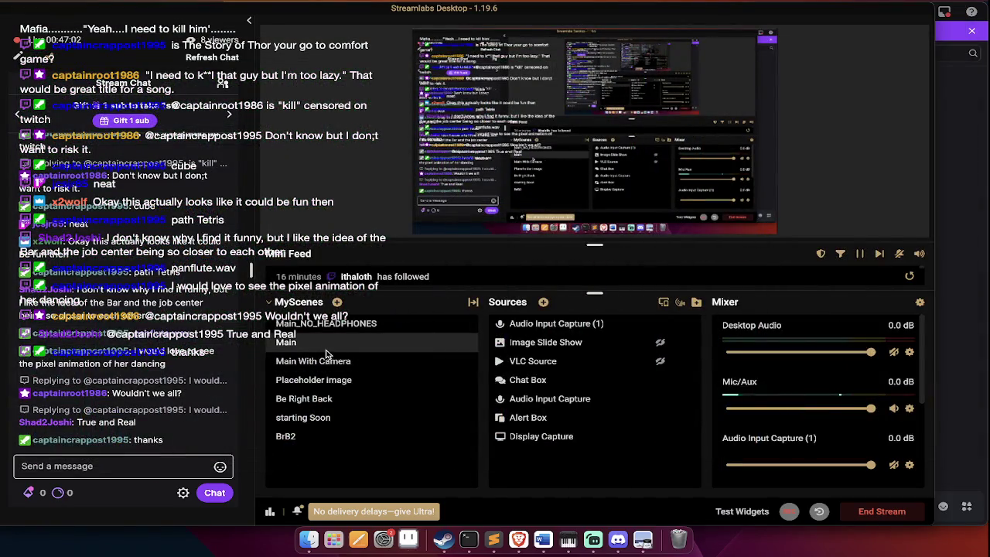
key("F4")
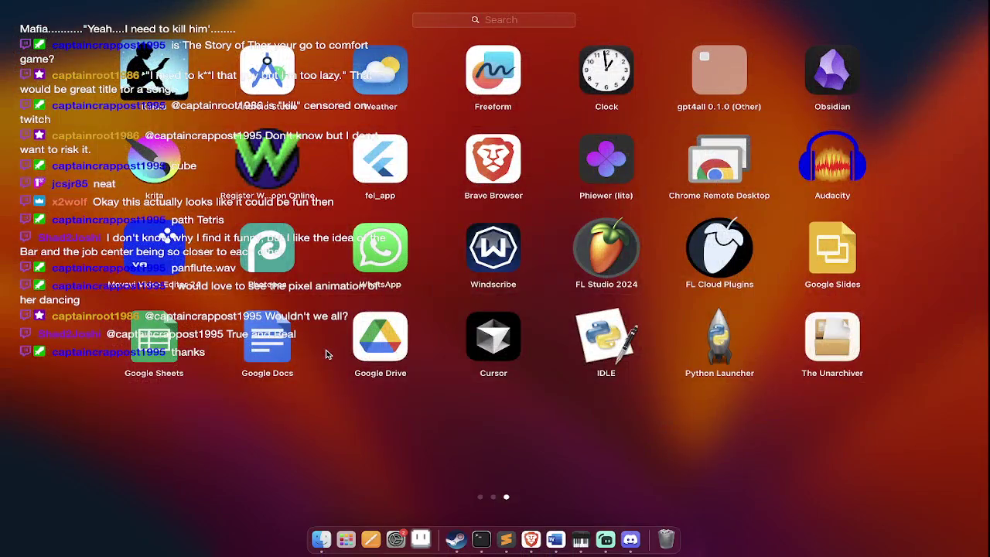
key("Escape")
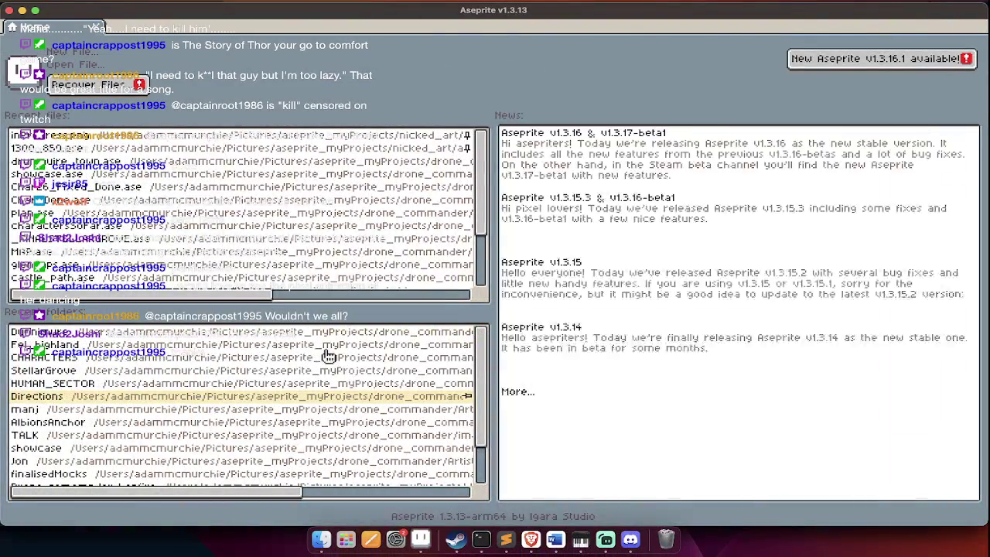
Open gyles_walk.ase from the Dunnimuire folder.
key("super+o")
left_click(181, 137)
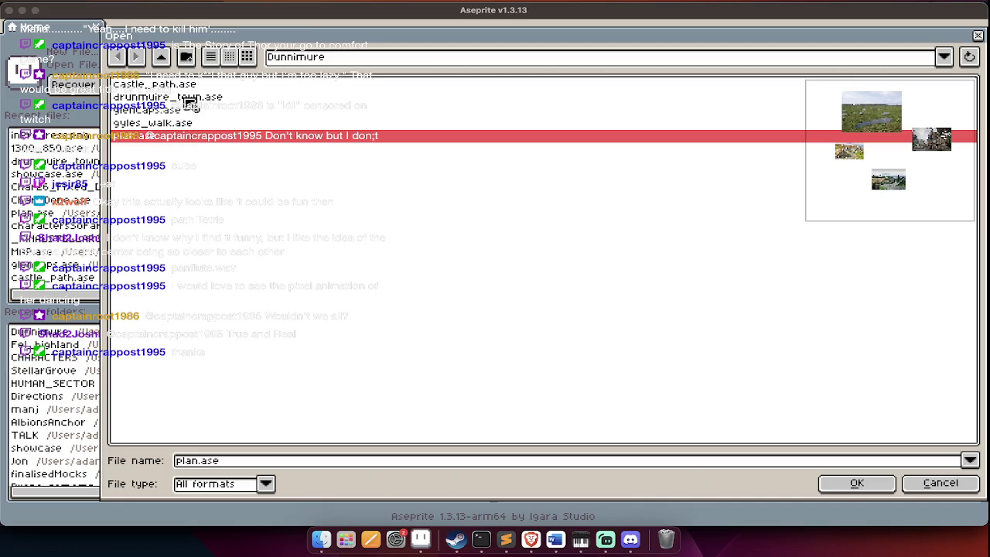
double_click(186, 124)
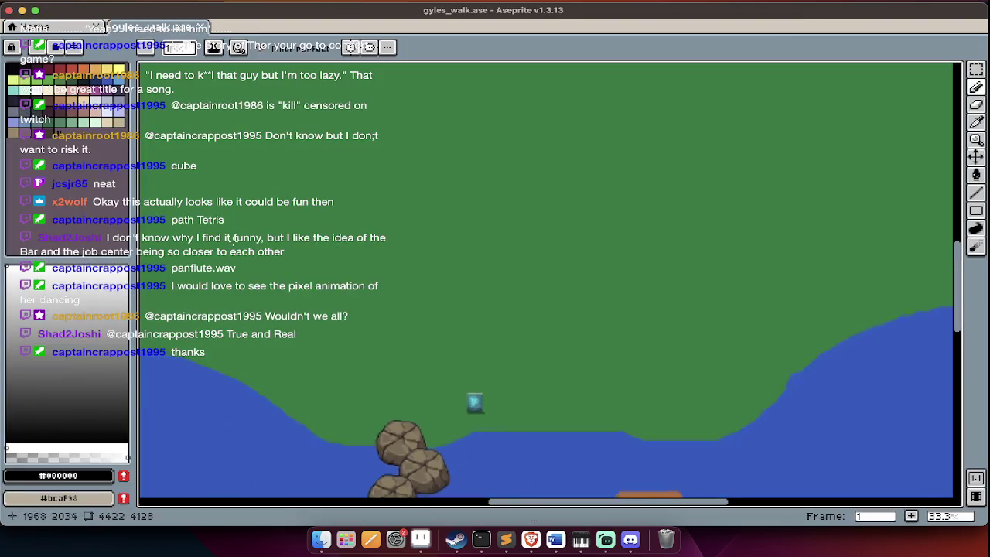
Pan around gyles_walk to inspect the trees, the tent and the surrounding map.
scroll(542, 329, "down", 5)
scroll(541, 328, "down", 5)
scroll(541, 329, "down", 2)
scroll(542, 329, "up", 1)
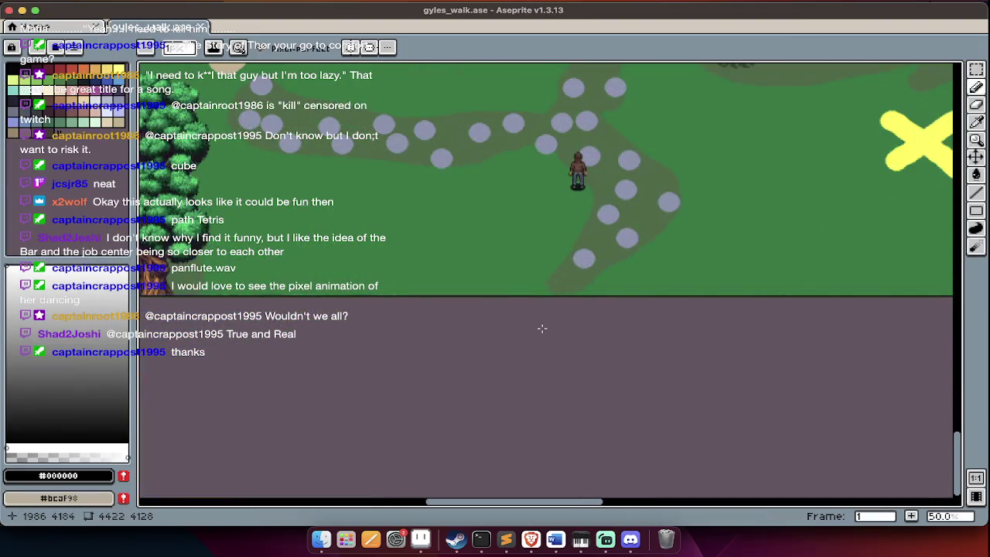
scroll(541, 329, "up", 3)
scroll(541, 329, "up", 3)
scroll(542, 329, "up", 3)
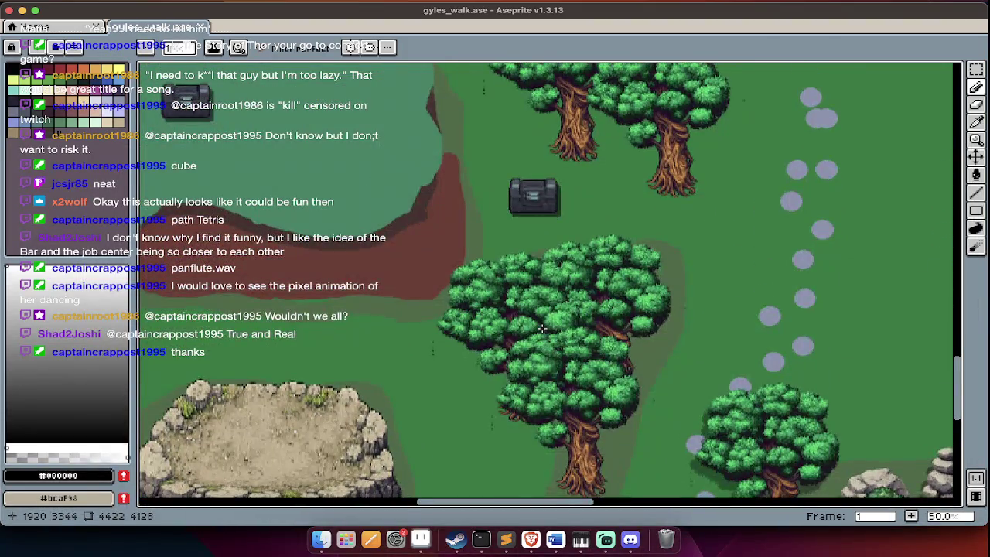
scroll(541, 329, "down", 3)
scroll(541, 328, "down", 3)
scroll(542, 329, "down", 3)
scroll(625, 251, "up", 3)
scroll(625, 251, "up", 1)
scroll(615, 387, "up", 2)
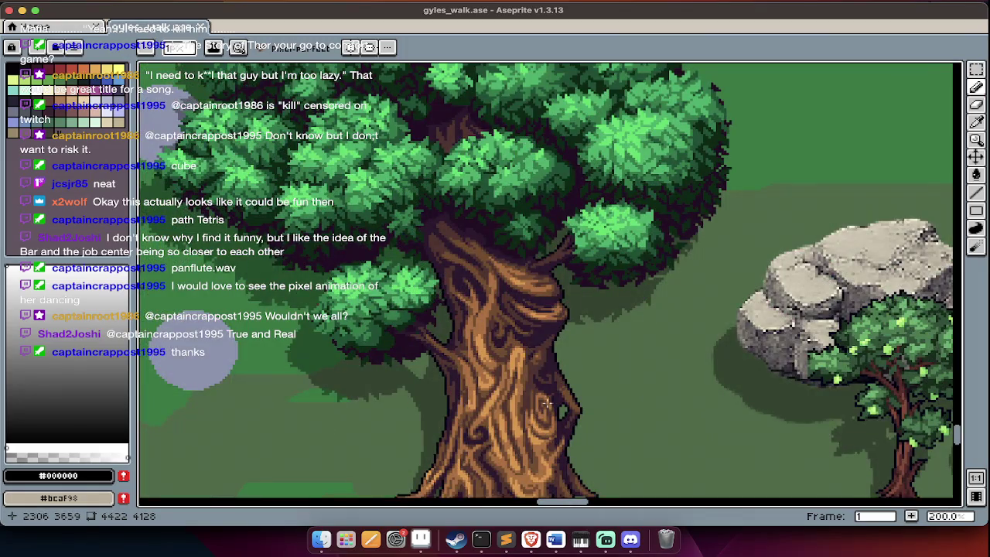
scroll(543, 449, "right", 5)
scroll(457, 277, "right", 5)
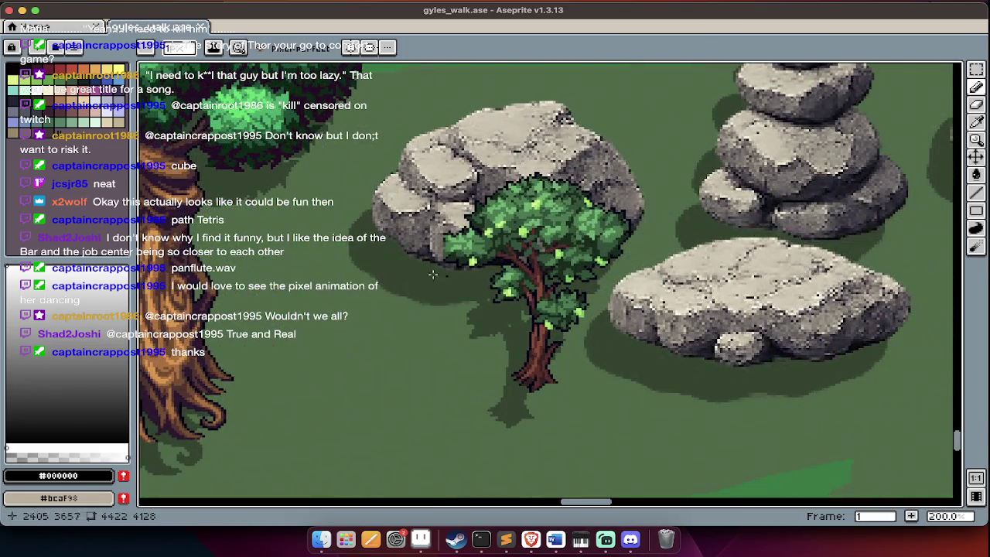
scroll(529, 325, "down", 2)
scroll(529, 325, "down", 3)
scroll(528, 325, "down", 2)
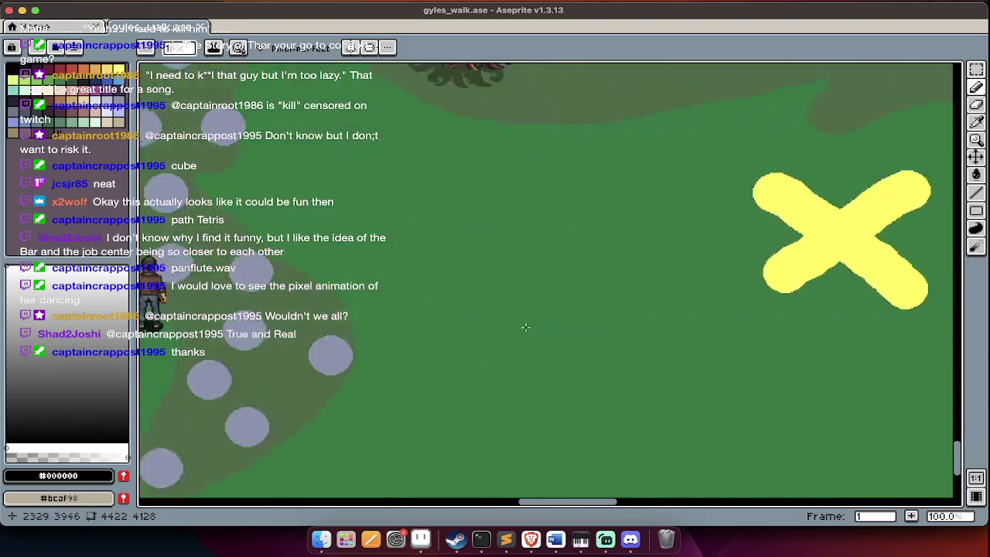
scroll(534, 321, "down", 2)
scroll(533, 321, "up", 2)
scroll(534, 321, "left", 2)
scroll(474, 334, "up", 2)
scroll(473, 334, "left", 2)
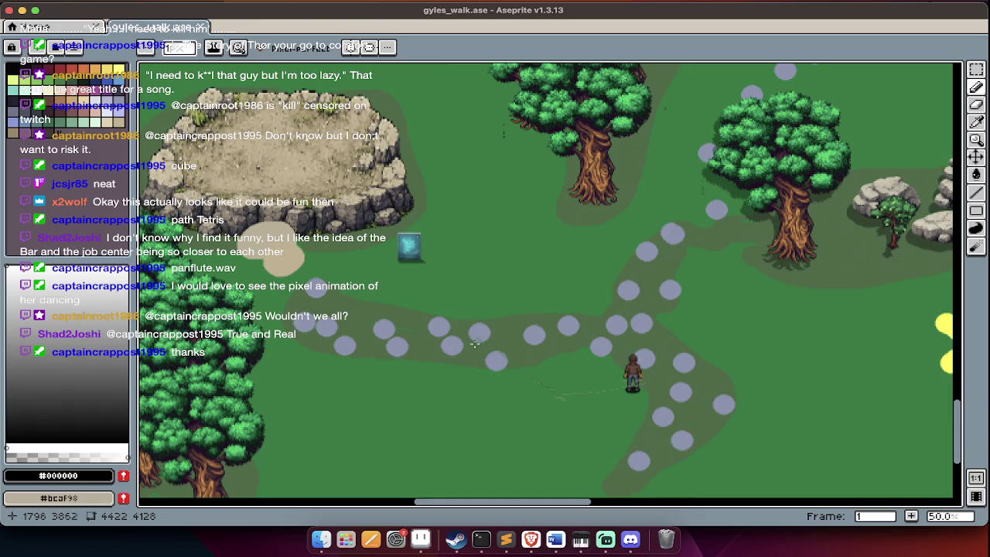
scroll(474, 338, "left", 2)
scroll(470, 279, "up", 2)
scroll(467, 224, "right", 5)
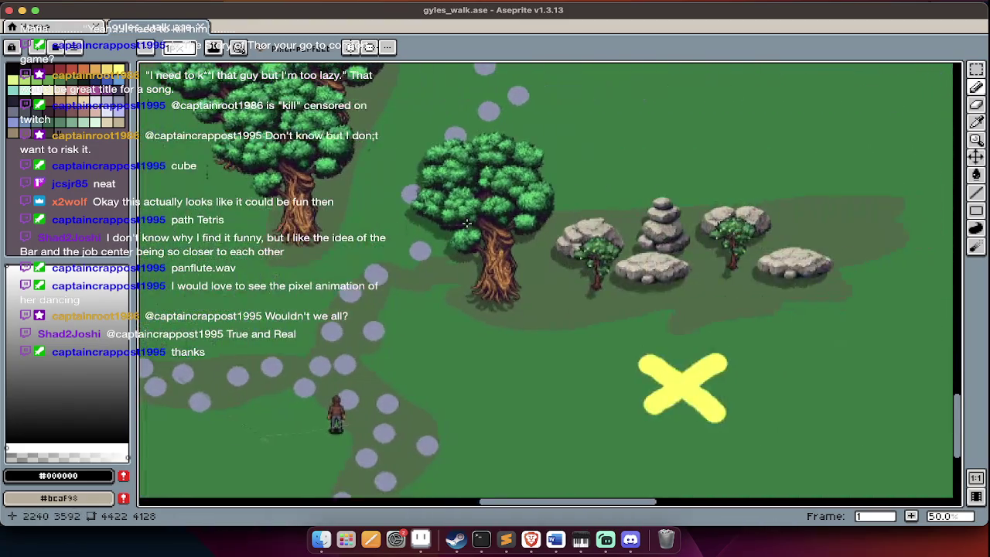
scroll(468, 224, "right", 5)
scroll(467, 223, "down", 2)
scroll(381, 195, "up", 2)
scroll(380, 194, "left", 1)
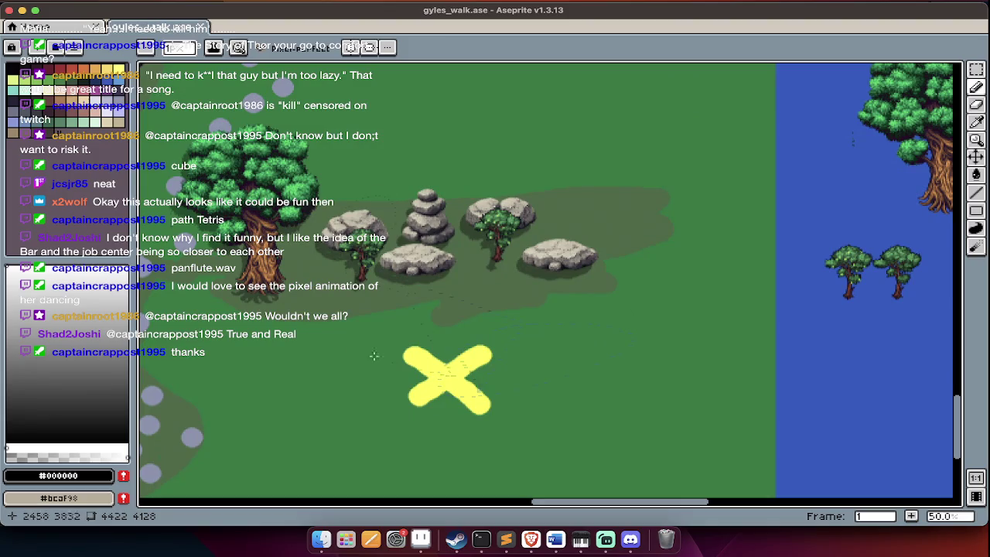
scroll(496, 324, "right", 3)
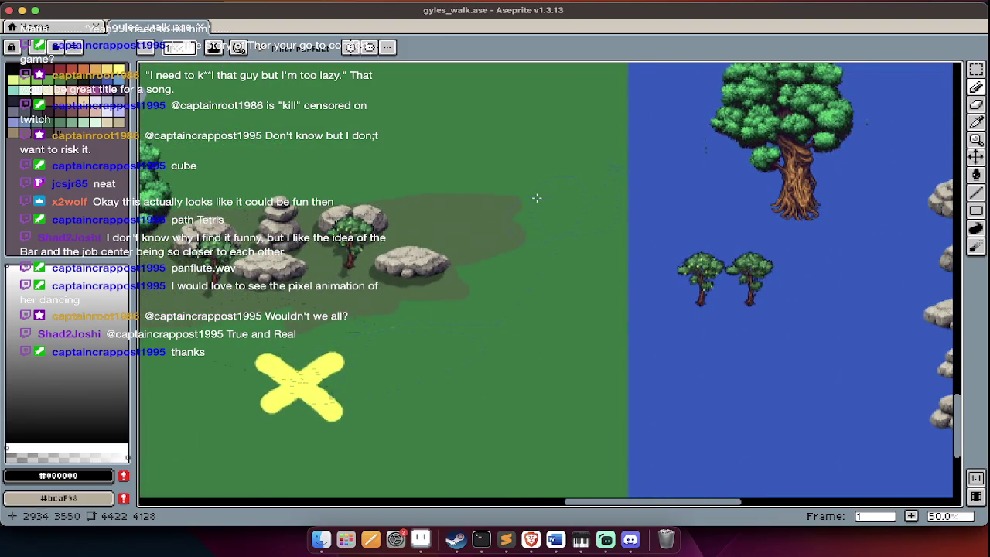
scroll(536, 198, "left", 6)
scroll(536, 198, "up", 2)
scroll(536, 198, "up", 2)
scroll(536, 198, "down", 4)
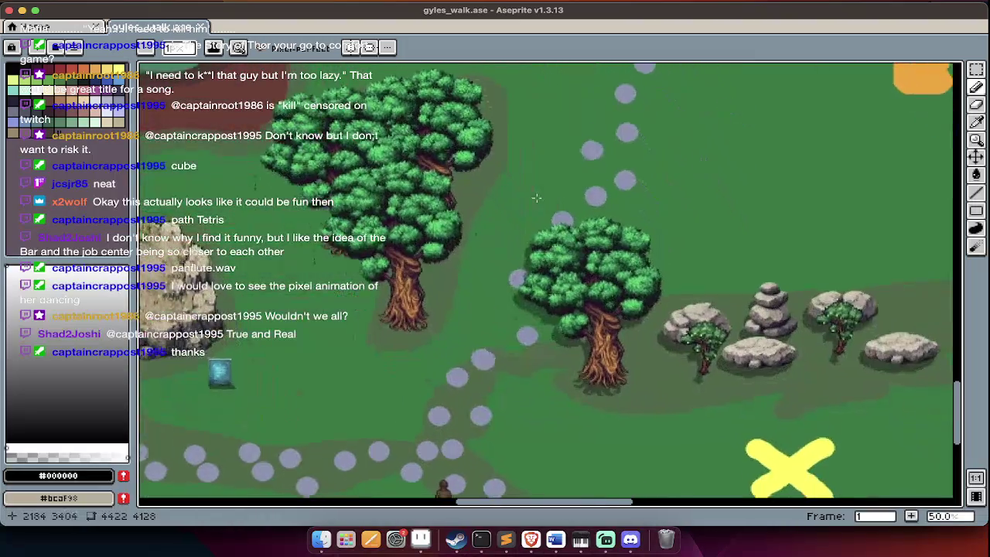
scroll(536, 198, "up", 1)
scroll(534, 233, "up", 3)
scroll(534, 232, "right", 1)
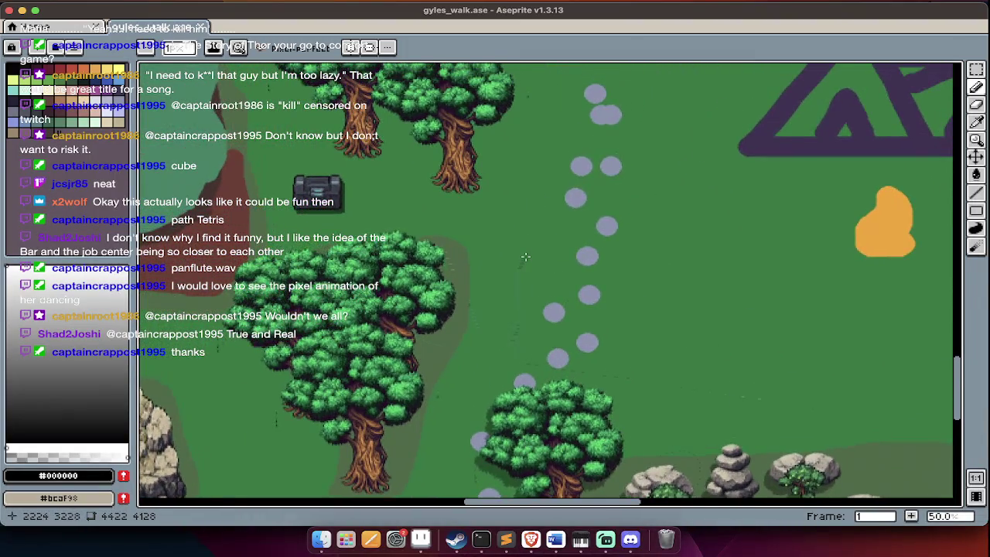
scroll(526, 257, "up", 2)
scroll(518, 261, "right", 1)
scroll(278, 232, "left", 5)
scroll(279, 232, "up", 2)
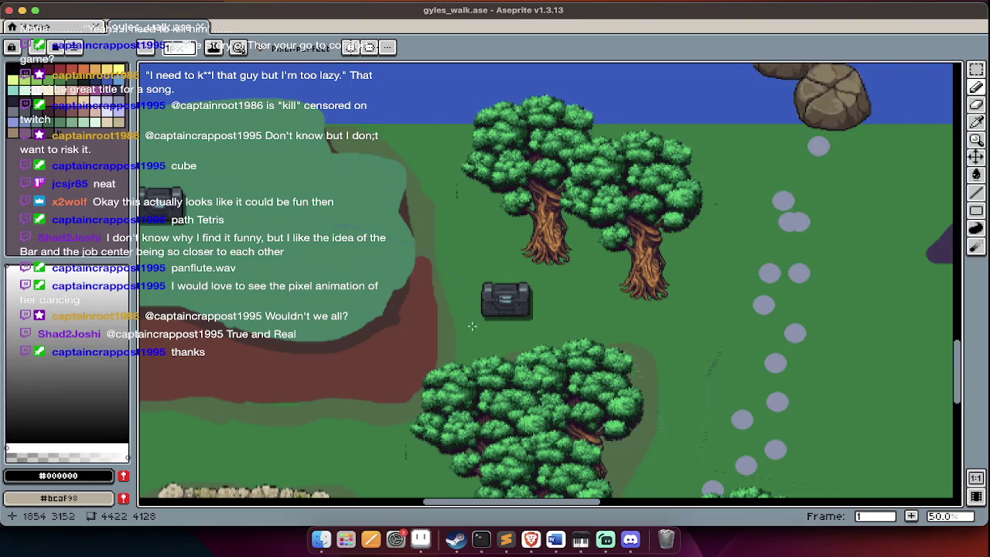
scroll(248, 275, "left", 5)
scroll(247, 275, "up", 2)
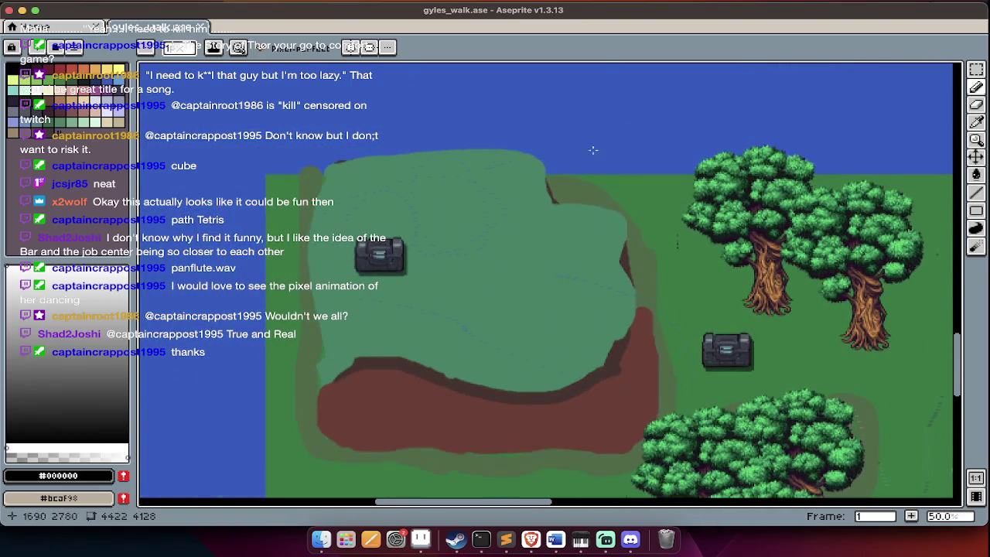
scroll(464, 255, "up", 2)
scroll(464, 256, "right", 2)
scroll(352, 362, "right", 1)
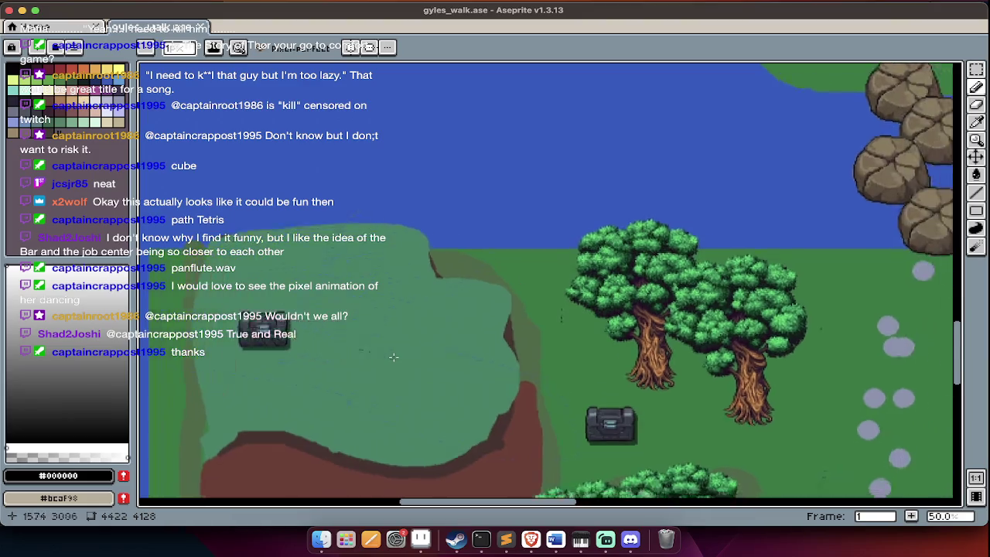
scroll(394, 357, "right", 5)
scroll(394, 356, "down", 2)
scroll(496, 262, "left", 5)
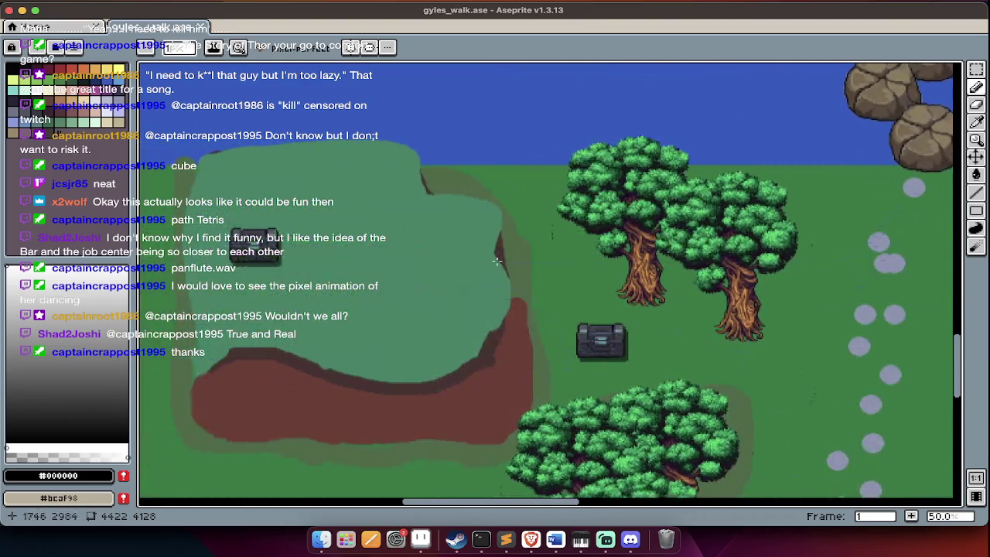
scroll(584, 133, "left", 1)
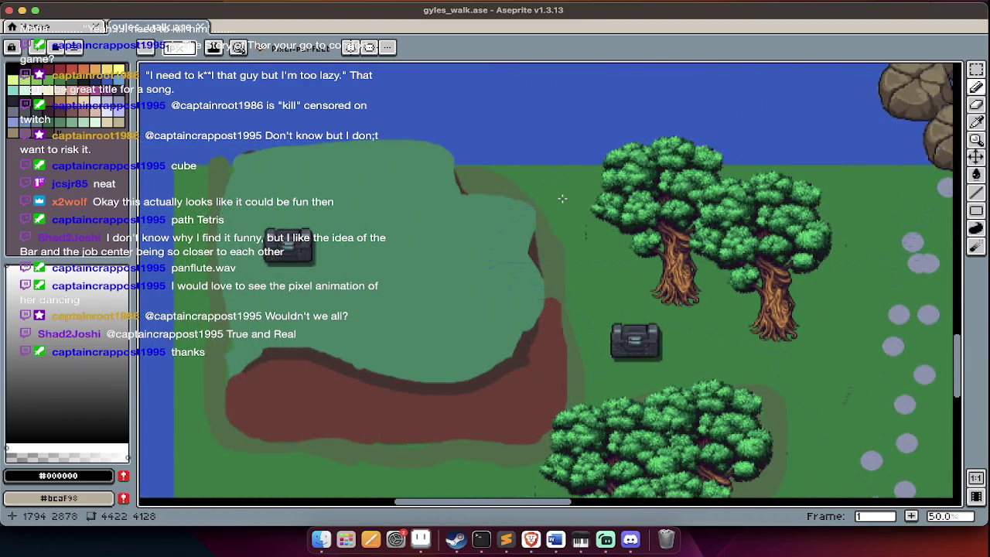
scroll(562, 199, "right", 2)
scroll(541, 232, "right", 1)
scroll(503, 271, "down", 2)
scroll(503, 270, "right", 2)
scroll(373, 368, "right", 4)
scroll(373, 368, "down", 1)
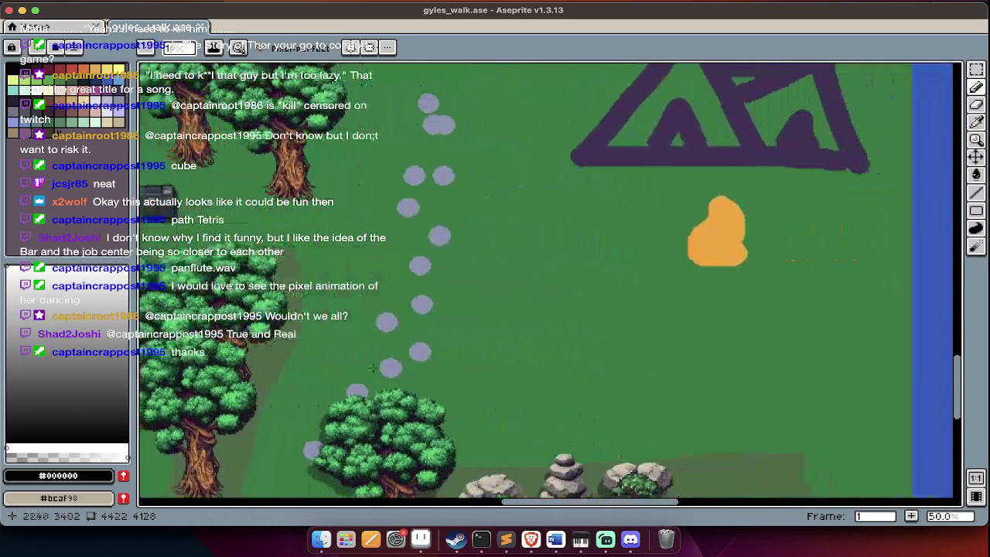
scroll(383, 341, "right", 3)
scroll(402, 278, "up", 2)
scroll(421, 232, "up", 1)
Survey the rest of the island, then close gyles_walk and browse for another file.
key("Tab")
key("Tab")
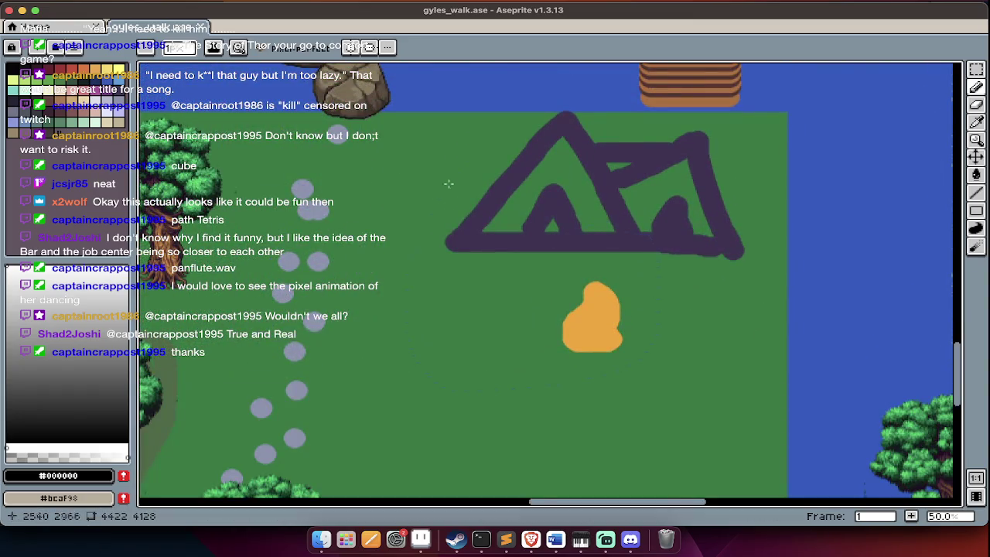
scroll(530, 288, "down", 2)
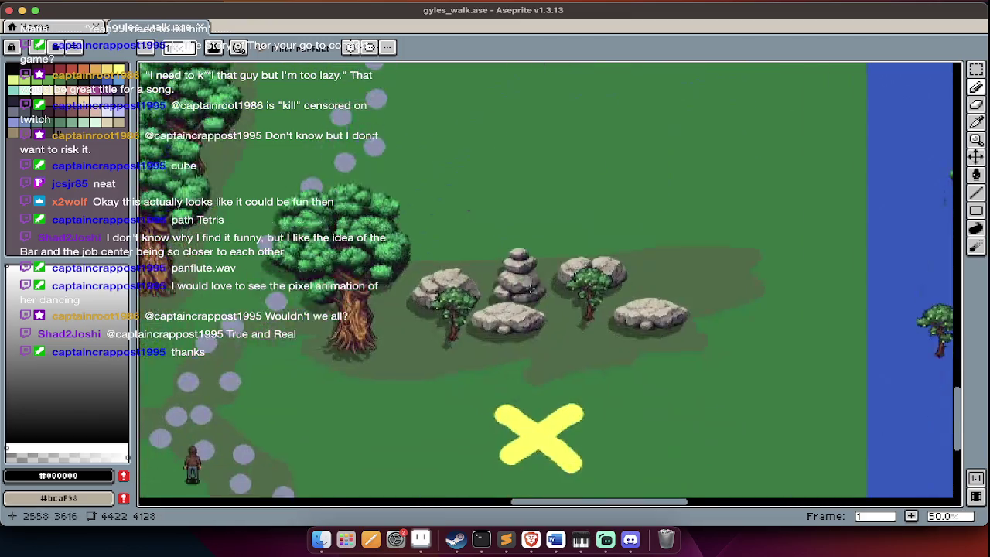
scroll(528, 294, "left", 2)
scroll(529, 294, "down", 3)
scroll(526, 297, "down", 1)
scroll(525, 304, "up", 3)
scroll(525, 304, "left", 1)
scroll(522, 303, "up", 1)
scroll(488, 296, "down", 2)
scroll(449, 288, "up", 3)
scroll(410, 279, "up", 3)
scroll(405, 327, "down", 1)
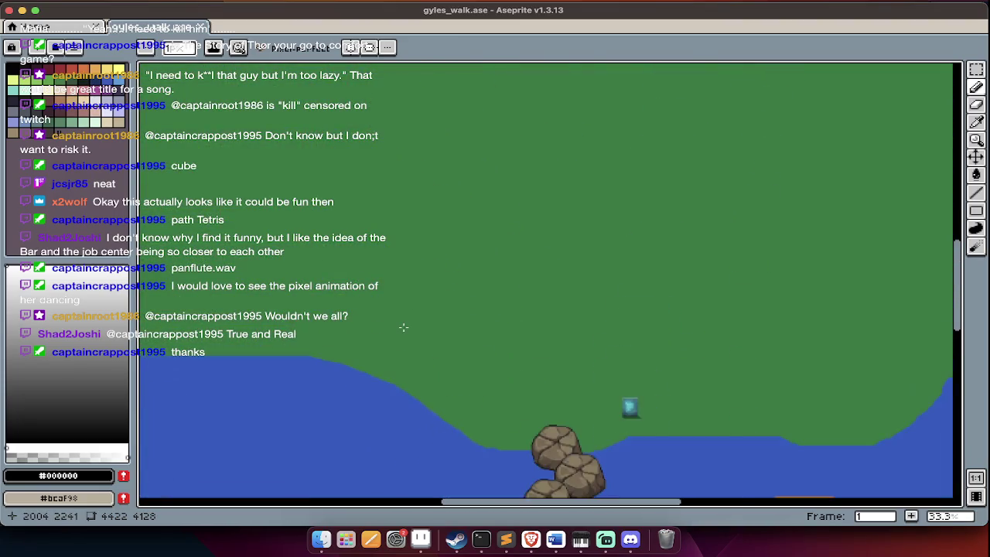
scroll(405, 327, "down", 1)
scroll(503, 286, "down", 1)
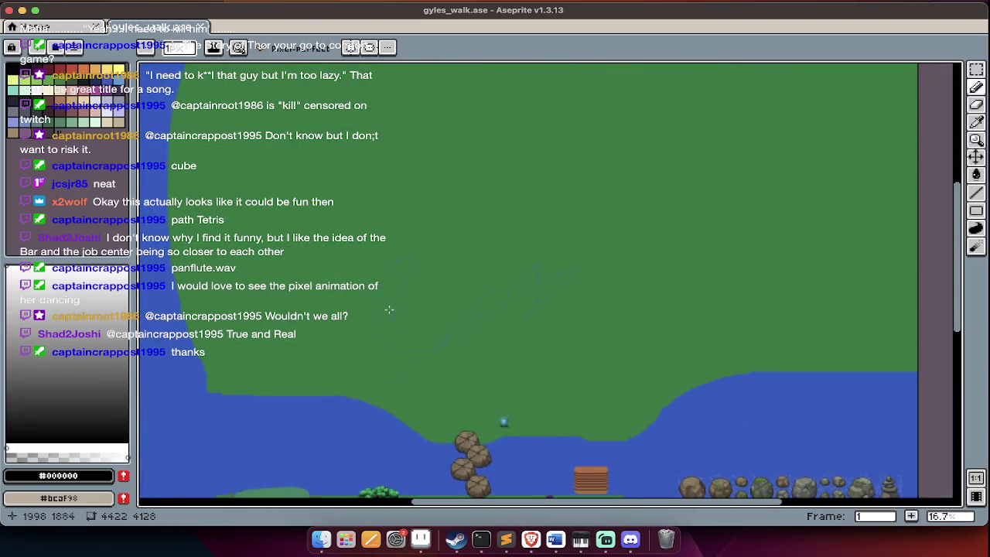
scroll(501, 191, "down", 1)
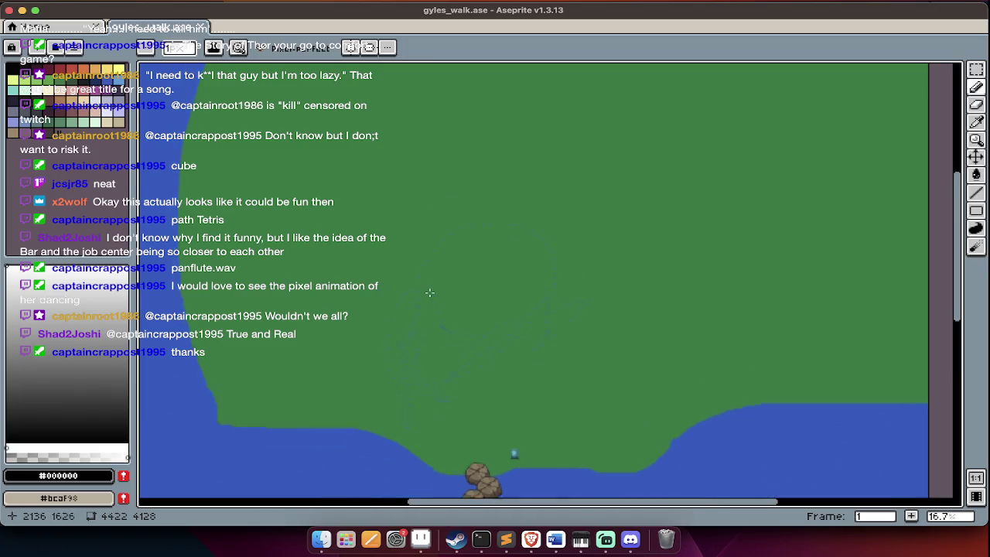
scroll(426, 289, "left", 3)
scroll(435, 346, "right", 3)
scroll(465, 306, "down", 2)
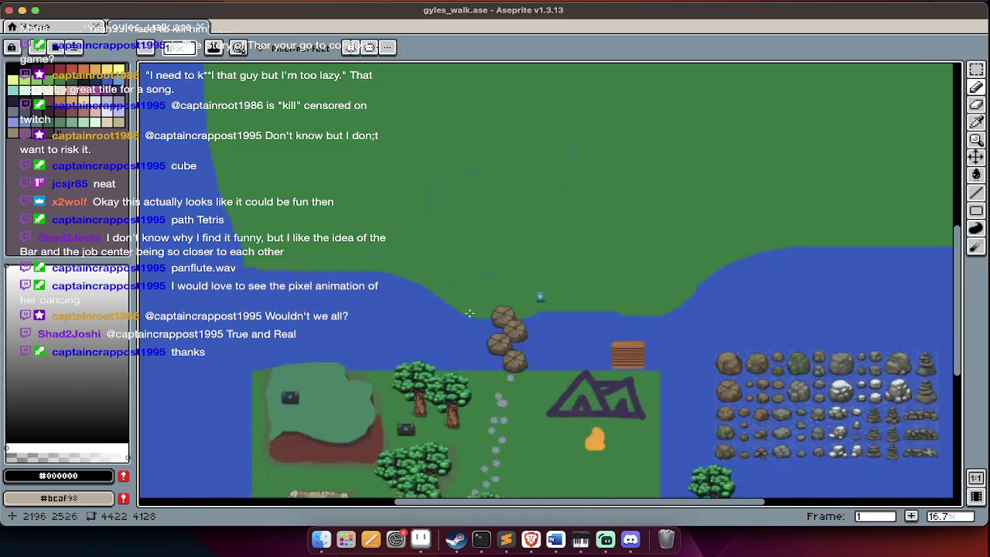
scroll(468, 310, "down", 2)
scroll(469, 310, "left", 1)
scroll(514, 157, "up", 3)
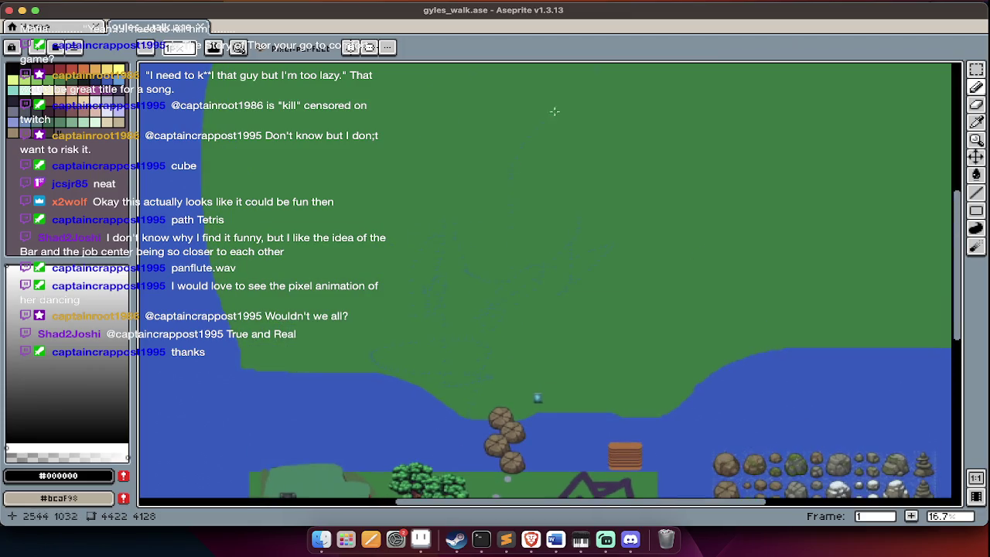
scroll(513, 157, "down", 3)
scroll(507, 310, "down", 3)
scroll(505, 331, "down", 1)
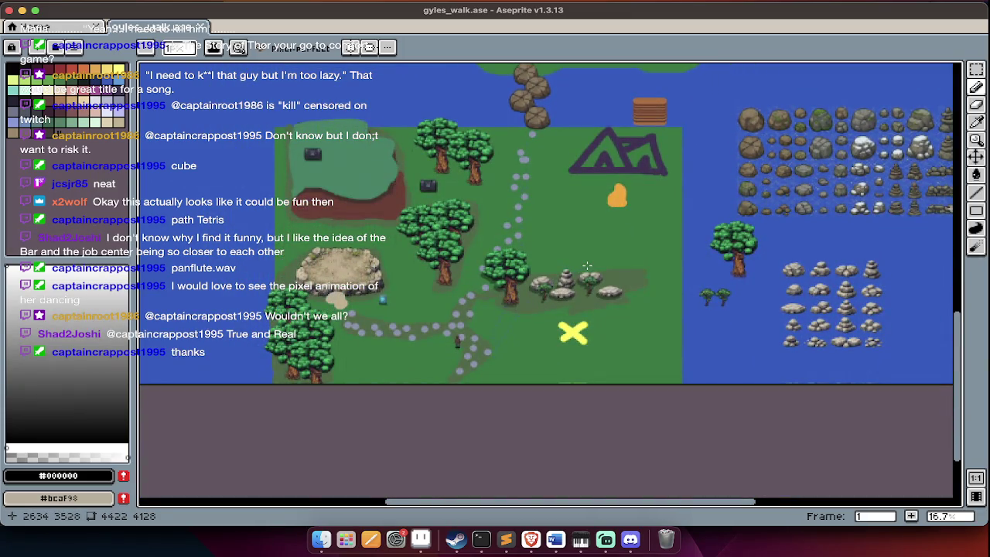
scroll(587, 265, "up", 2)
scroll(587, 265, "right", 1)
scroll(562, 313, "up", 1)
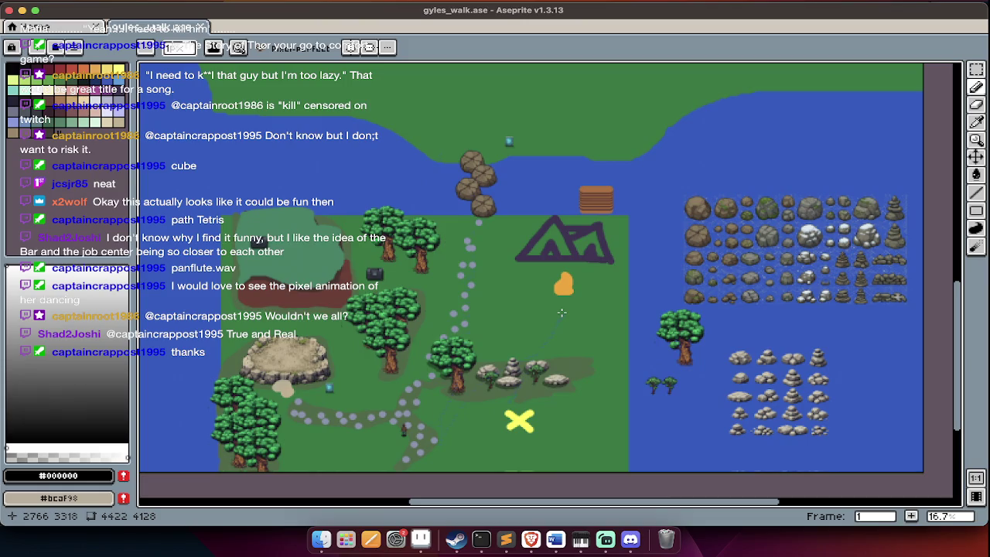
key("ctrl+w")
key("ctrl+o")
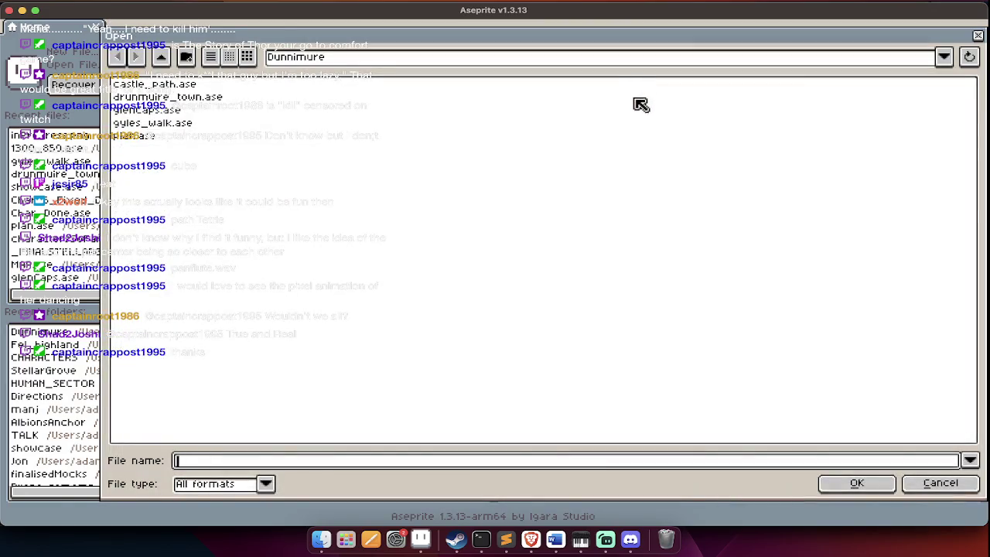
Open glenCaps.ase and scroll through the sprite.
double_click(216, 114)
scroll(341, 212, "down", 2)
scroll(340, 219, "up", 1)
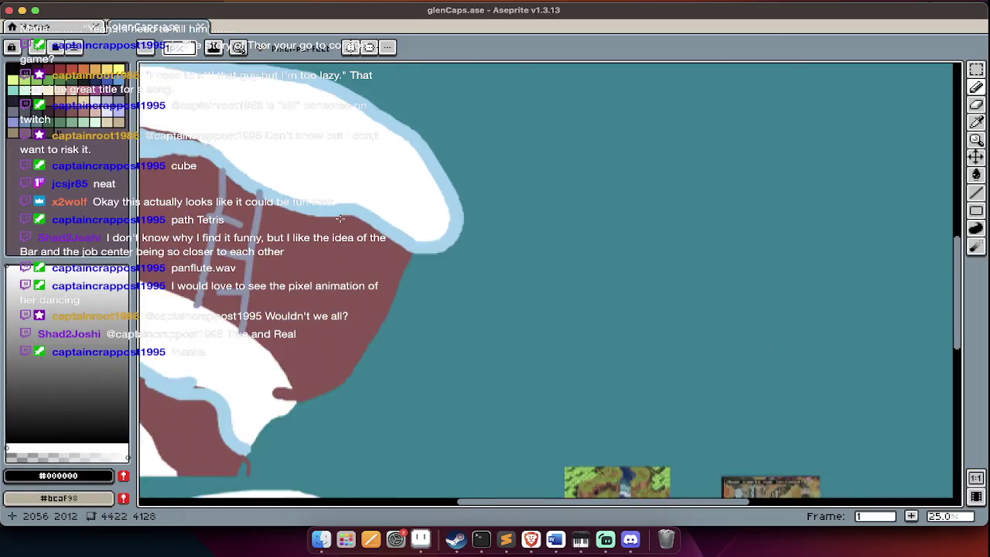
scroll(340, 219, "down", 1)
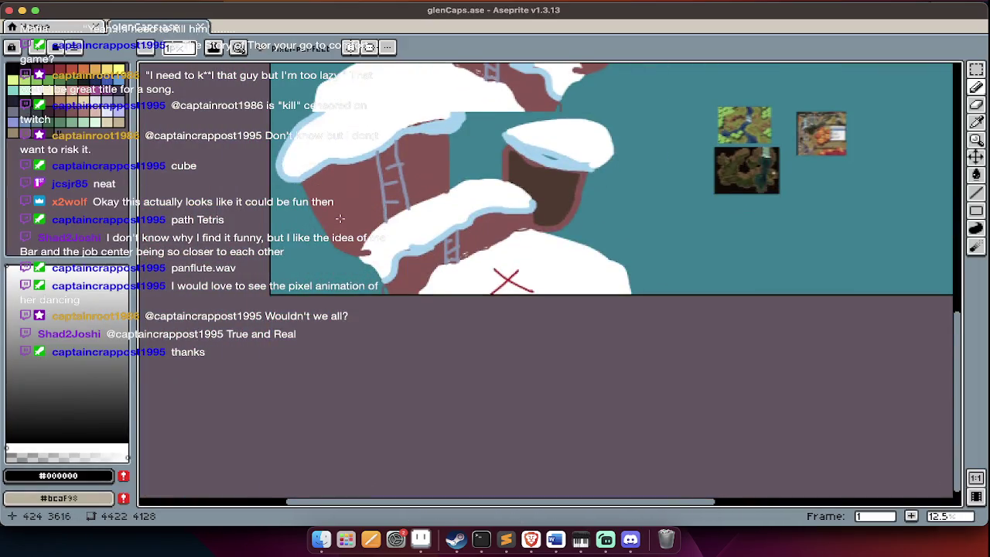
scroll(340, 219, "up", 1)
scroll(340, 219, "up", 1)
scroll(341, 220, "up", 3)
scroll(340, 222, "down", 2)
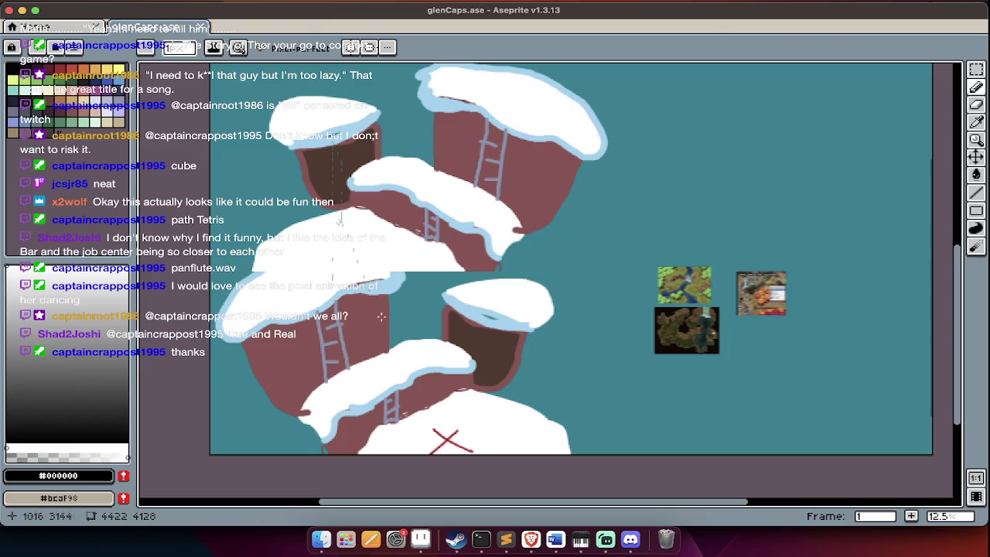
scroll(377, 310, "up", 1)
scroll(378, 317, "up", 2)
scroll(377, 325, "up", 2)
scroll(378, 337, "up", 2)
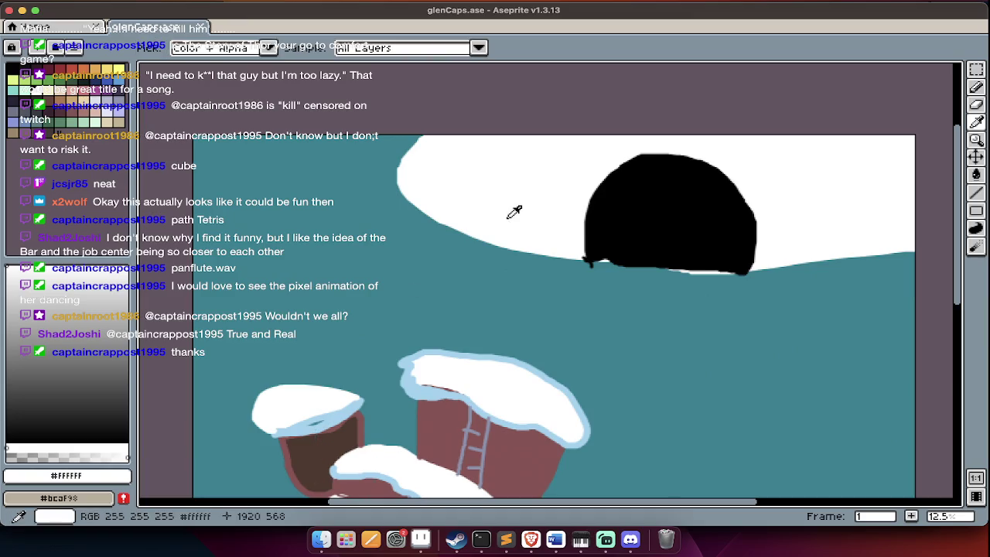
Minimize and restore Aseprite, then start a new sprite 2000 px wide.
key("super+m")
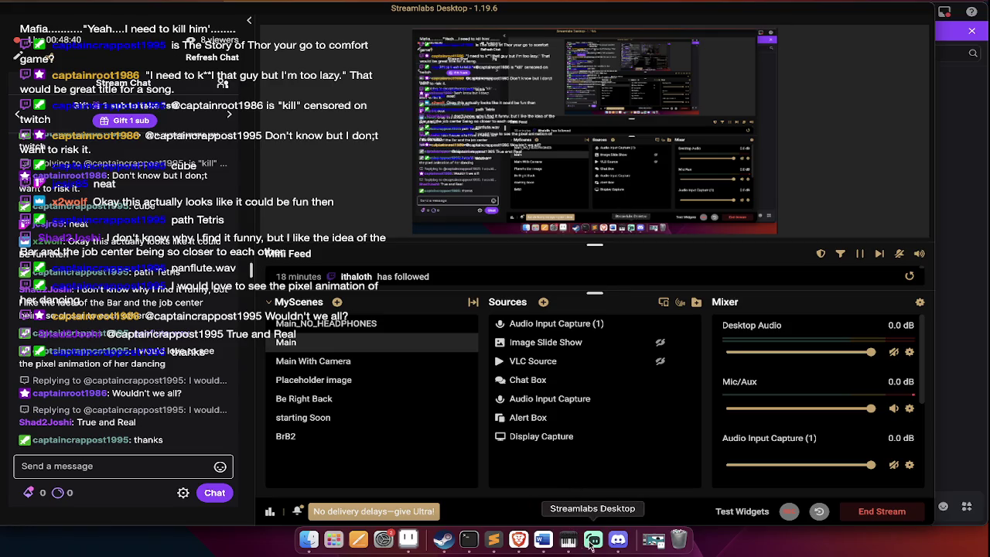
left_click(412, 541)
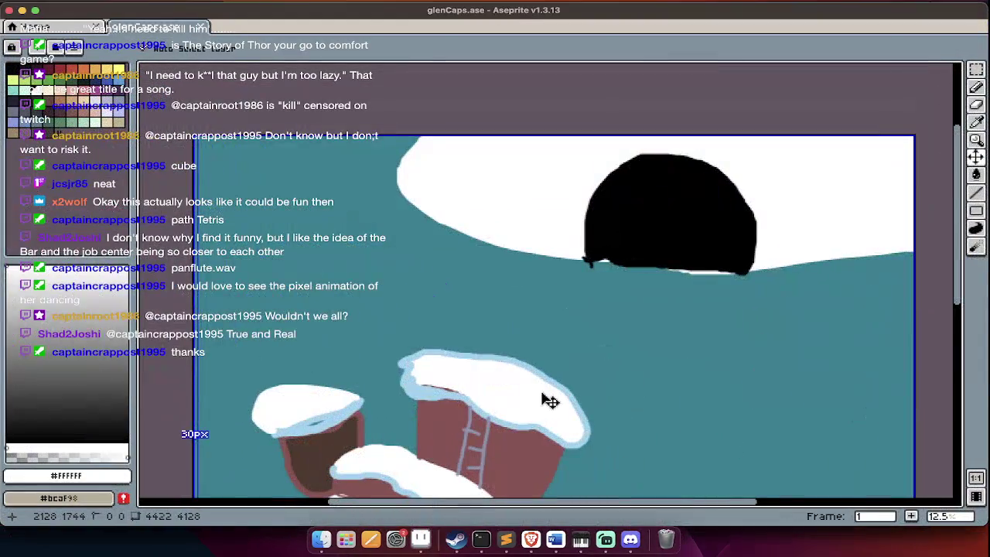
key("super+n")
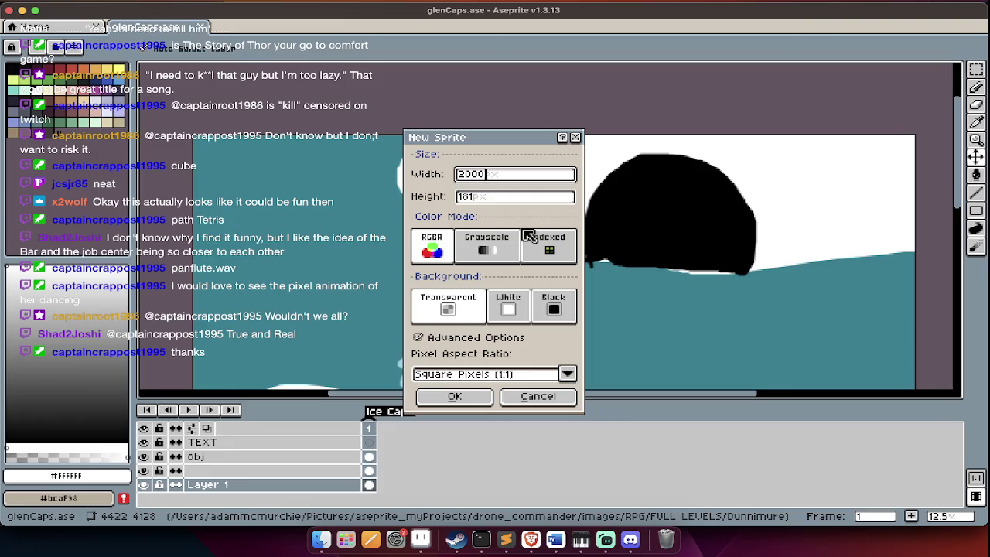
Create the 2000×2000 sprite and fill its whole canvas black.
key("Tab")
type("2")
key("Return")
key("g")
left_click(524, 228)
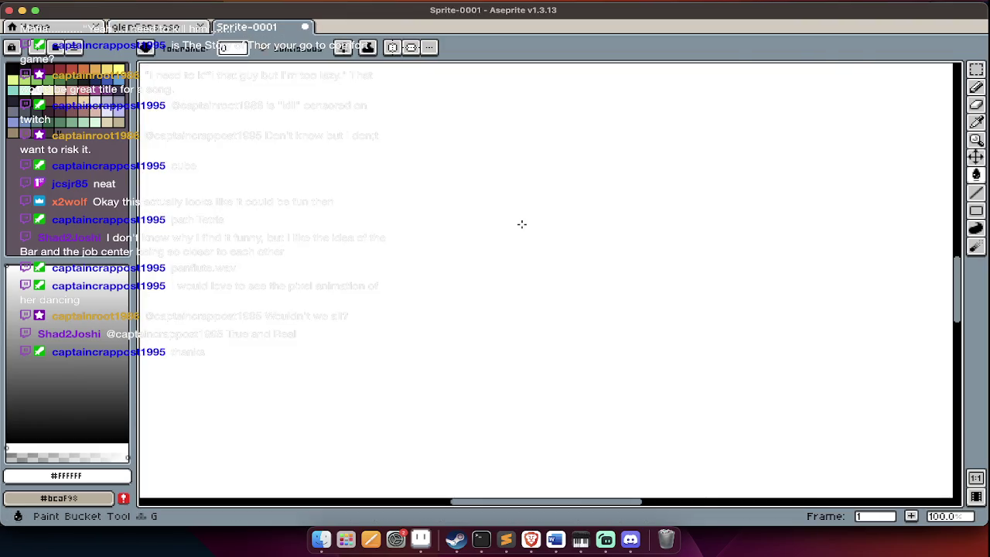
scroll(521, 222, "down", 5)
key("super+Tab")
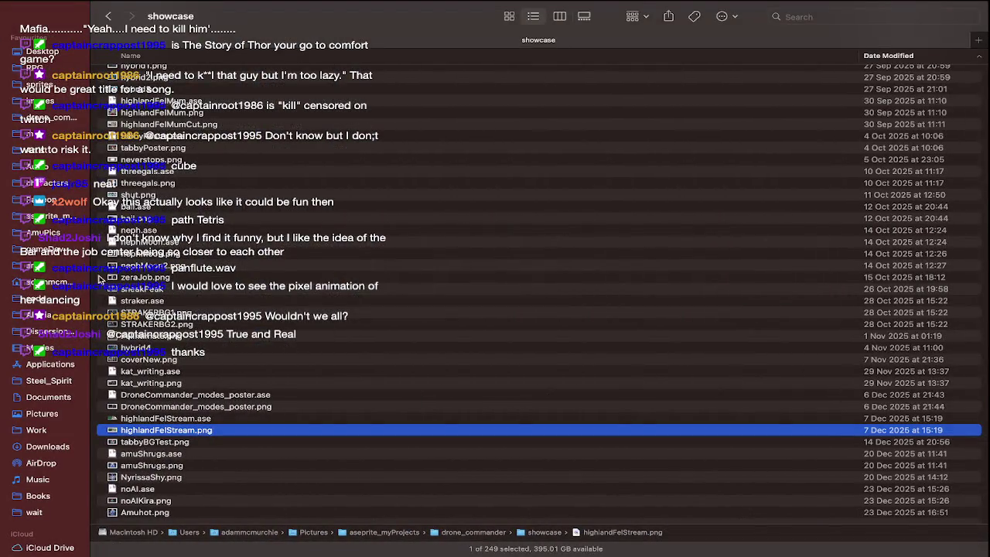
key("super+Tab")
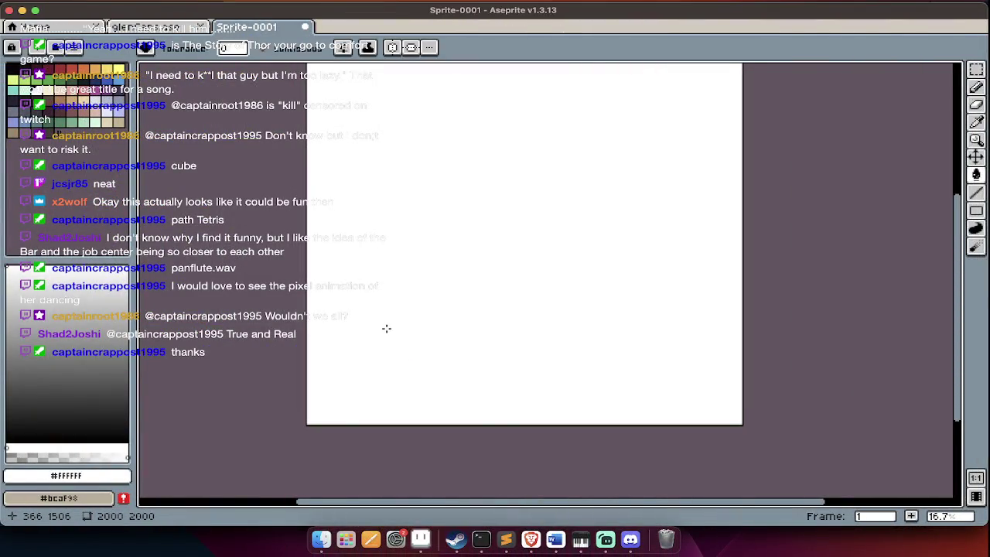
key("Tab")
left_click(116, 437)
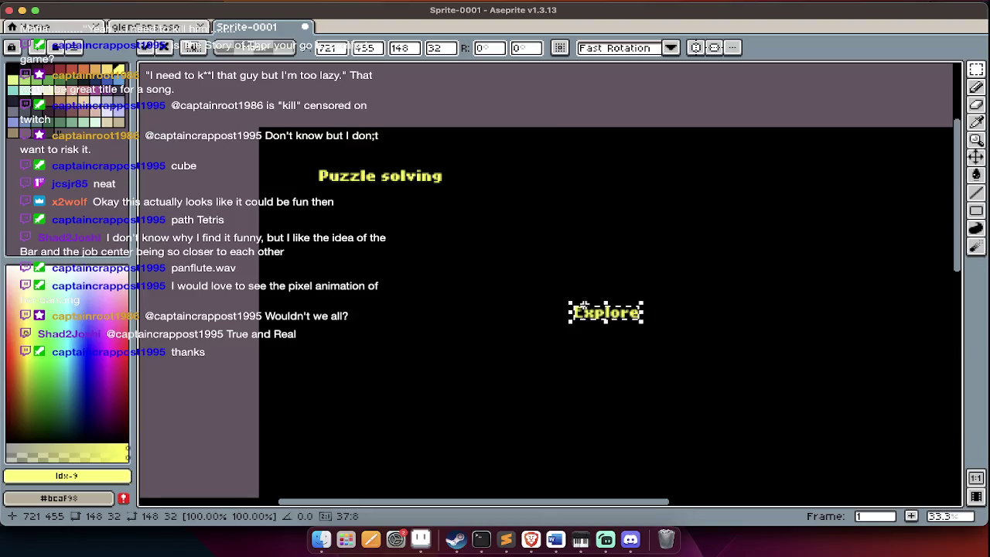
Stack Explore under Puzzle solving and add 'Pieces of Amu' beneath it.
left_click_drag(602, 321, 467, 279)
left_click_drag(358, 217, 352, 214)
key("ctrl+d")
scroll(374, 269, "down", 3)
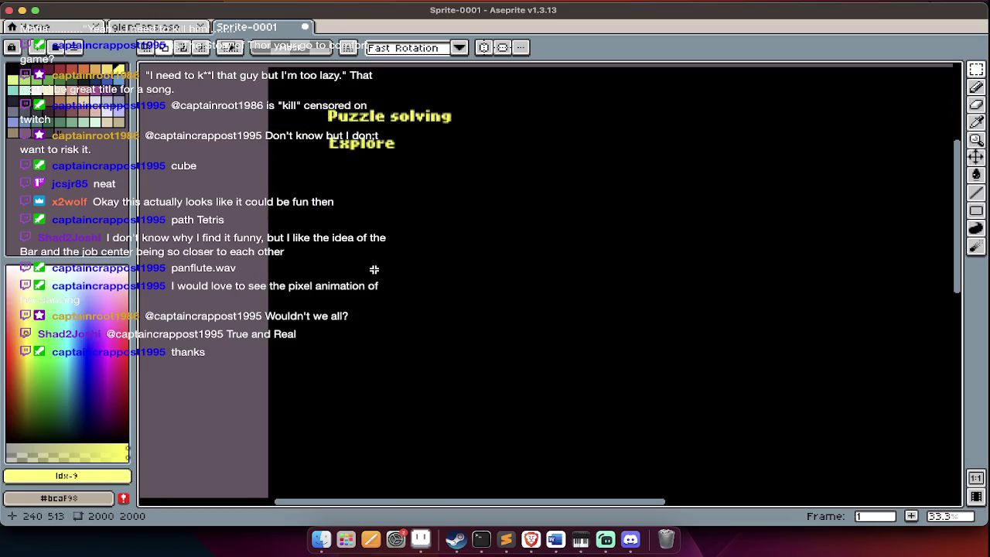
type("tPieces of Amu")
key("Return")
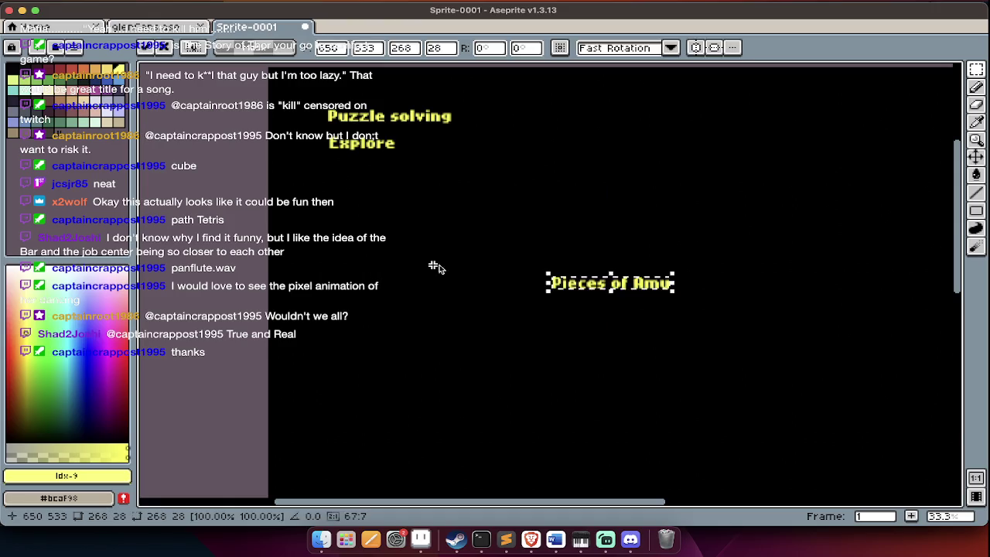
mouse_move(604, 285)
left_mouse_down()
mouse_move(396, 198)
mouse_move(385, 177)
left_mouse_up()
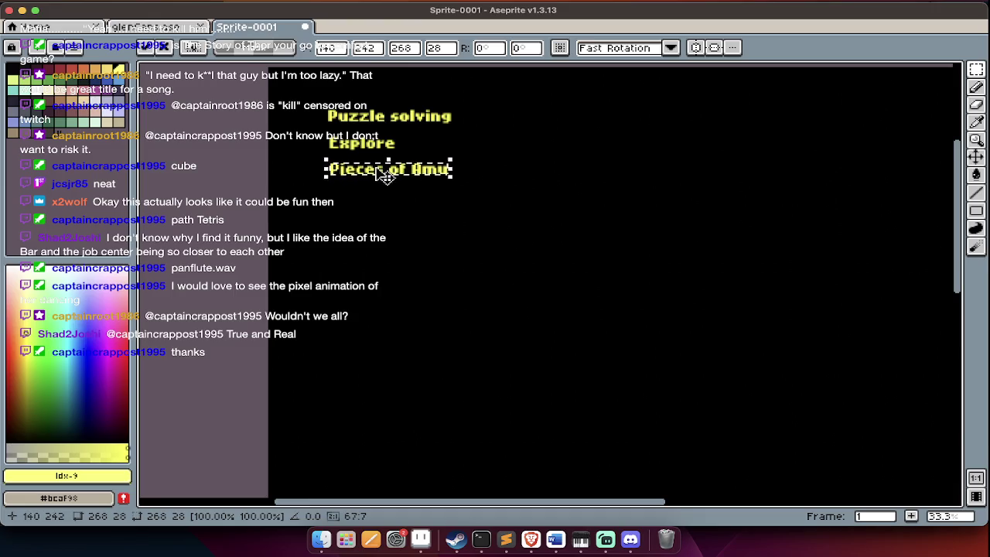
Drop Pieces of Amu in place, then draft and discard longer 'collect' text lines.
left_click(405, 199)
key("super+t")
type(": collect to")
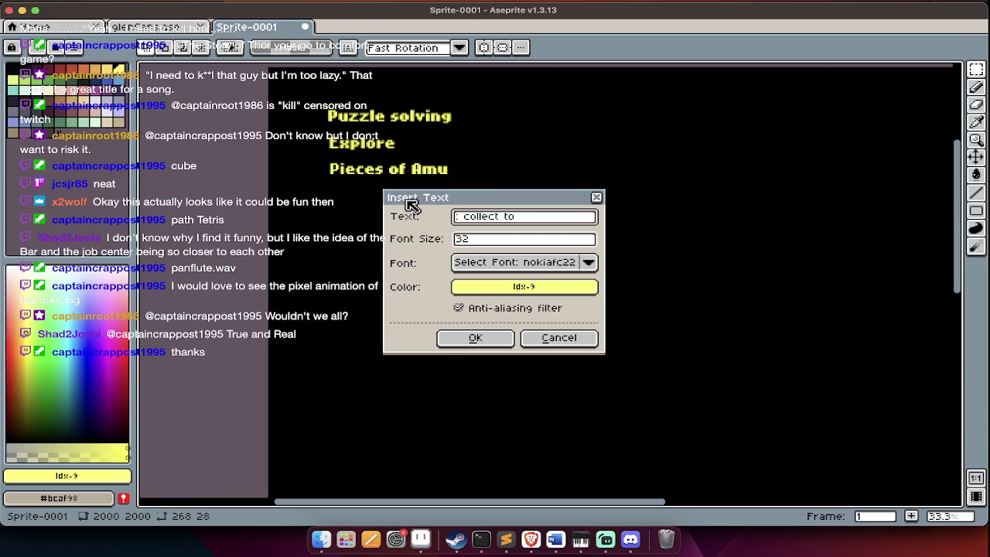
key("BackSpace")
key("BackSpace")
key("Escape")
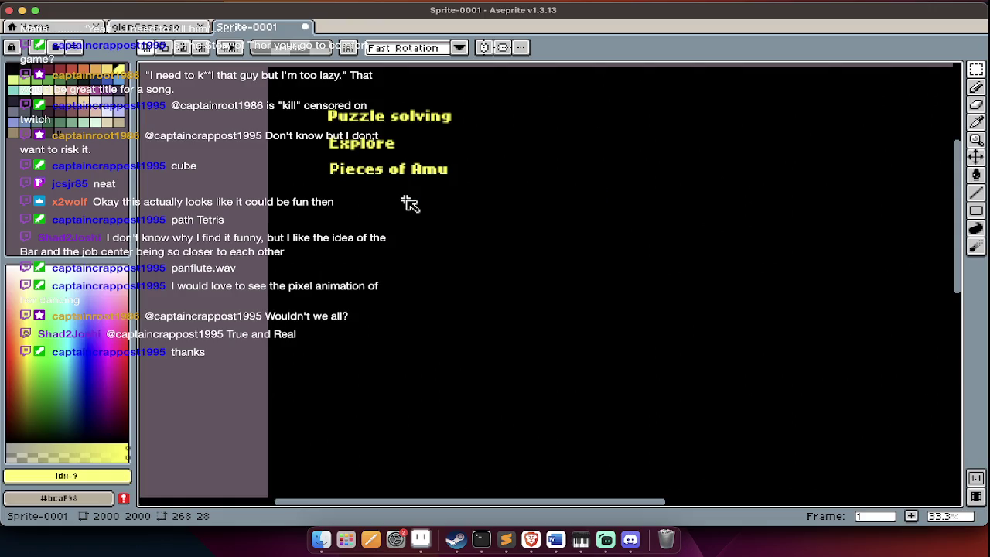
key("ctrl+t")
type(": c")
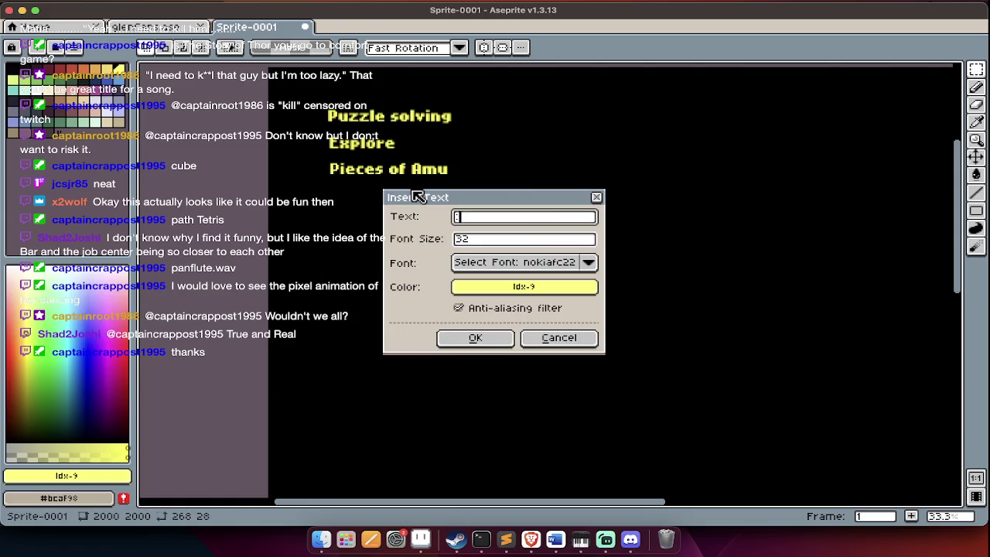
type("ollect")
type("parts of her shell, until you assemble h")
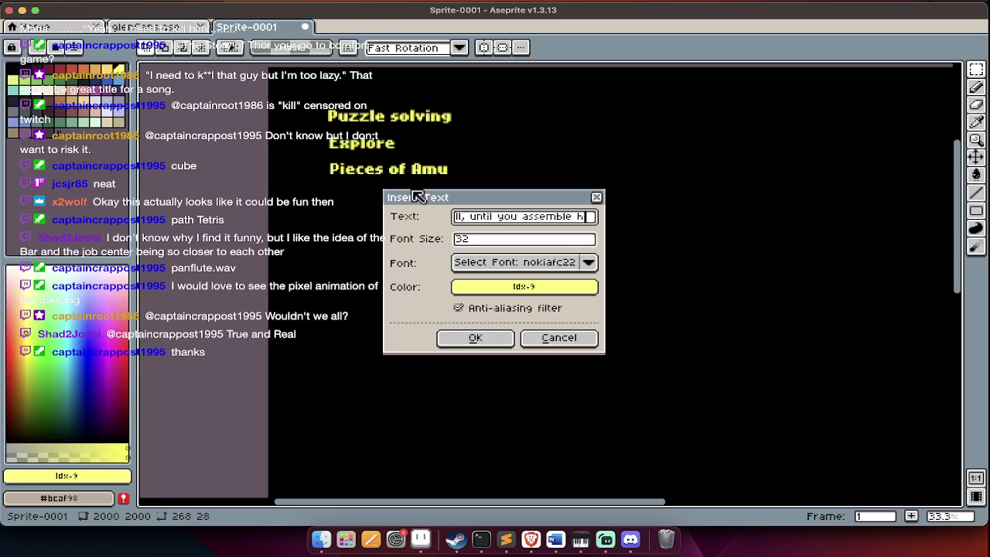
key("Escape")
Place 'Collect shell' text beside Pieces of Amu, then show Launchpad.
key("ctrl+t")
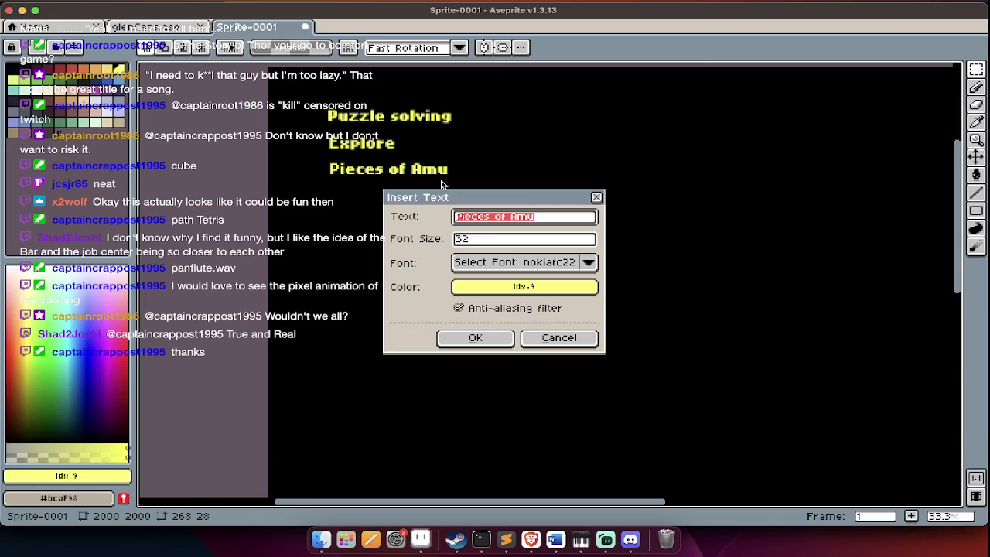
type("Collect shell")
key("Return")
left_click_drag(572, 255, 501, 177)
key("Return")
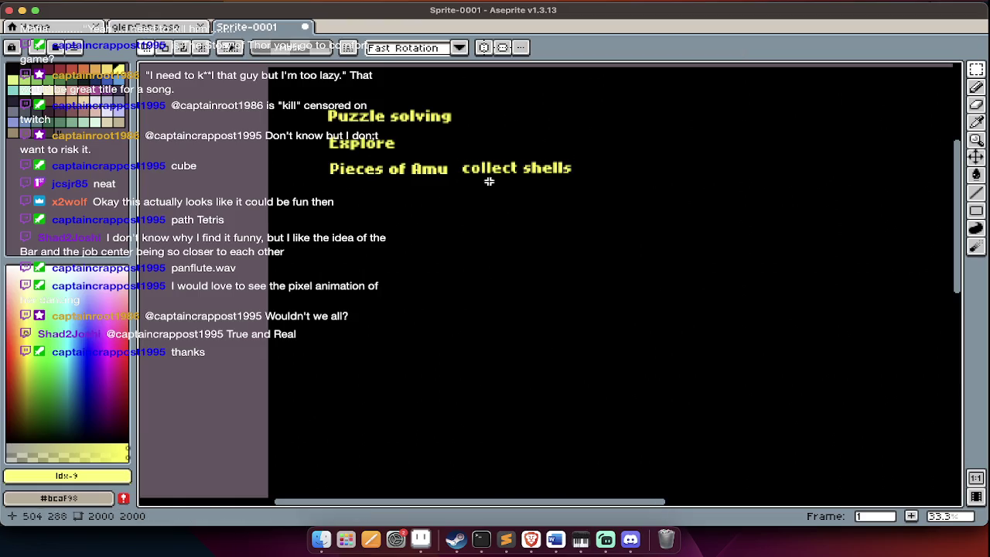
left_click(346, 539)
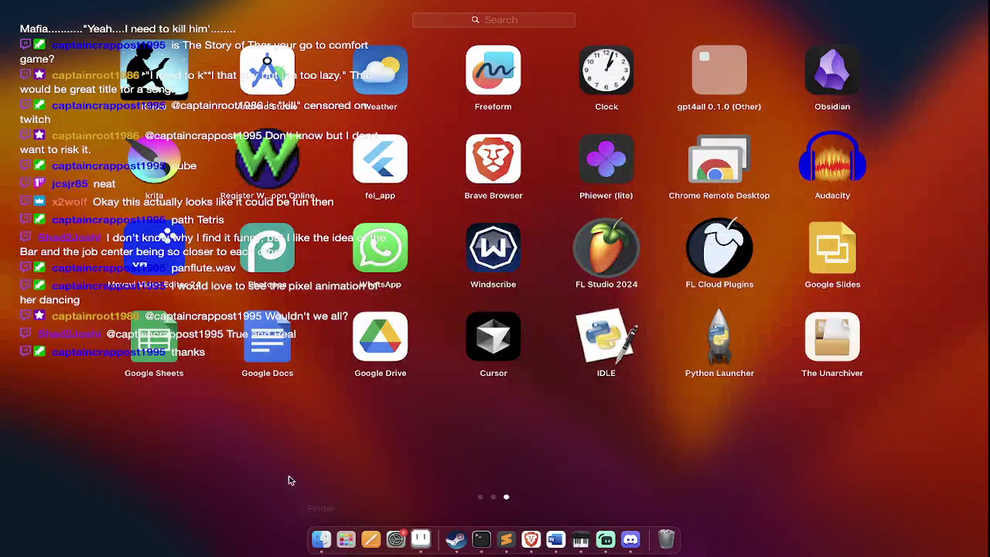
Open Finder to the showcase folder in icon view.
left_click(329, 548)
scroll(206, 167, "up", 5)
scroll(206, 168, "up", 5)
scroll(206, 168, "up", 10)
scroll(453, 69, "up", 10)
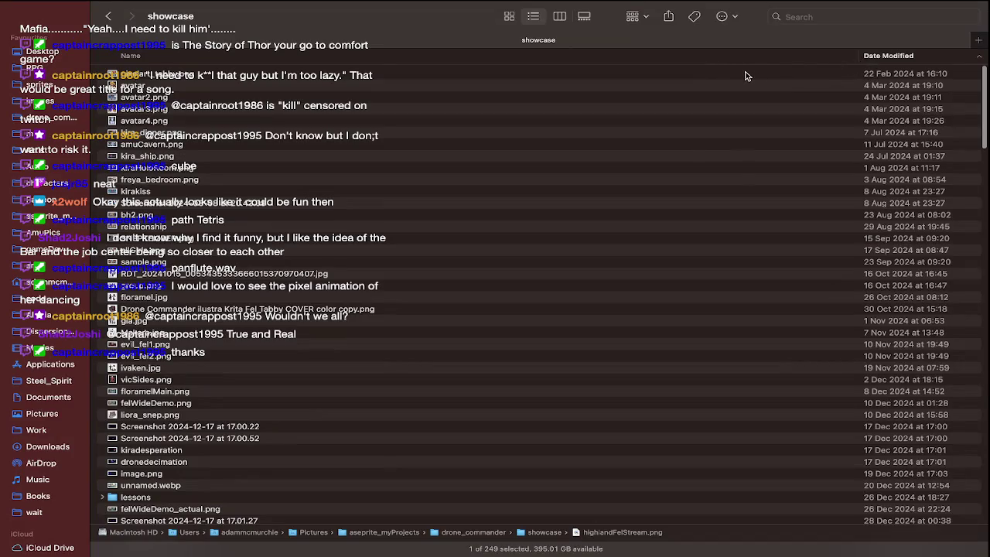
left_click(509, 16)
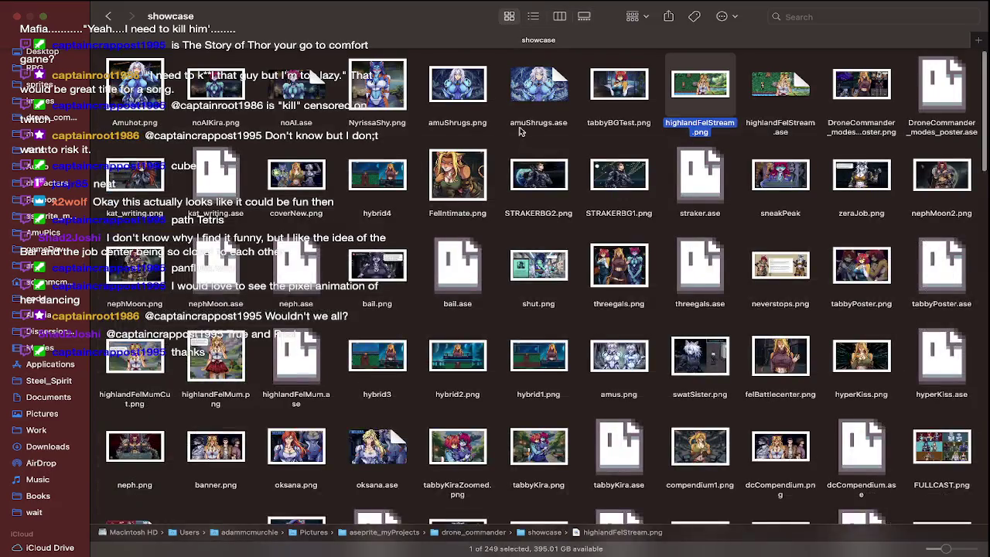
View Amuhot.png full screen, close it, and go up to drone_commander.
scroll(526, 192, "down", 1)
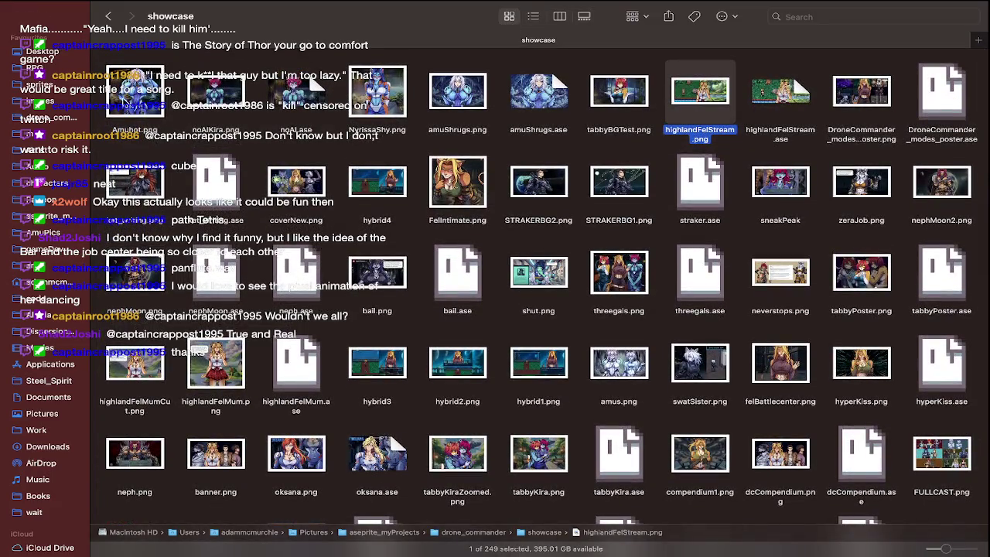
left_click(145, 93)
double_click(147, 92)
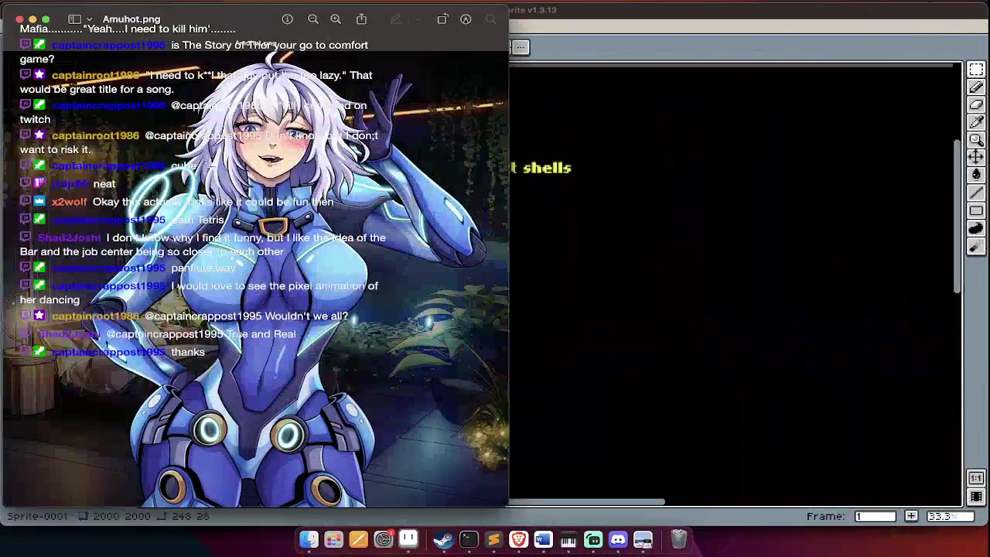
left_click(46, 18)
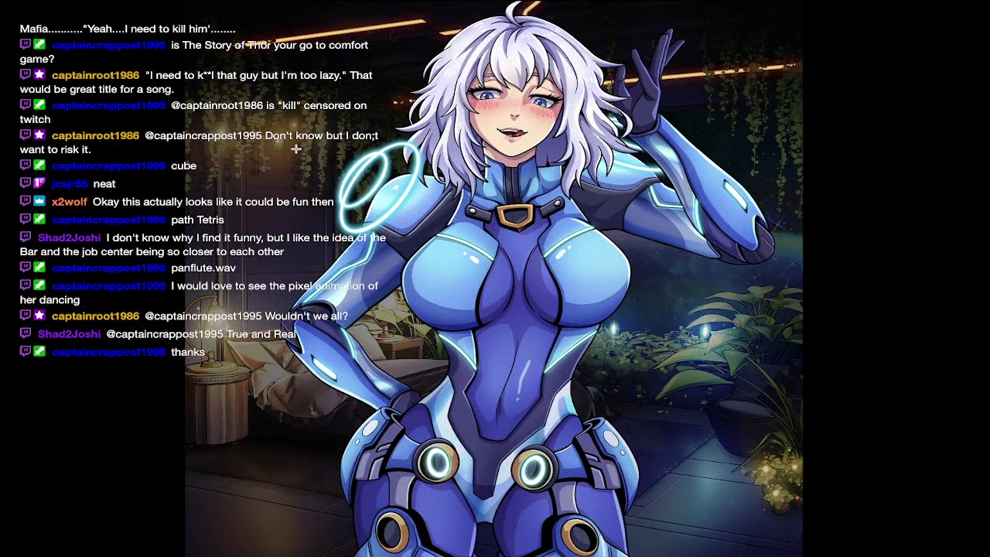
key("Escape")
key("super+w")
key("super+Tab")
key("super+Up")
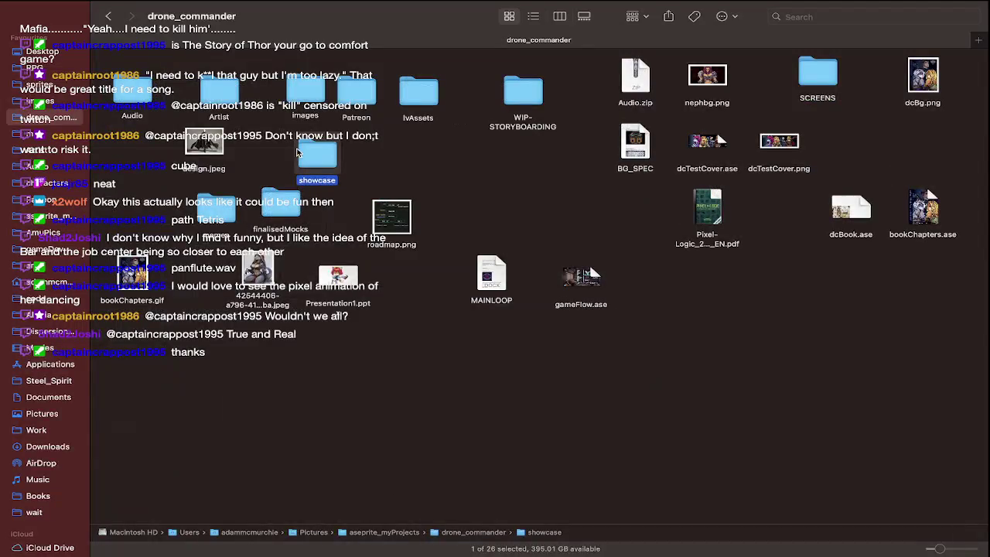
Open the finalisedMocks folder and preview AmuPOV.png.
double_click(278, 221)
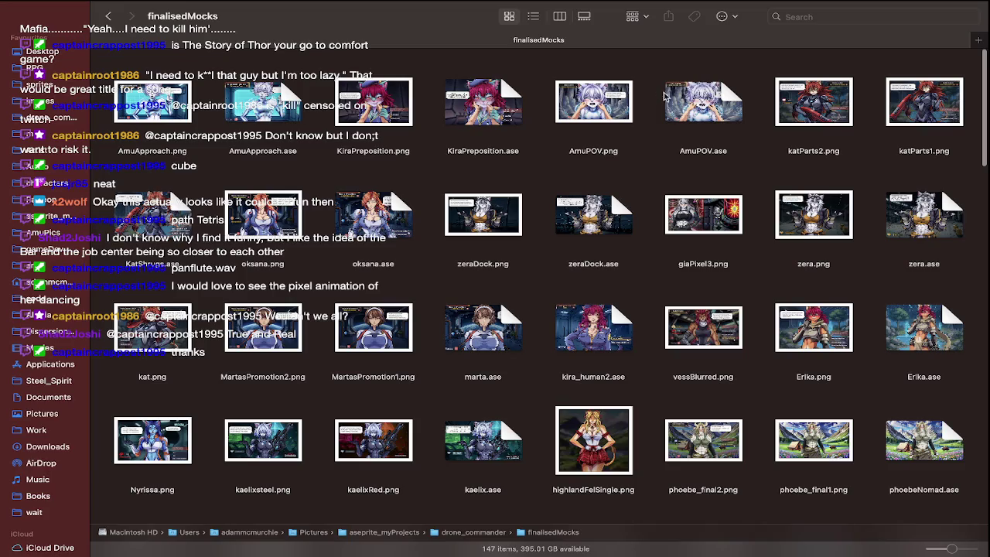
left_click(598, 99)
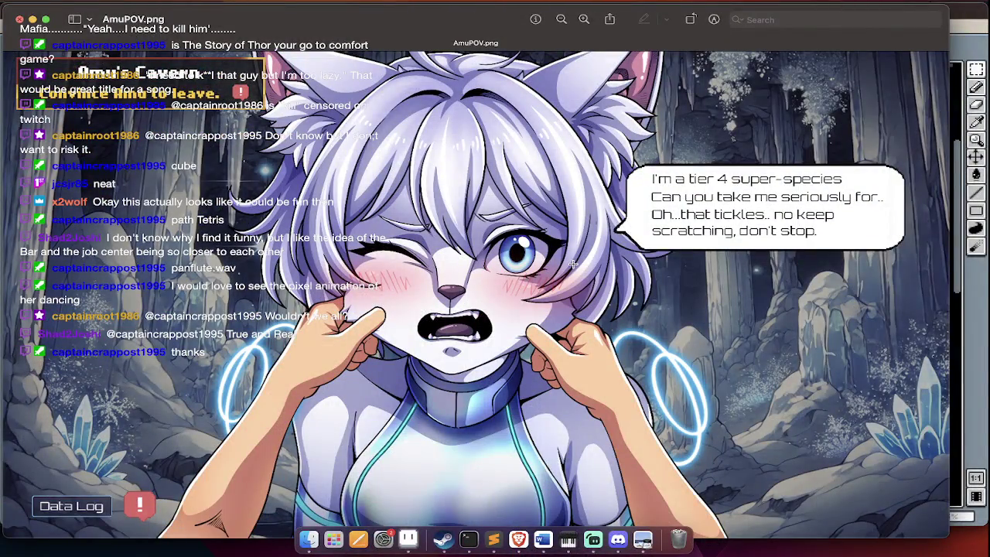
key("super+w")
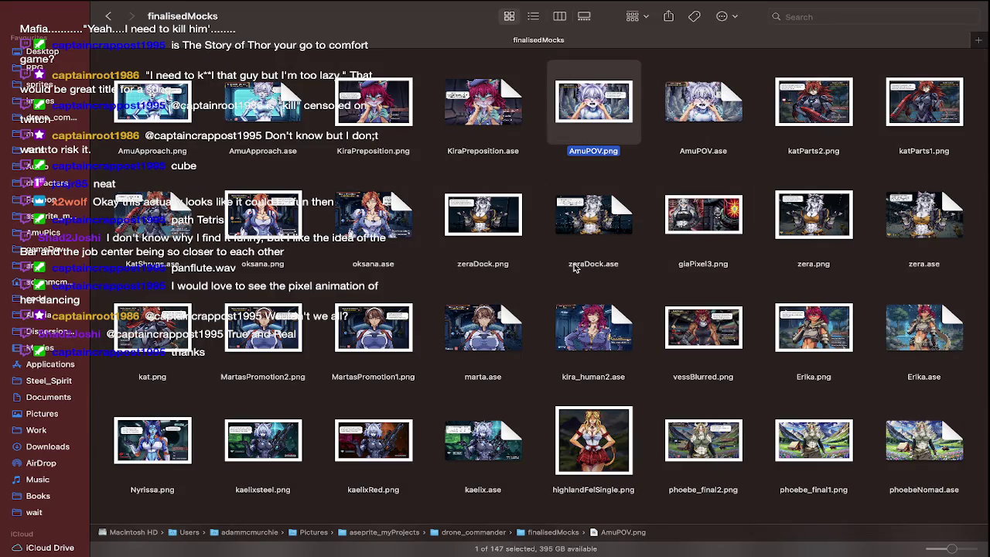
Scroll the image grid, open amuCavern.png to view it, then close it.
scroll(574, 267, "down", 2)
scroll(574, 268, "down", 3)
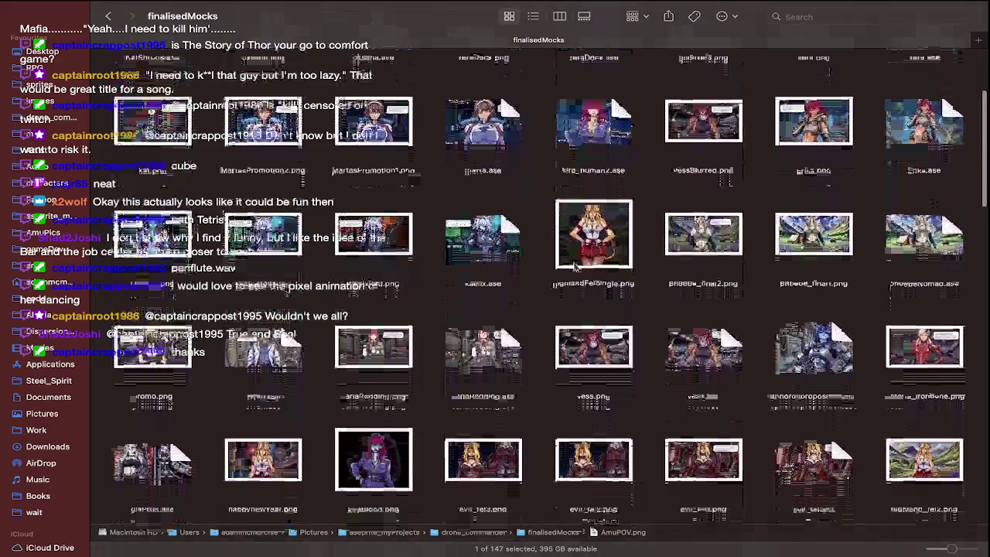
scroll(574, 268, "down", 1)
scroll(574, 267, "down", 5)
scroll(574, 268, "down", 5)
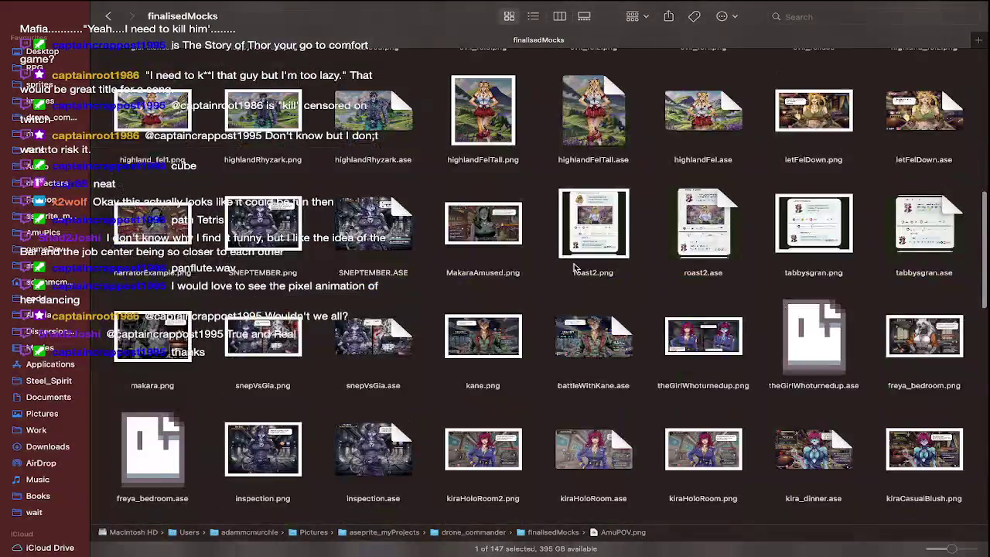
scroll(574, 267, "down", 3)
scroll(574, 268, "down", 5)
scroll(574, 268, "down", 5)
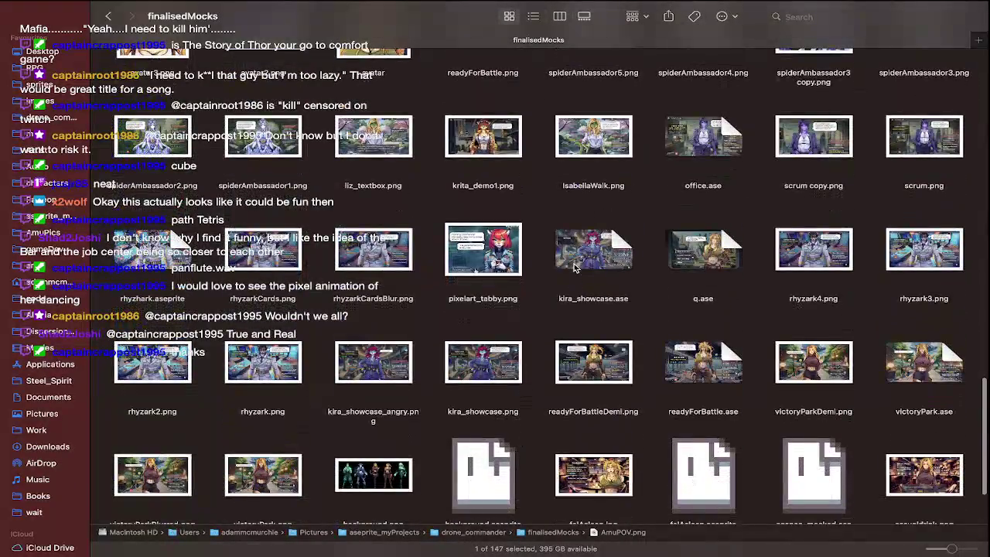
scroll(574, 268, "down", 3)
scroll(574, 267, "up", 1)
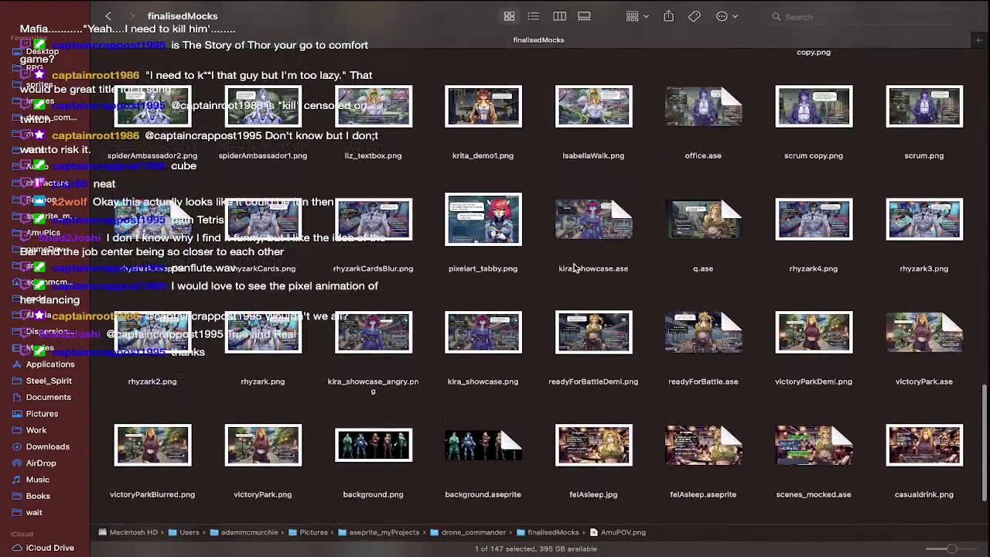
scroll(574, 268, "up", 2)
scroll(574, 268, "up", 1)
scroll(574, 268, "up", 1)
scroll(574, 268, "up", 3)
scroll(574, 268, "up", 2)
scroll(571, 309, "up", 2)
scroll(571, 310, "up", 1)
scroll(571, 312, "up", 2)
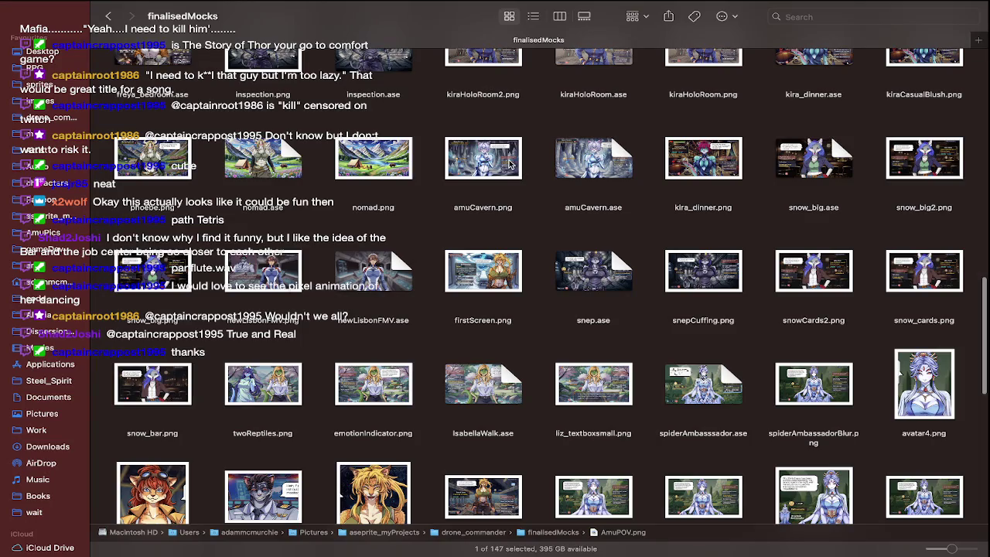
double_click(511, 165)
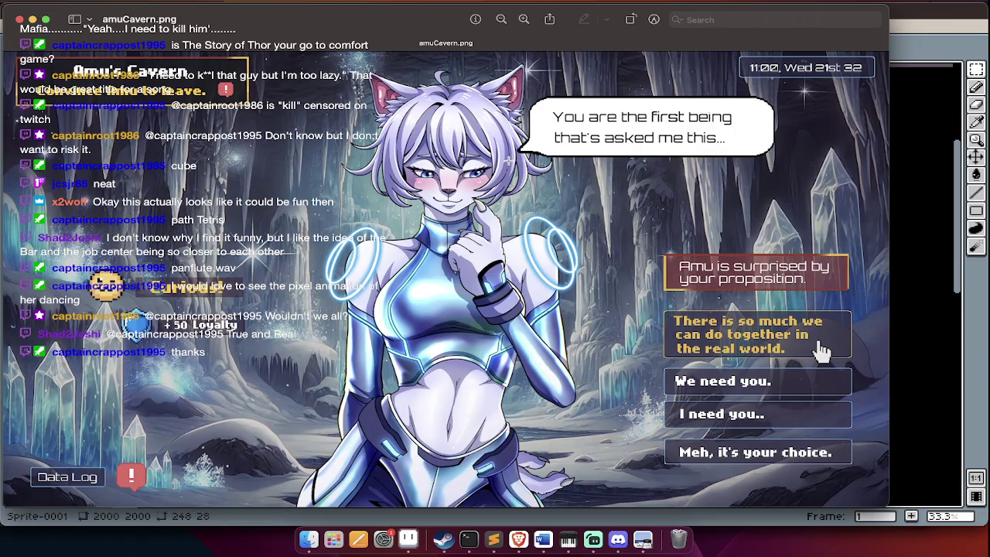
key("super+w")
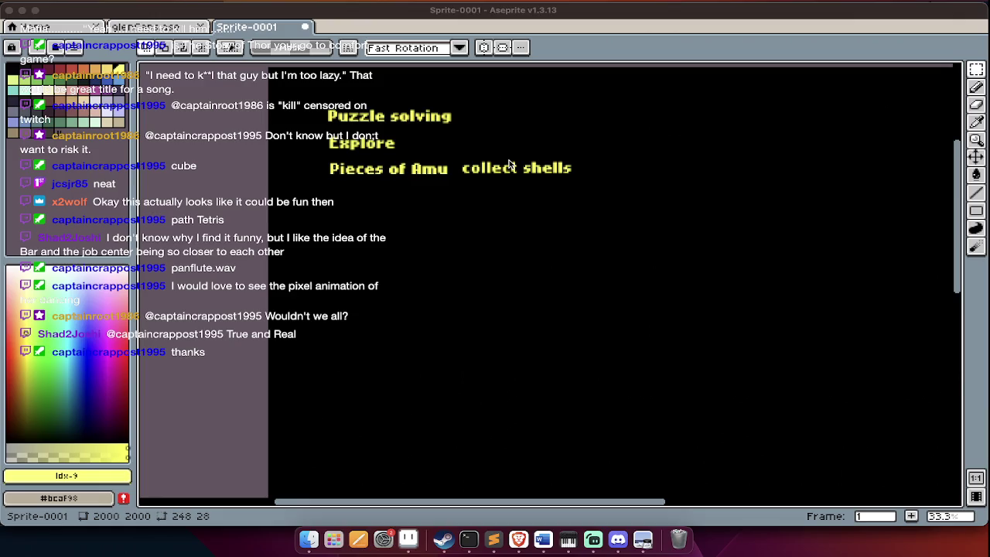
Switch from Aseprite to the Streamlabs Desktop window.
key("super+Tab")
key("Tab")
key("Tab")
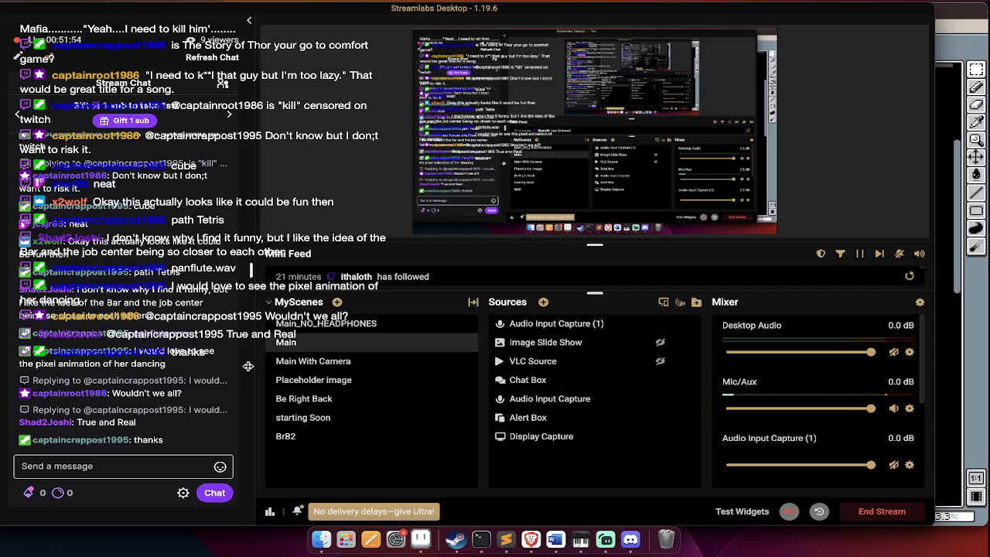
Move to the Finder desktop space, then switch back to Aseprite.
key("ctrl+Right")
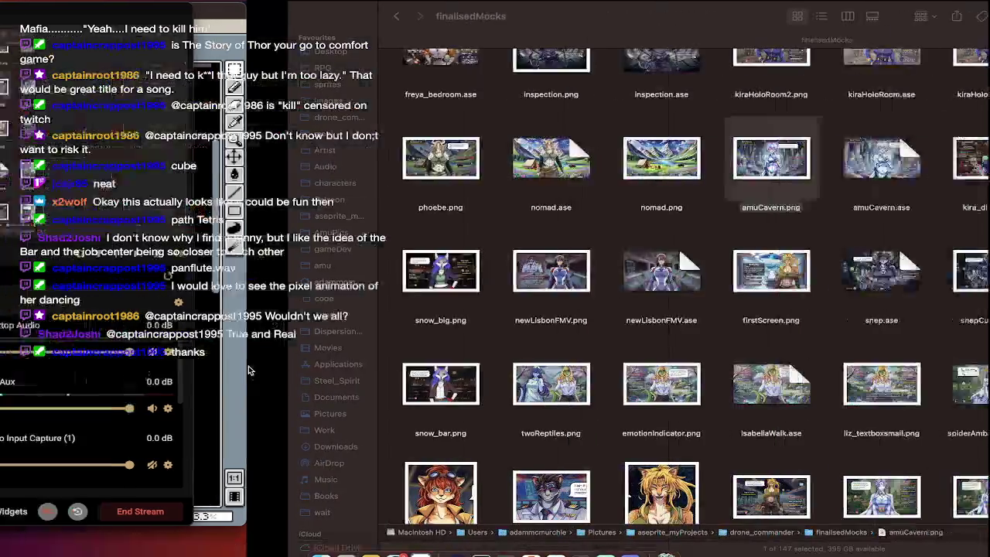
key("super+Tab")
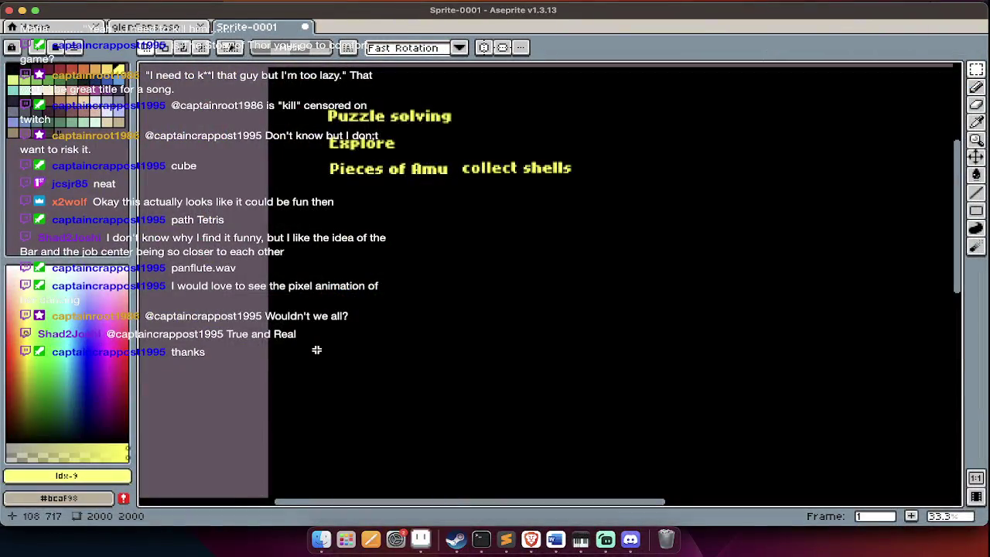
Add the sentence 'Allow her to re-connect with full self…' beneath Pieces of Amu.
scroll(317, 350, "right", 5)
scroll(316, 350, "up", 2)
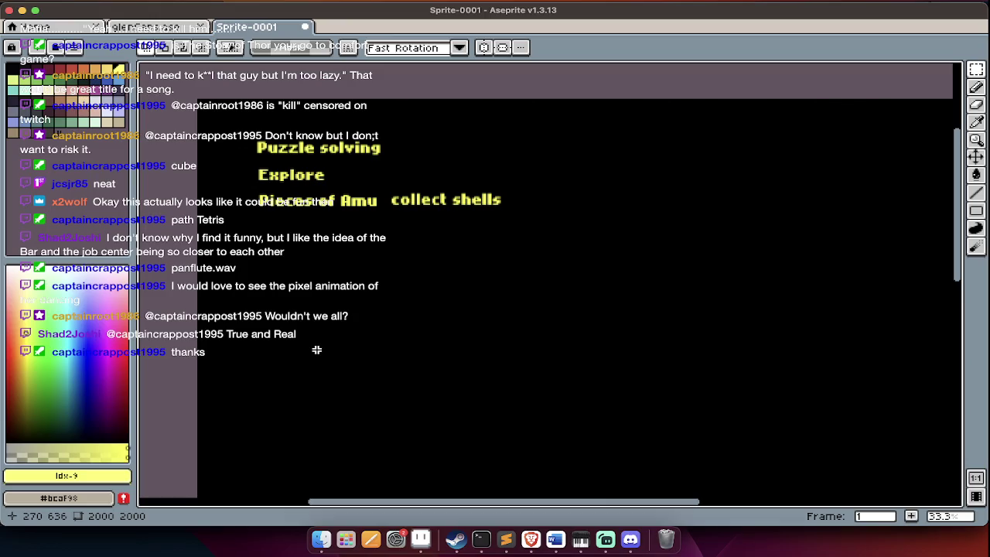
key("Tab")
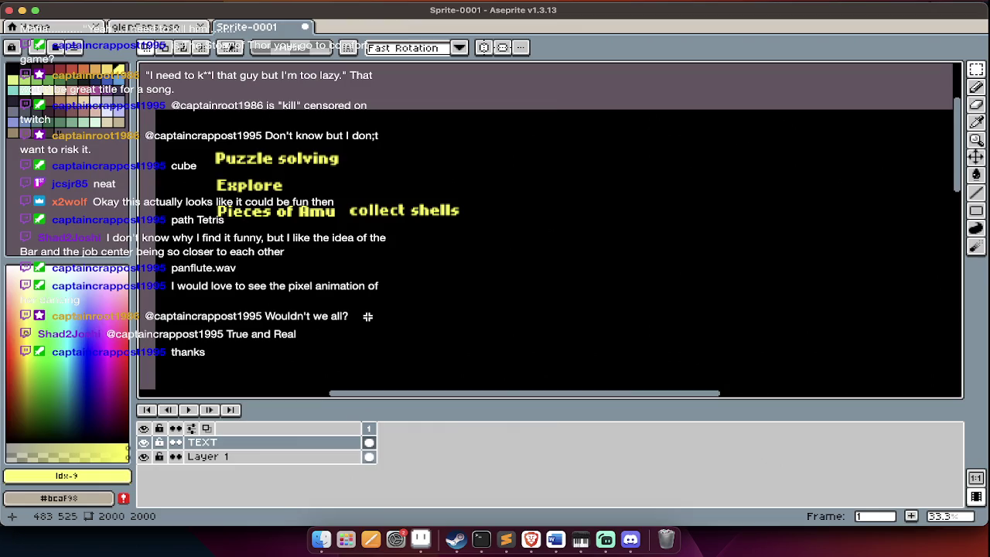
key("Tab")
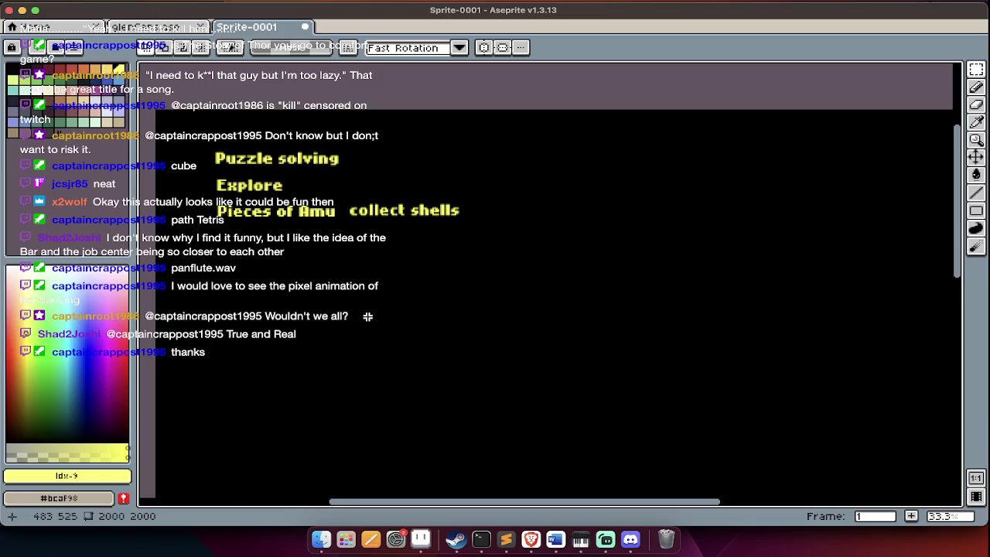
left_click(367, 317)
type("Allow her to ")
type("re-connect with full lser")
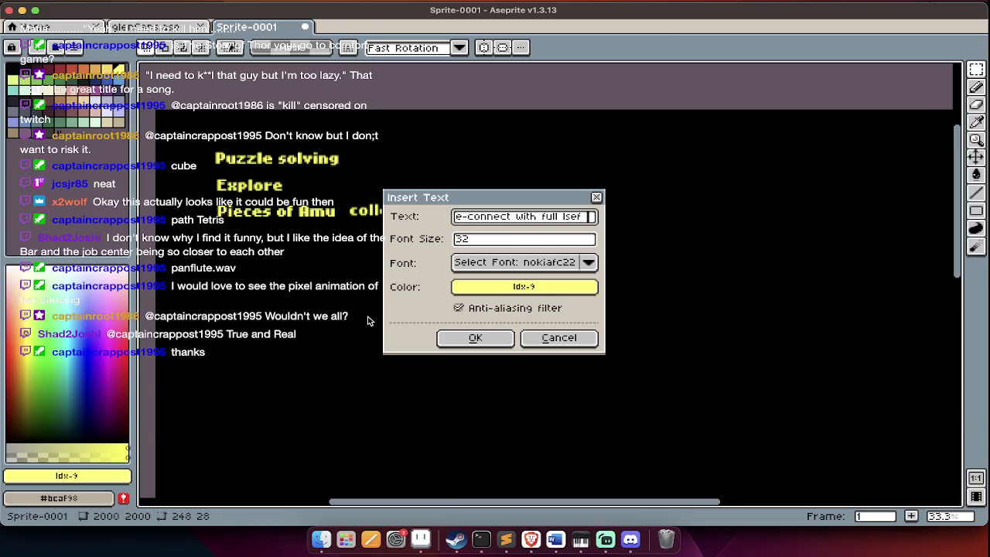
key("BackSpace")
key("BackSpace")
key("BackSpace")
key("BackSpace")
type("self on freexyl")
key("Return")
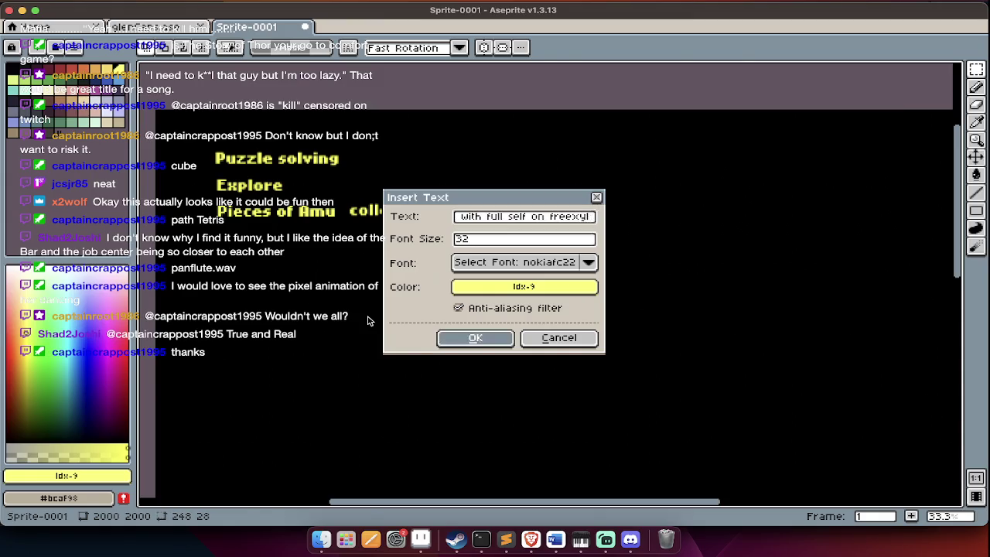
left_click_drag(415, 313, 294, 253)
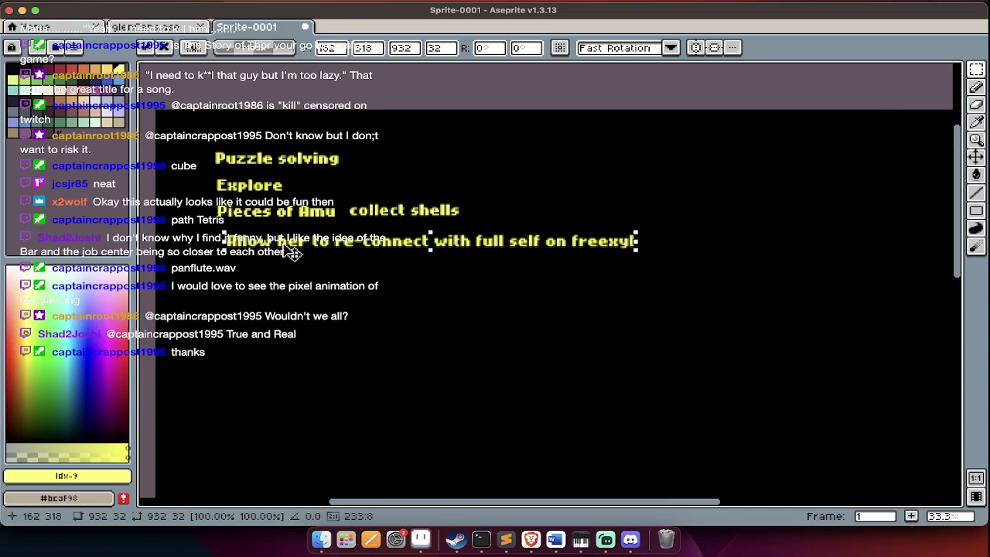
Add 'At first she wont know you' below the other yellow notes.
key("super+t")
type("At first she wont know you")
left_click(475, 337)
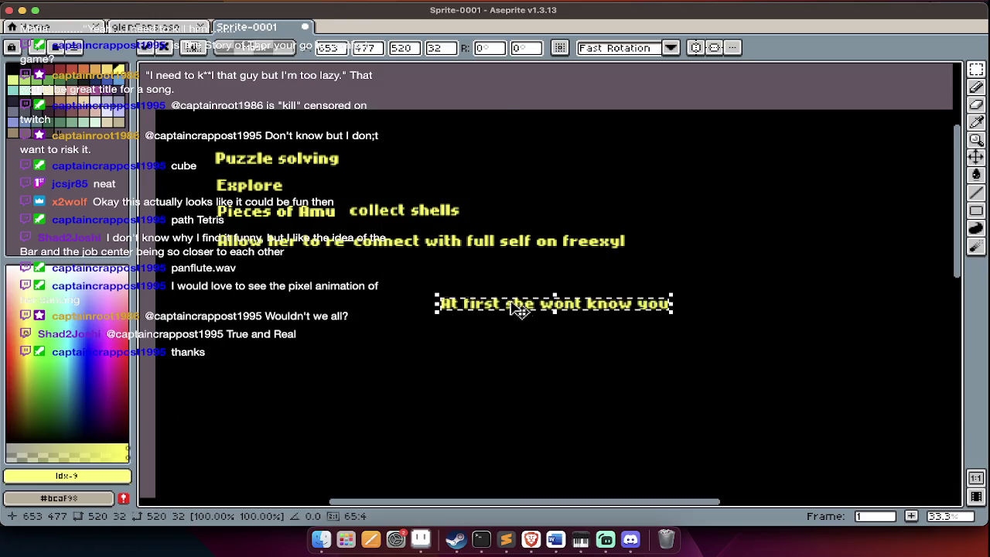
left_click_drag(516, 305, 299, 274)
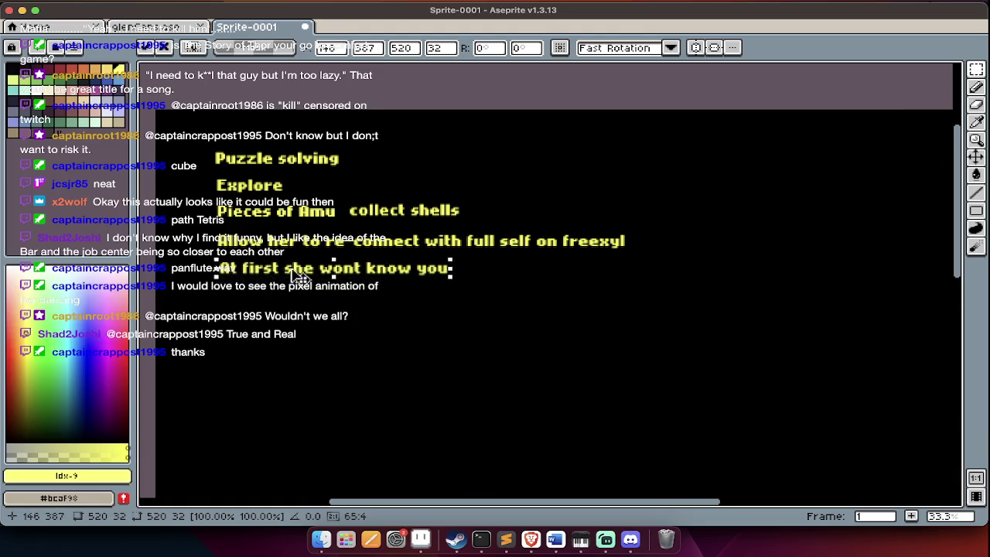
key("Return")
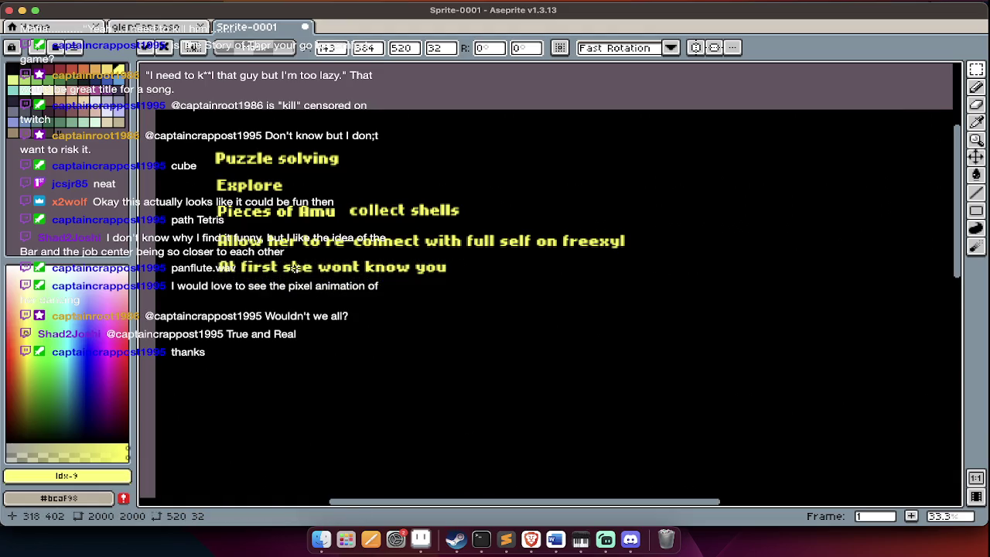
Review the canvas with the timeline shown, then switch to Finder.
scroll(297, 269, "down", 2)
scroll(297, 269, "down", 3)
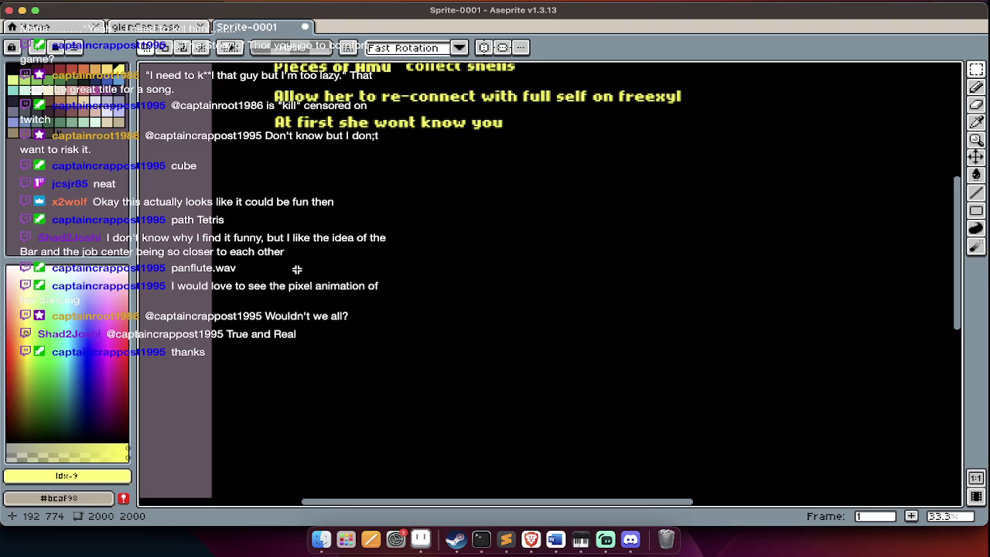
scroll(297, 269, "up", 5)
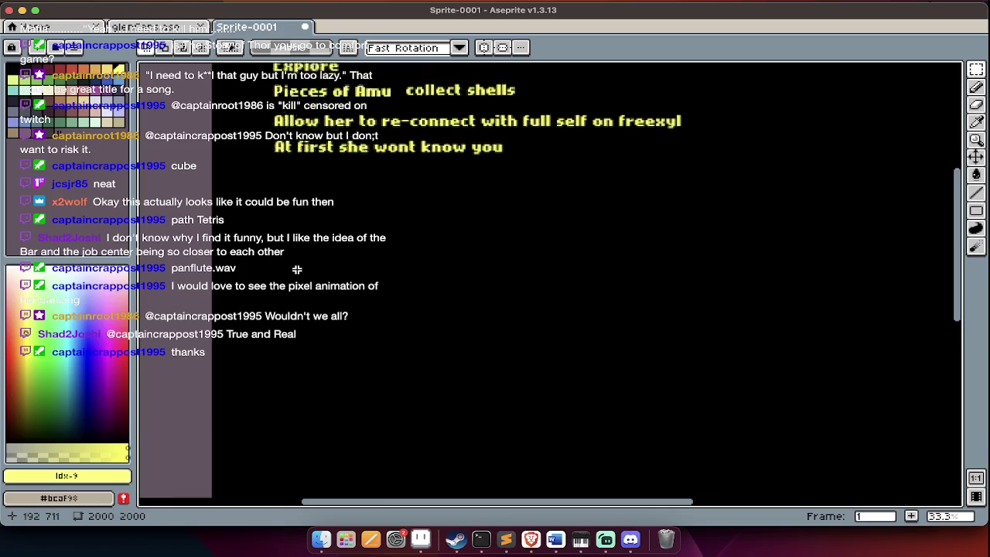
scroll(297, 270, "up", 1)
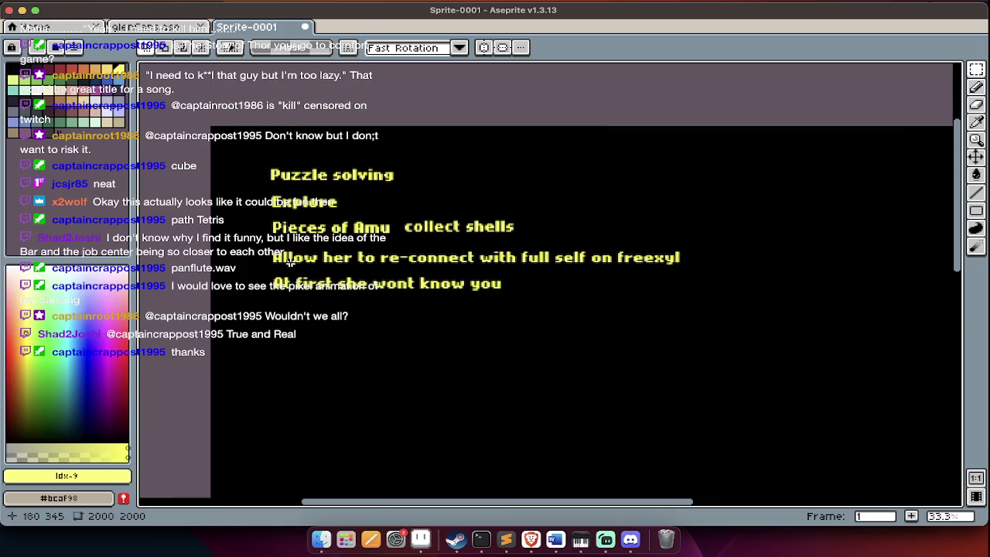
key("Tab")
key("super+Tab")
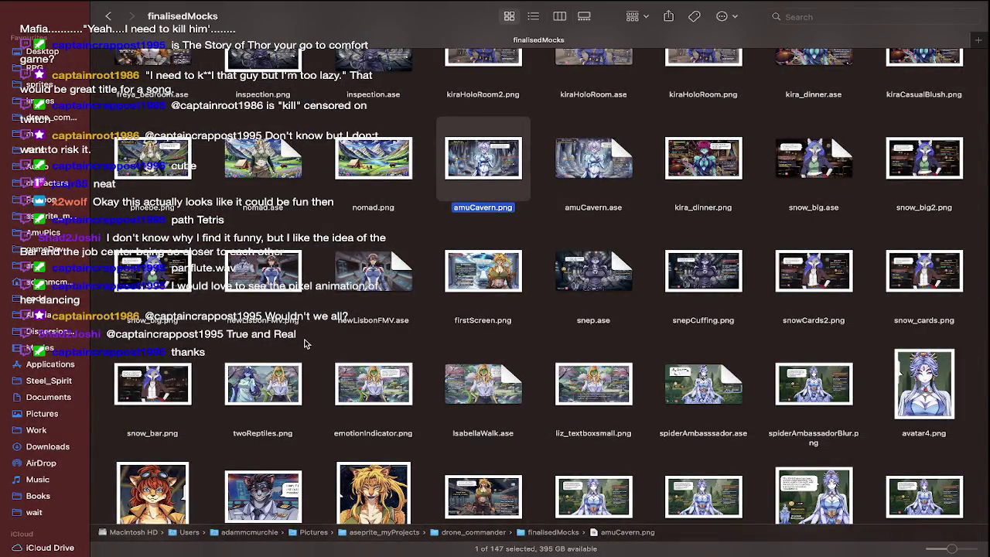
Scroll up through the finalisedMocks images, then return to the Aseprite notes sprite.
scroll(304, 344, "up", 1)
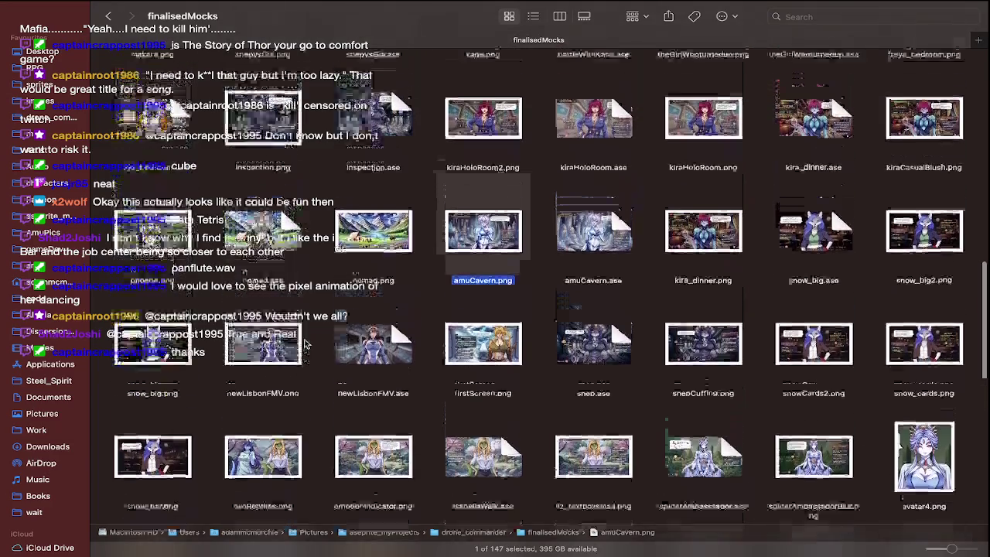
scroll(305, 344, "up", 2)
scroll(305, 343, "up", 5)
scroll(305, 344, "up", 5)
scroll(305, 343, "up", 3)
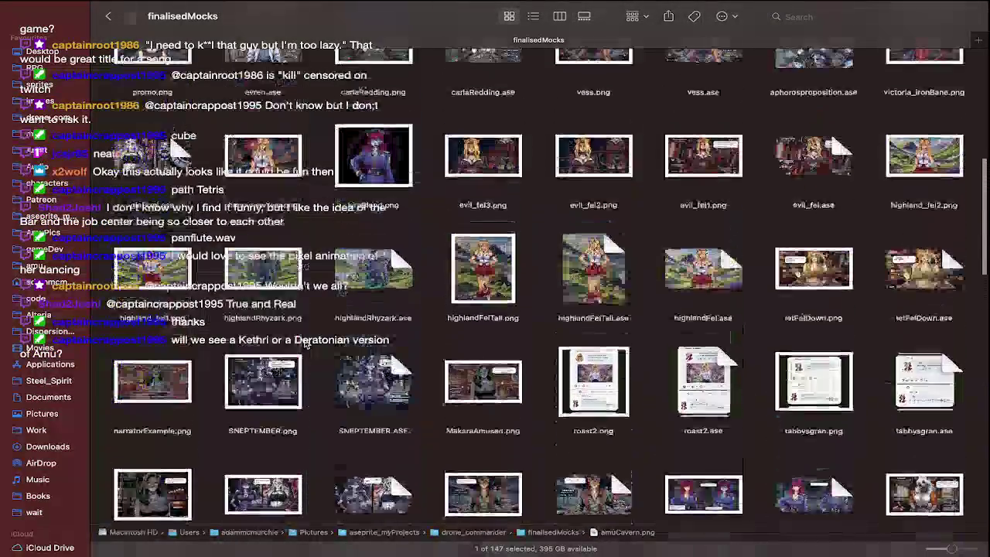
scroll(305, 343, "up", 3)
scroll(305, 343, "up", 3)
scroll(305, 344, "up", 3)
key("super+Tab")
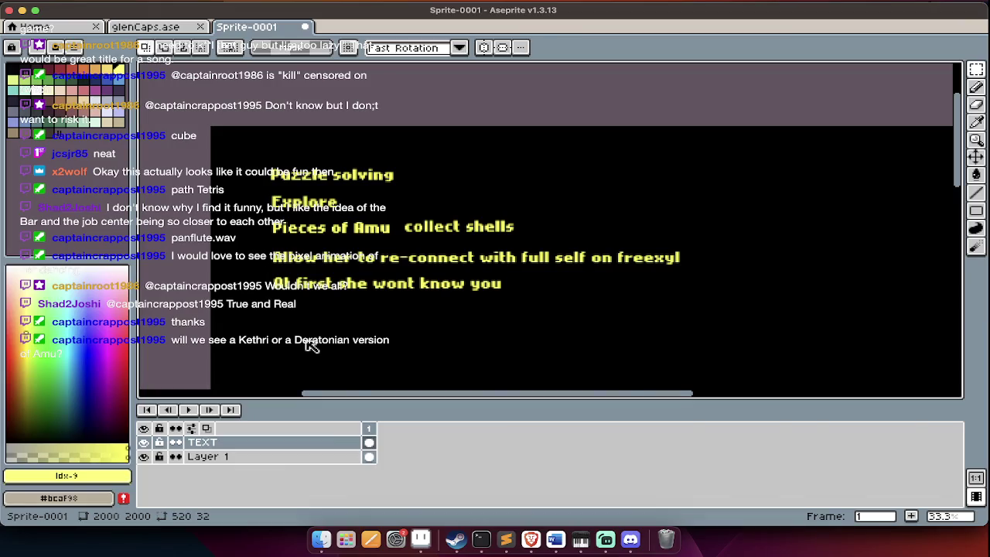
Back in Aseprite, add a new frame and marquee-select the block of yellow note text.
key("super+Tab")
key("super+Tab")
scroll(308, 354, "down", 5)
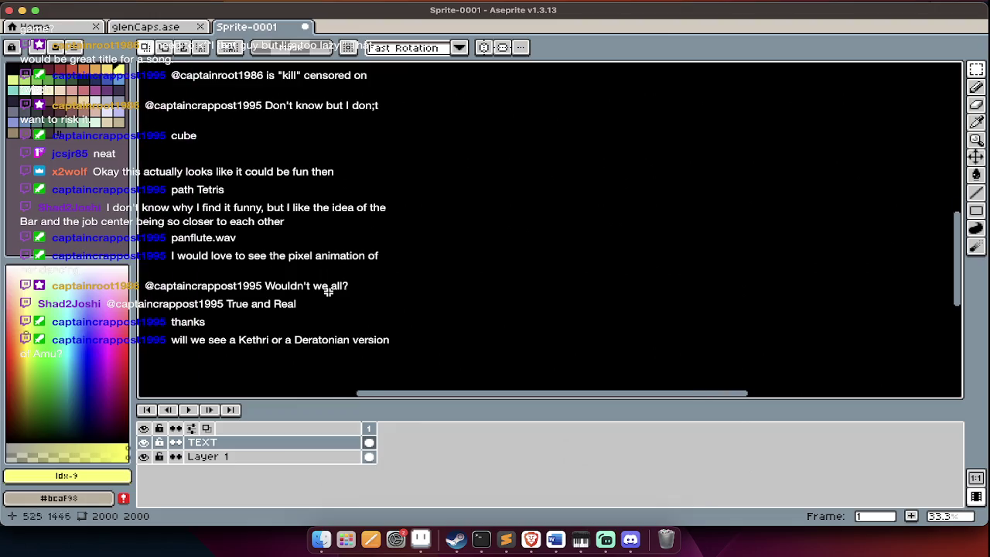
scroll(328, 291, "right", 3)
key("alt+n")
scroll(328, 294, "left", 3)
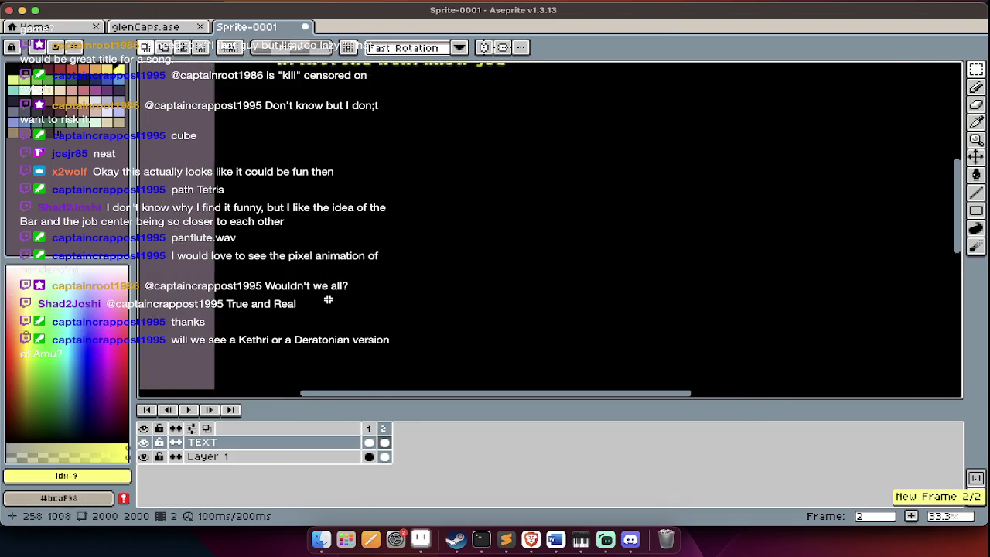
scroll(328, 298, "up", 4)
key("Tab")
scroll(325, 294, "right", 3)
key("Tab")
key("Tab")
left_click_drag(159, 99, 616, 278)
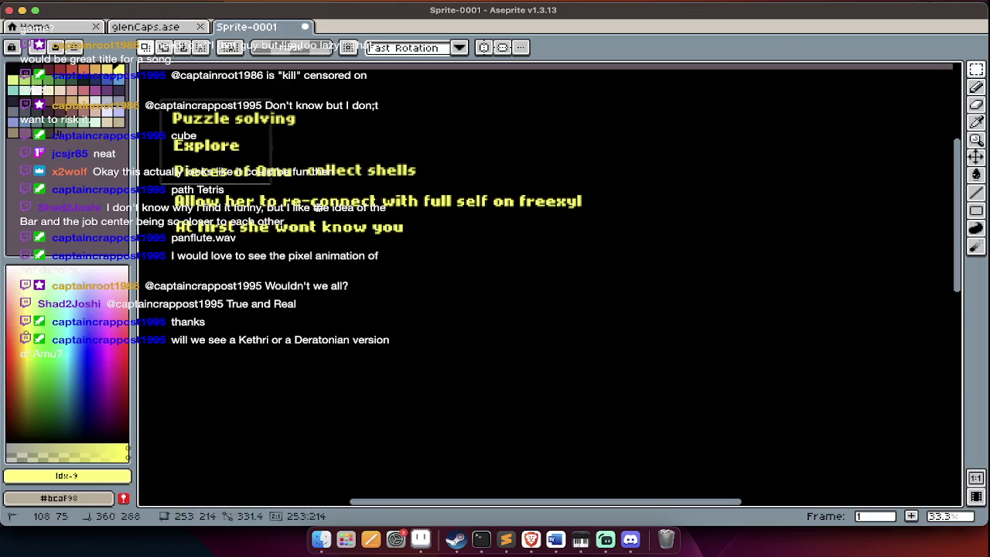
Insert the yellow text 'BACKGROUND' and place it beside the notes.
key("ctrl+t")
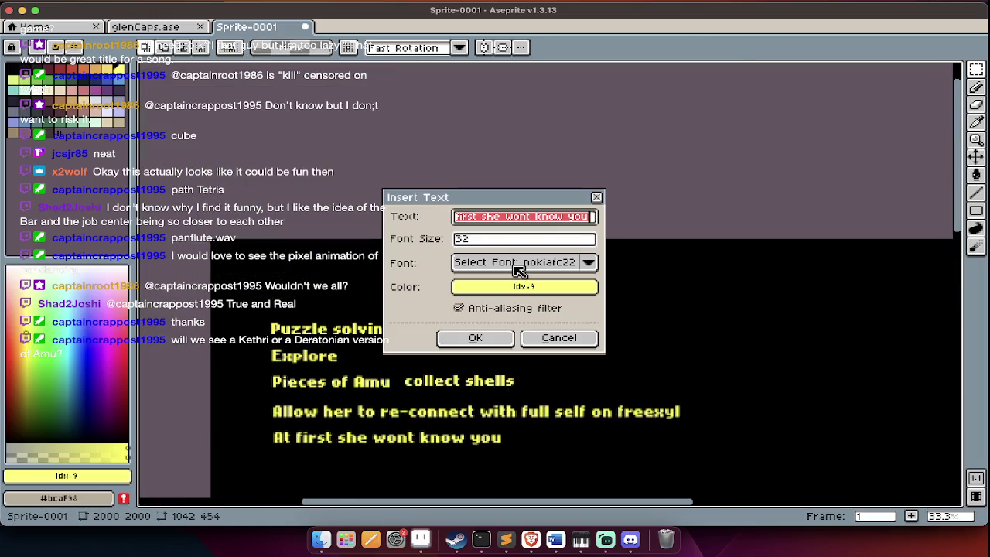
type("vacjg")
key("ctrl+a")
type("BACKGROUND")
key("Return")
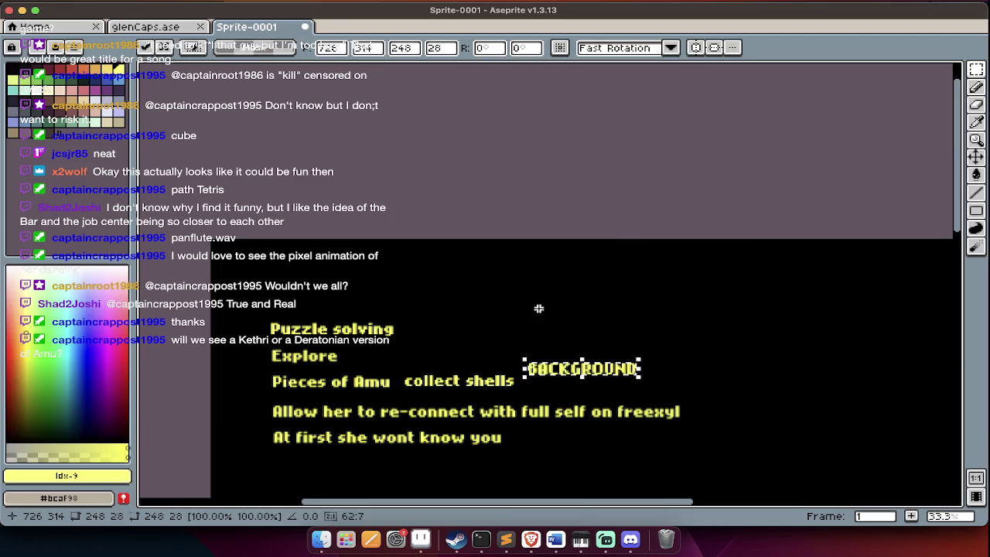
left_click_drag(573, 370, 334, 300)
key("Return")
Insert the yellow heading 'LEVEL DETAILS' and move it up to the right of the notes.
scroll(328, 295, "right", 5)
type("tKE")
type("LLE")
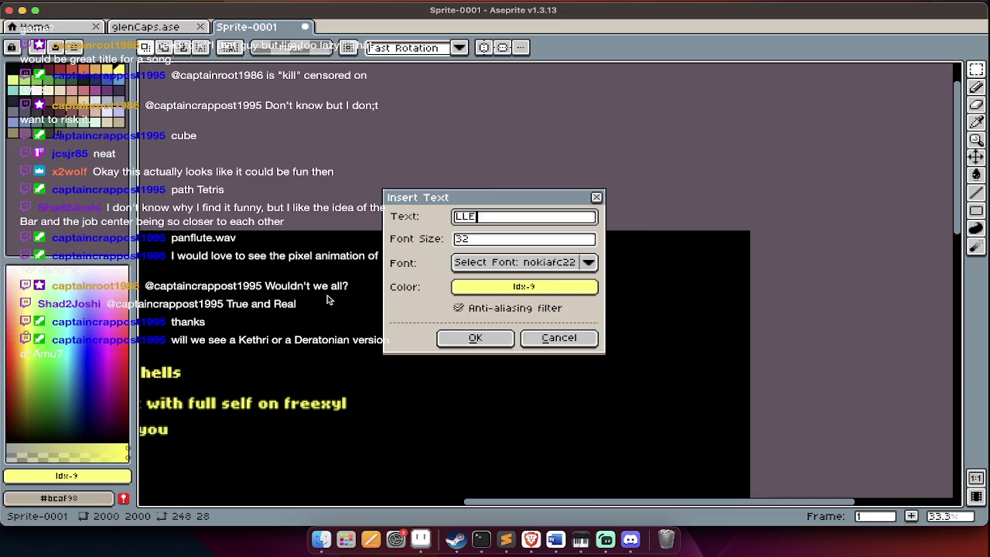
type("DETAILS")
key("Return")
left_click_drag(462, 371, 630, 316)
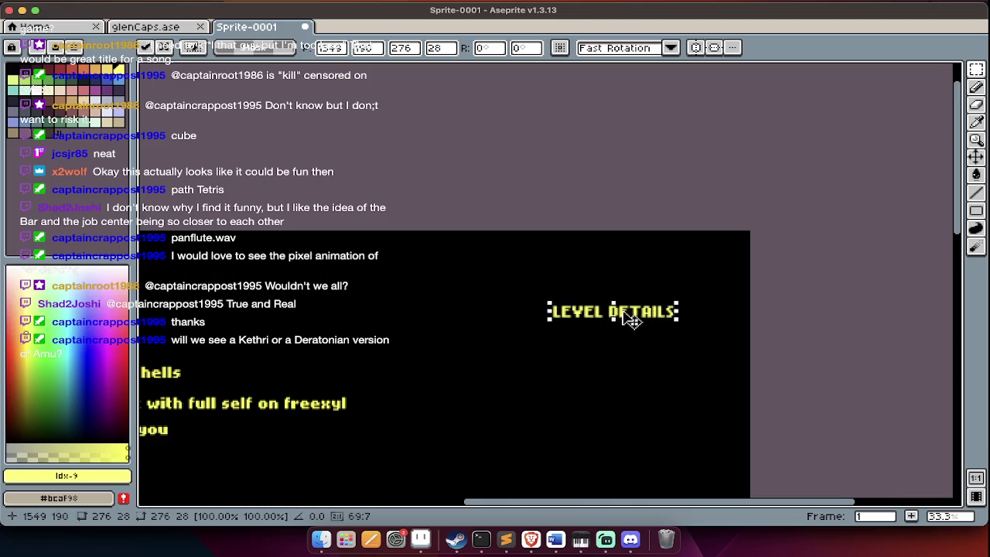
key("Return")
Reselect the BACKGROUND heading and line it up above the notes.
scroll(592, 331, "left", 5)
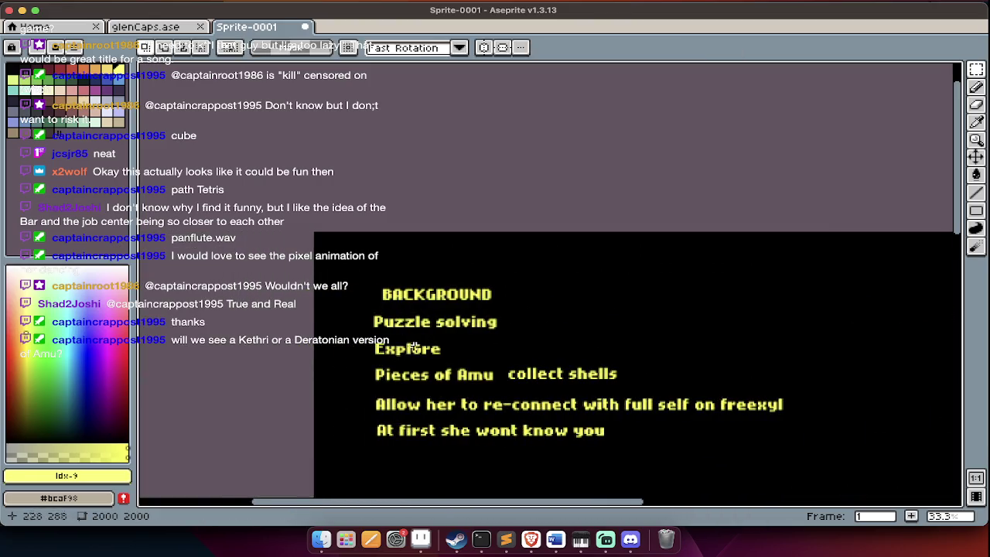
left_click_drag(514, 272, 393, 300)
left_click_drag(363, 269, 517, 308)
left_click_drag(424, 304, 417, 303)
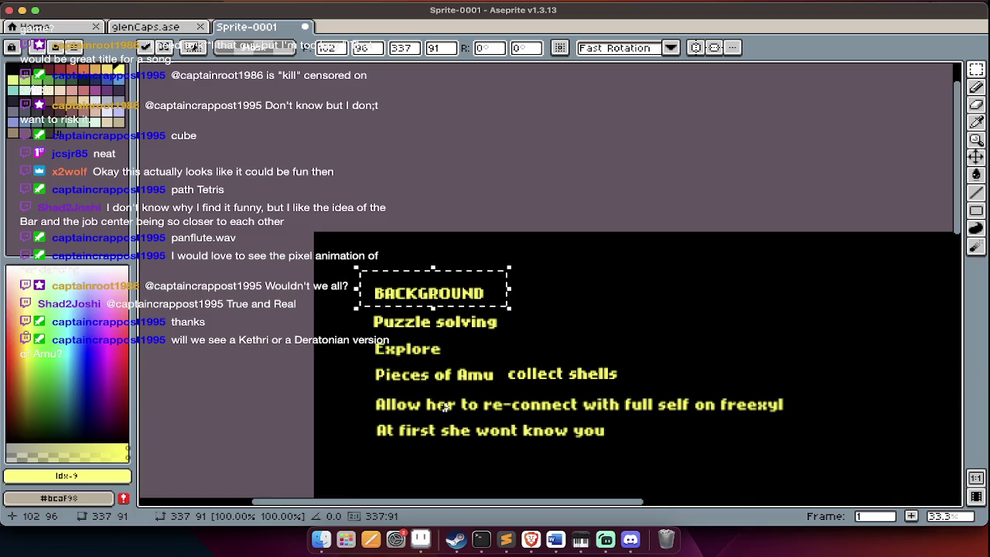
scroll(445, 408, "down", 5)
scroll(445, 408, "down", 2)
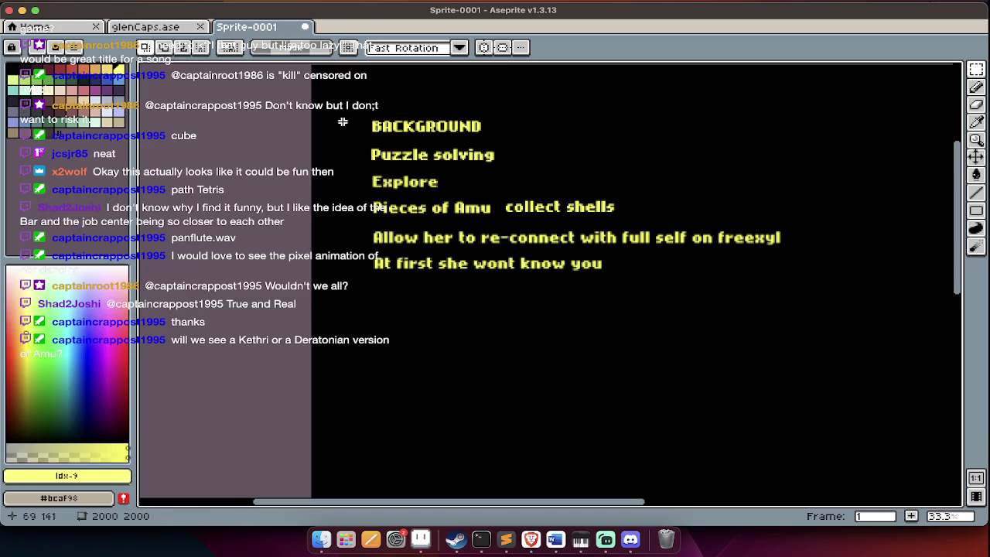
left_click(120, 30)
Scroll around the glenCaps.ase ice-cap drawing, briefly showing the timeline and layers panel.
scroll(258, 320, "down", 5)
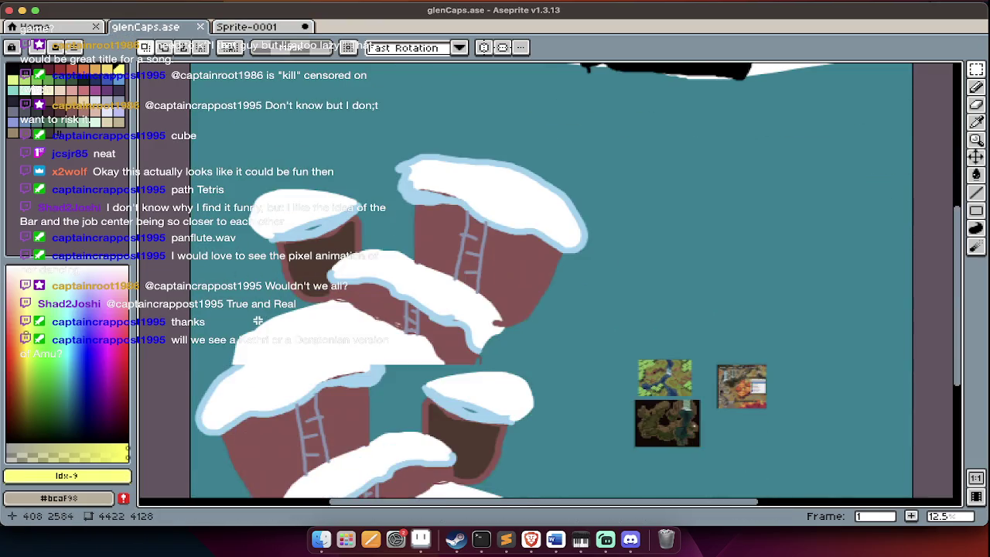
scroll(258, 320, "down", 5)
scroll(258, 320, "down", 5)
scroll(257, 320, "up", 3)
scroll(258, 320, "up", 2)
key("Tab")
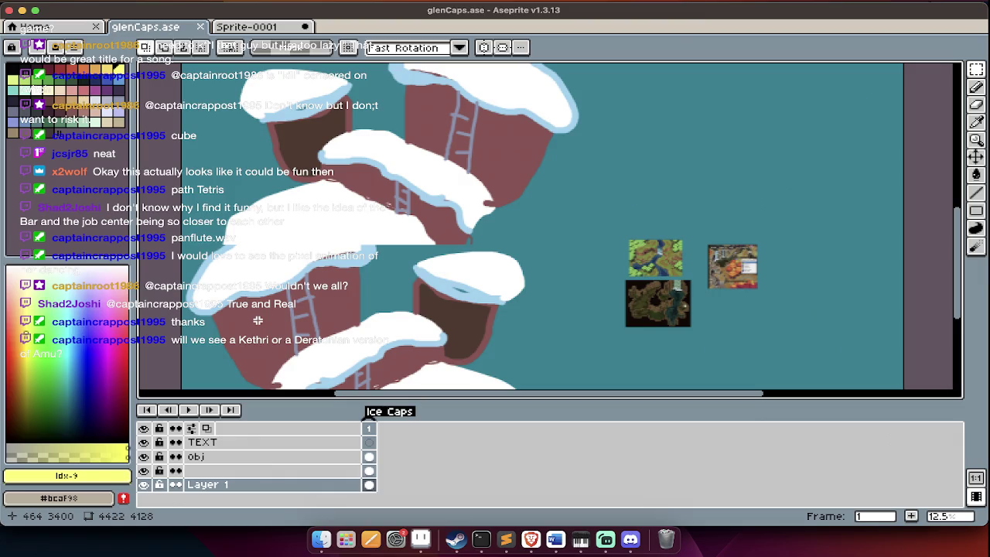
key("Tab")
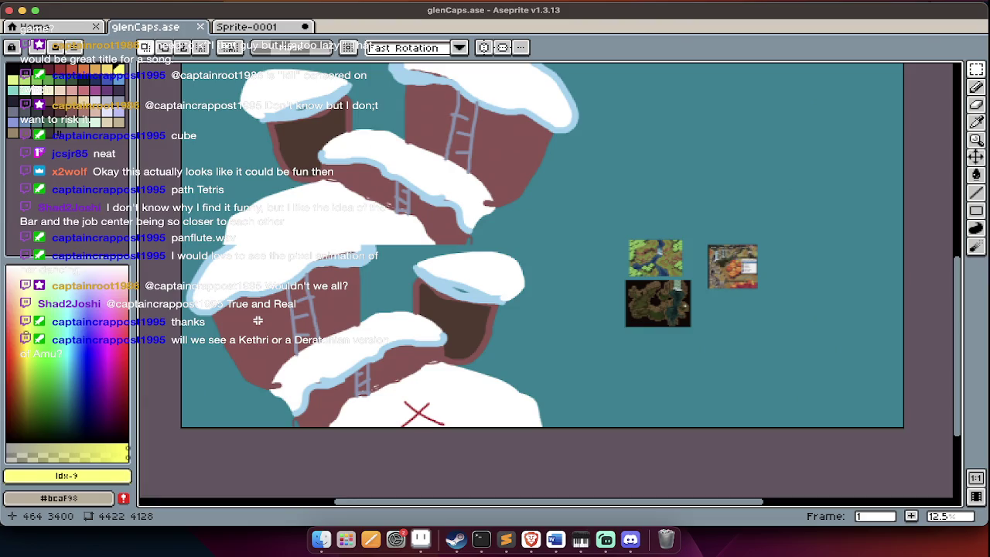
scroll(257, 320, "up", 1)
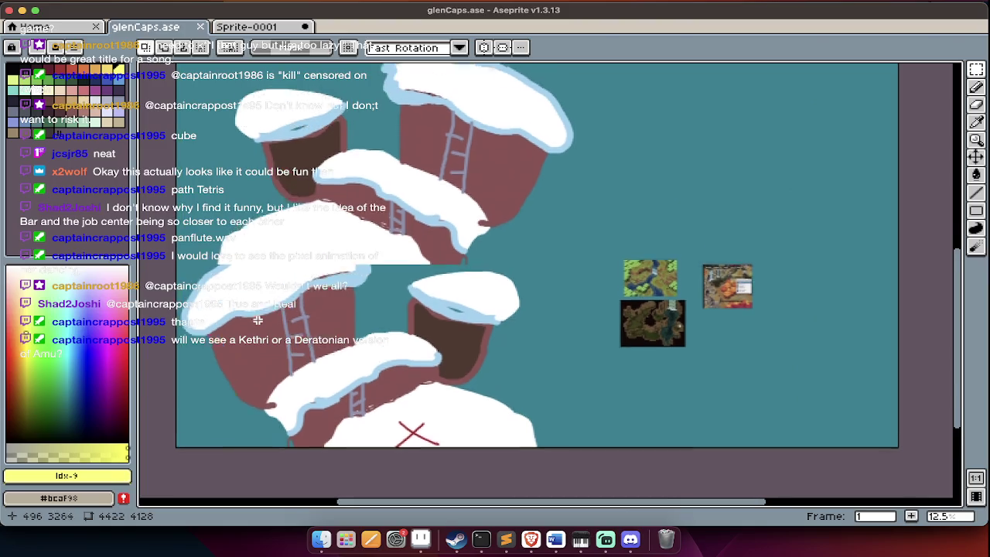
scroll(258, 320, "up", 3)
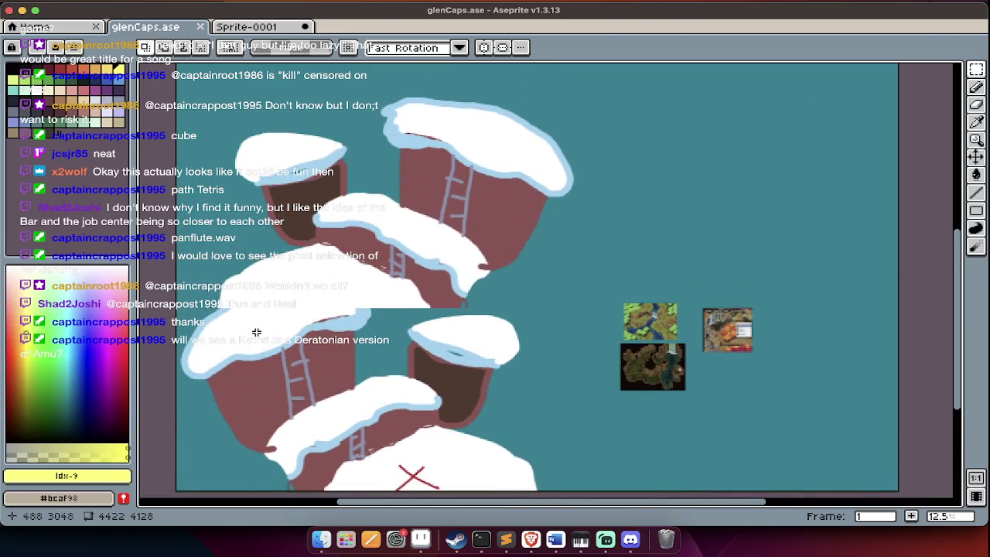
Return to Sprite-0001 and scroll to the area below the yellow notes.
left_click(267, 27)
scroll(307, 183, "right", 5)
scroll(308, 184, "right", 3)
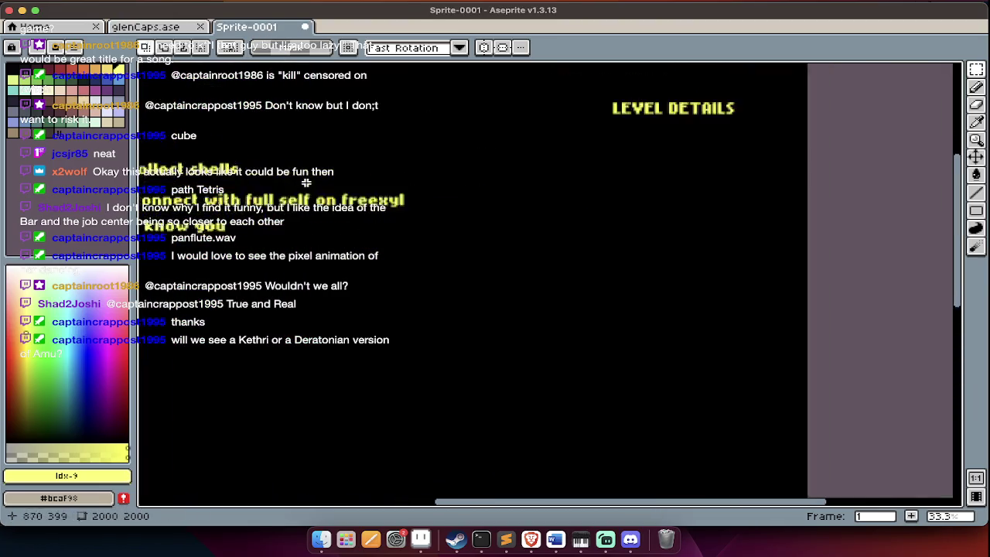
scroll(307, 184, "left", 10)
scroll(308, 183, "up", 2)
scroll(307, 183, "down", 1)
scroll(307, 183, "down", 2)
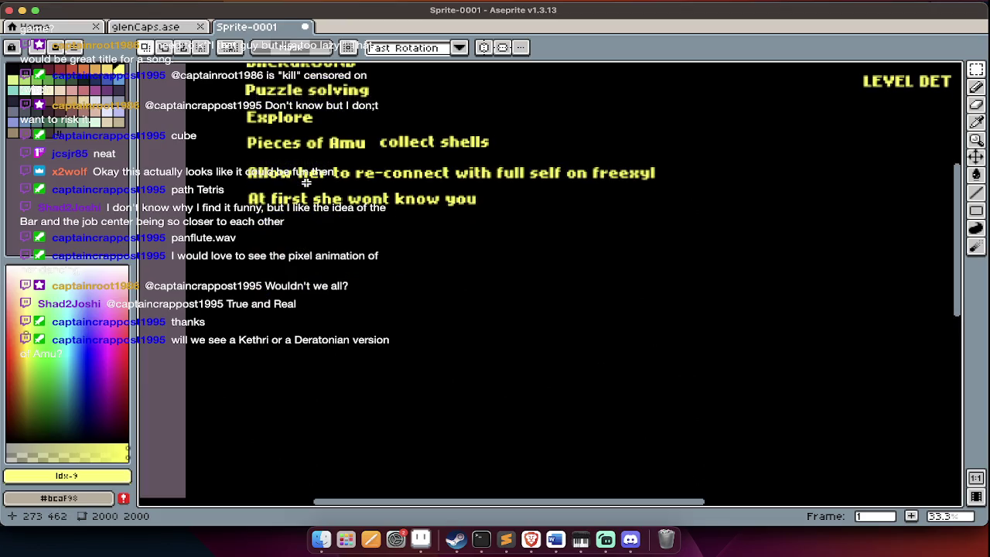
left_click(252, 258)
key("Escape")
Insert the red text 'Should there be minions?' and place it beneath the yellow notes.
left_click(60, 70)
left_click(211, 159)
type("Should there be")
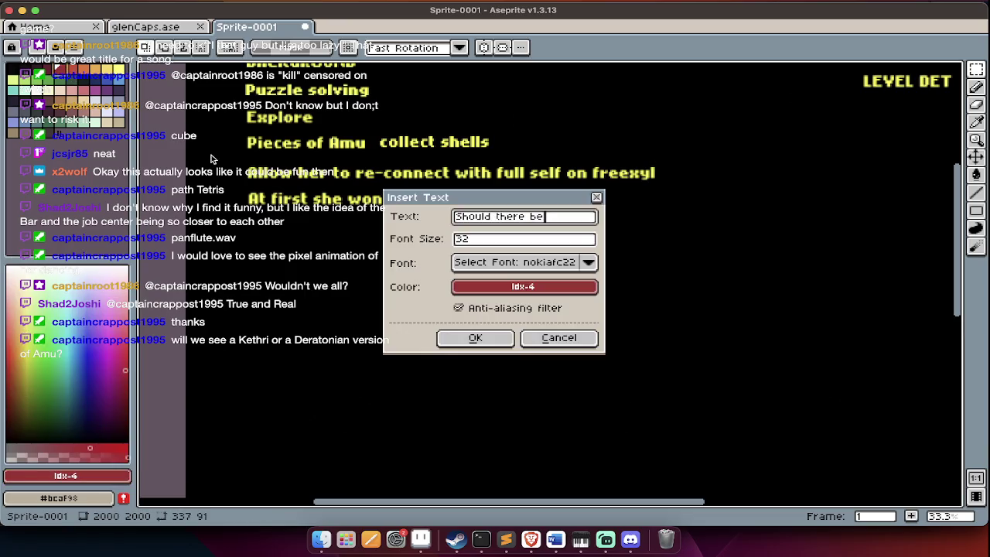
key("BackSpace")
key("BackSpace")
type("ns")
type("?")
key("Return")
left_click_drag(518, 284, 308, 288)
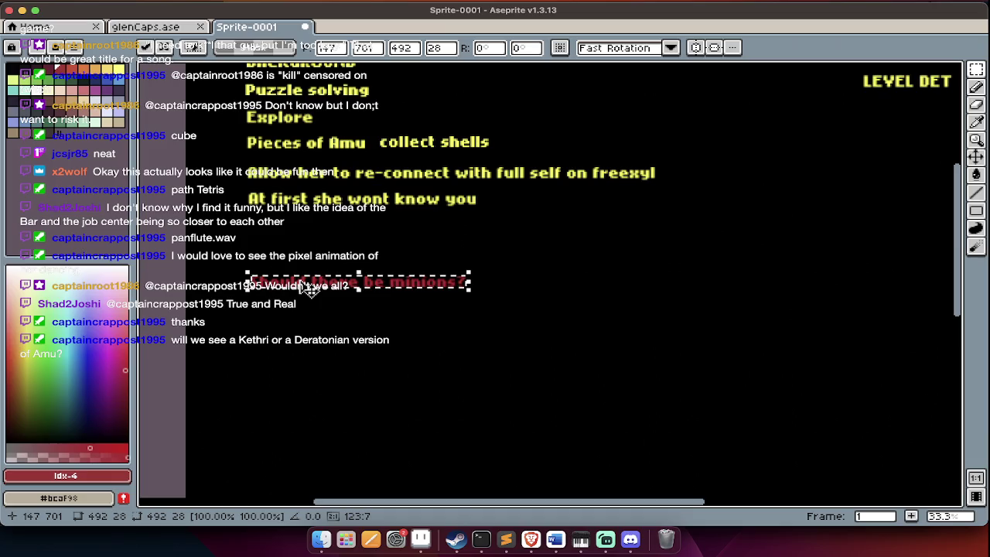
key("ctrl+d")
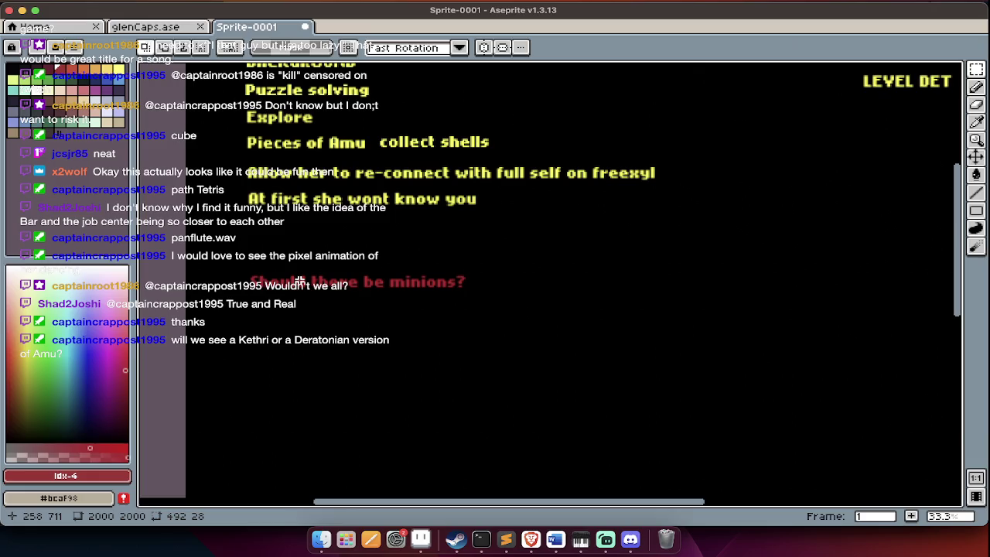
key("super+Tab")
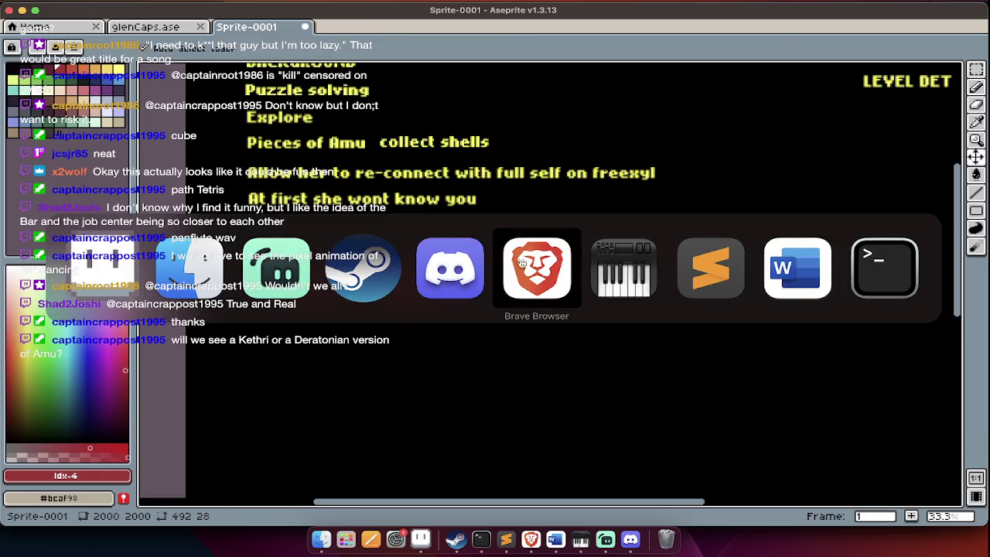
Switch to Sublime Text and open day13_AlbionsAnchor.py, scrolling through the story notes.
key("super+Tab")
key("super+Tab")
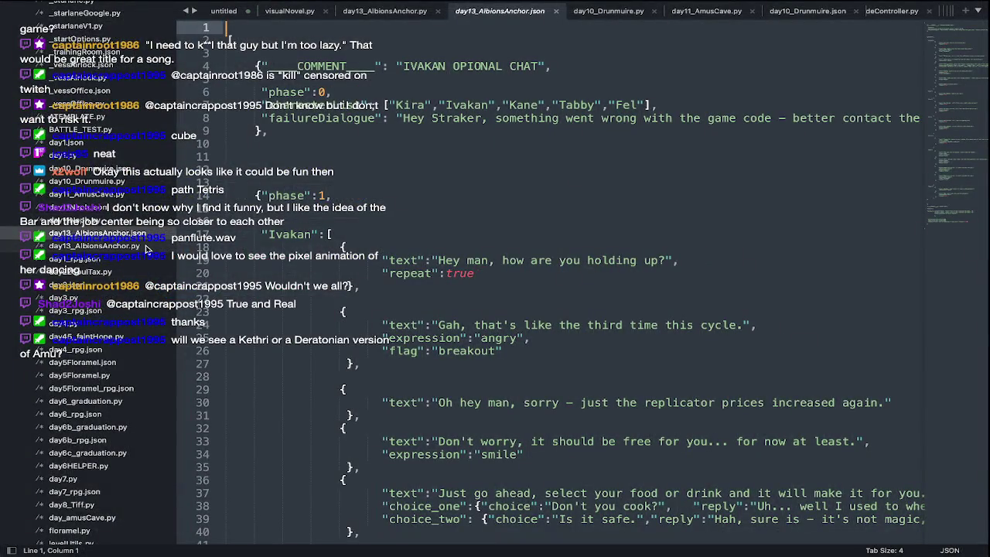
left_click(147, 246)
key("super+a")
scroll(328, 350, "up", 5)
scroll(328, 349, "up", 10)
scroll(328, 349, "up", 8)
scroll(328, 349, "down", 8)
scroll(328, 349, "down", 3)
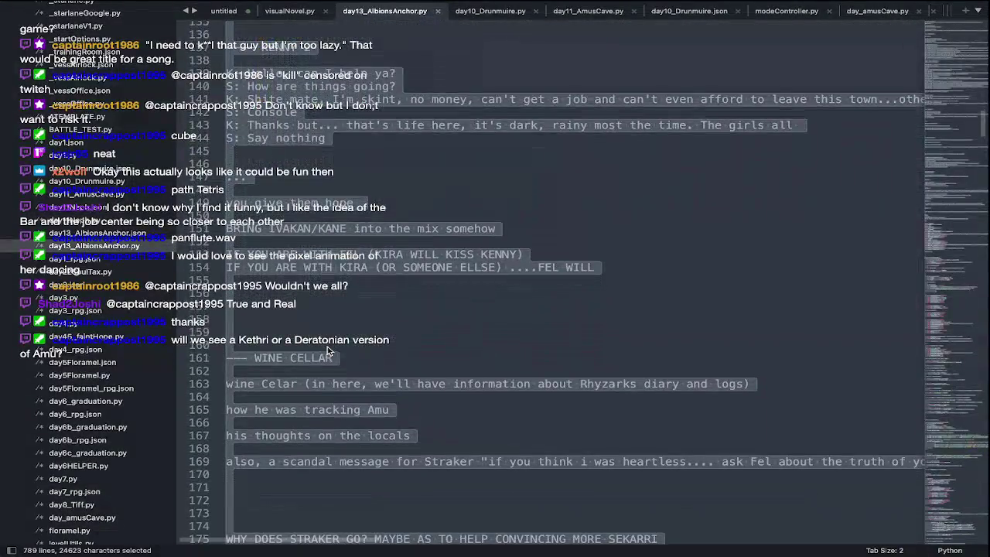
scroll(328, 349, "down", 5)
Add the line 'NOTE: don't forget to mention it's been infected.' and save the file.
left_click(328, 345)
scroll(329, 344, "down", 3)
scroll(340, 341, "down", 3)
left_click(352, 372)
key("Return")
key("Return")
type("NOTE: don't forget to mention it's been infected")
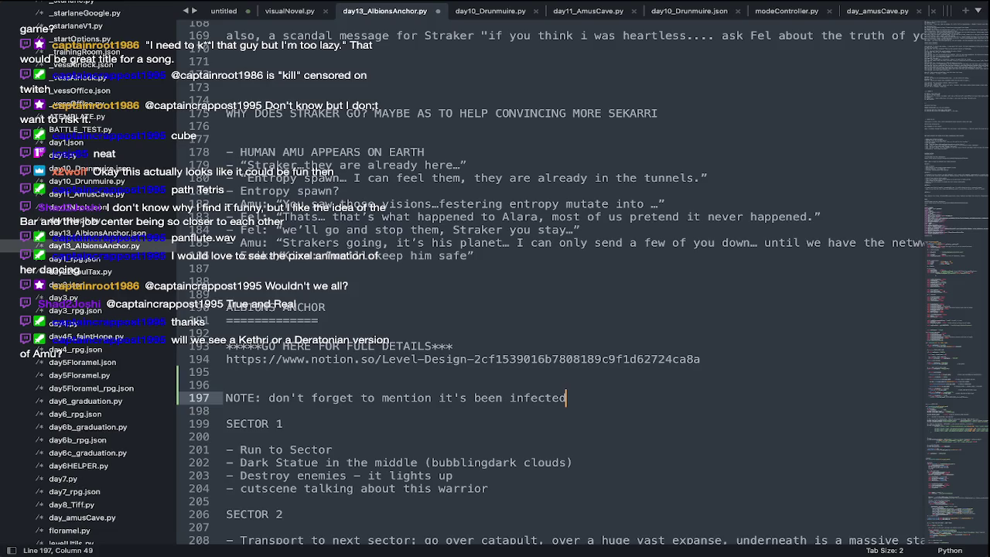
type(".")
key("super+s")
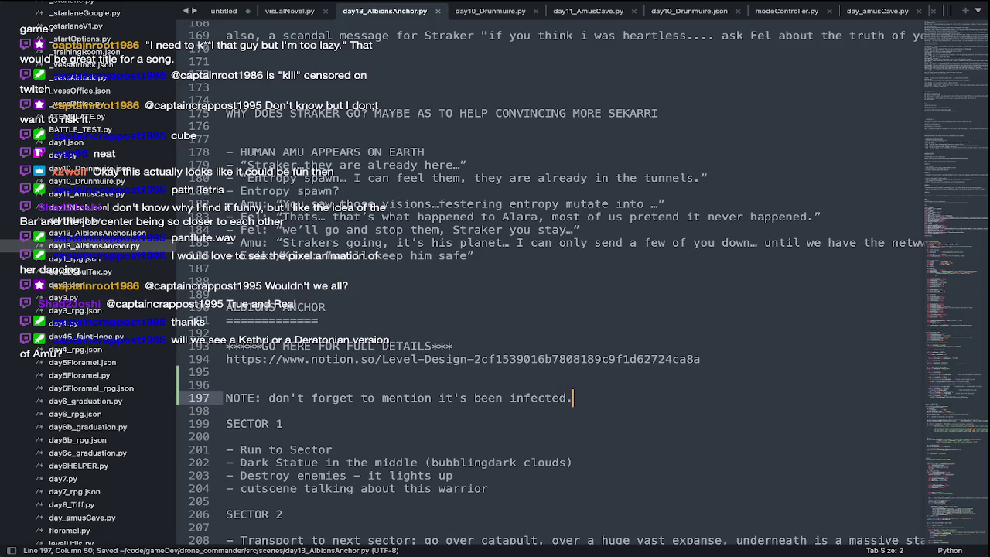
Switch over to the Brave browser.
key("super+Tab")
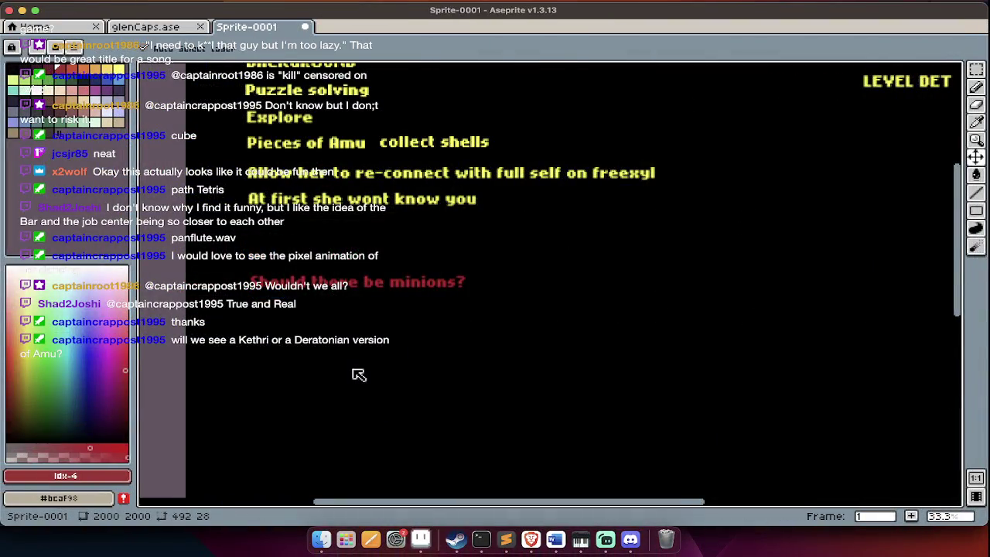
key("super+Tab")
key("super+Tab")
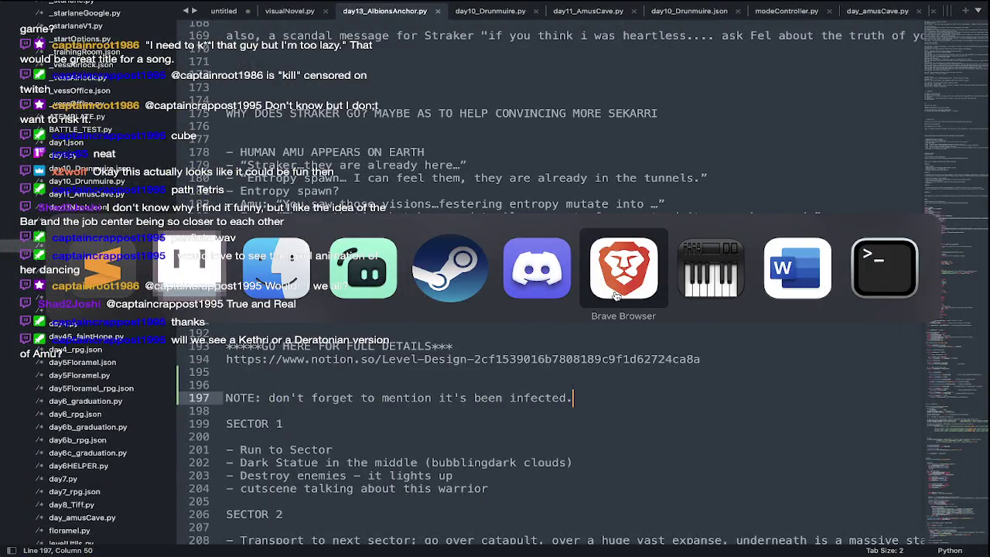
left_click(617, 296)
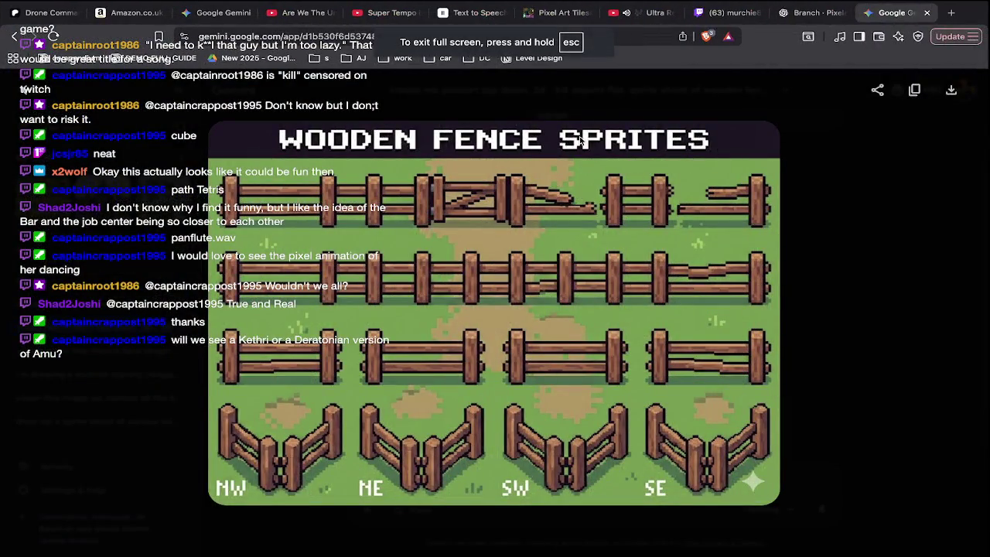
Open the Level Design Notion page and scroll to its CHECKLIST.
left_click(167, 59)
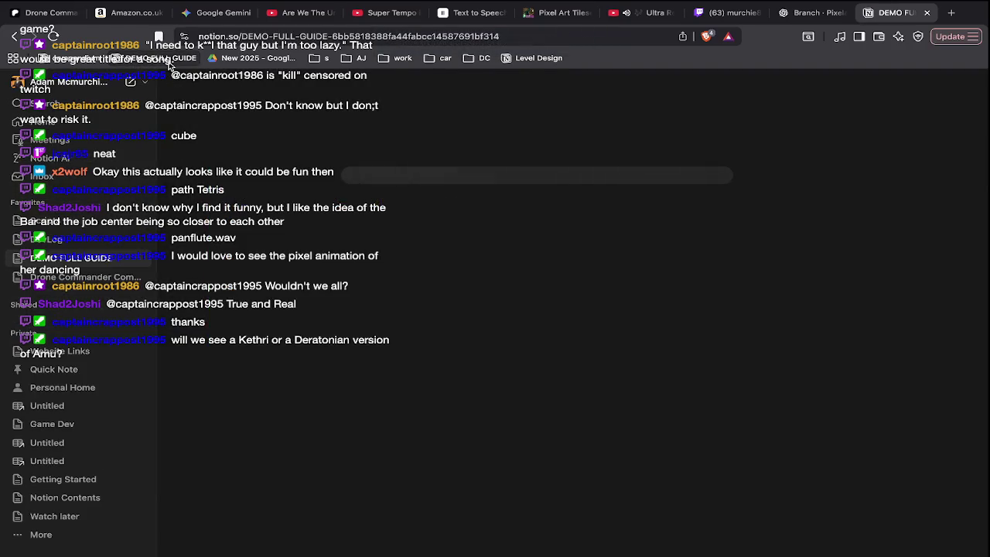
left_click(540, 61)
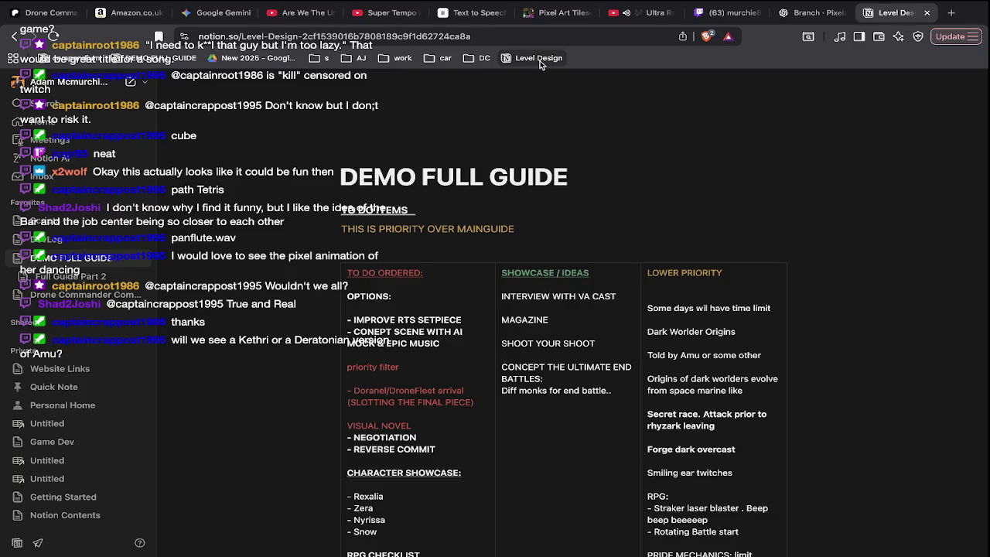
scroll(511, 286, "down", 5)
scroll(510, 286, "down", 5)
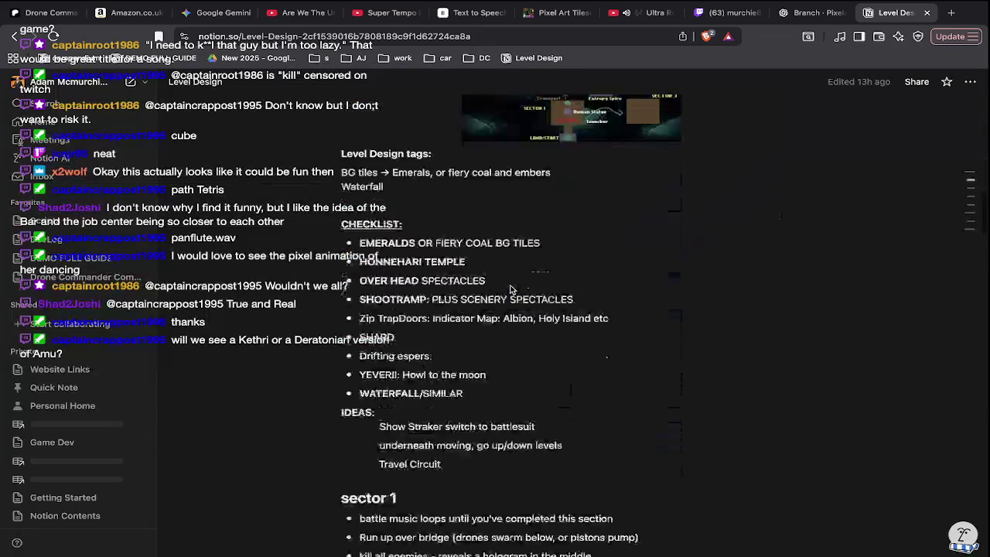
scroll(511, 286, "down", 3)
scroll(510, 286, "up", 3)
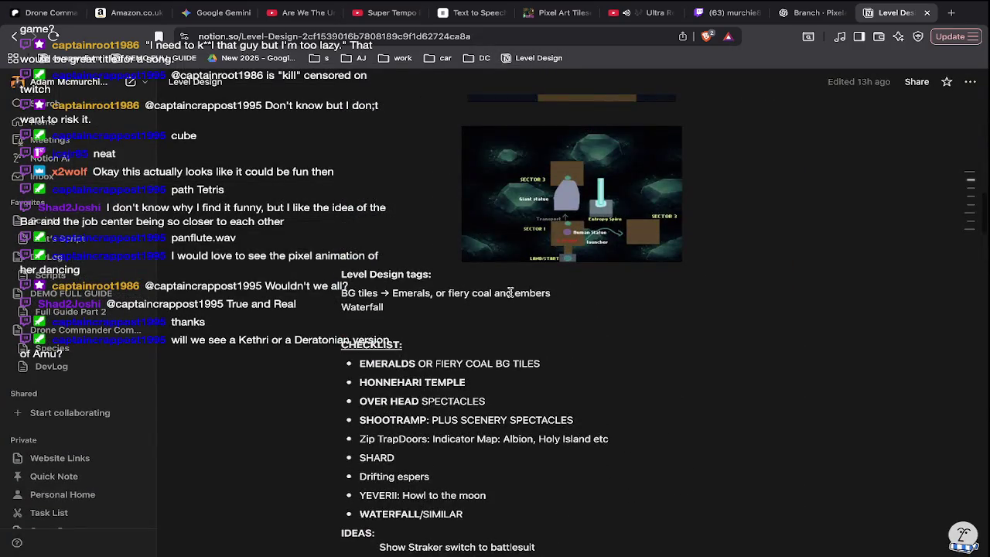
Add the checklist bullet 'DRAW ATTENTION TO THE FACT, IT'S AREADY BEEN INFECTED'.
left_click(359, 363)
key("Return")
key("Up")
type("DRAW ATTENTION TO THE FACT, IT'S AREADY BEEN")
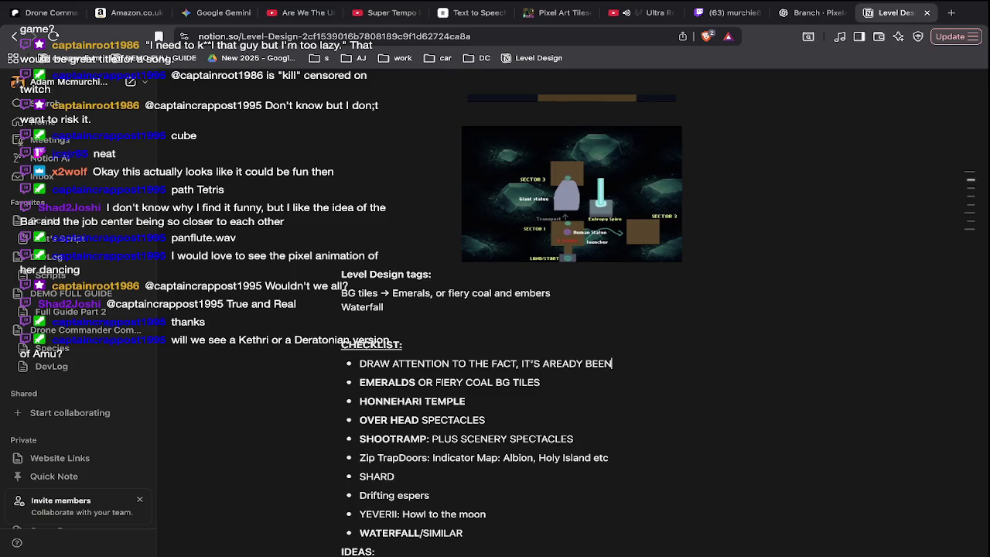
type(" INFECTED")
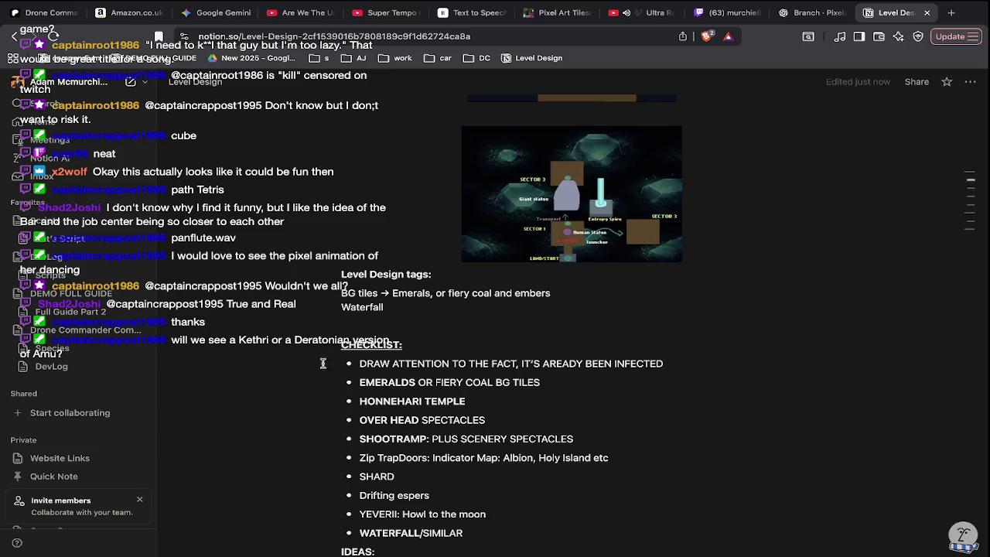
left_click_drag(360, 359, 680, 361)
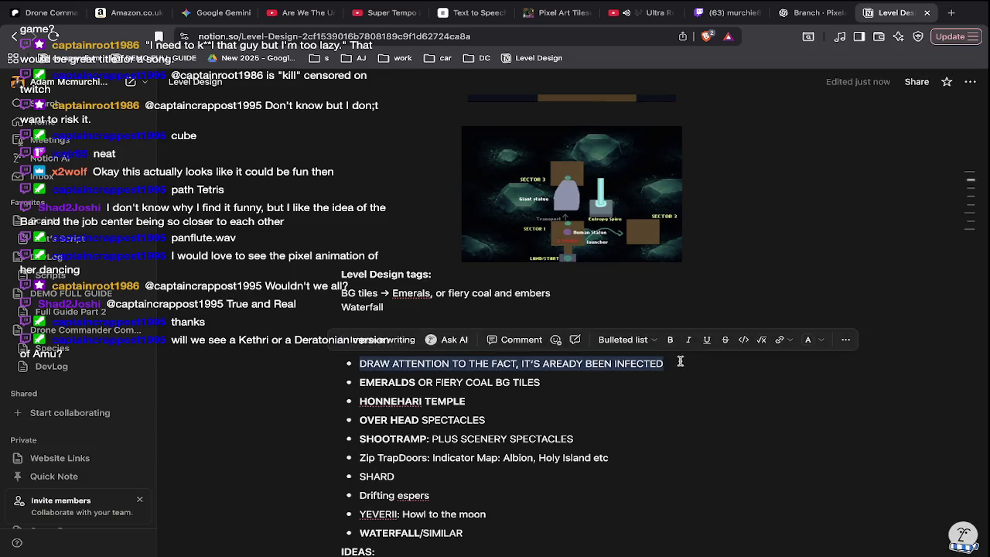
key("super+Tab")
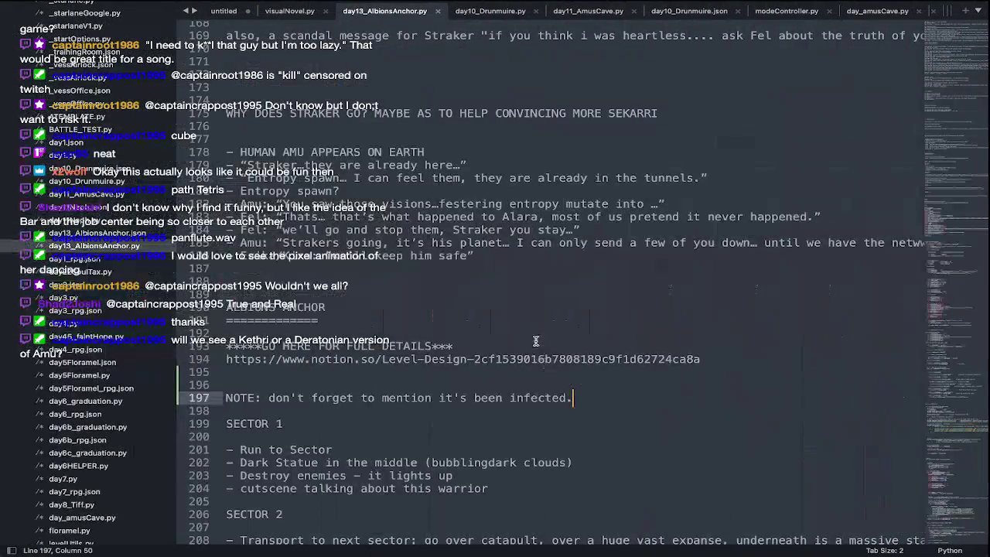
Return to Aseprite, toggle the timeline panel and zoom the canvas out to 50%.
key("super+Tab")
key("super+Tab")
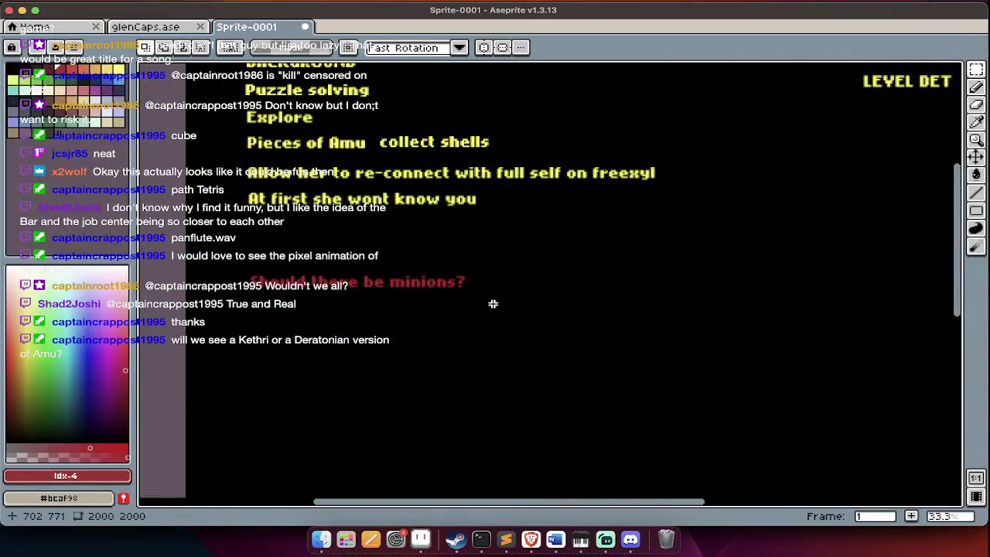
key("Tab")
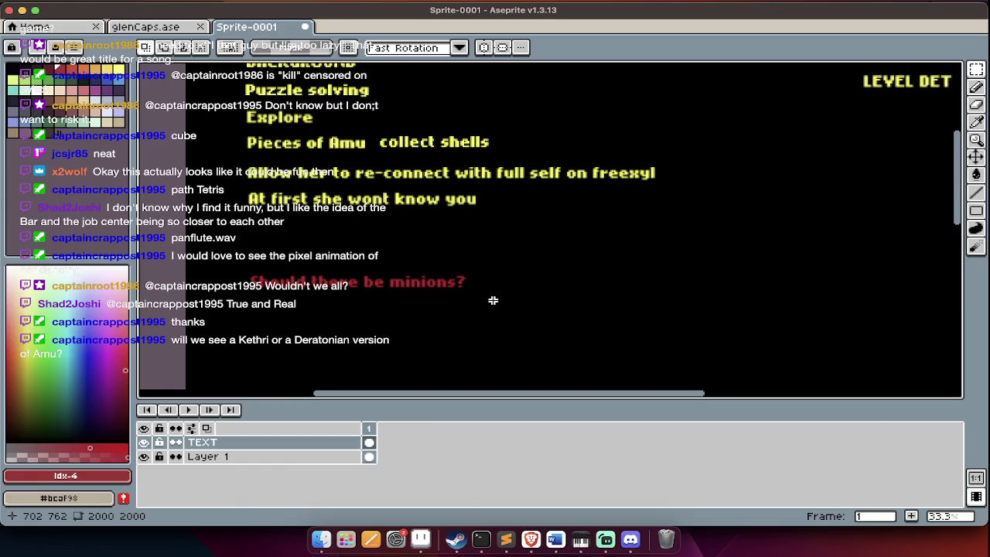
key("Tab")
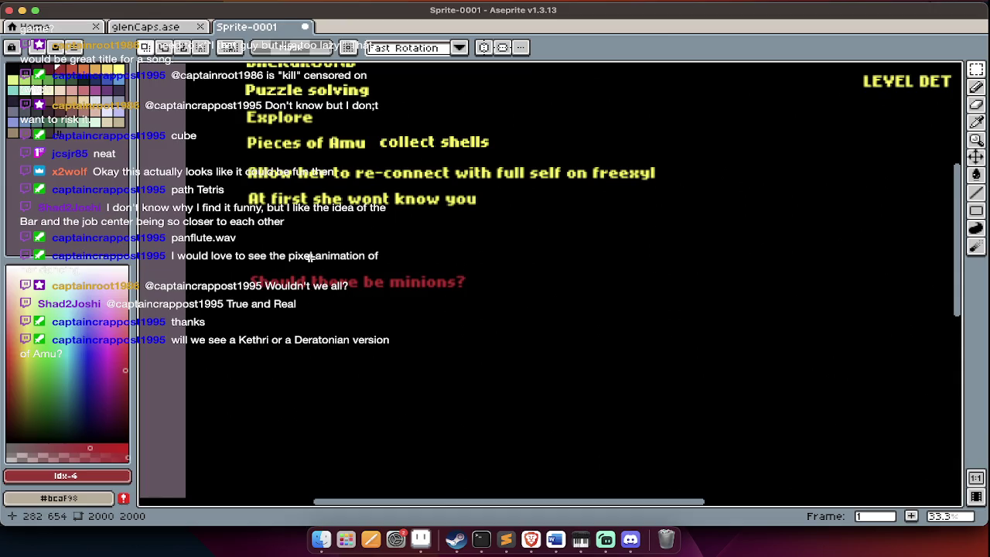
scroll(278, 261, "up", 3)
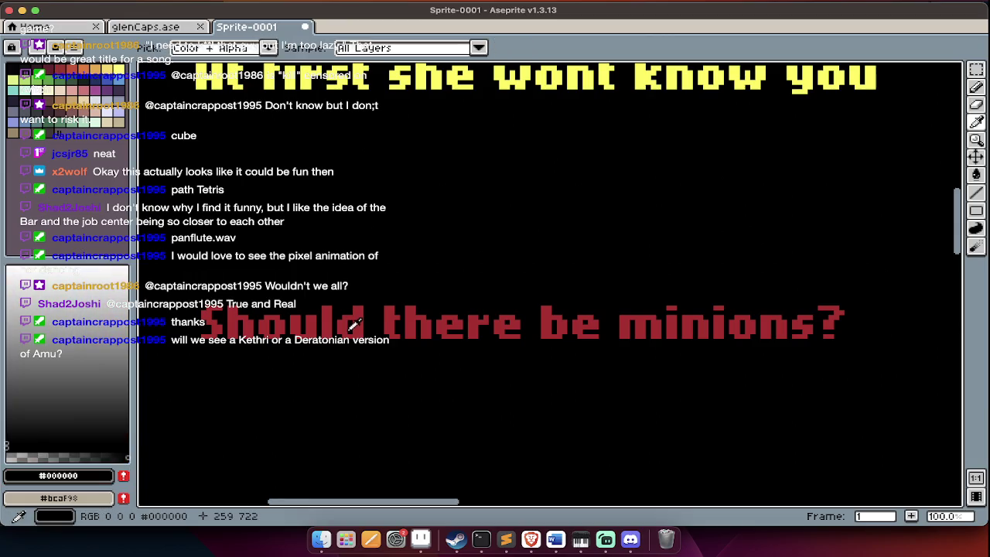
key("Tab")
key("e")
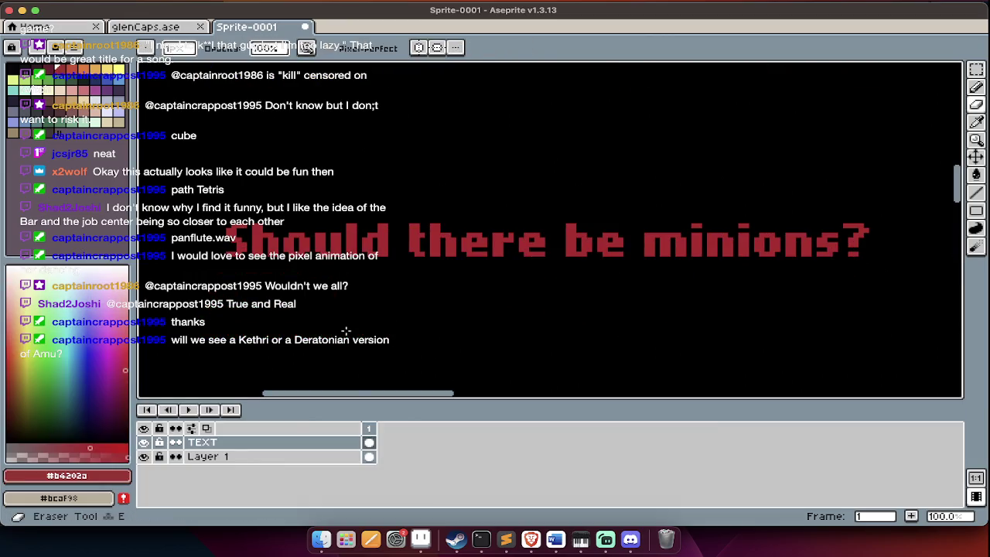
key("Tab")
Insert red 'entropy spawn spillover' below 'Should there be minions?'.
key("minus")
type("tentropy spawn spillover")
key("Return")
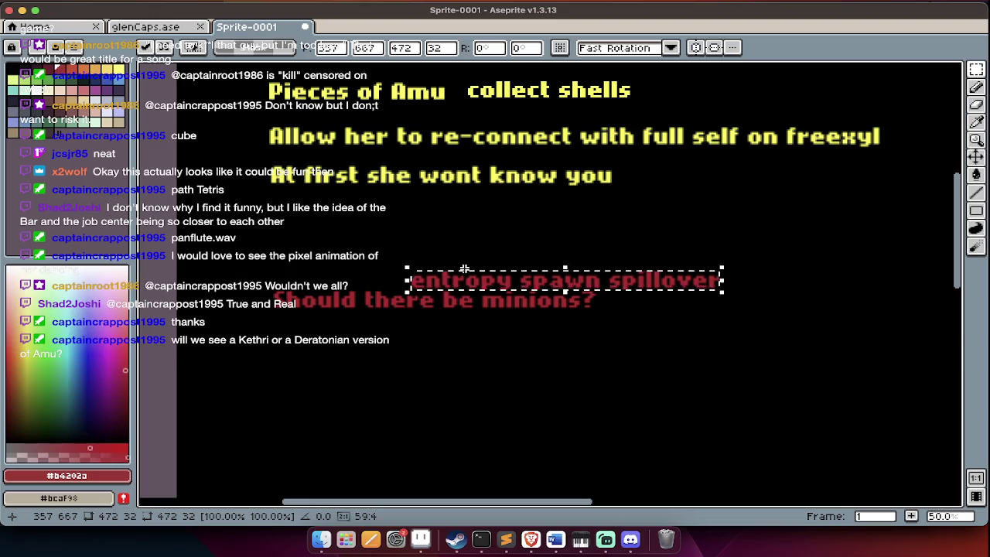
left_click_drag(470, 283, 332, 341)
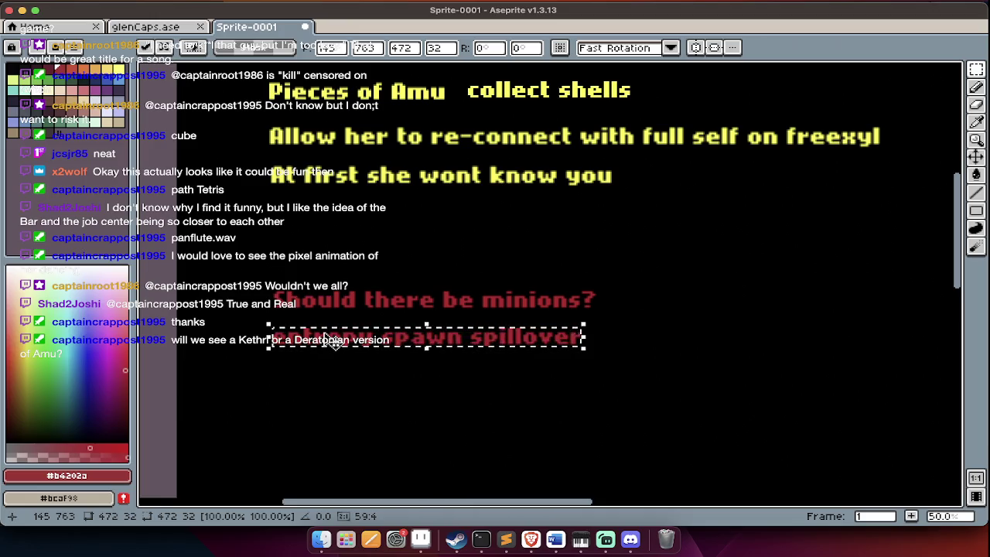
key("ctrl+d")
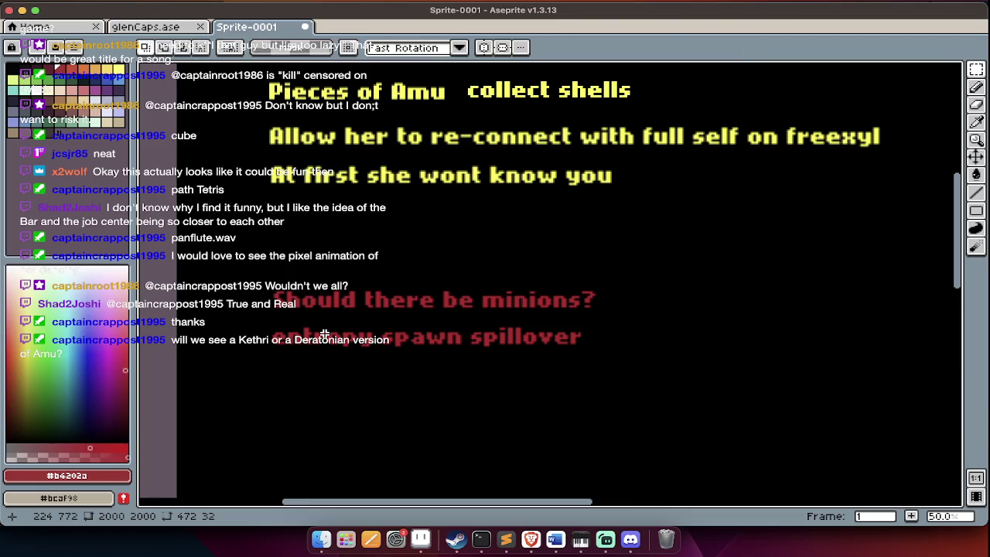
Add a yellow 'no' beside the spillover line.
left_click(474, 178, "alt")
type("tno")
key("Return")
mouse_move(591, 307)
left_mouse_down()
mouse_move(600, 326)
mouse_move(623, 337)
left_mouse_up()
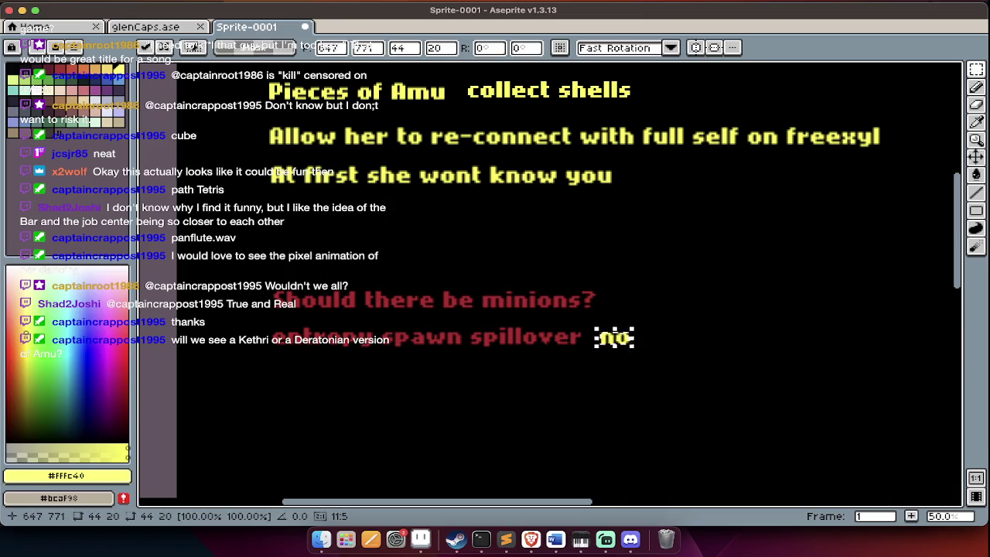
left_click(567, 352)
scroll(567, 352, "down", 3)
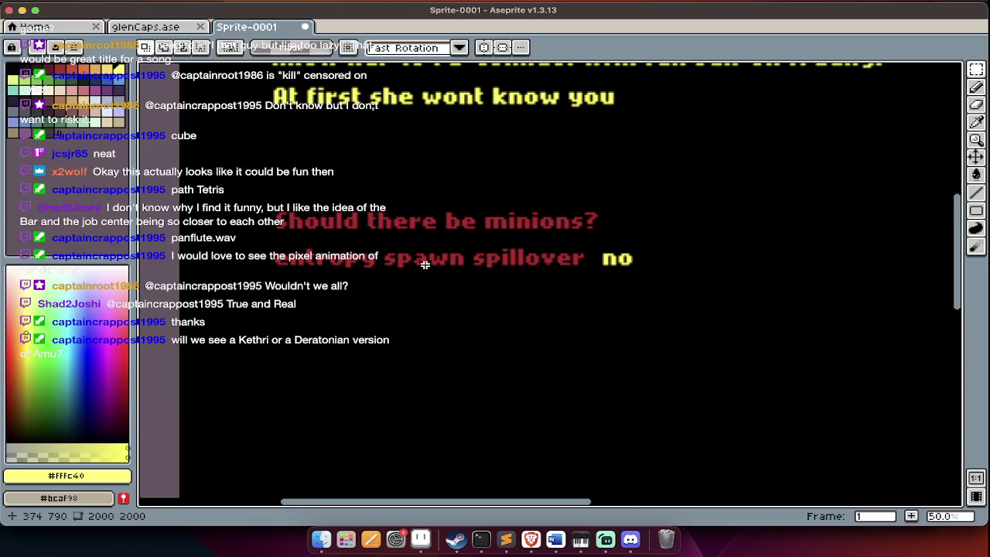
key("super+Tab")
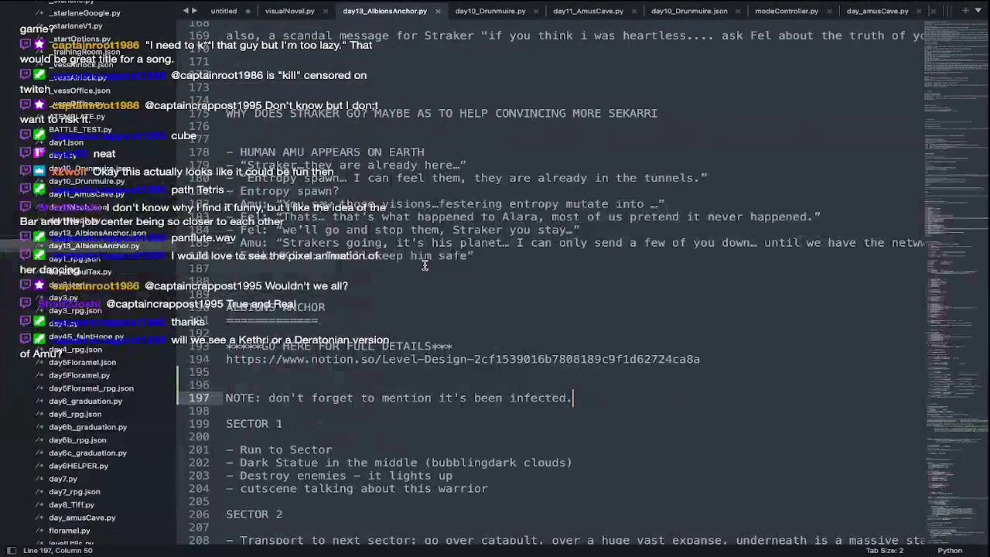
Switch from Sublime Text back to Aseprite's Sprite-0001.
key("super+Tab")
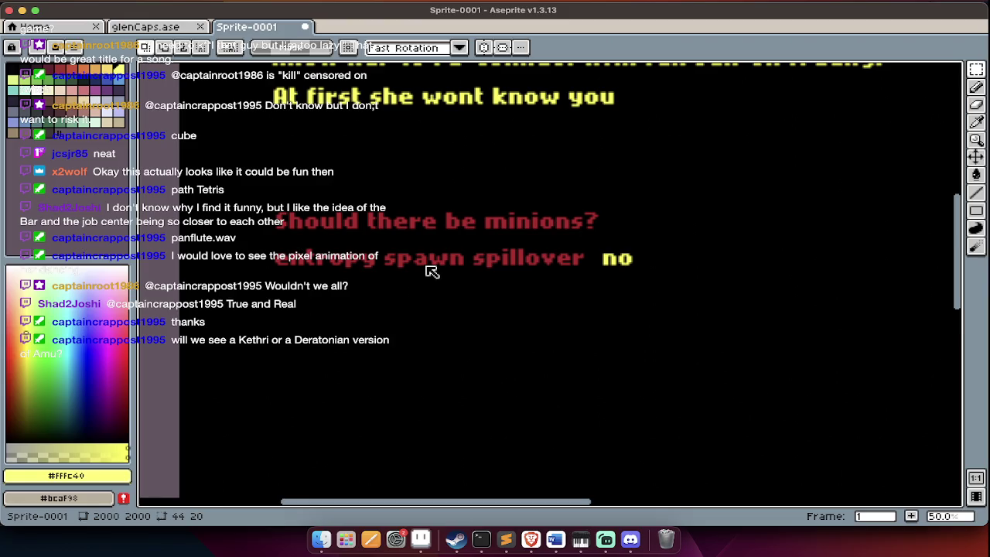
Pause the background music and open YouTube in a new tab.
key("super+Tab")
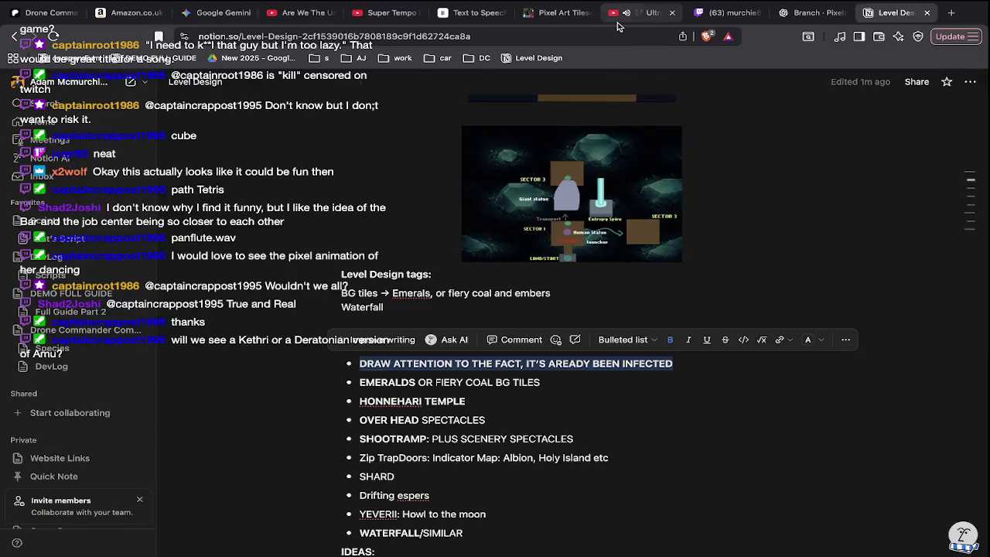
left_click(642, 12)
left_click(527, 103)
key("ctrl+t")
type("youtube.com")
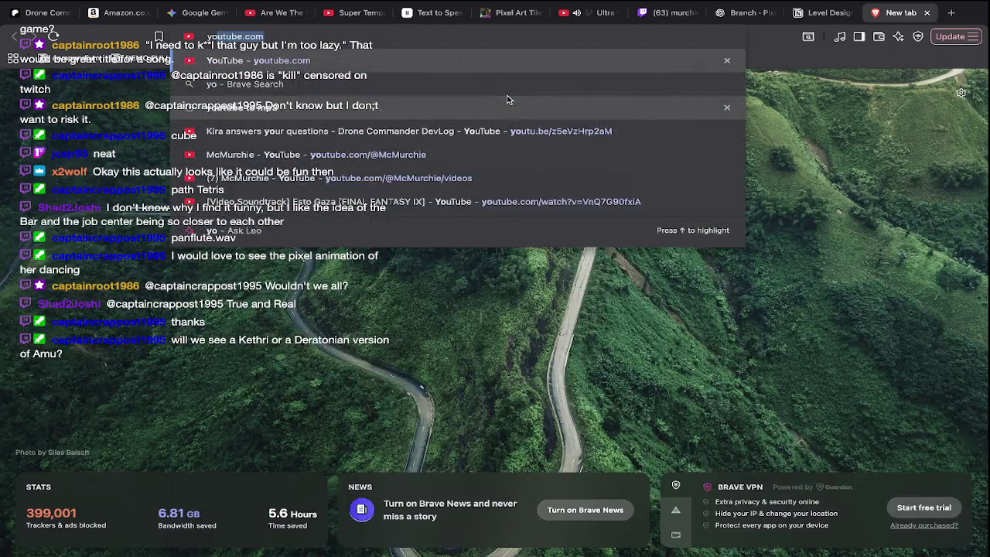
key("Return")
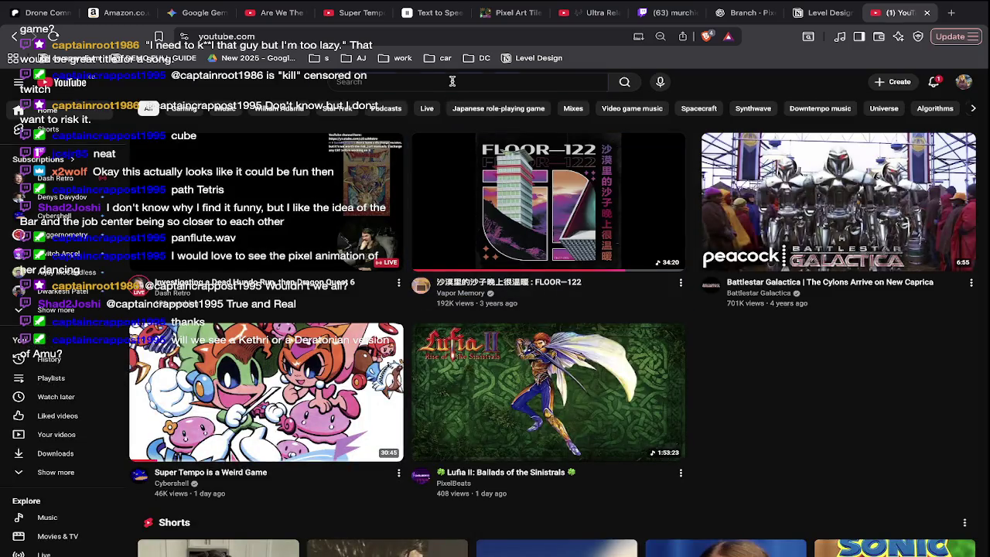
Search 'stargate pie' and play 'Meet thor - Thor's Chariot SG1'.
left_click(452, 80)
type("stargate")
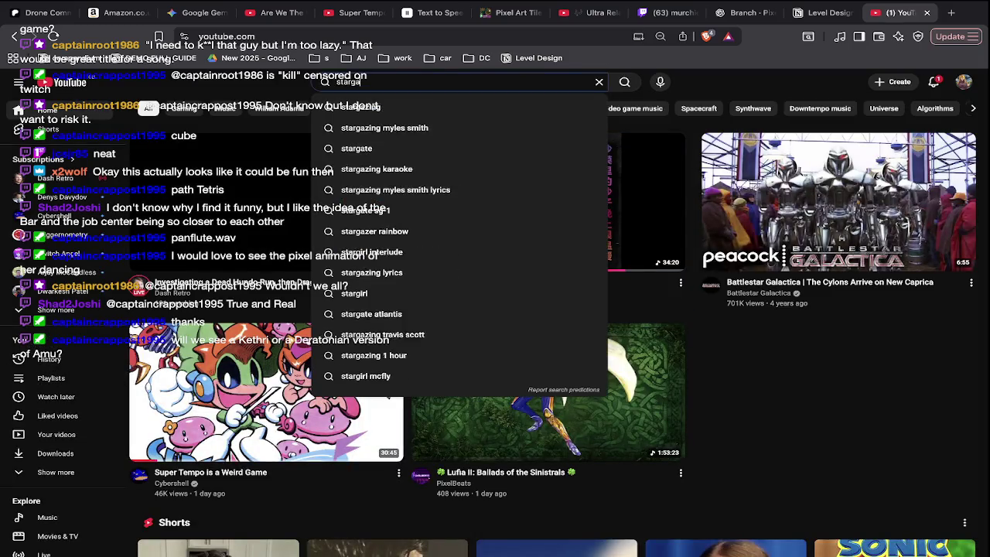
type(" pie")
key("Return")
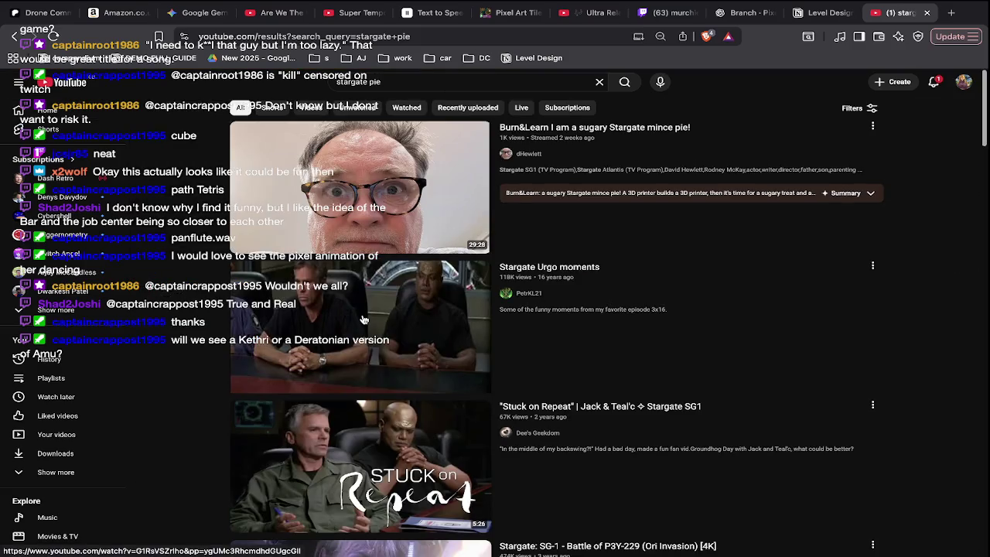
scroll(364, 319, "down", 4)
scroll(364, 319, "down", 5)
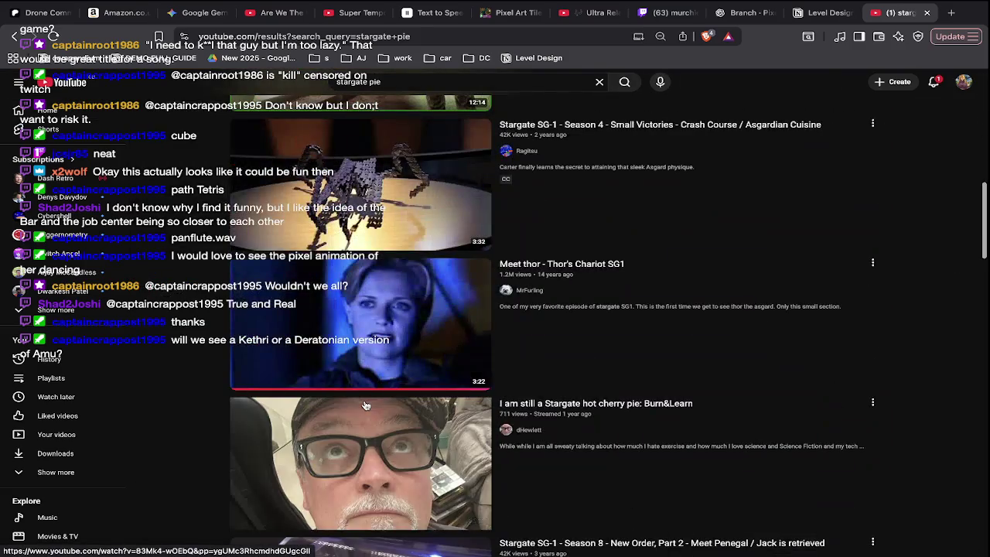
left_click(385, 365)
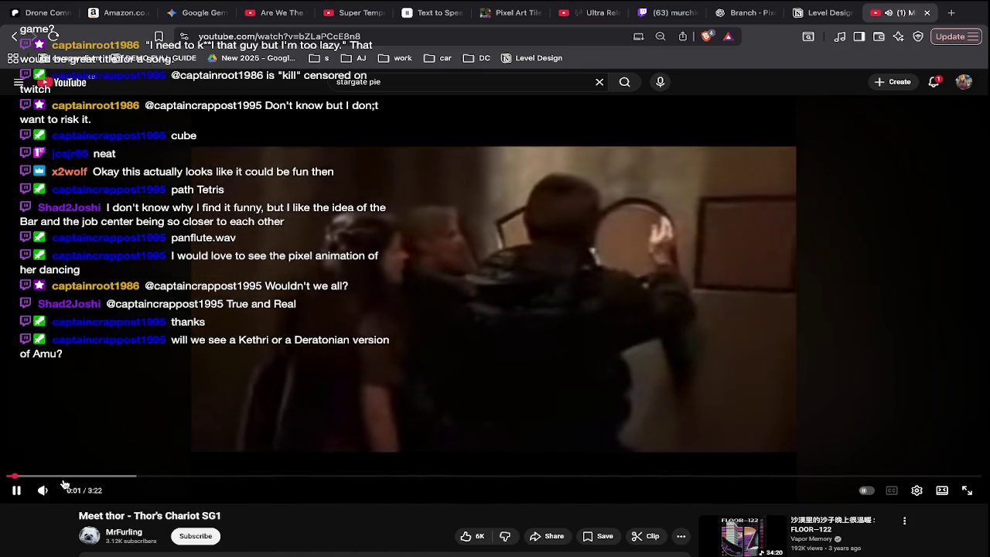
Watch the Thor's Chariot clip full screen, then exit full screen and pause it.
key("f")
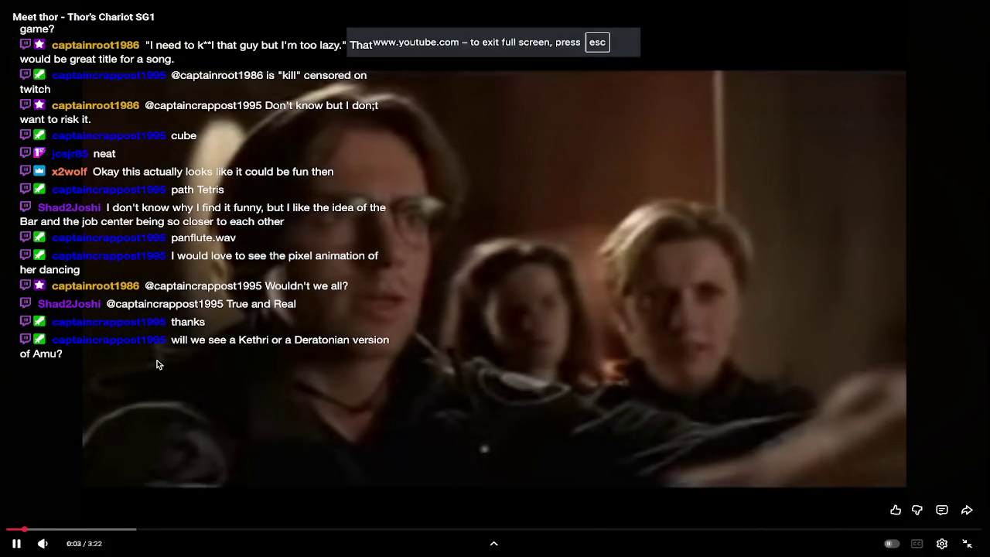
key("XF86AudioRaiseVolume")
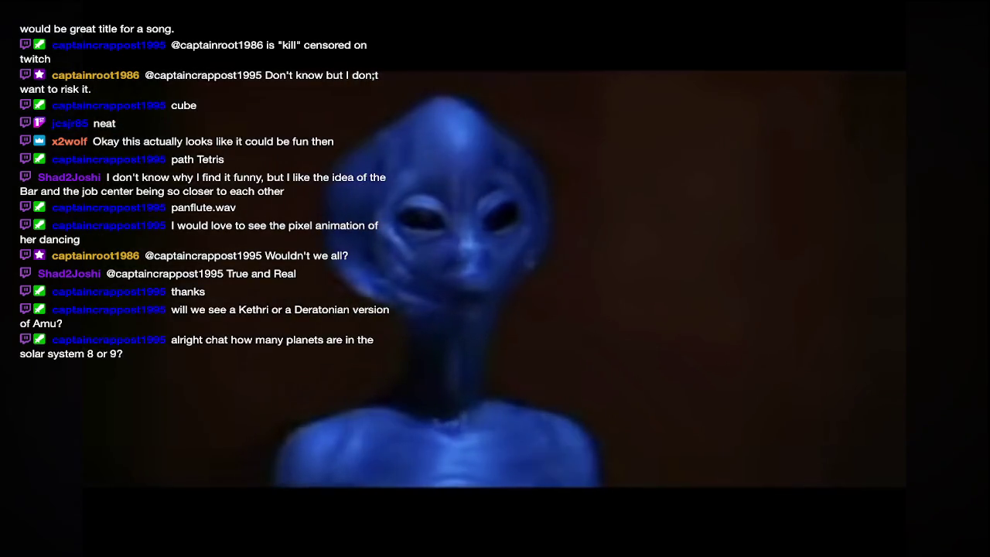
key("Escape")
left_click(157, 364)
Glance at Aseprite, seek the video to 0:42, then return to the sprite.
key("super+Tab")
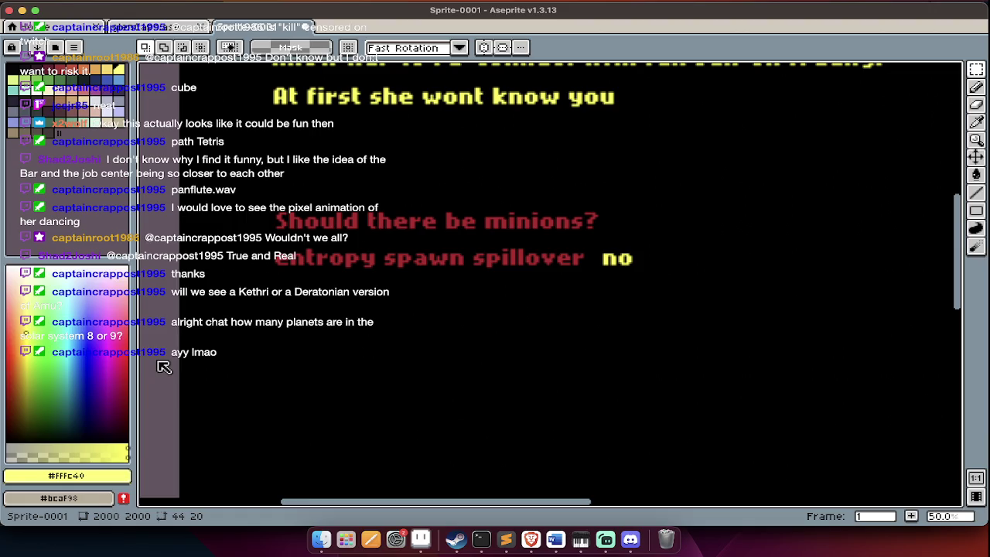
key("super+Tab")
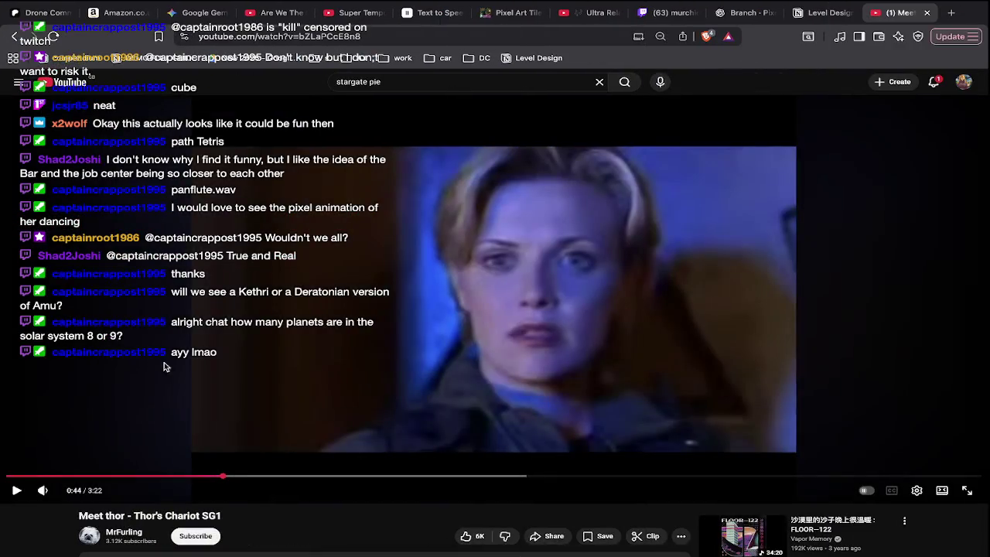
key("l")
key("Right")
key("Right")
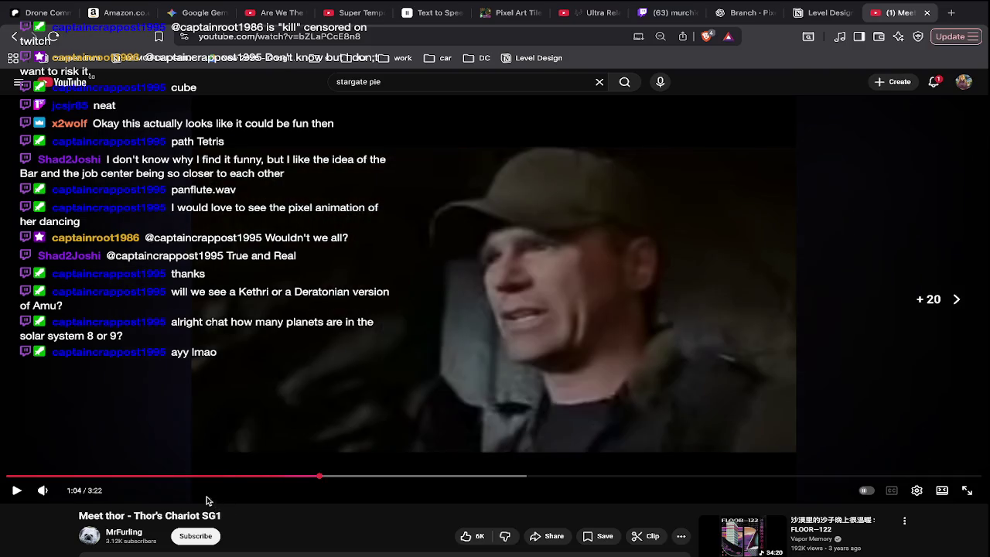
left_click(214, 478)
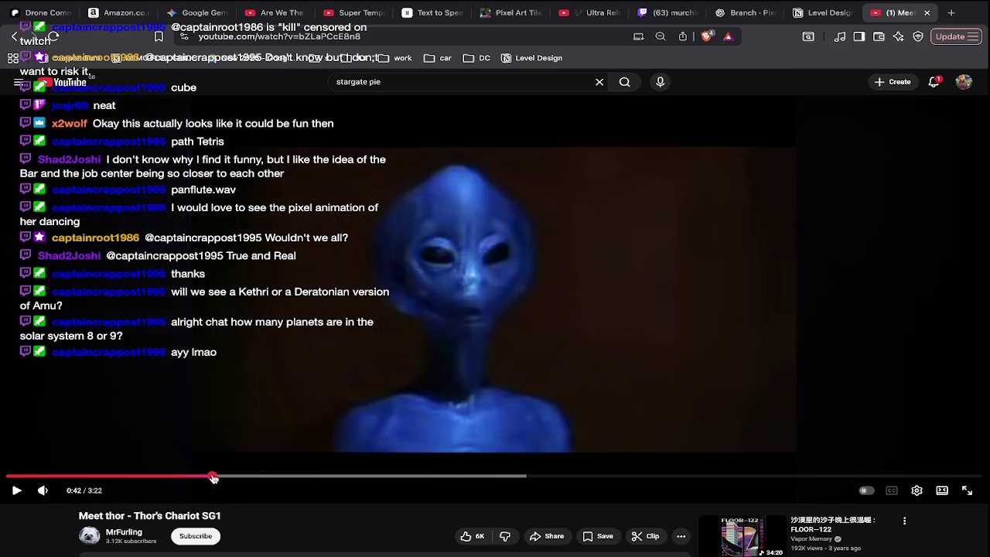
key("super+Tab")
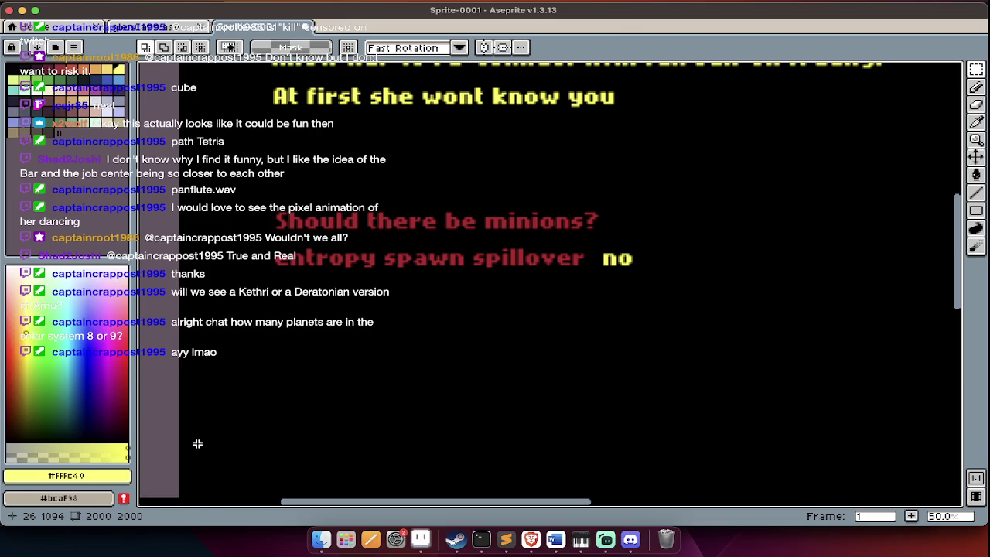
Cycle from Aseprite to the browser's 'Ultra Relaxing JRPG Music' video.
key("super+Tab")
key("super+Tab")
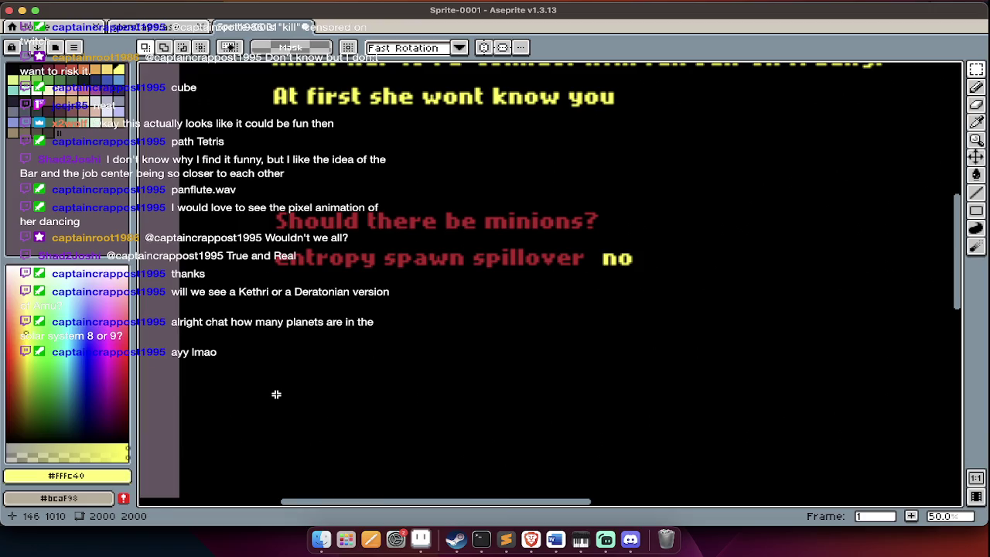
key("super+Tab")
key("super+Tab")
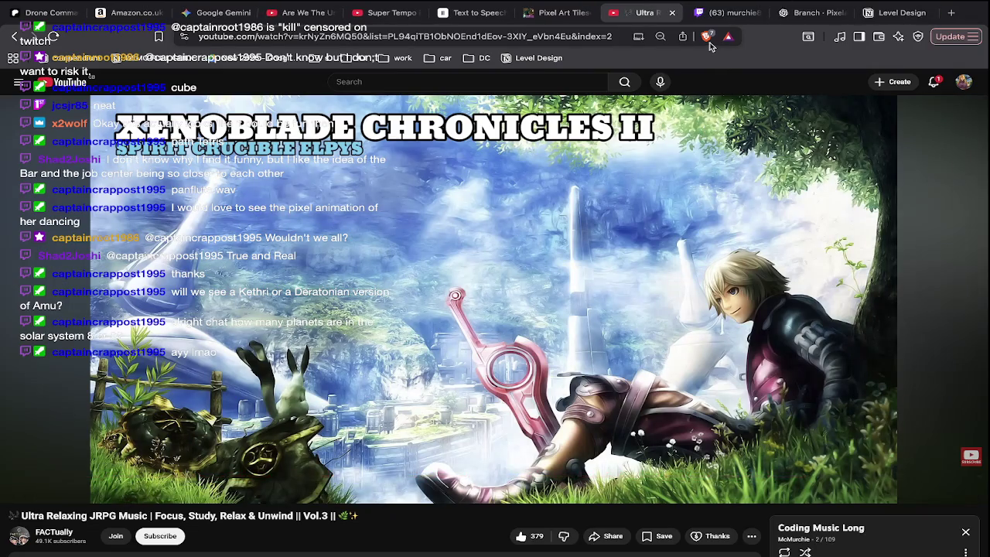
Play the relaxing JRPG music video on YouTube, then return to Aseprite.
left_click(645, 169)
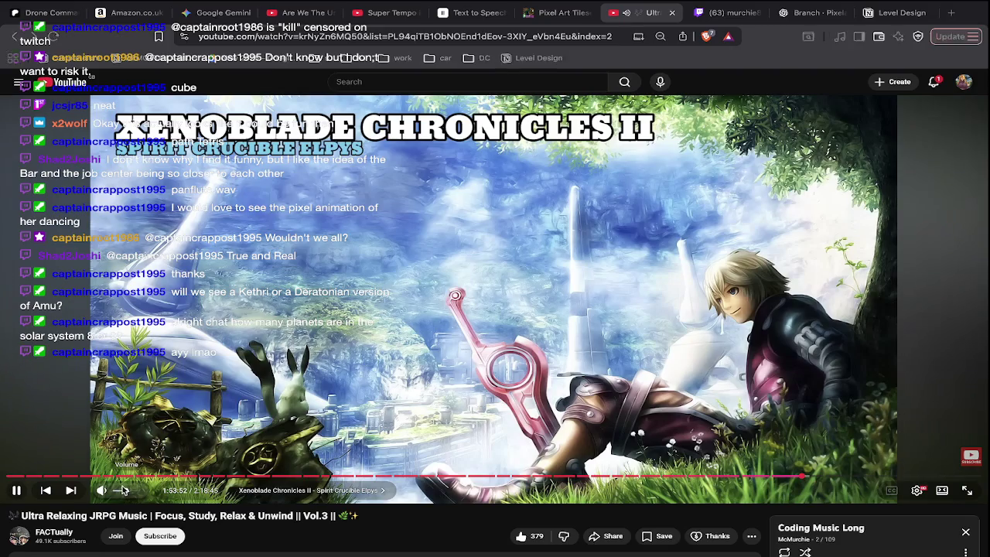
key("alt+Tab")
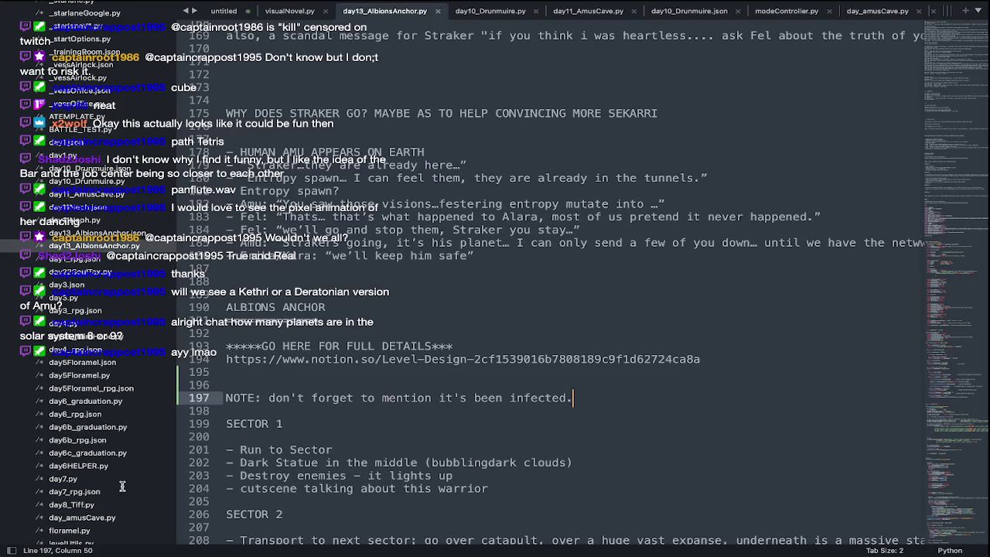
key("super+Tab")
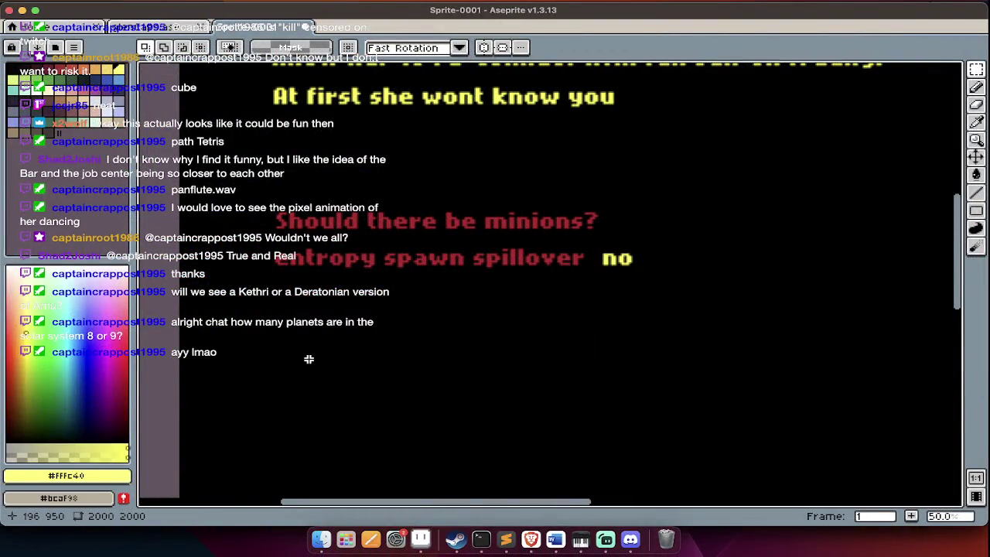
Insert yellow text 'Guardian espers' and place it beneath the 'entropy spawn spillover' line.
key("t")
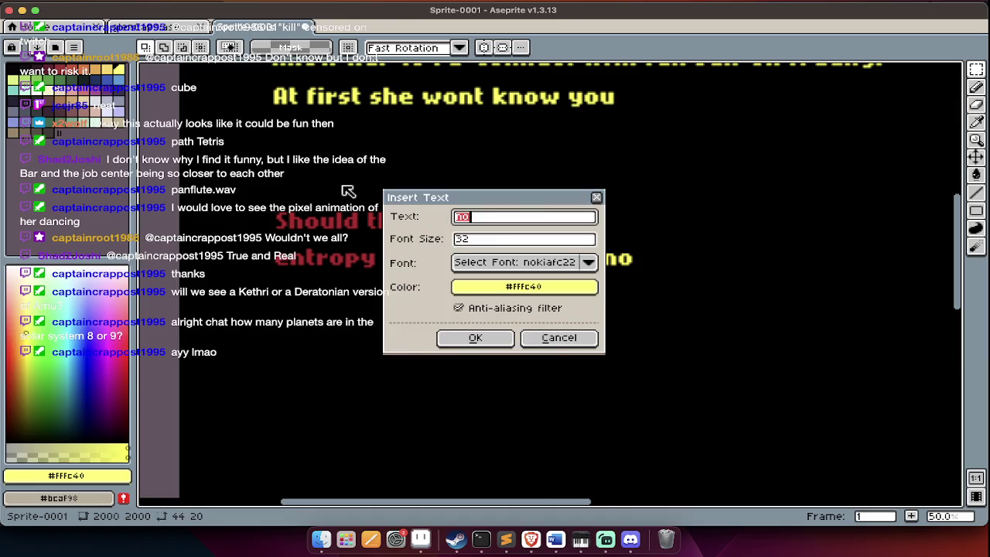
key("Escape")
type("t")
type("uardian")
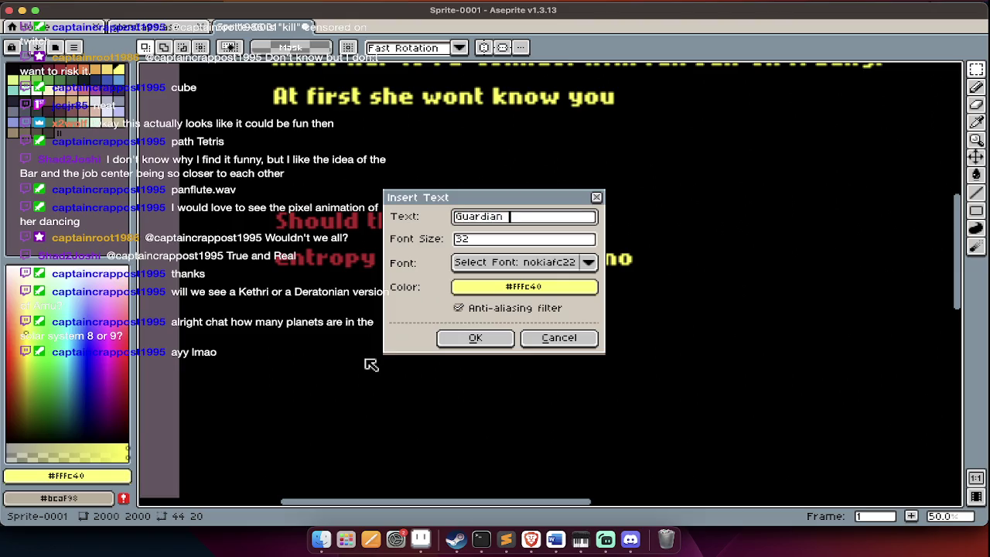
type(" espers")
key("Return")
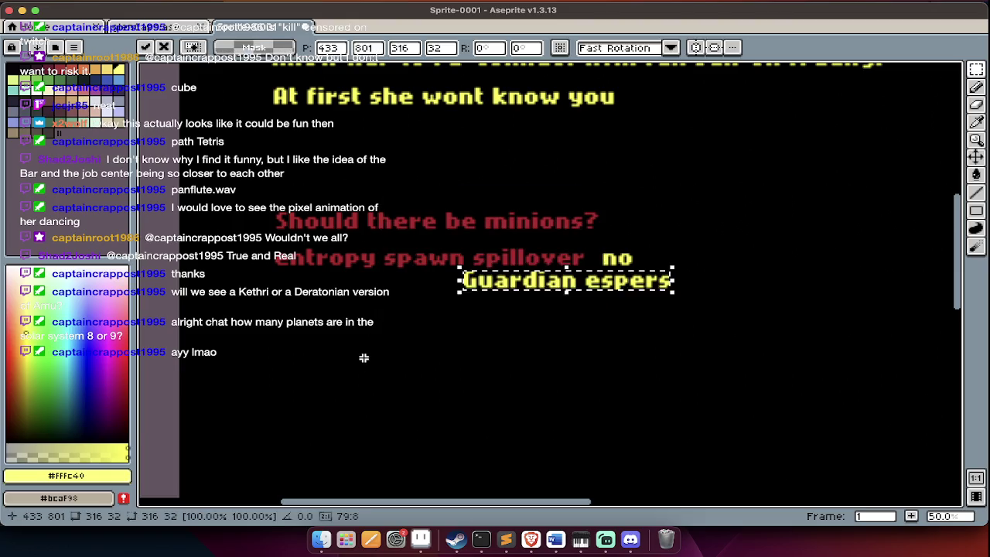
left_click_drag(533, 297, 345, 317)
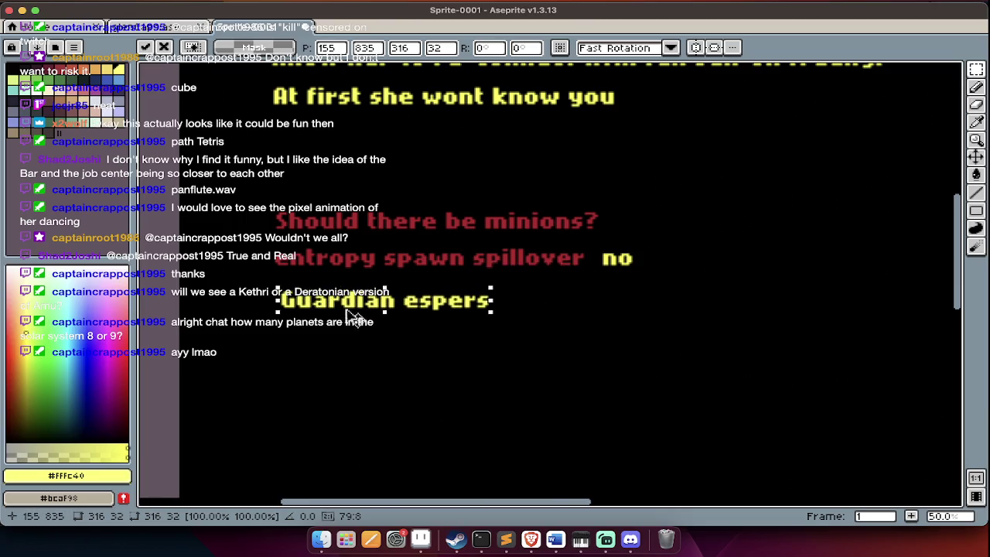
key("Return")
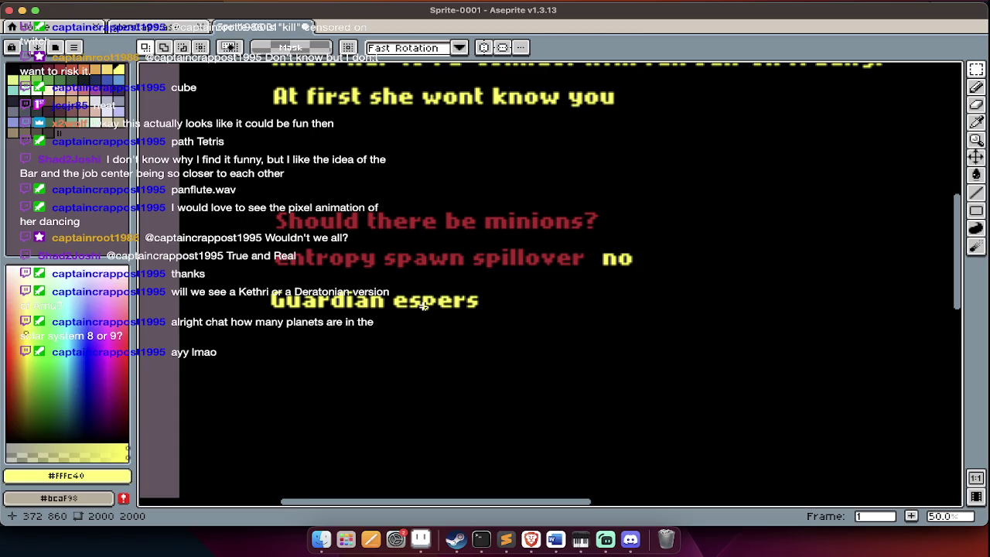
Pick white and place the text 'maybe' beside Guardian espers.
key("i")
left_click(555, 254)
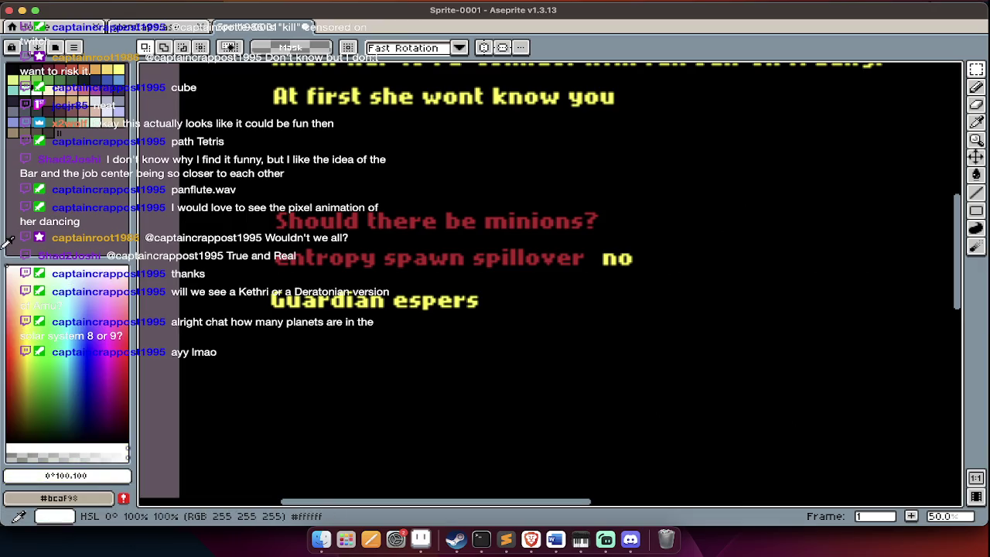
type("tmaybe")
left_click(475, 337)
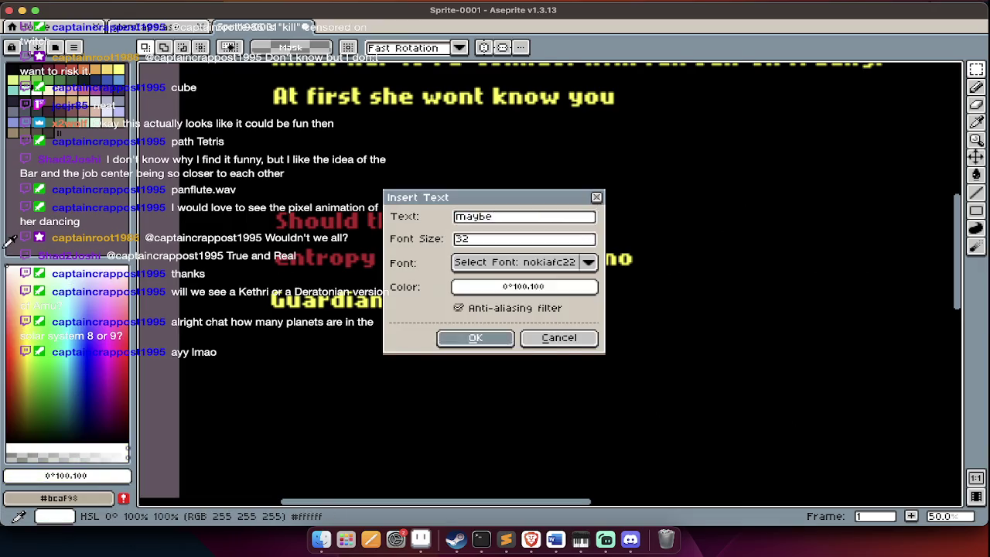
left_click_drag(554, 283, 547, 304)
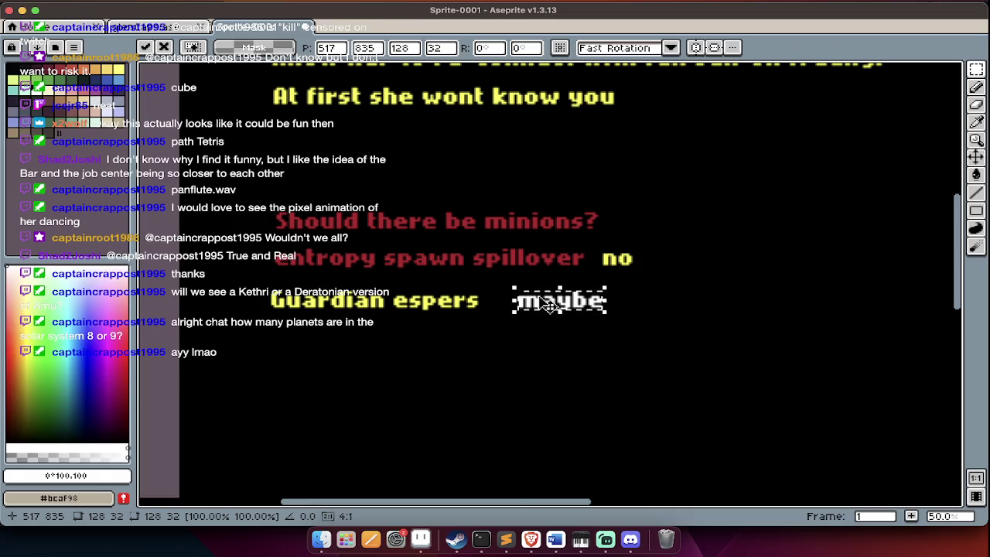
key("ctrl+d")
Sample the yellow from Guardian espers back as the drawing colour.
scroll(436, 338, "down", 3)
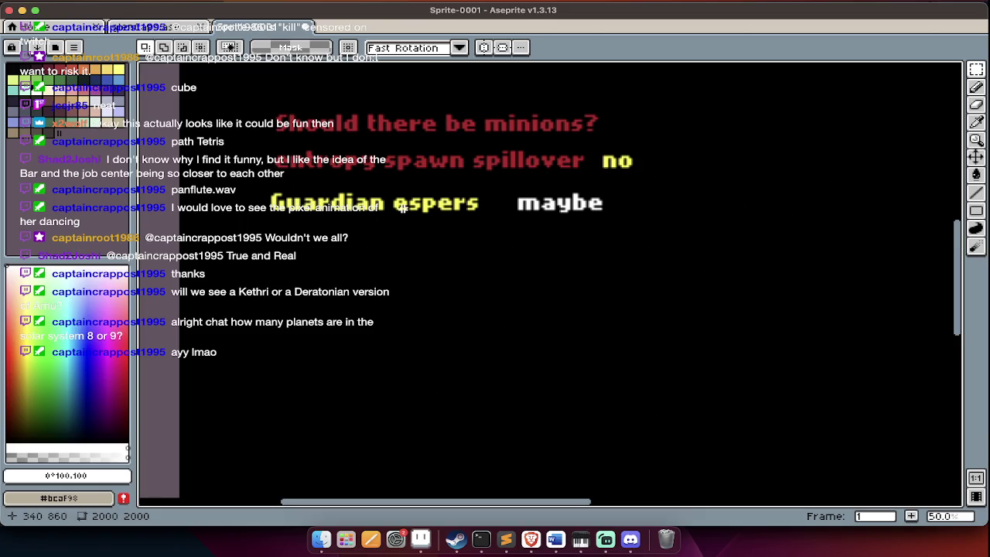
left_click(523, 203, "alt")
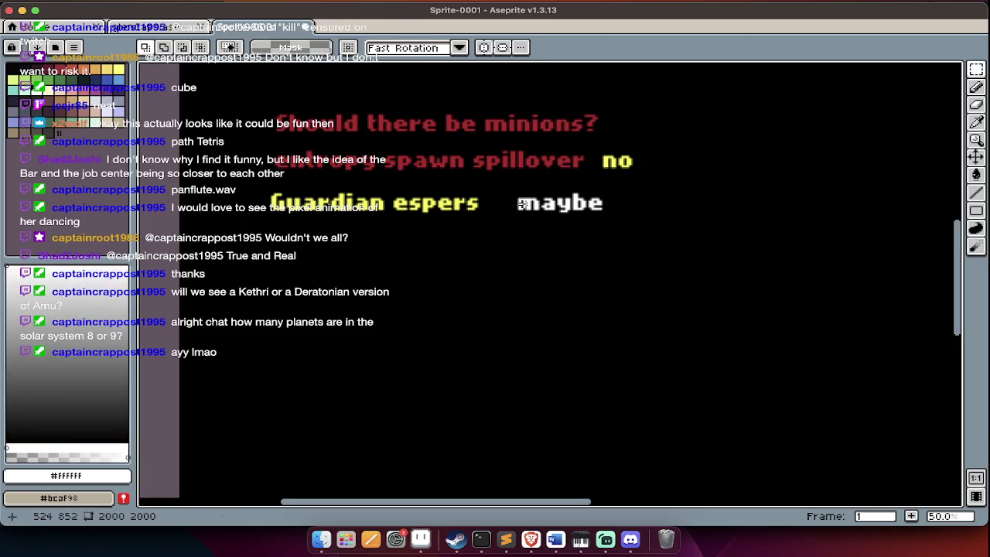
key("ctrl+t")
key("BackSpace")
key("Escape")
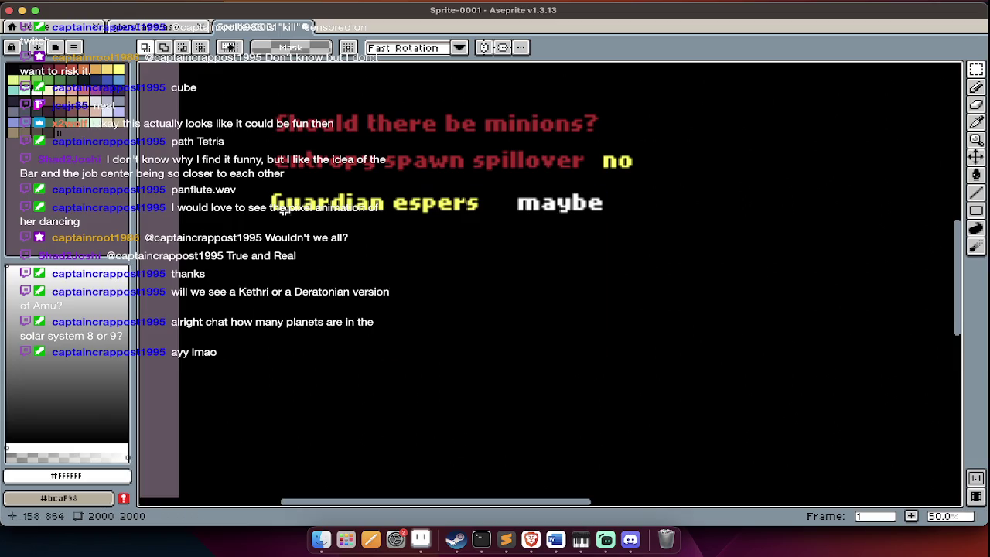
scroll(301, 199, "up", 1)
left_click(295, 216, "alt")
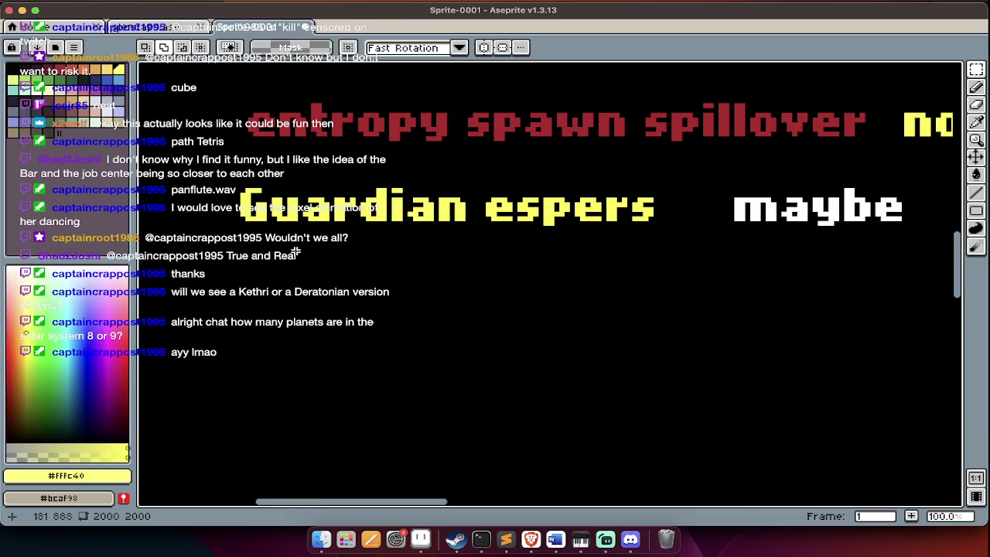
Insert yellow 'Sekarri bots' and place it under Guardian espers.
key("shift+s")
scroll(296, 253, "down", 1)
key("ctrl+t")
type("Sekarri bots")
key("Return")
left_click_drag(563, 285, 338, 284)
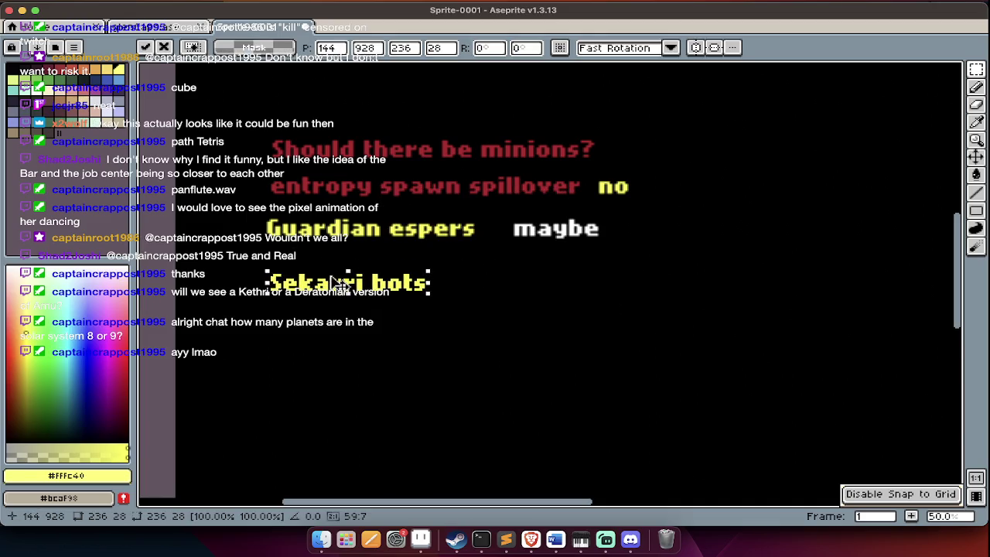
Insert yellow '(rhyzark placed to guard the entrance)' below Sekarri bots.
key("ctrl+t")
type("Crhyzark pass")
key("BackSpace")
key("BackSpace")
key("BackSpace")
type("laced to guard the entrance)")
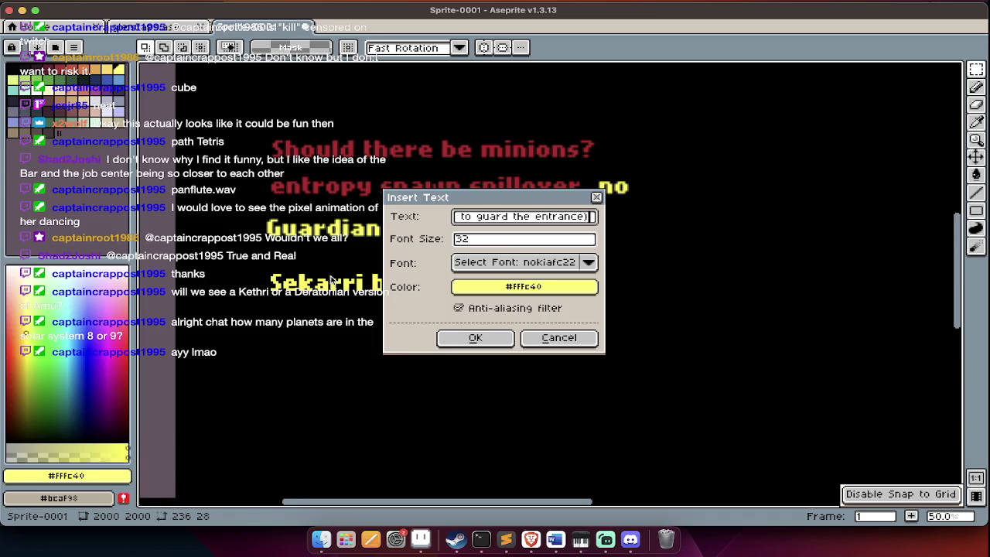
left_click(479, 337)
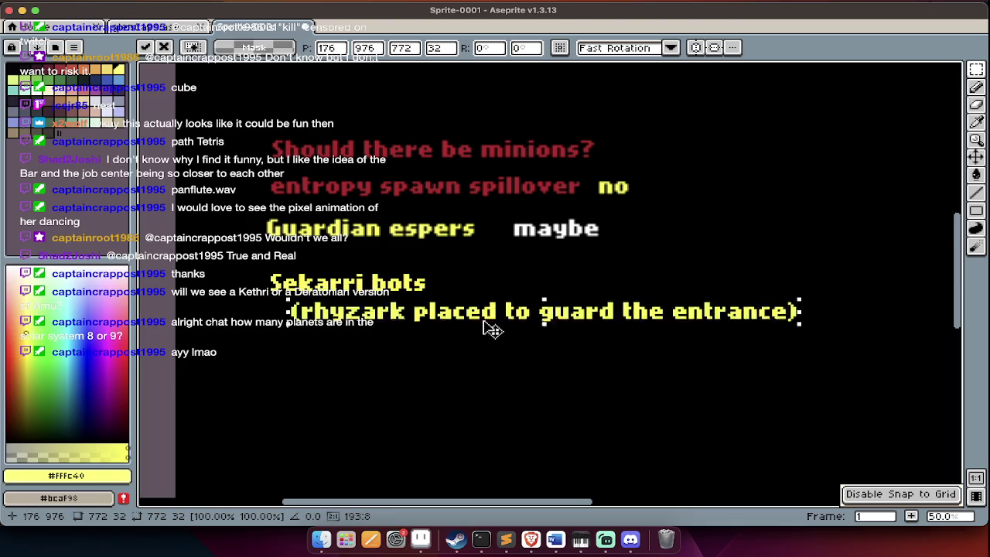
left_click_drag(485, 324, 464, 332)
key("Return")
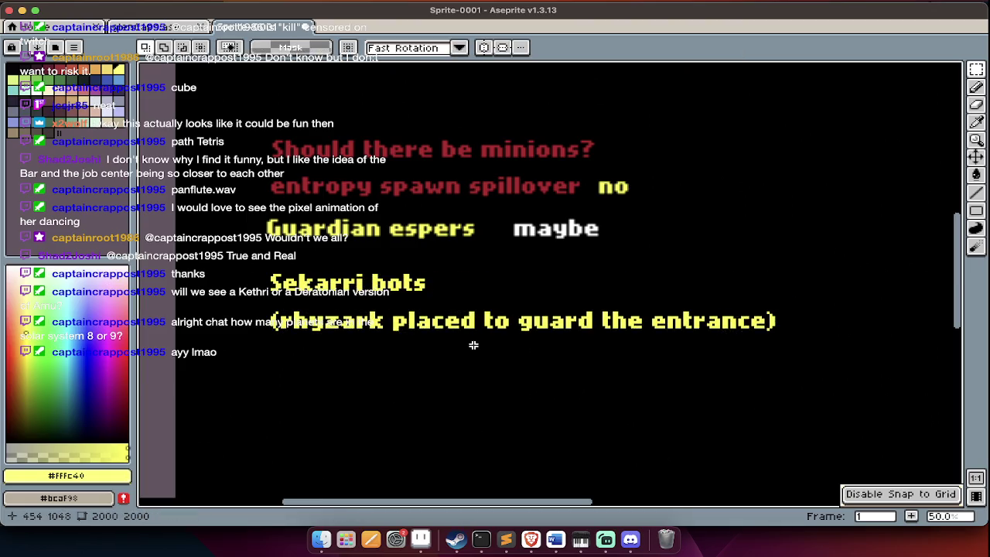
scroll(474, 345, "down", 1)
scroll(474, 345, "down", 4)
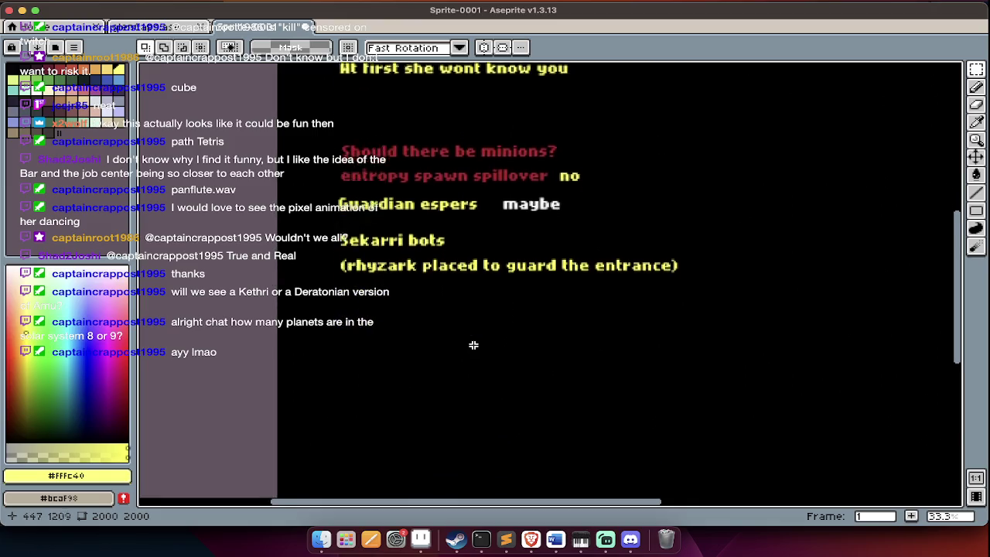
Copy the white 'maybe' beside Sekarri bots and duplicate the Guardian espers maybe line lower down.
scroll(474, 343, "down", 1)
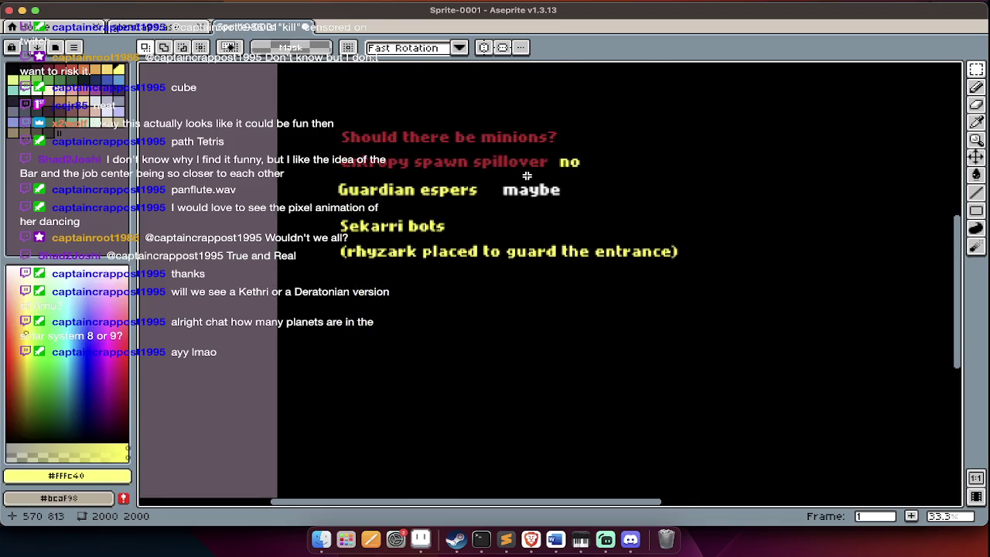
left_click_drag(501, 180, 630, 236)
key("ctrl+d")
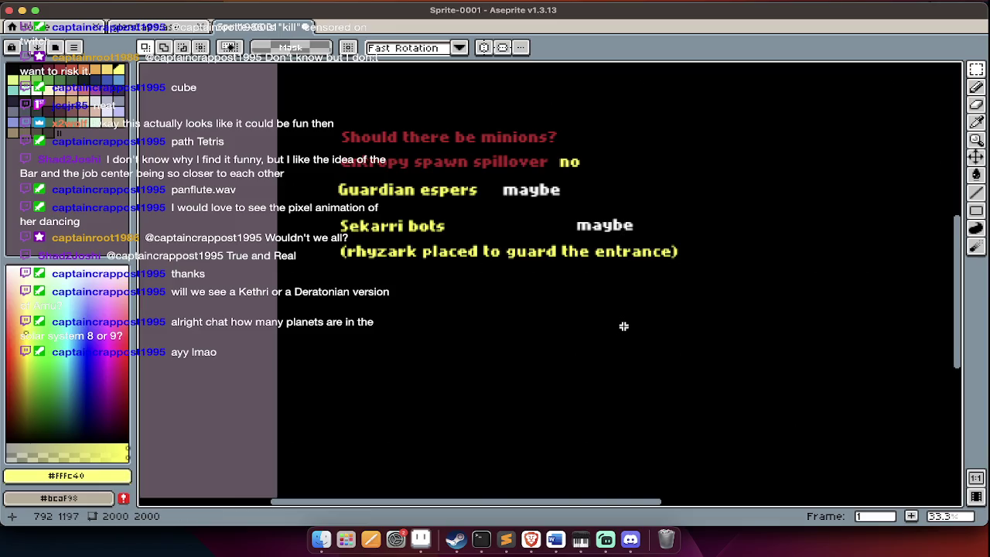
left_click_drag(328, 177, 580, 208)
scroll(585, 215, "down", 2)
left_click_drag(530, 132, 541, 265)
key("Return")
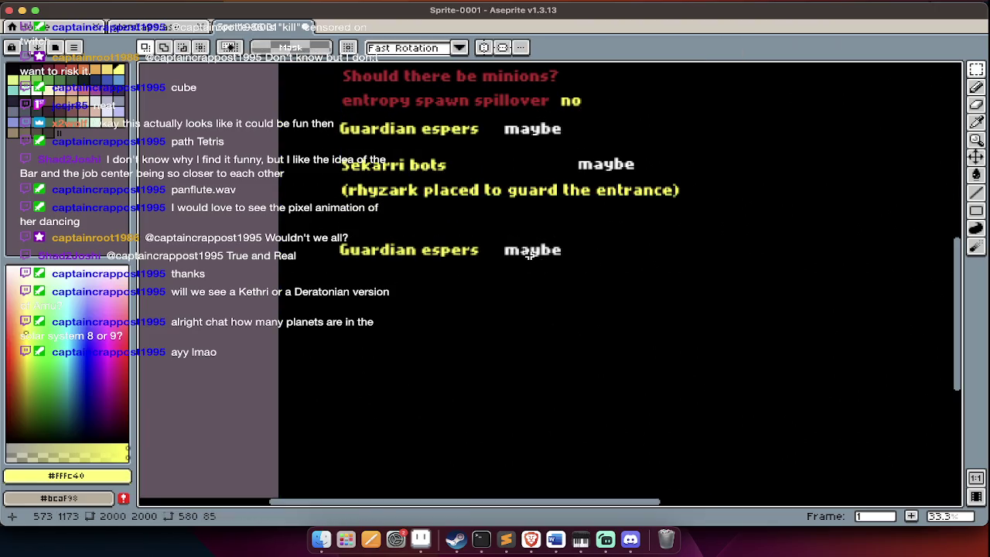
Switch from Aseprite to the browser's YouTube music video.
scroll(571, 256, "up", 2)
scroll(567, 237, "down", 2)
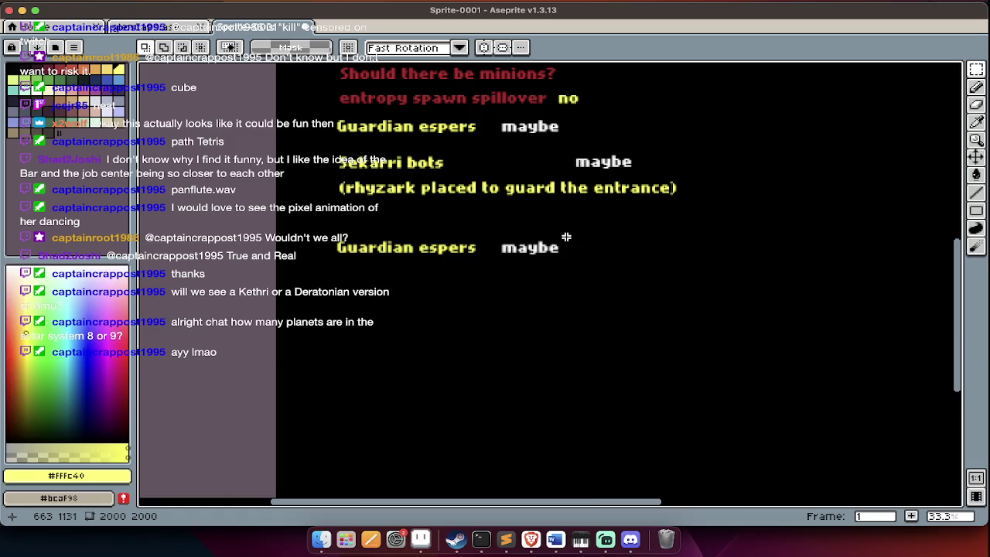
key("super+Tab")
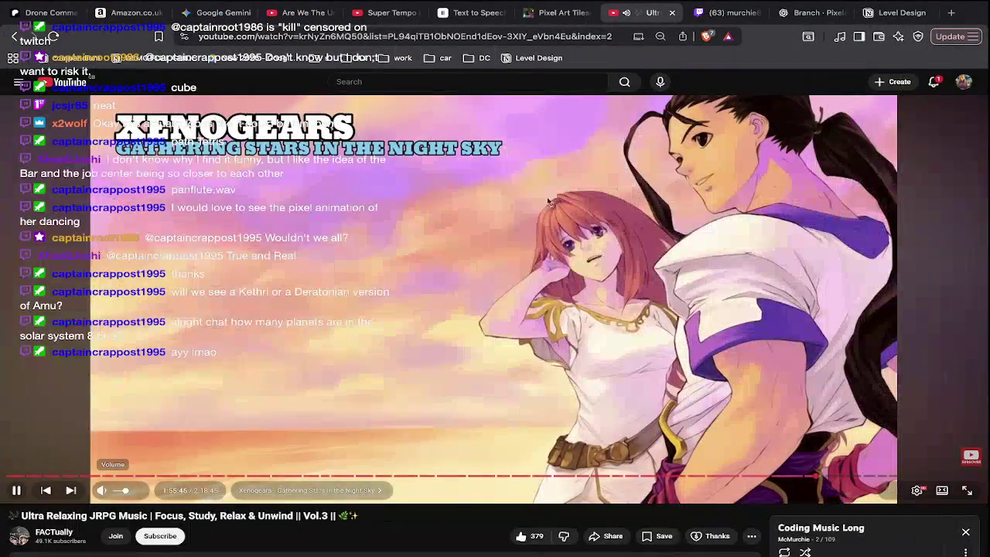
Search YouTube for 'ecco the dolphin asterite' and open the Part 14 Fighting The Asterite video.
left_click(465, 81)
type("ed")
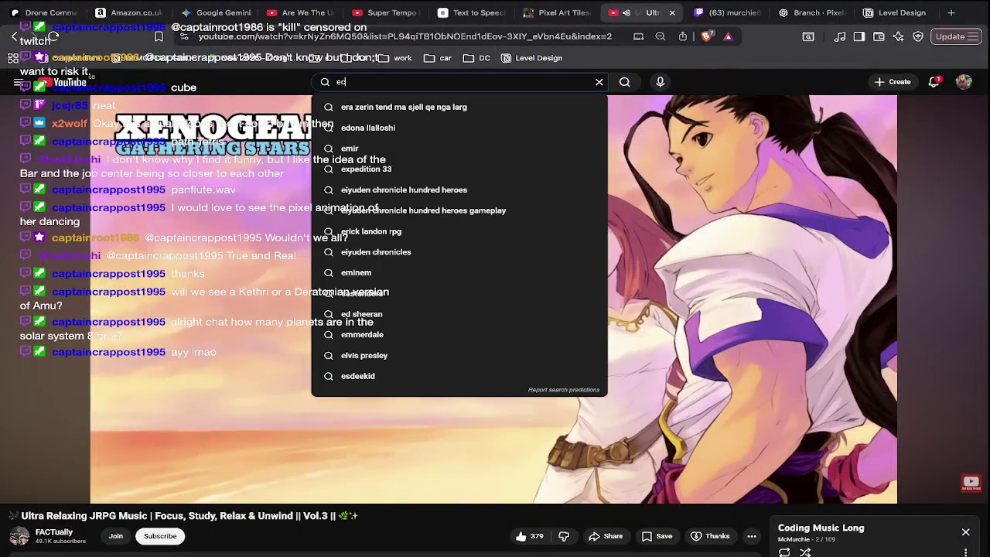
type("cco the dolphin")
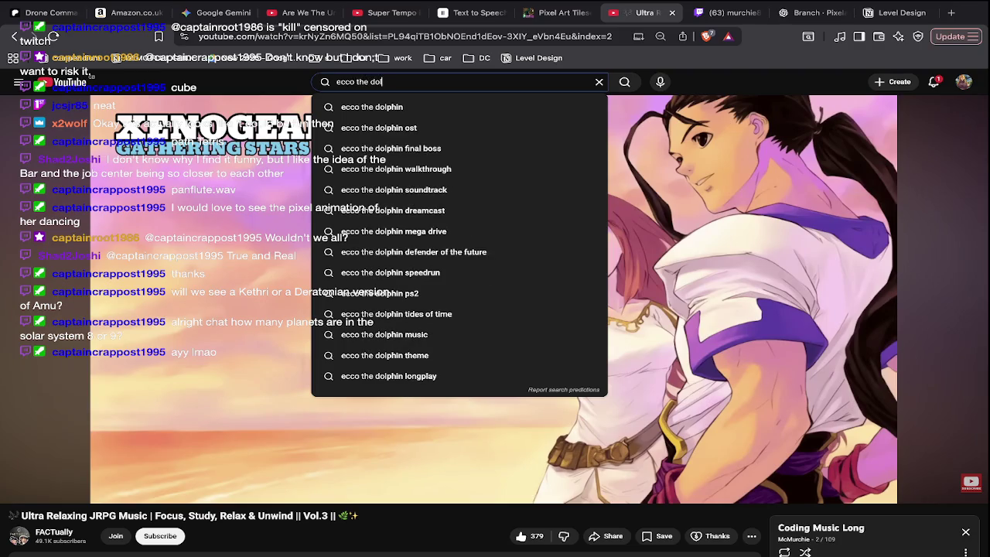
type(" asteri")
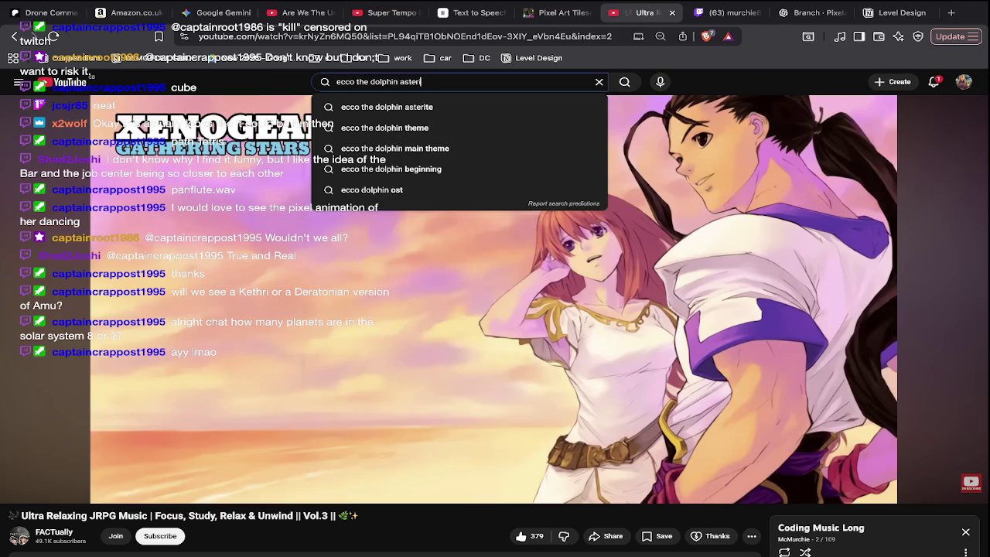
type("te")
key("Return")
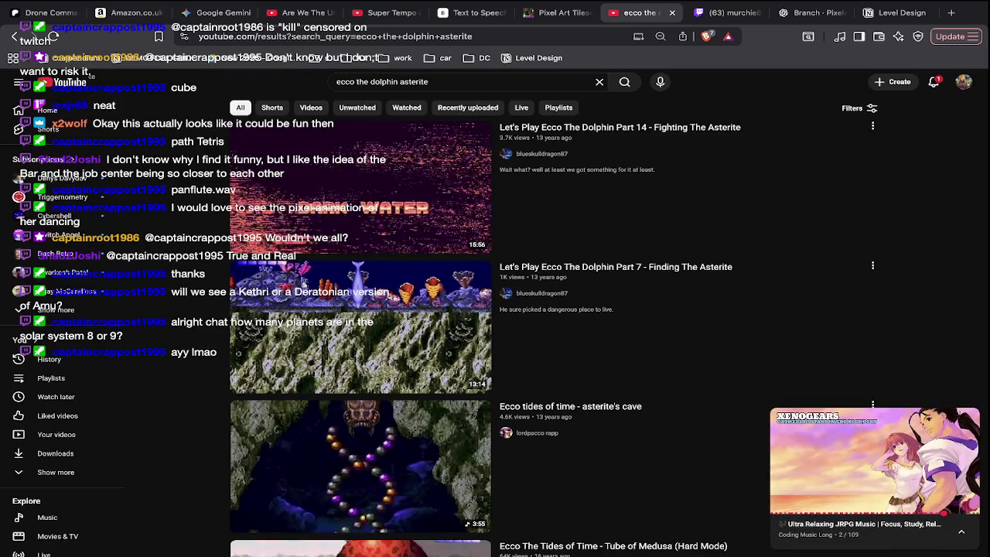
left_click(386, 179)
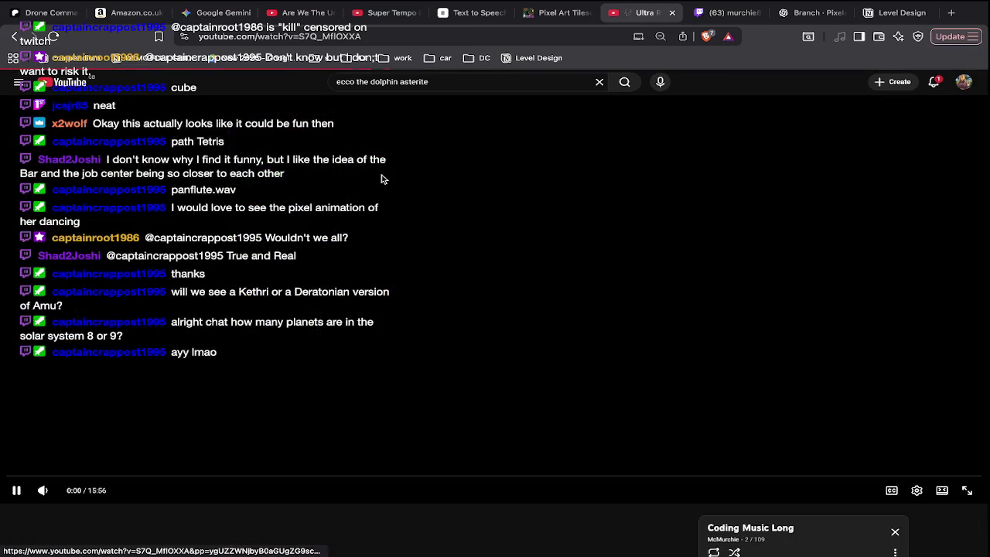
Scrub through the video to the asterite orb scenes, settling around 11:48.
left_click(103, 476)
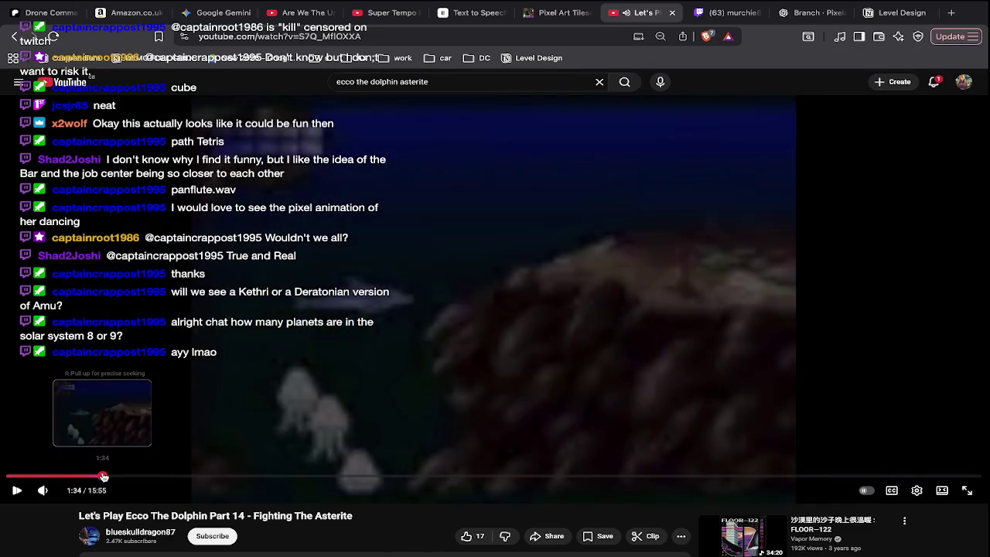
left_click_drag(103, 476, 355, 487)
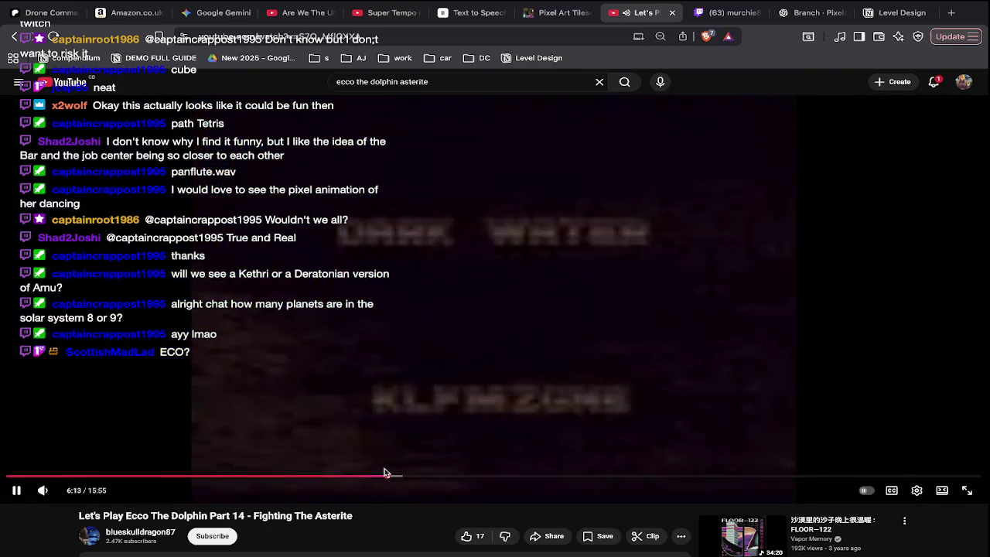
left_click(389, 475)
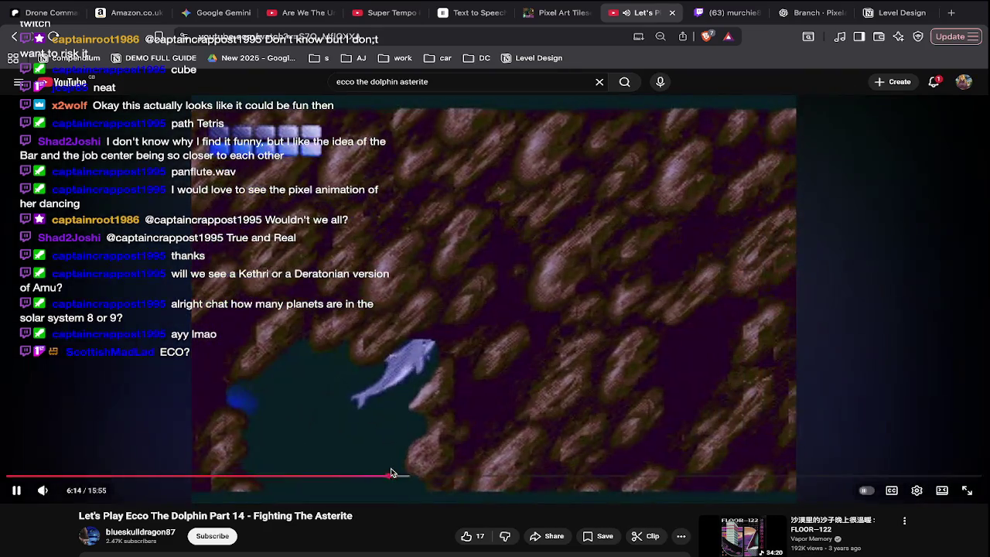
left_click(457, 475)
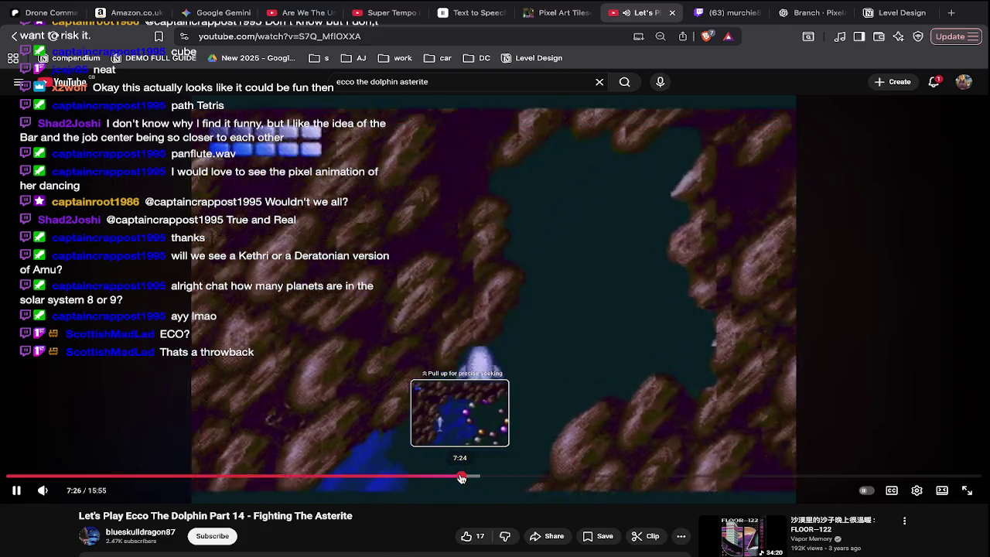
left_click(484, 475)
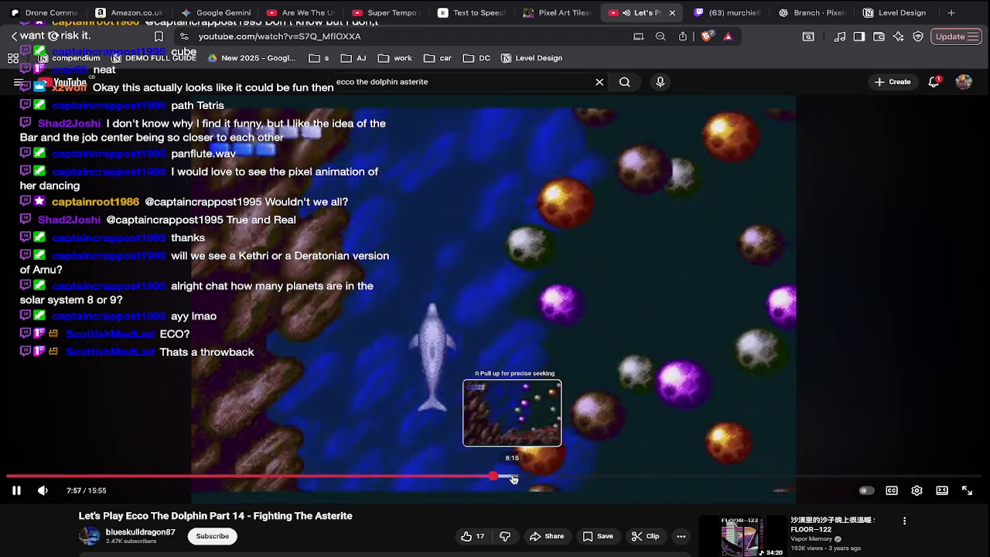
left_click(514, 478)
left_click(530, 478)
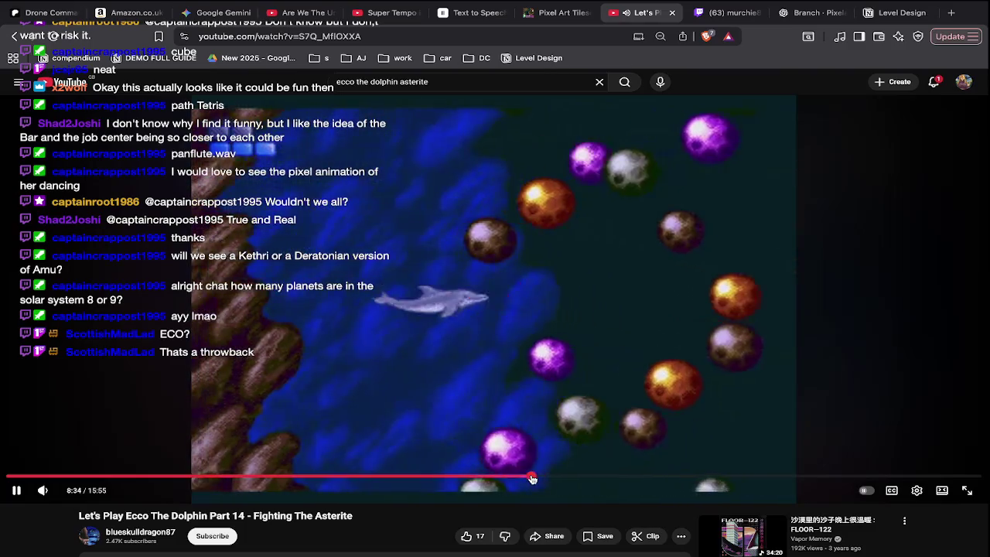
left_click(564, 479)
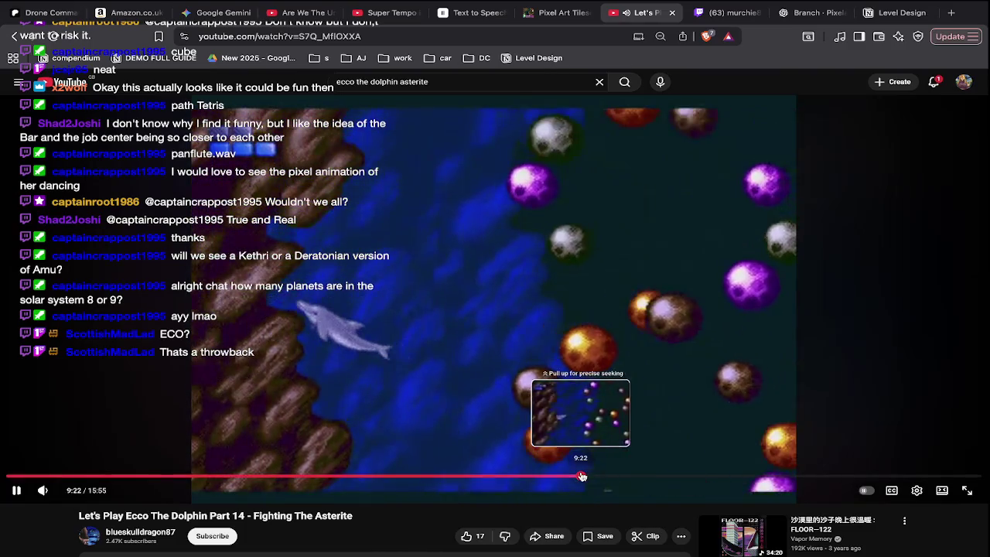
left_click(581, 476)
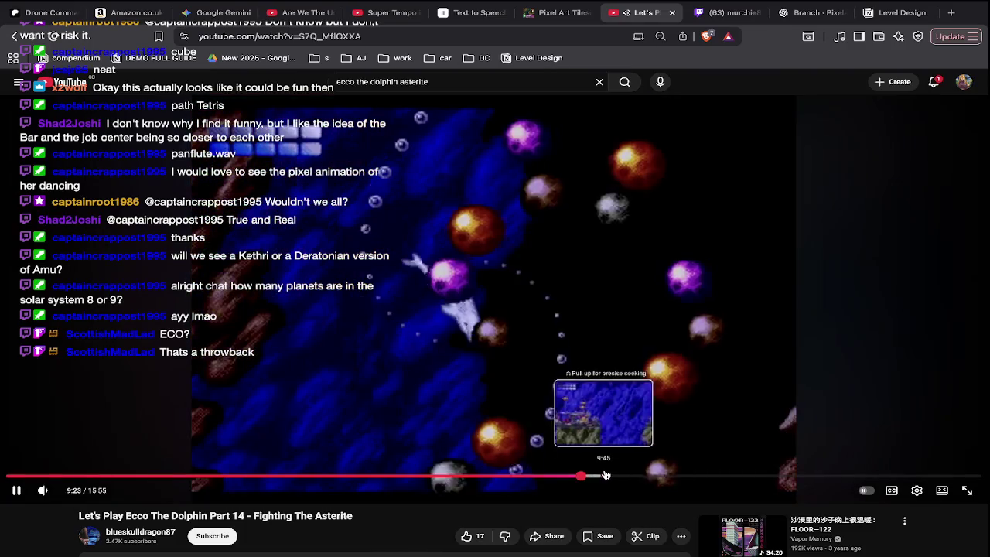
left_click(576, 478)
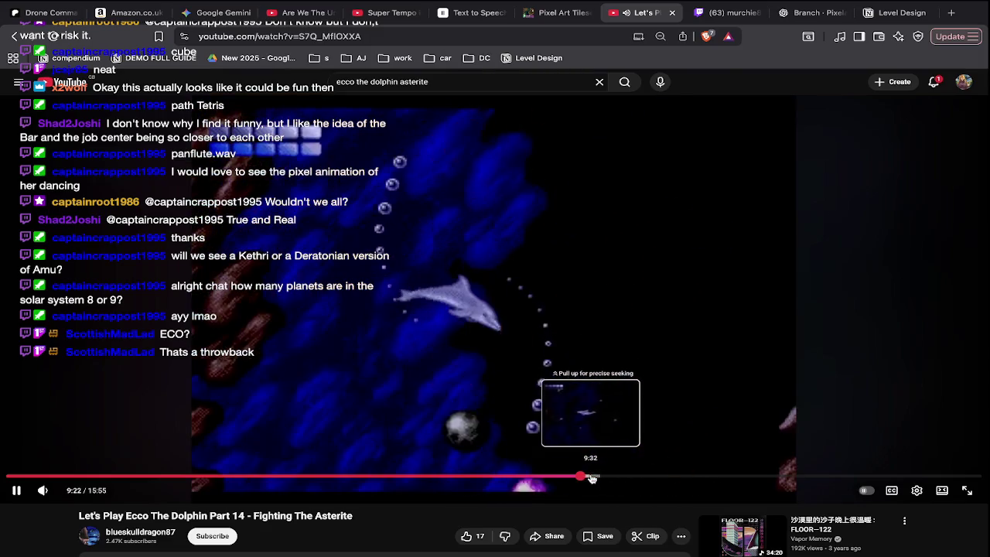
left_click(592, 478)
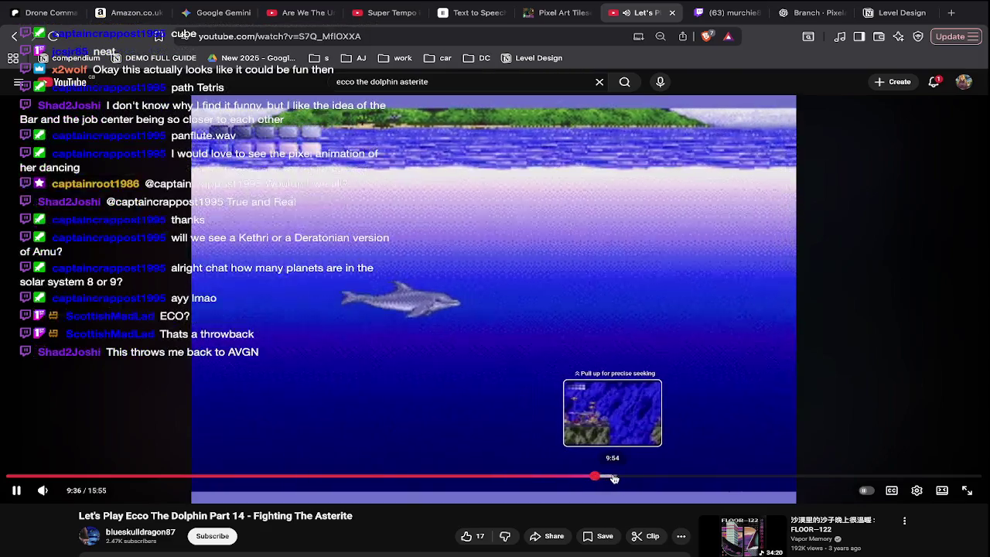
left_click_drag(613, 479, 678, 478)
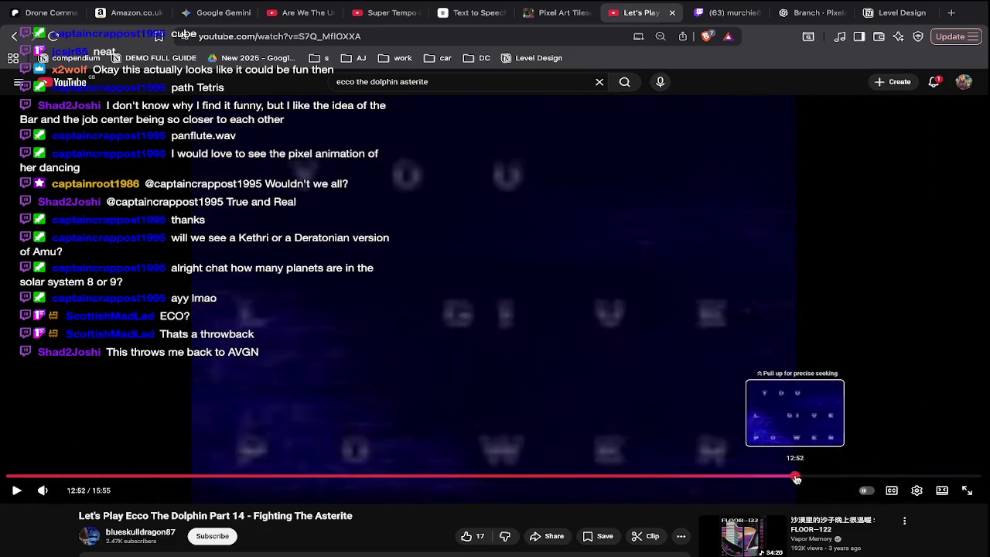
left_click_drag(748, 478, 851, 477)
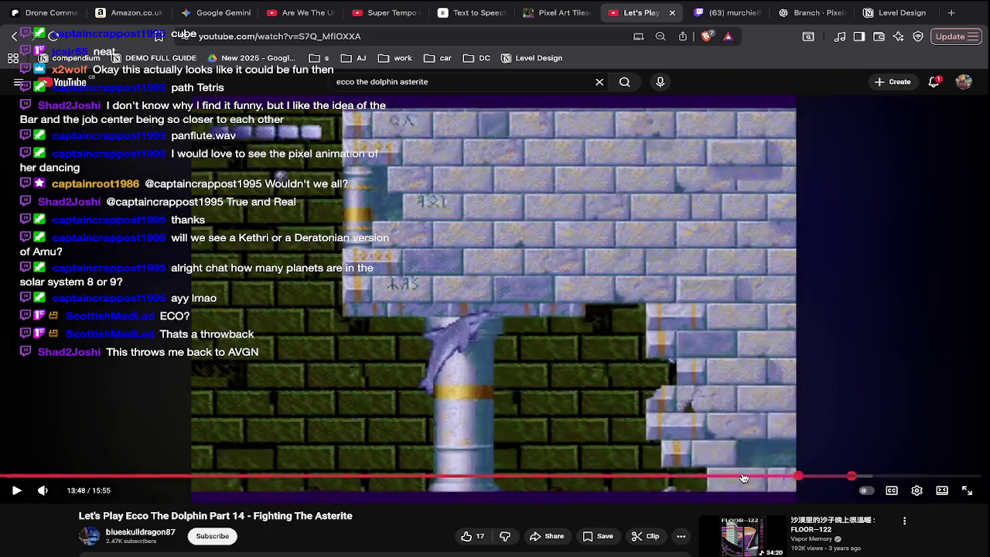
left_click_drag(811, 478, 555, 477)
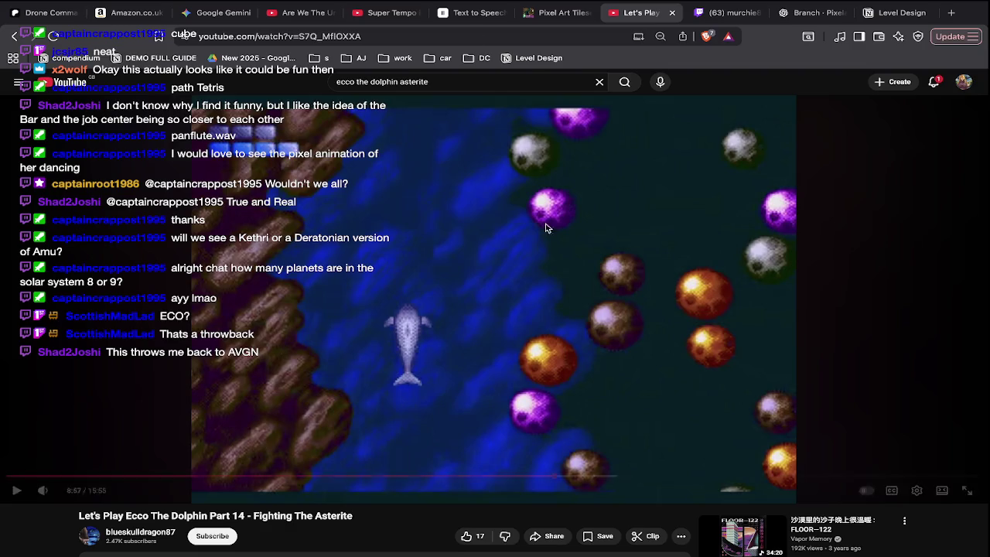
double_click(450, 85)
type("ecco 2")
key("Return")
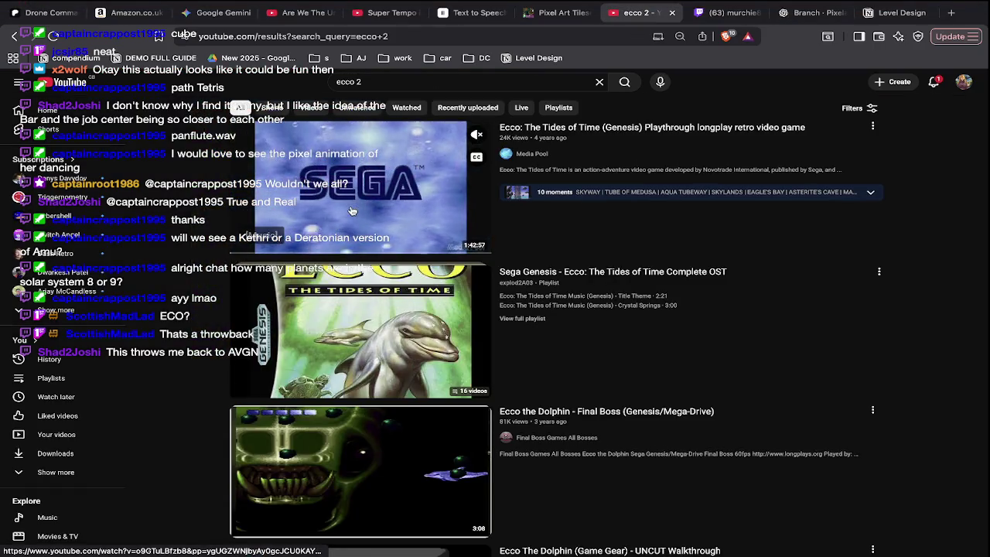
left_click(404, 81)
type("asterite")
key("Return")
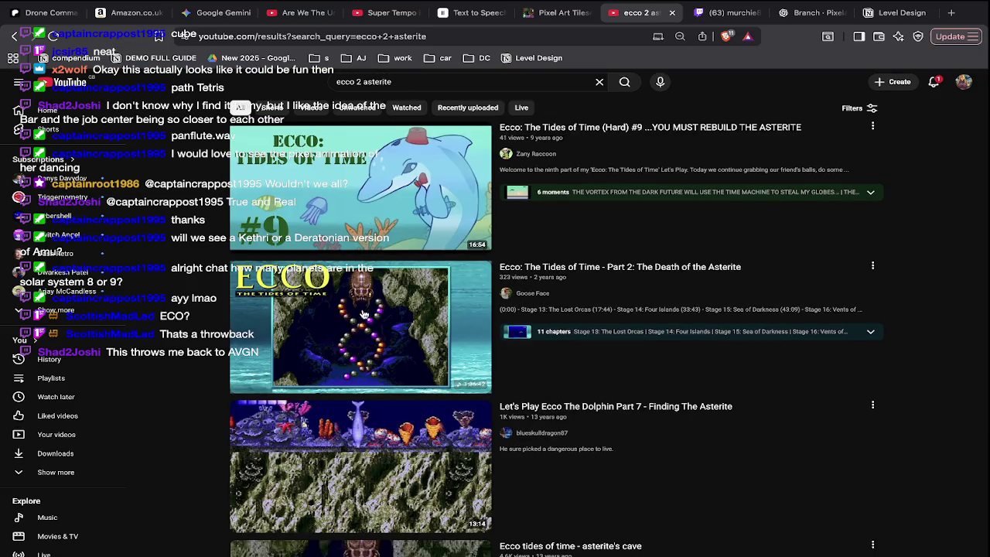
left_click(363, 311)
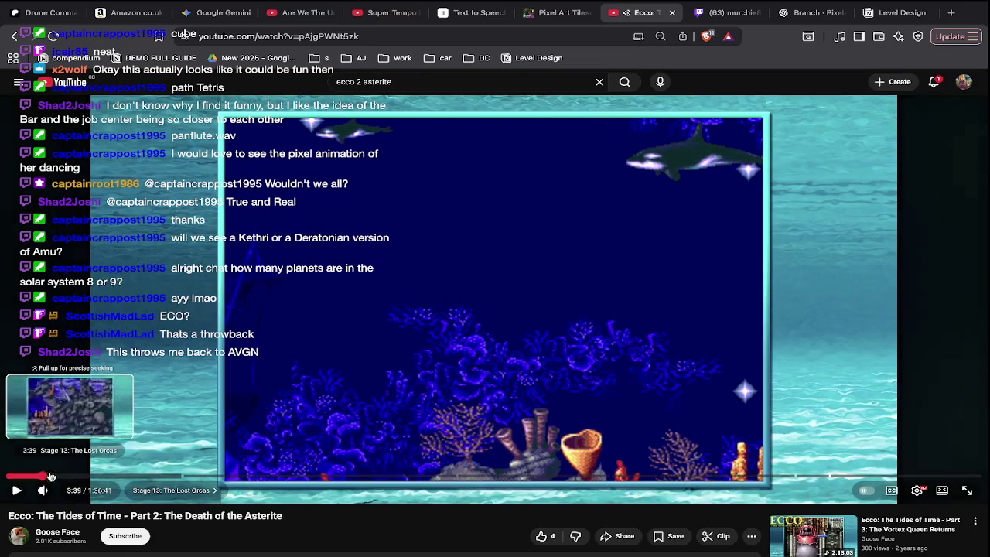
left_click_drag(46, 477, 510, 478)
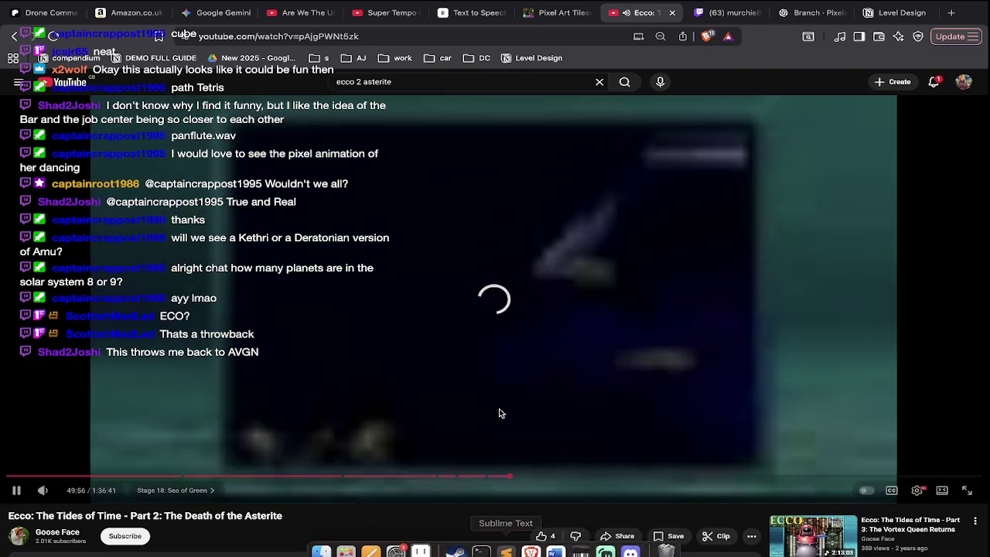
key("alt+Left")
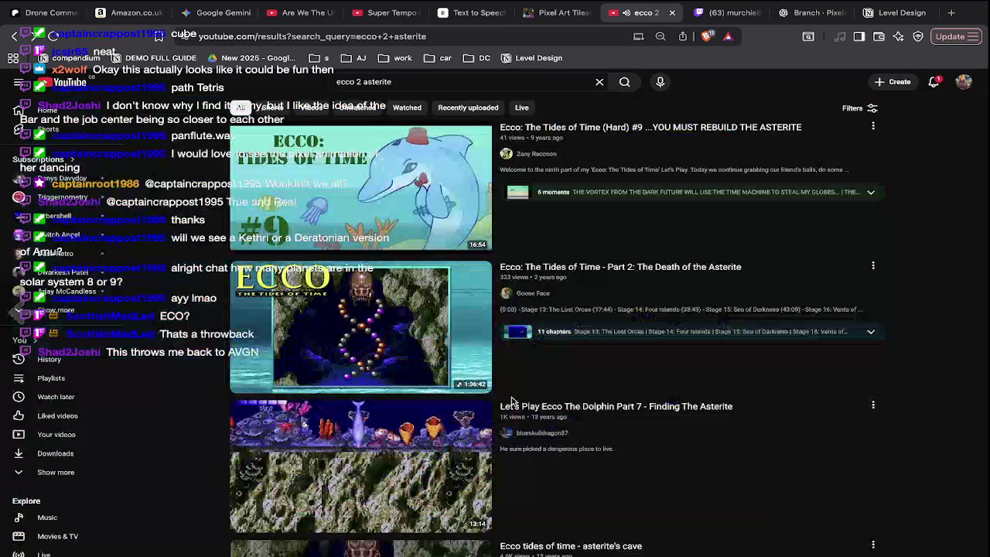
scroll(508, 403, "down", 5)
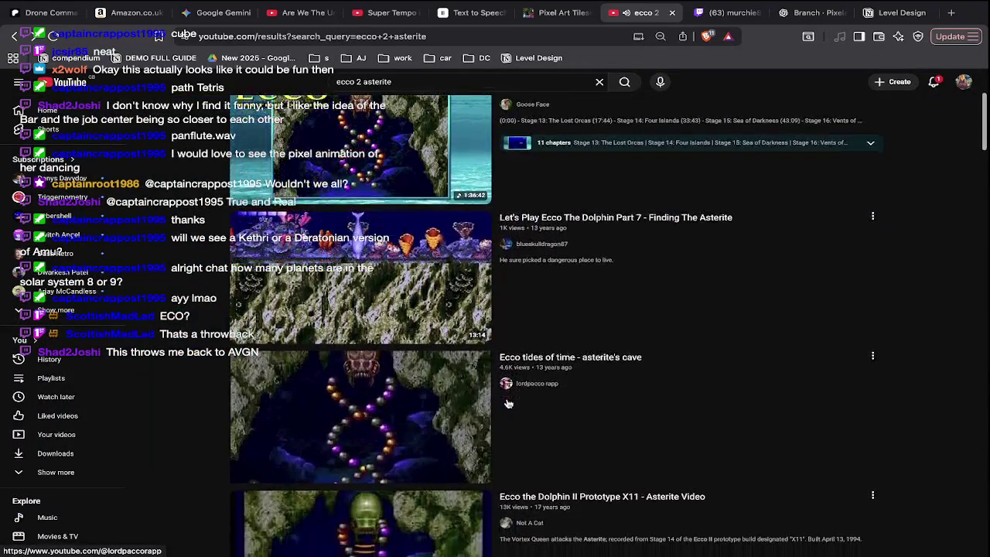
scroll(508, 403, "down", 3)
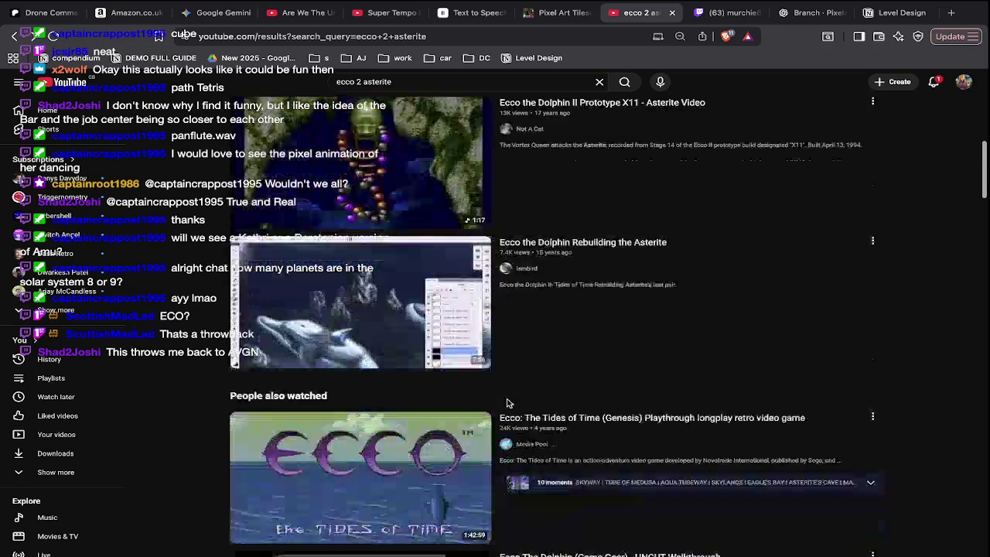
left_click(361, 263)
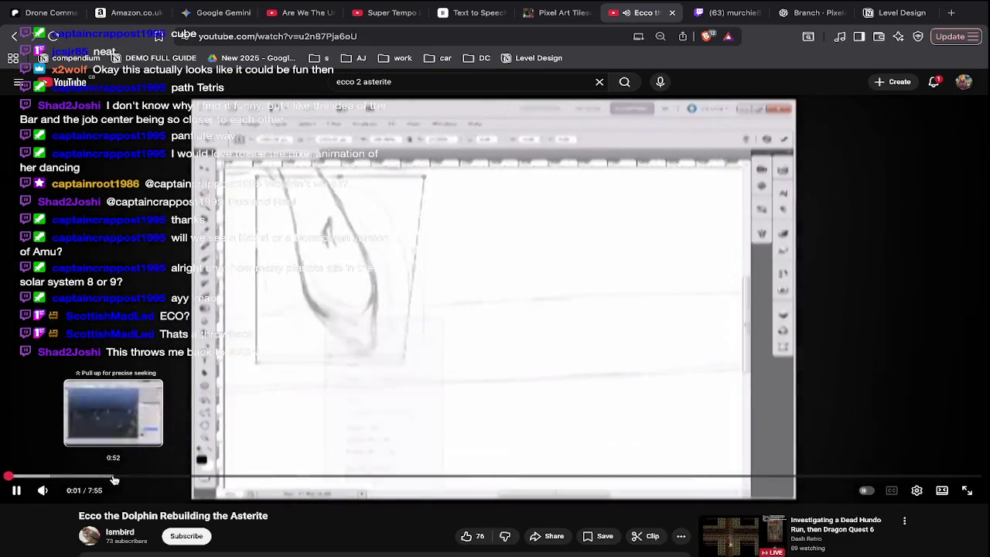
left_click(200, 477)
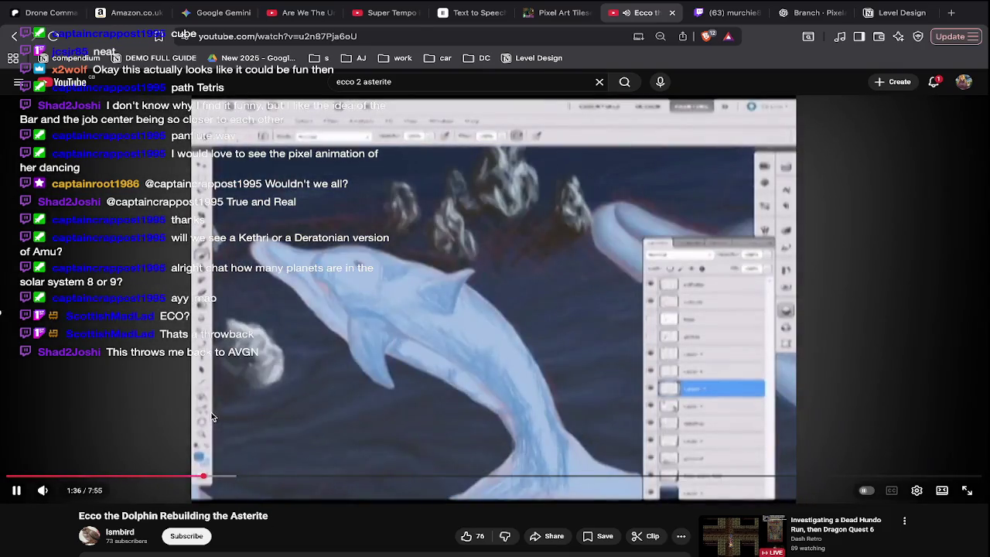
key("alt+Left")
scroll(211, 417, "down", 4)
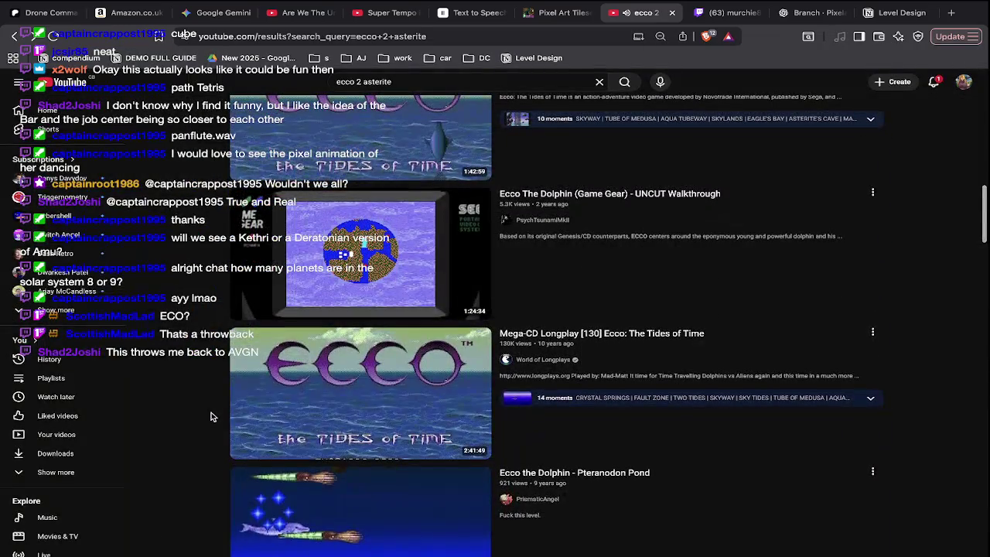
scroll(286, 432, "down", 1)
scroll(284, 429, "down", 4)
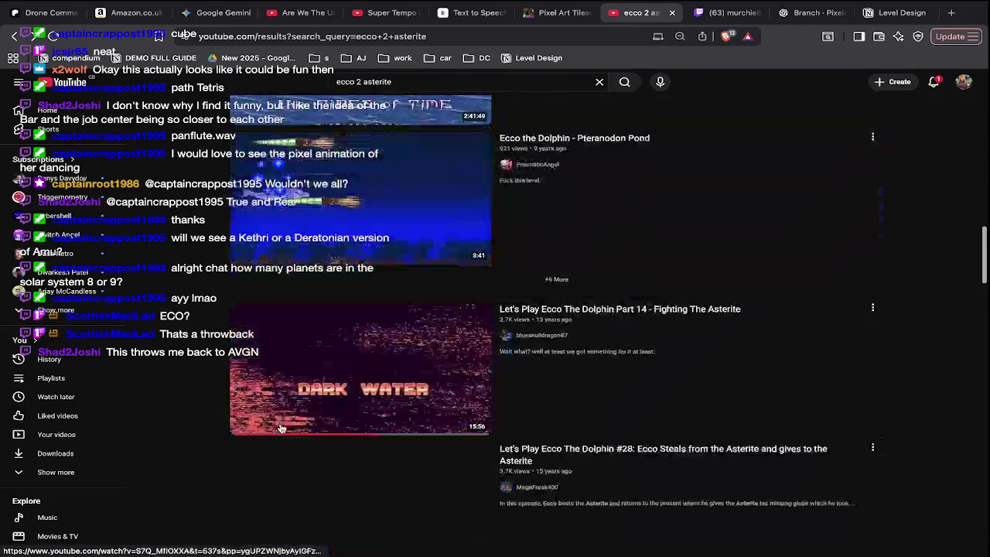
scroll(294, 529, "down", 3)
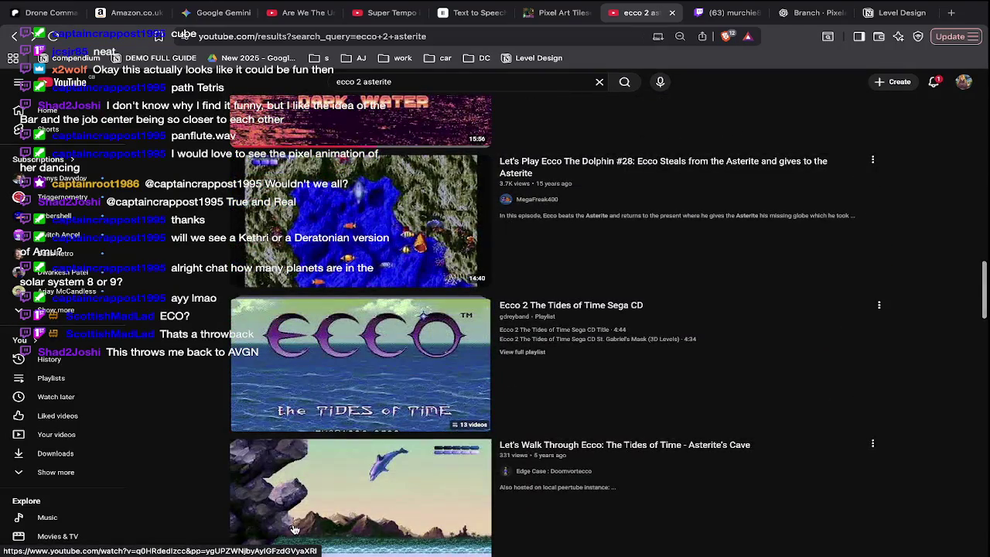
scroll(294, 529, "down", 1)
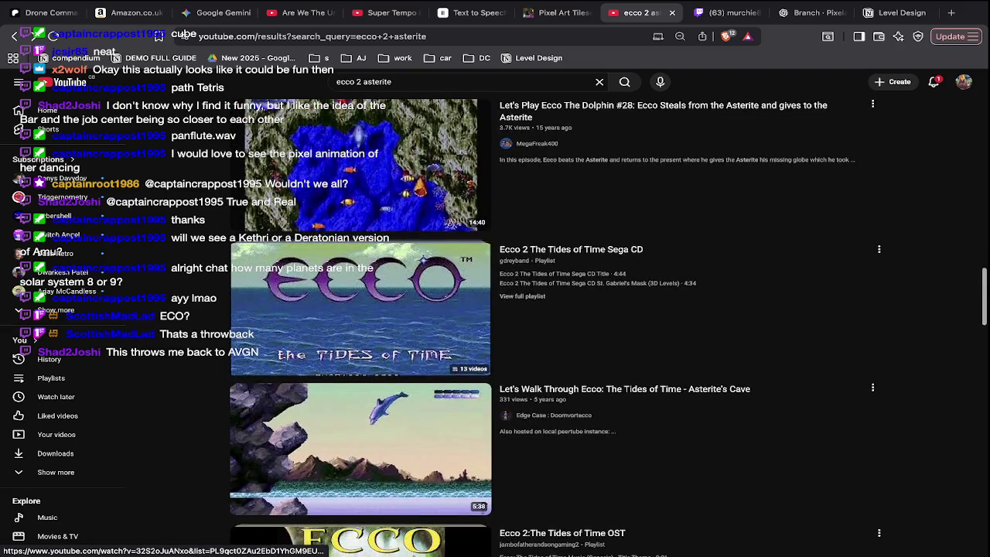
scroll(416, 534, "down", 1)
scroll(418, 420, "down", 5)
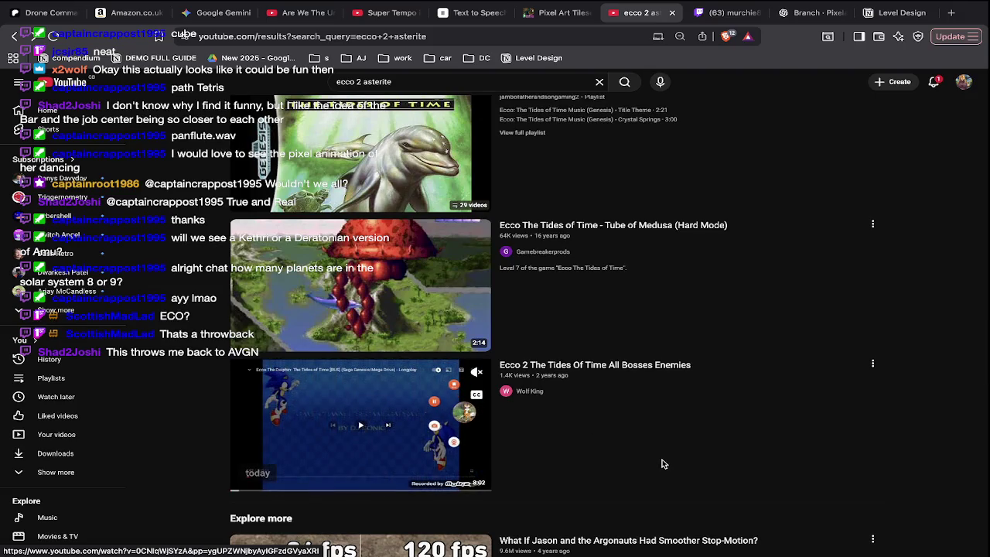
scroll(663, 465, "down", 2)
scroll(662, 464, "up", 5)
scroll(663, 464, "up", 3)
scroll(662, 466, "up", 1)
scroll(662, 468, "up", 2)
scroll(662, 469, "up", 1)
key("ctrl+Left")
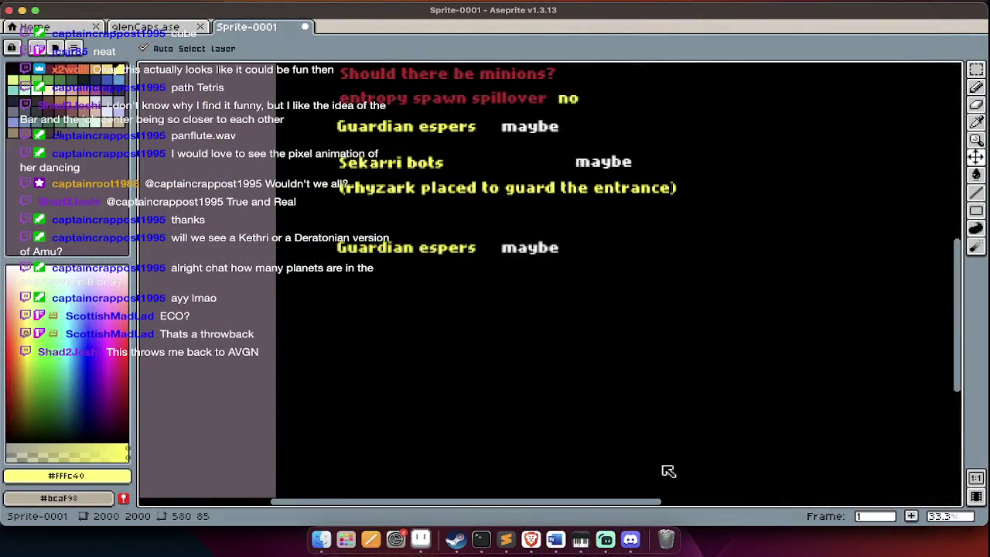
Insert yellow 'she is not in control' beneath the lower Guardian espers maybe line.
key("m")
scroll(663, 363, "up", 2)
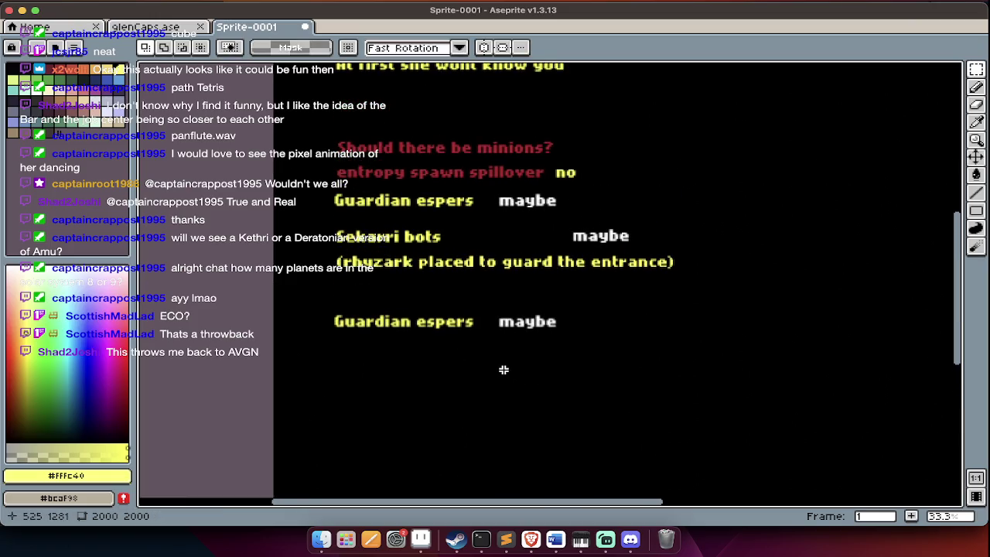
scroll(503, 368, "up", 1)
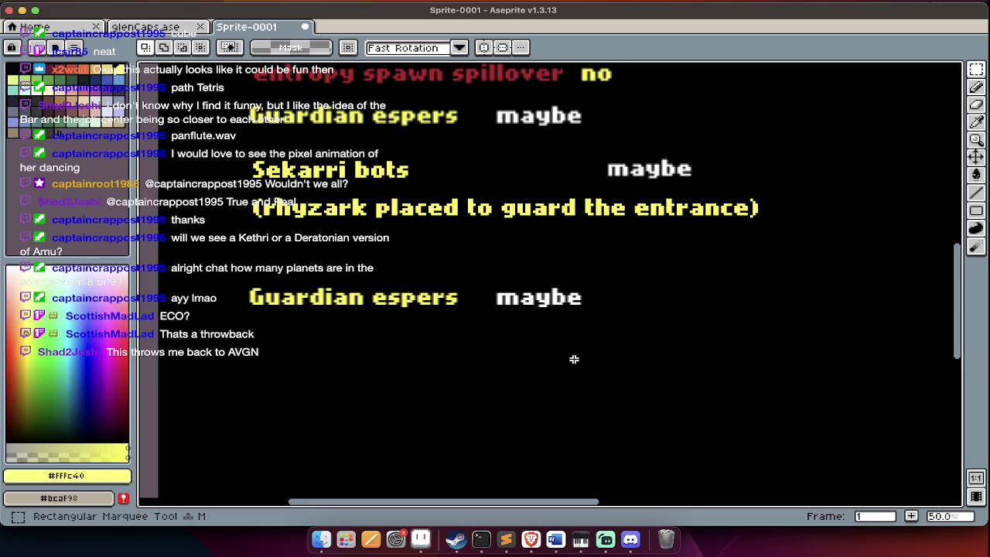
scroll(485, 302, "left", 5)
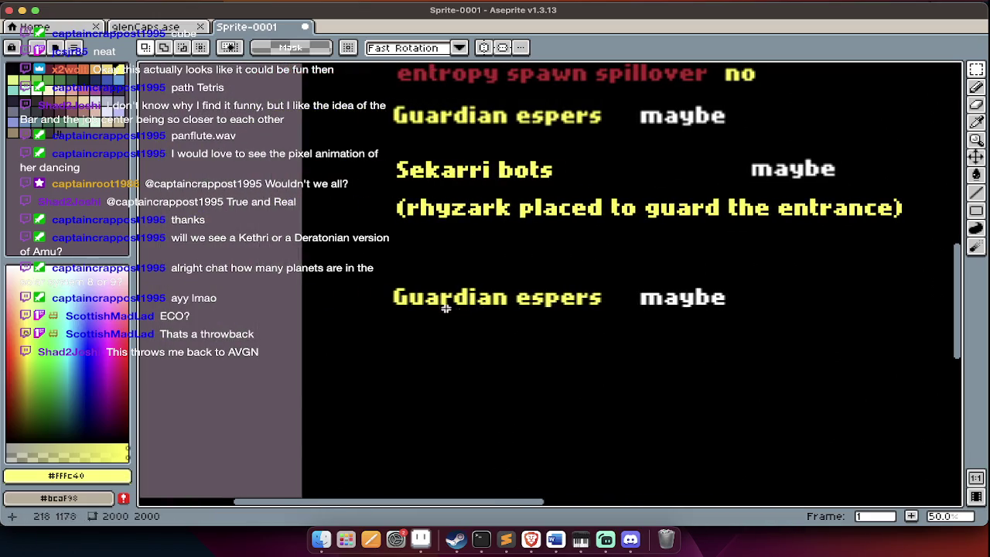
key("i")
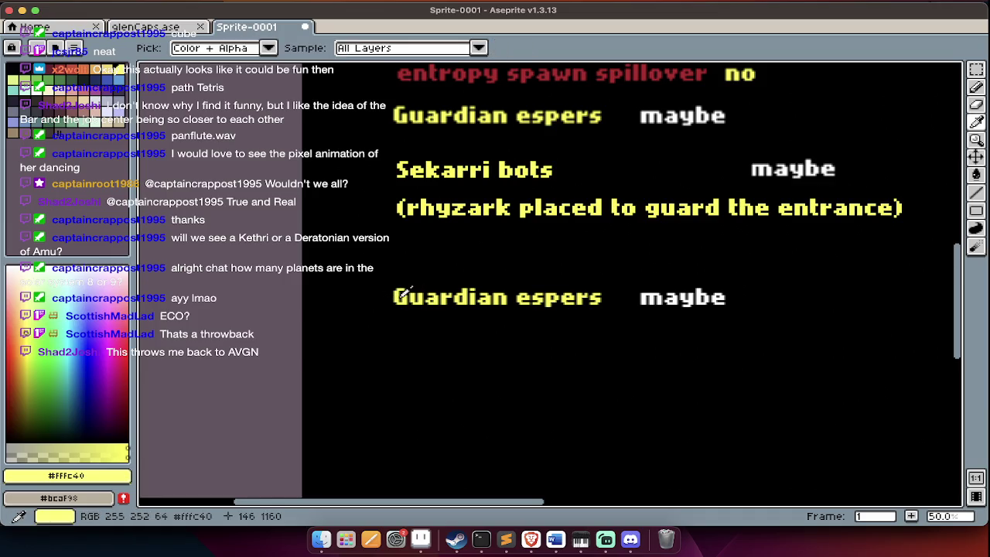
key("t")
type("she is not in control")
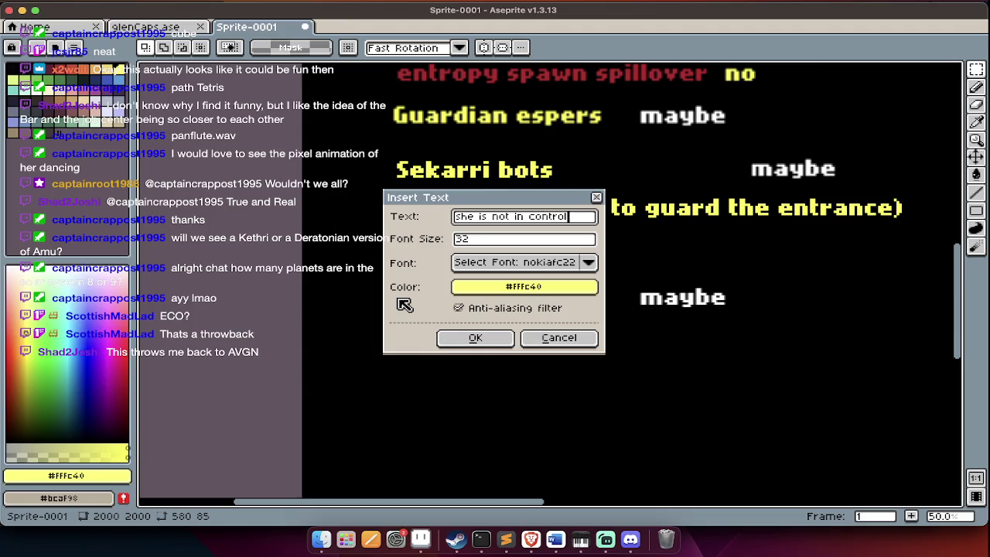
key("Return")
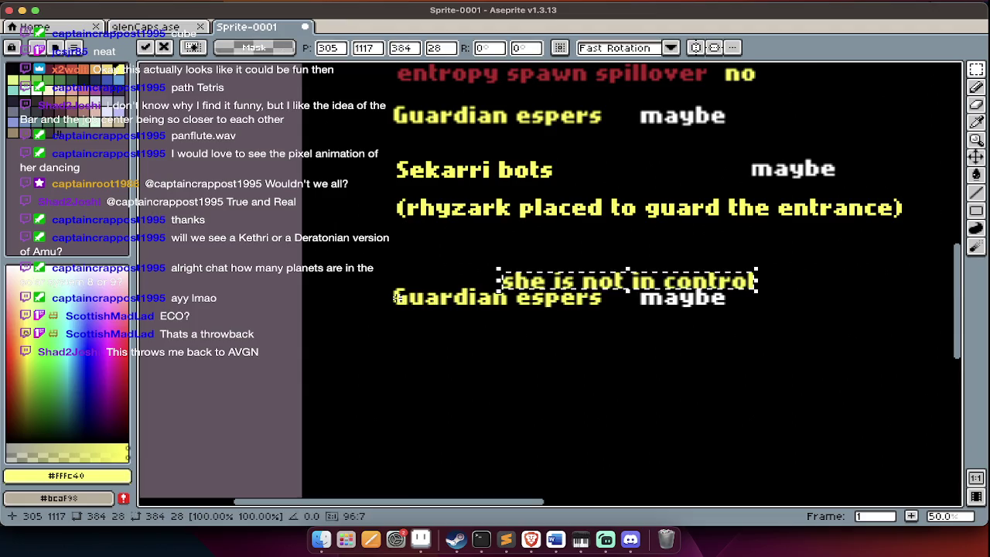
mouse_move(570, 284)
left_mouse_down()
mouse_move(504, 334)
mouse_move(465, 341)
left_mouse_up()
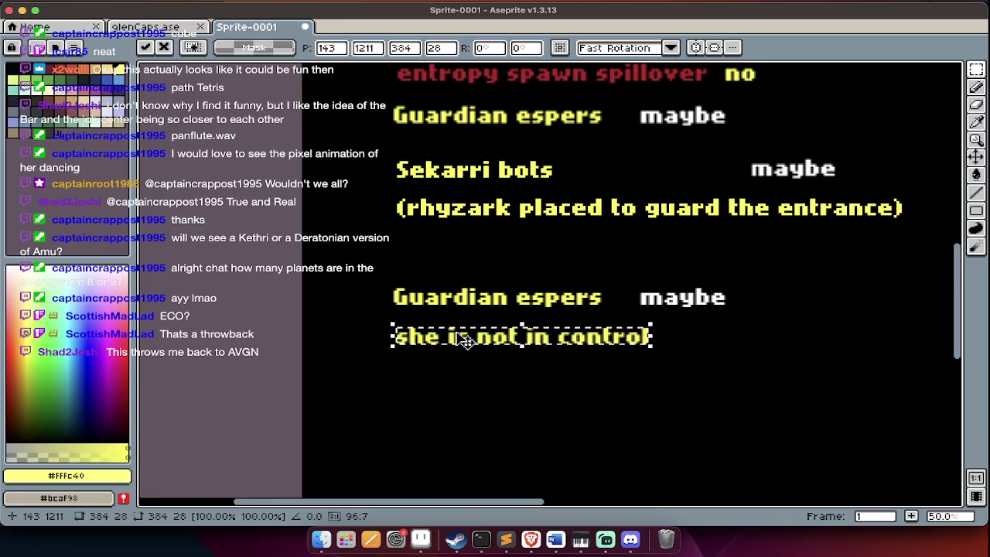
key("Return")
Scroll right to empty canvas and choose blue as the drawing colour.
scroll(480, 340, "right", 2)
scroll(495, 329, "right", 4)
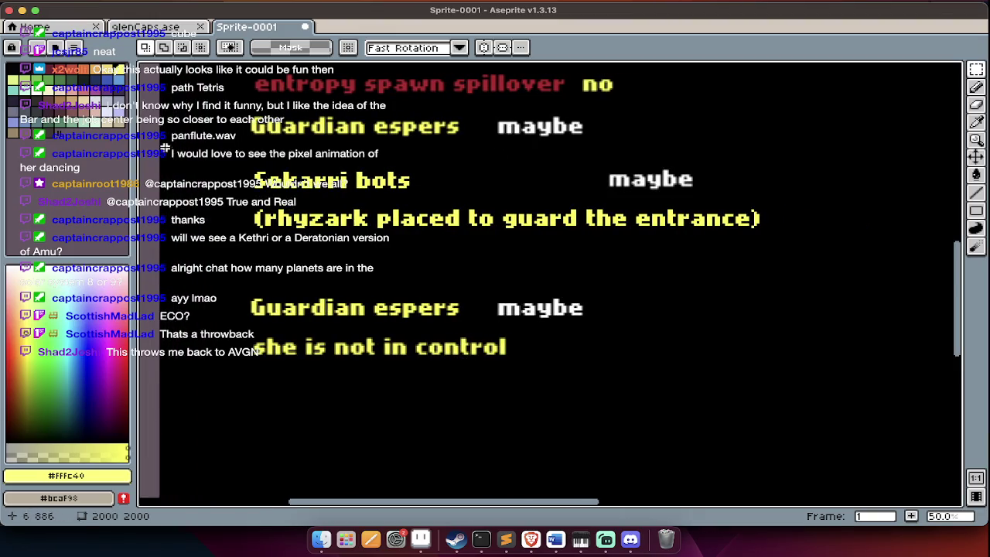
left_click(125, 87)
scroll(478, 433, "right", 6)
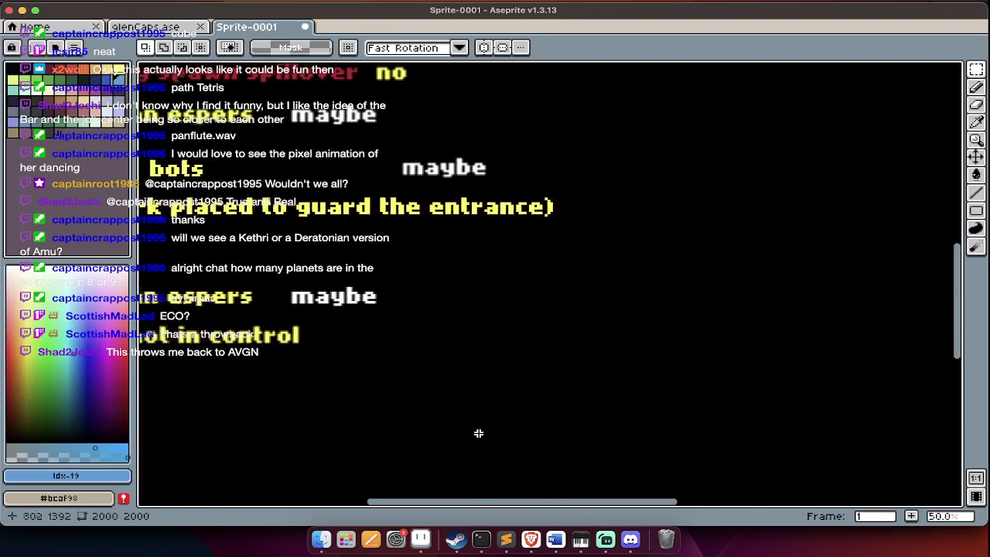
Draw three small blue ovals for the orb sketch.
scroll(478, 433, "right", 1)
key("Tab")
key("b")
key("Tab")
scroll(541, 340, "up", 1)
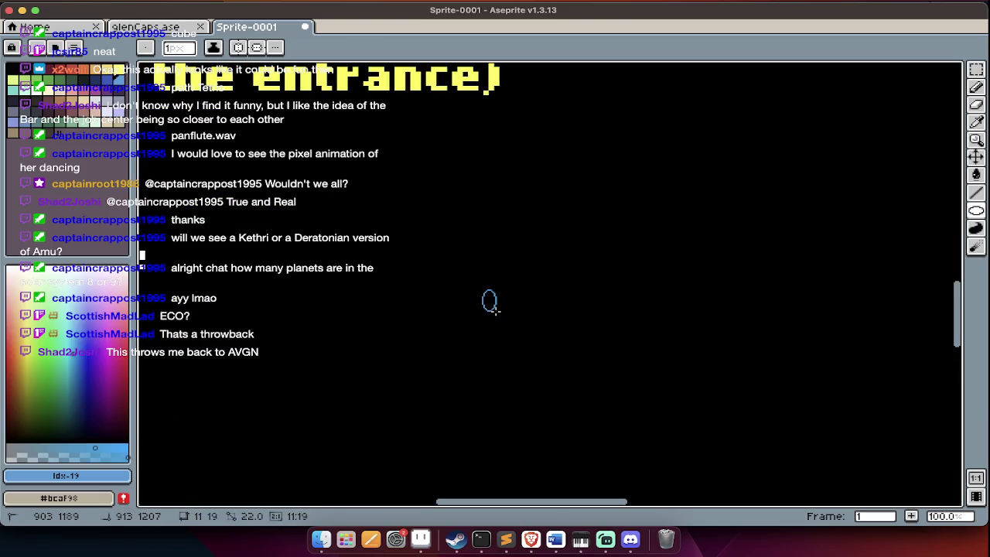
key("g")
key("shift+u")
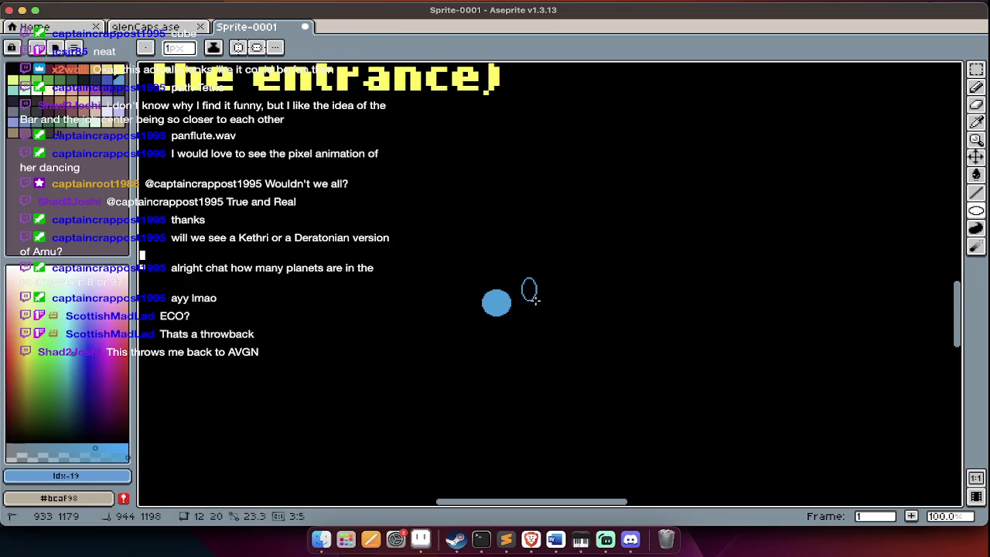
key("g")
left_click(531, 292)
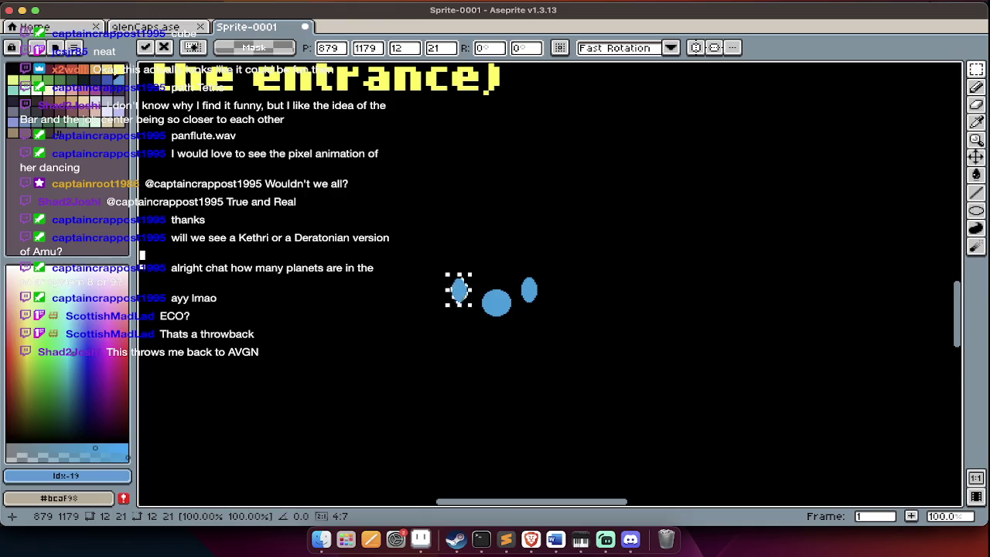
key("ctrl+d")
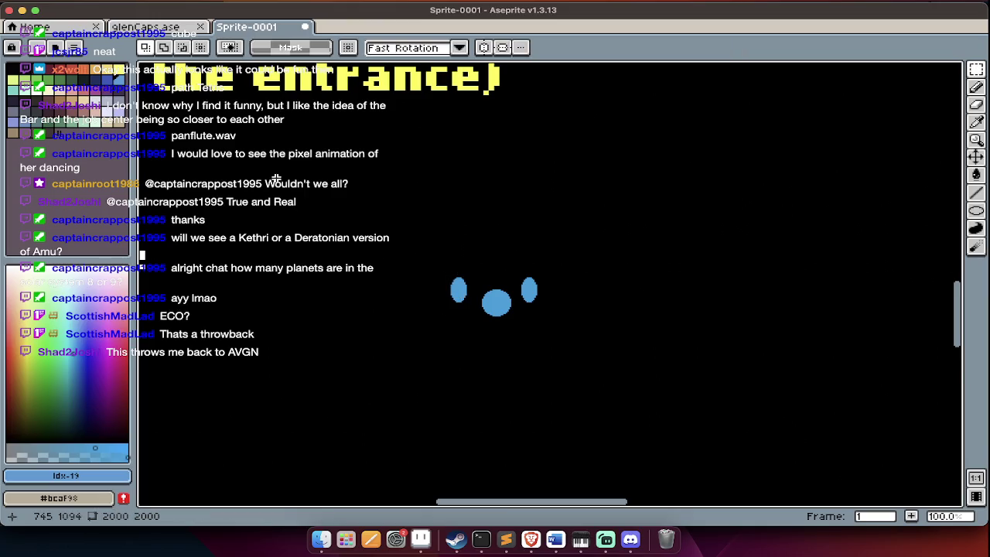
On a new Layer 2, draw a solid teal ellipse across the three blue ovals.
left_click(22, 92)
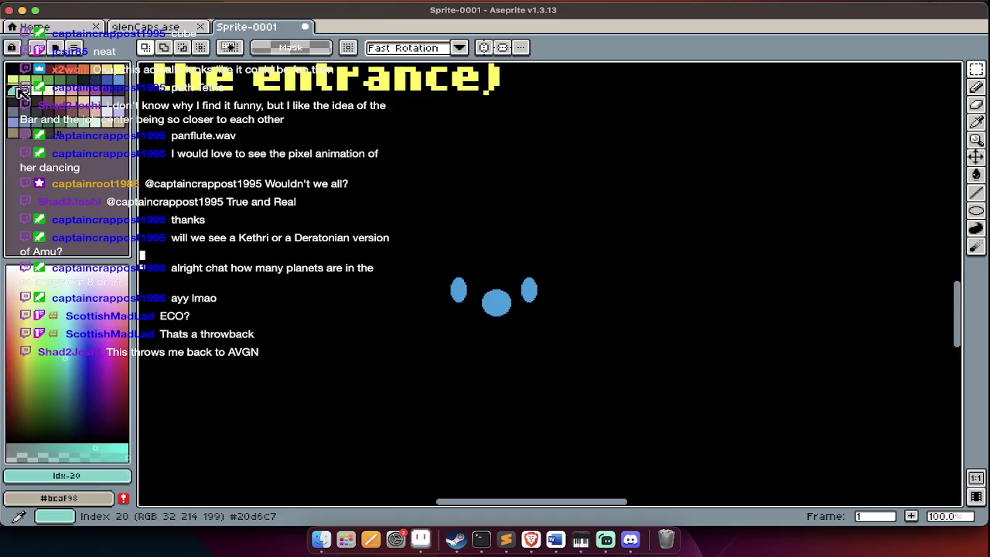
key("Tab")
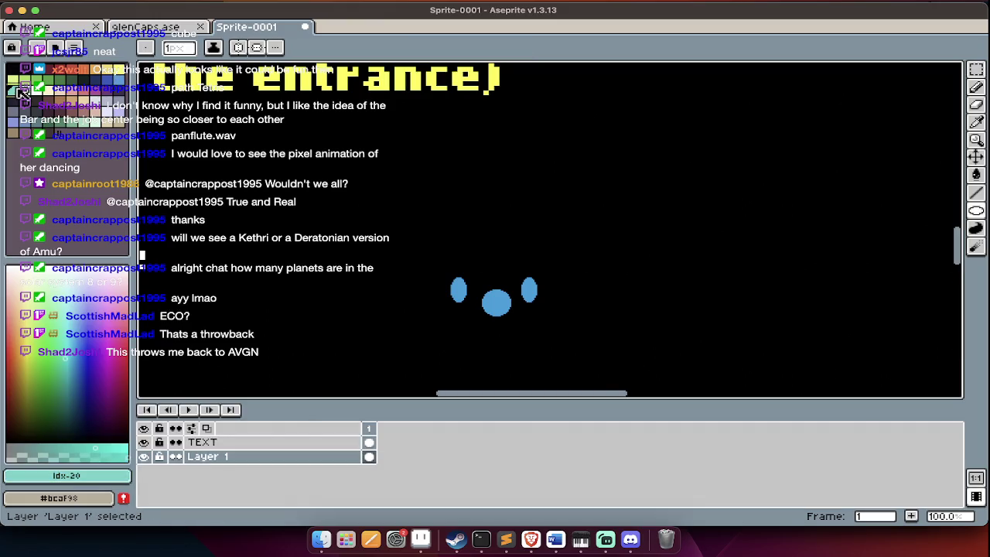
key("shift+n")
scroll(280, 85, "up", 1)
key("Tab")
scroll(603, 311, "down", 5)
scroll(616, 302, "right", 2)
scroll(594, 284, "up", 2)
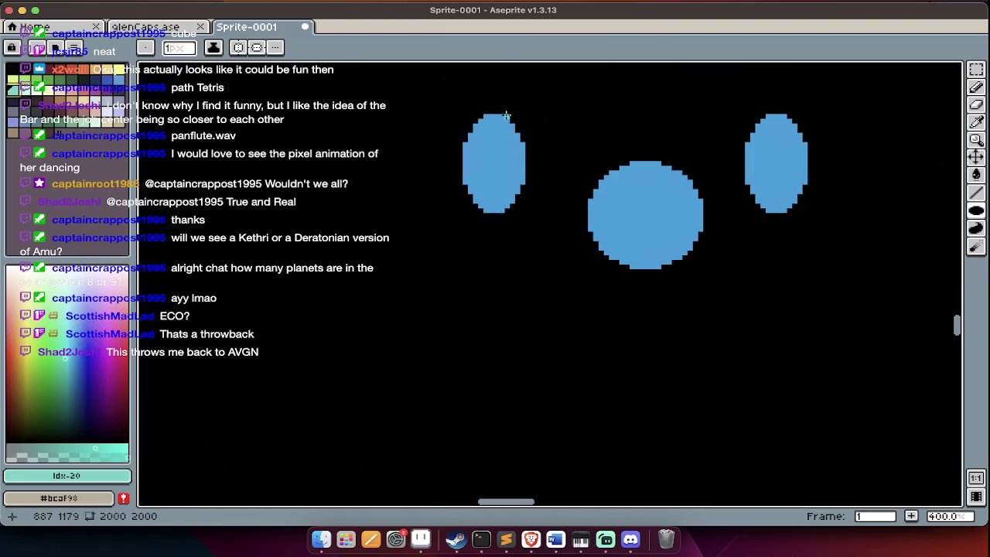
left_click_drag(507, 117, 766, 235)
key("g")
left_click(710, 185)
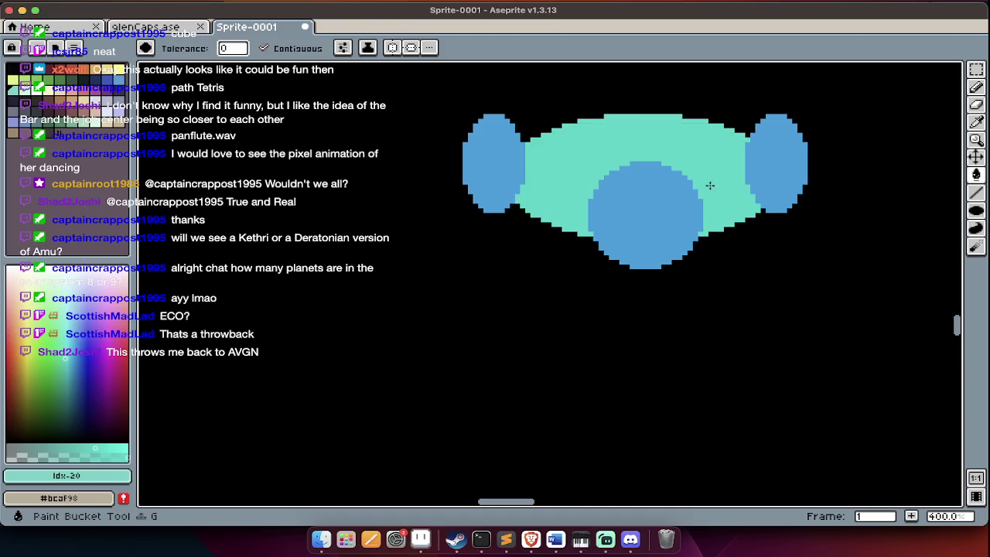
scroll(710, 186, "down", 1)
Lower the teal ellipse's alpha by 53 with Hue/Saturation and deselect.
key("w")
key("super+u")
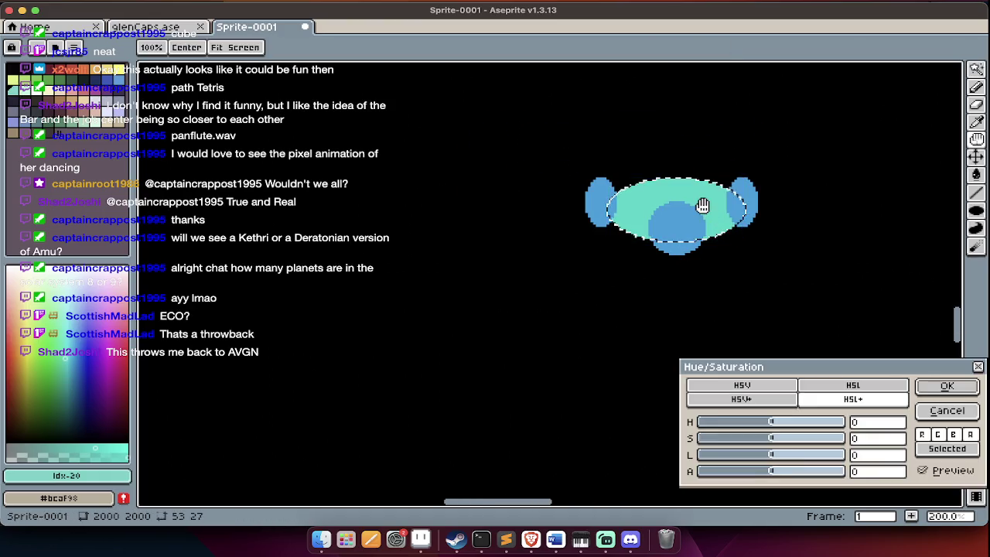
left_click_drag(746, 473, 739, 478)
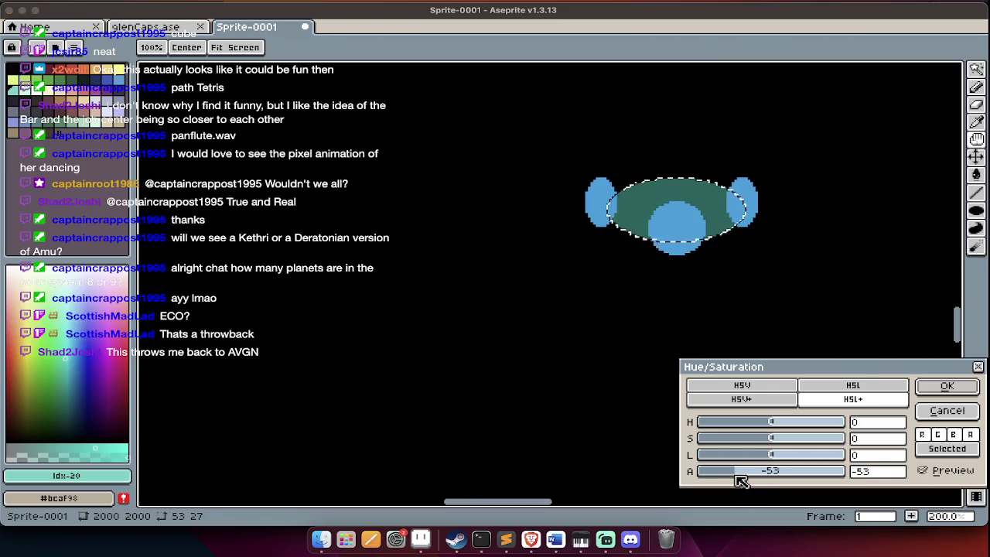
key("Return")
key("super+d")
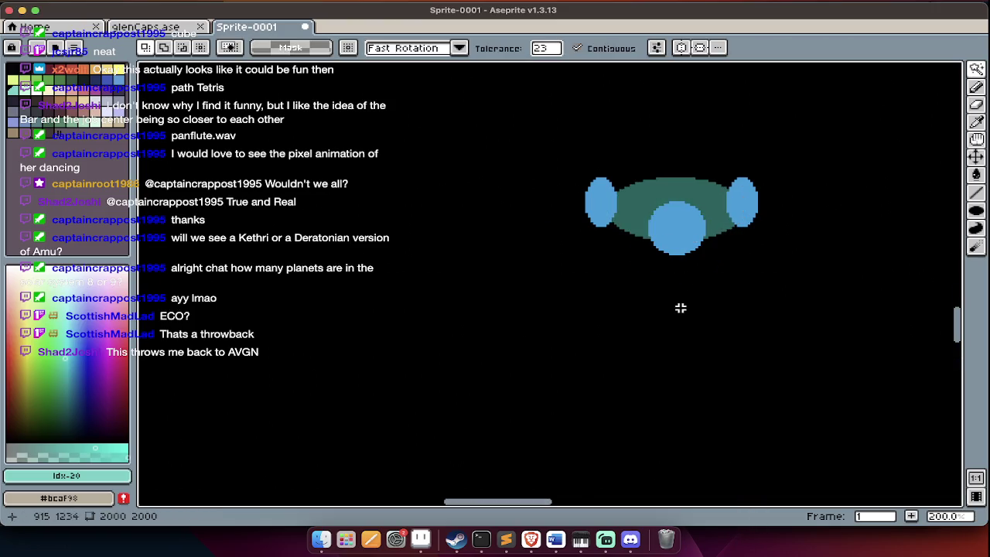
scroll(681, 308, "down", 1)
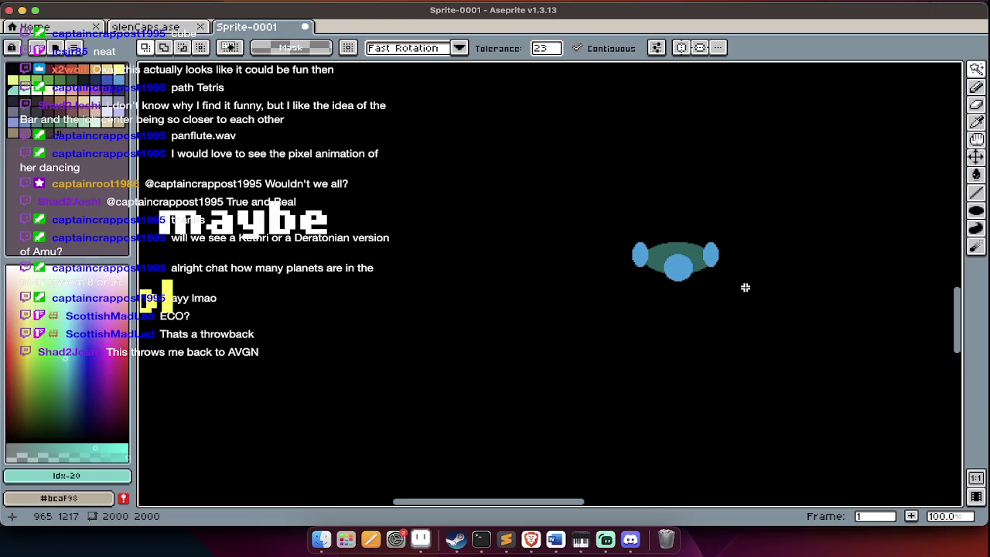
scroll(770, 311, "down", 1)
scroll(770, 311, "up", 2)
scroll(769, 311, "up", 3)
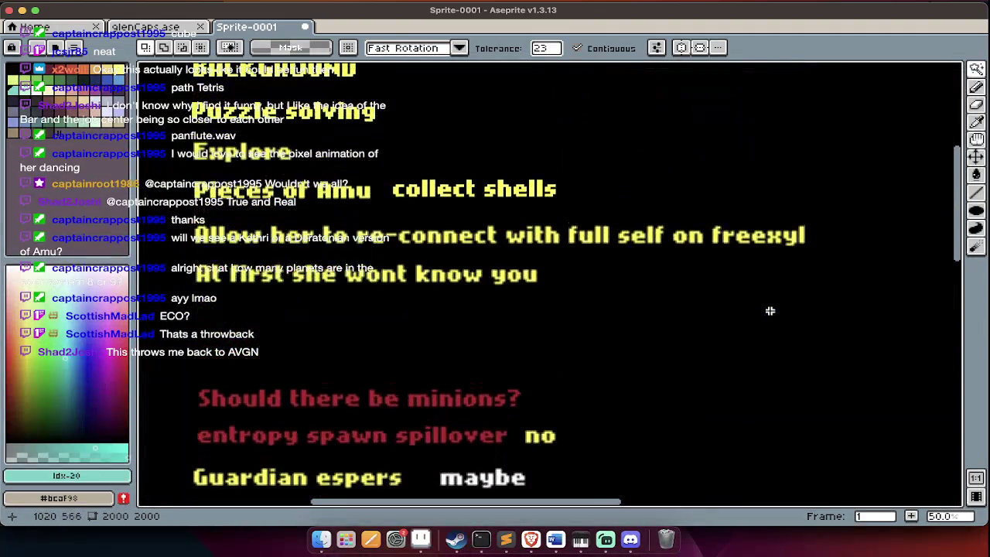
scroll(770, 311, "up", 3)
scroll(769, 311, "down", 1)
scroll(770, 312, "down", 5)
key("Tab")
scroll(770, 312, "down", 5)
scroll(770, 312, "down", 2)
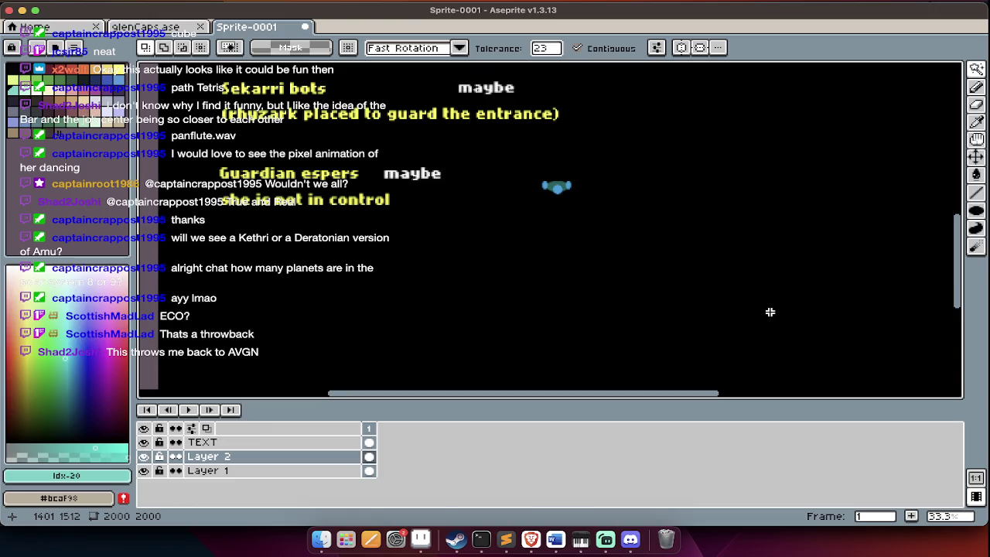
key("Tab")
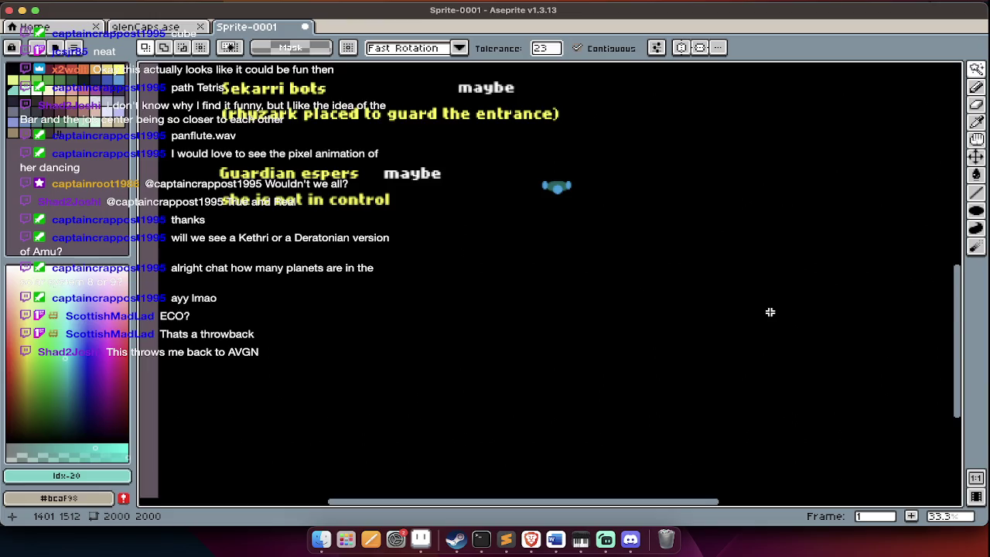
scroll(769, 312, "up", 5)
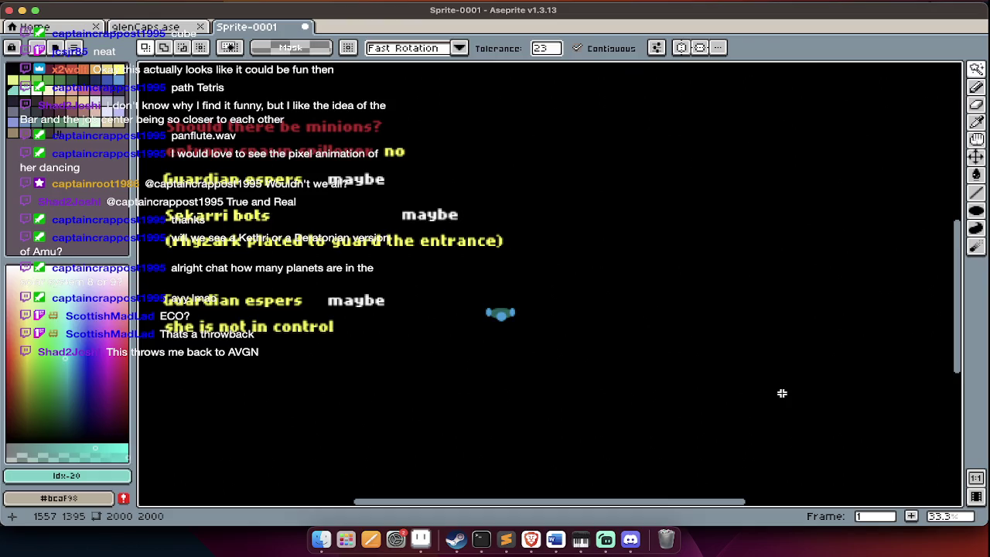
scroll(782, 393, "up", 3)
scroll(782, 393, "up", 2)
scroll(782, 393, "up", 3)
scroll(783, 393, "down", 8)
scroll(783, 393, "down", 1)
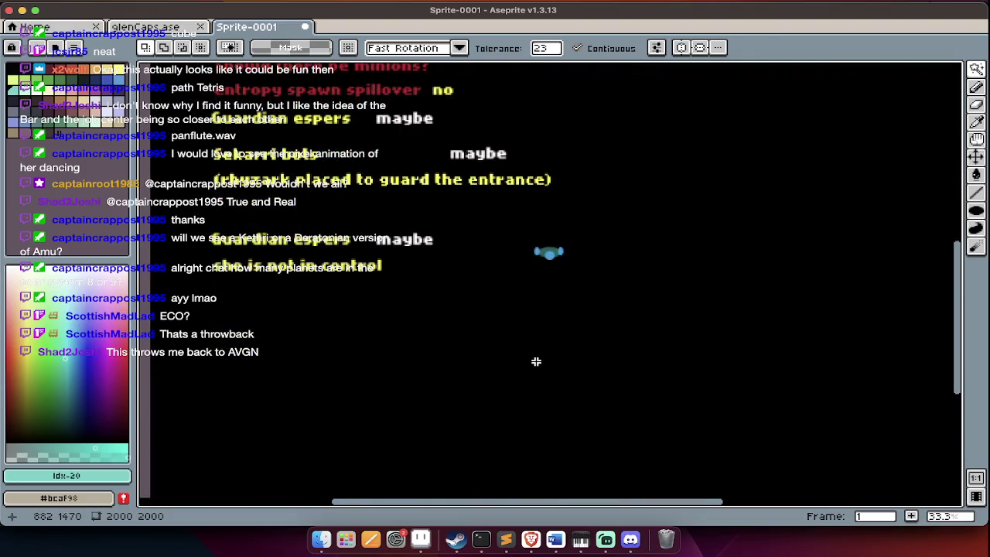
scroll(542, 379, "down", 5)
scroll(541, 379, "down", 2)
scroll(543, 391, "up", 1)
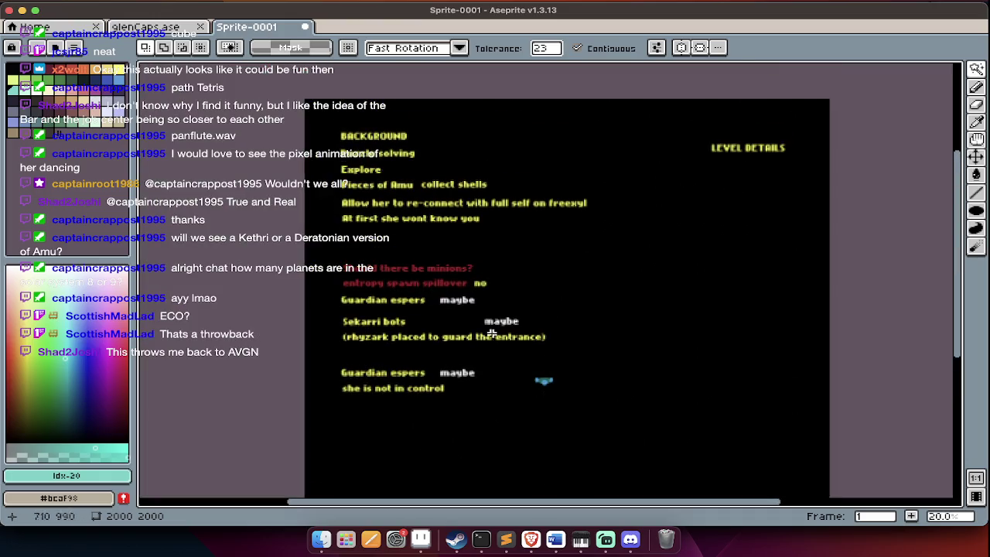
scroll(464, 466, "up", 3)
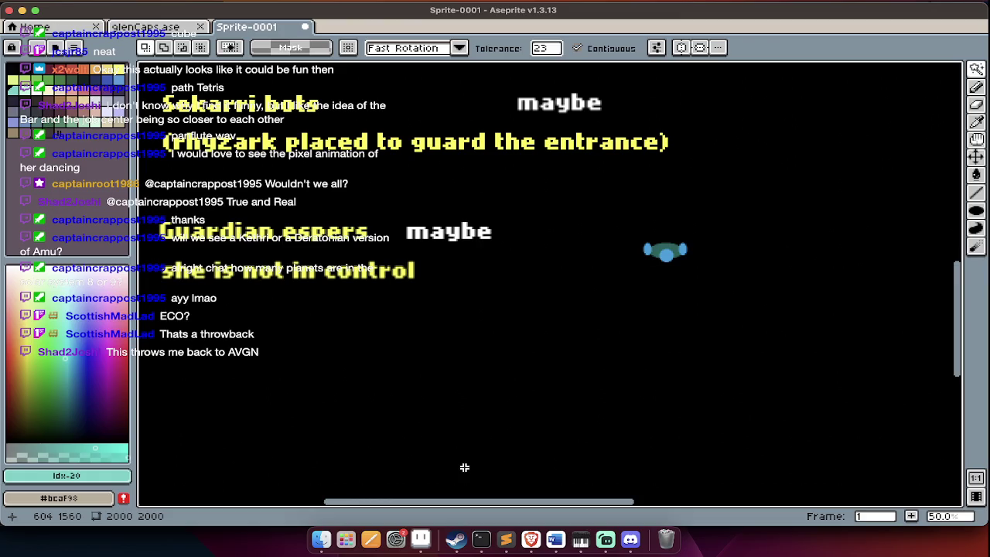
Switch from the Aseprite cave map to the Sublime Text editor with the Albions Anchor notes.
scroll(464, 467, "down", 3)
key("super+Tab")
key("super+Tab")
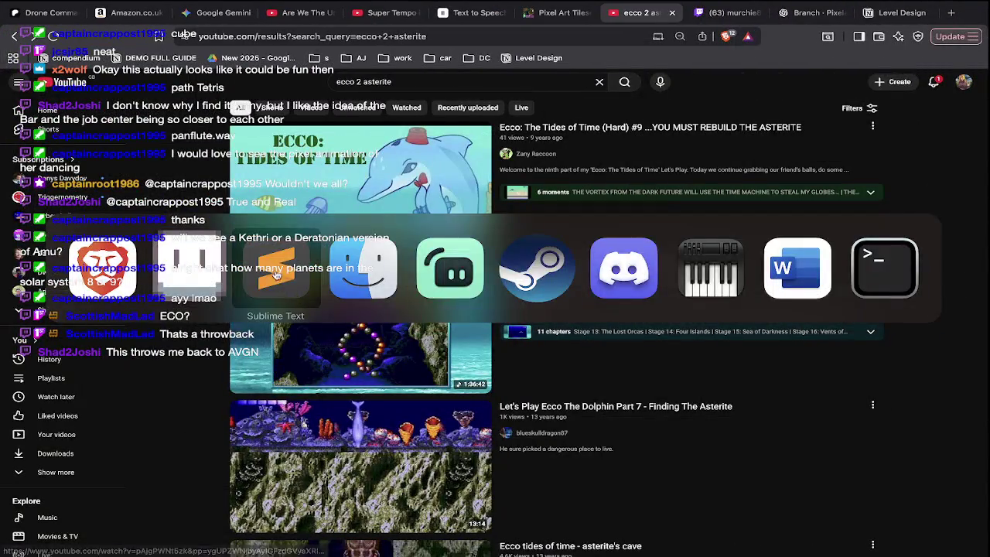
left_click(276, 275)
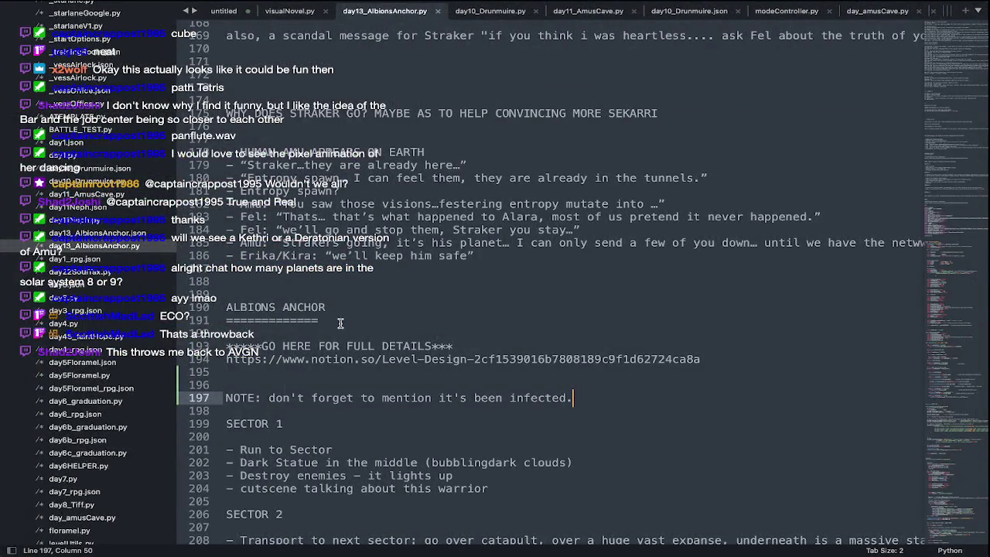
Copy all of the file's code into a new untitled scratch file.
scroll(340, 323, "down", 5)
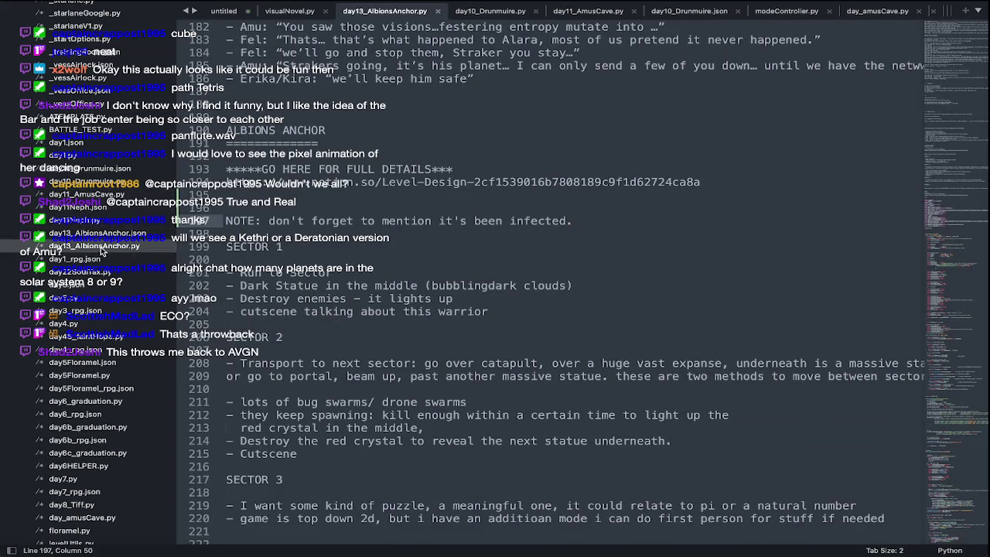
key("ctrl+a")
key("ctrl+c")
key("ctrl+n")
key("ctrl+v")
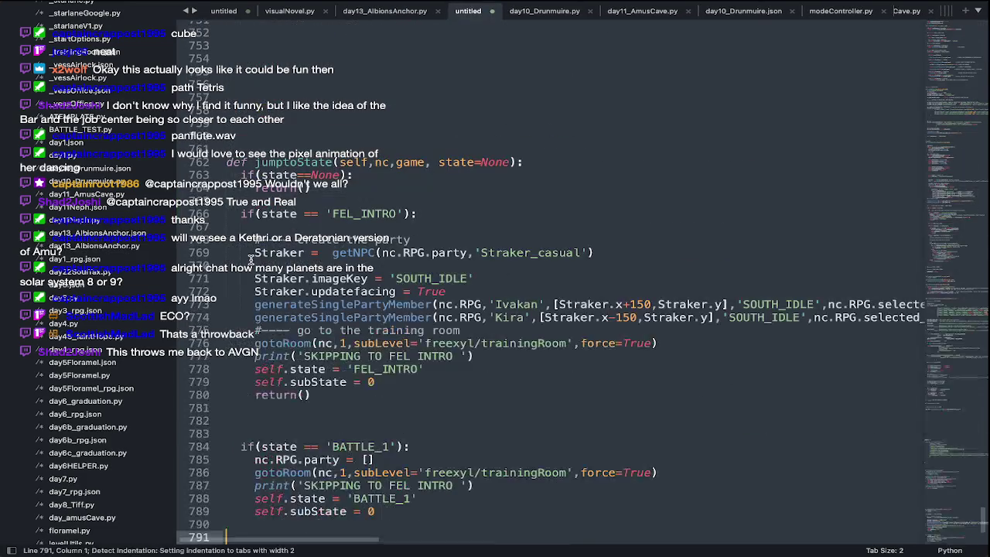
Close the scratch file without saving and return to day11_AmusCave.py.
scroll(218, 255, "up", 10)
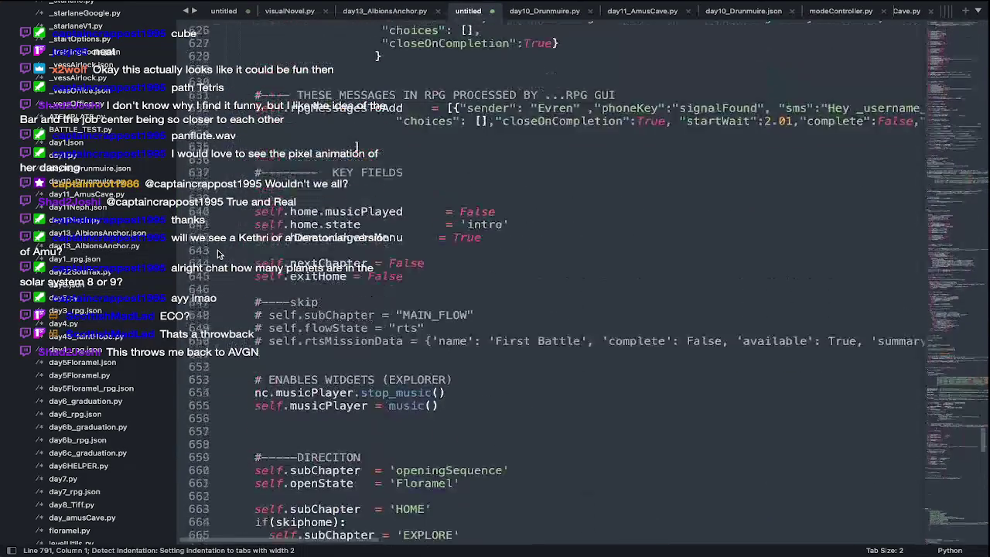
scroll(218, 254, "up", 5)
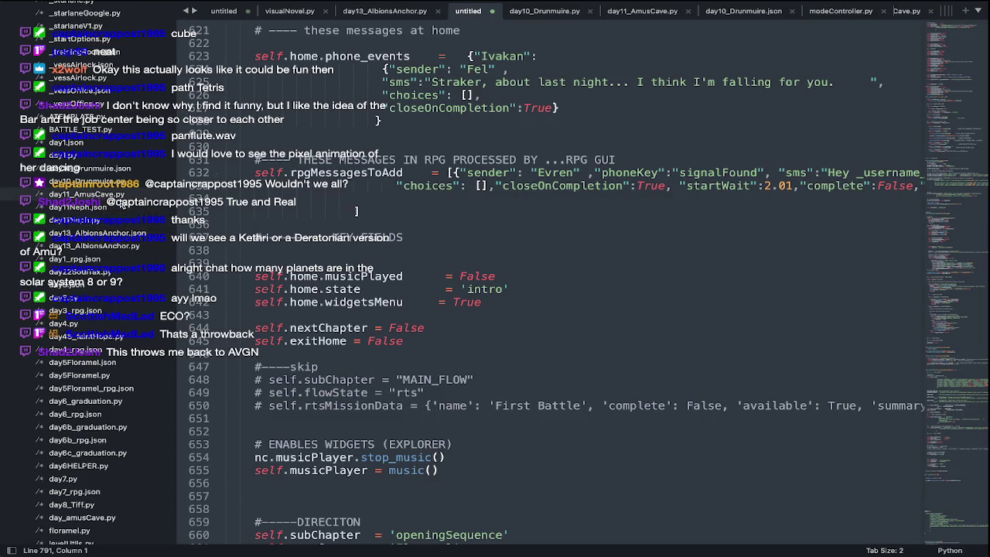
mouse_move(209, 207)
key("super+w")
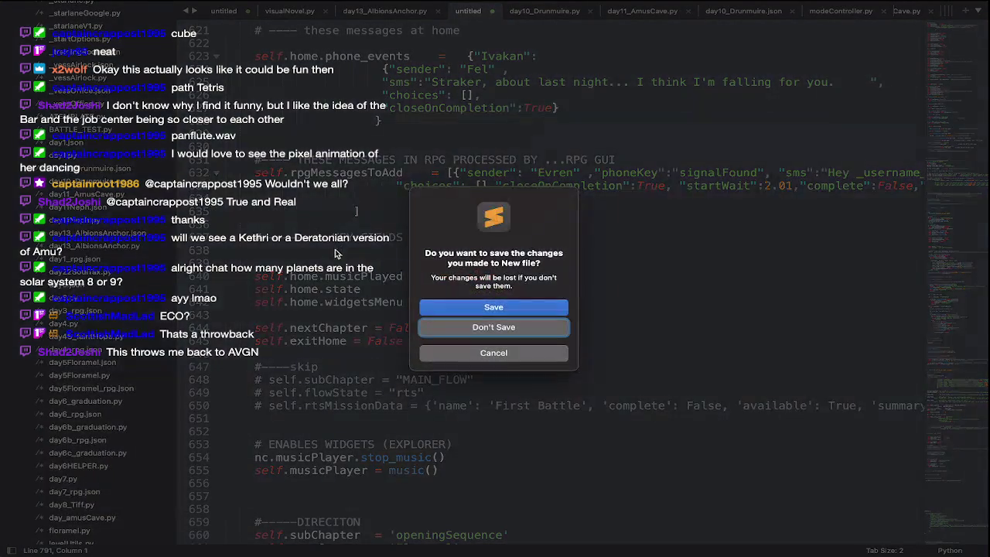
left_click(488, 325)
left_click(89, 194)
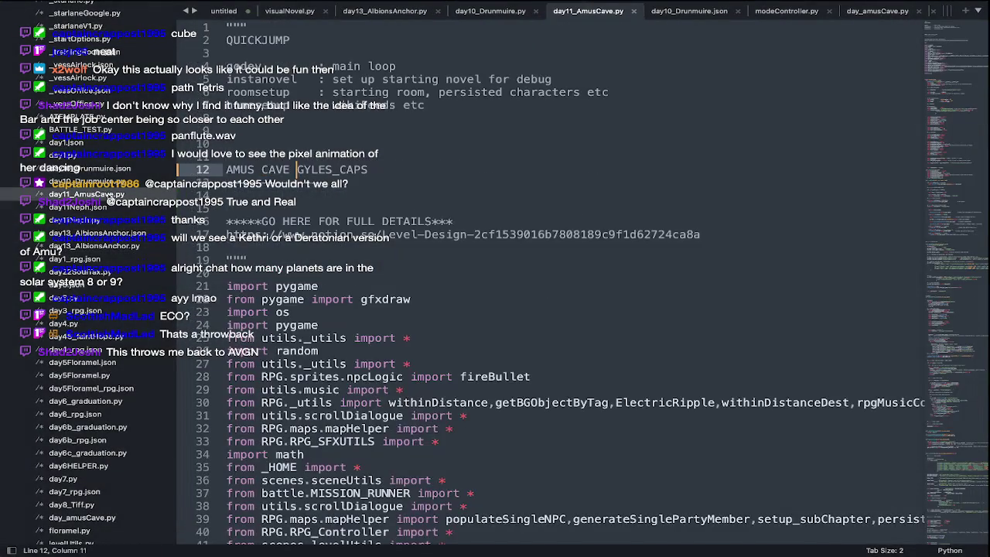
Rename day11_AmusCave.py to day12_AmusCave.py from the sidebar.
right_click(107, 193)
left_click(151, 209)
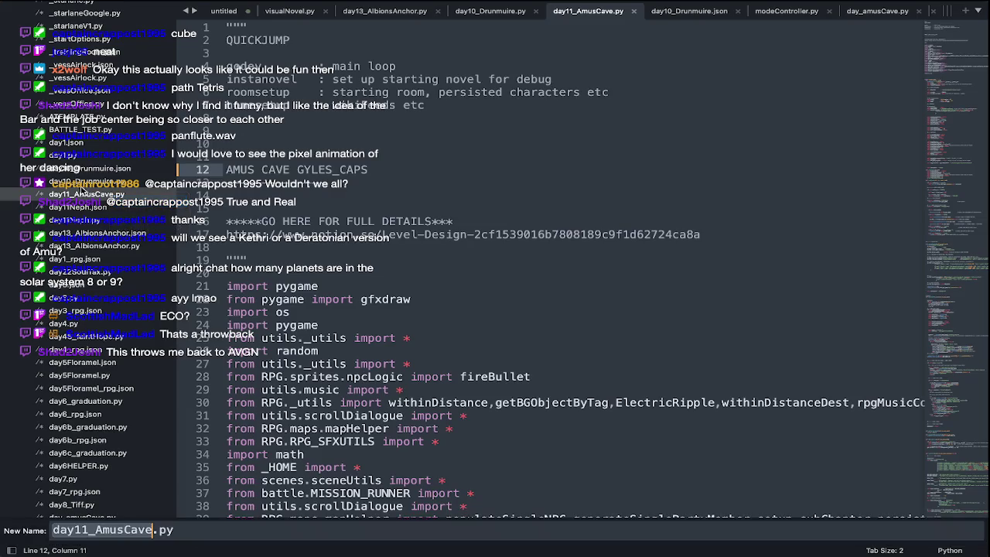
left_click(89, 530)
key("BackSpace")
type("2")
key("Return")
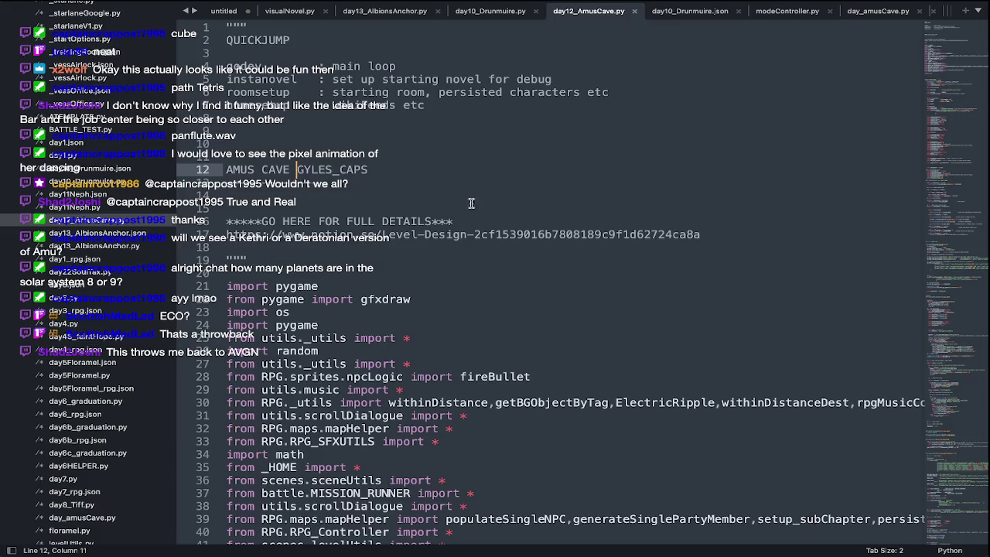
Reopen day12_AmusCave.py and add blank lines below its header notes.
key("ctrl+w")
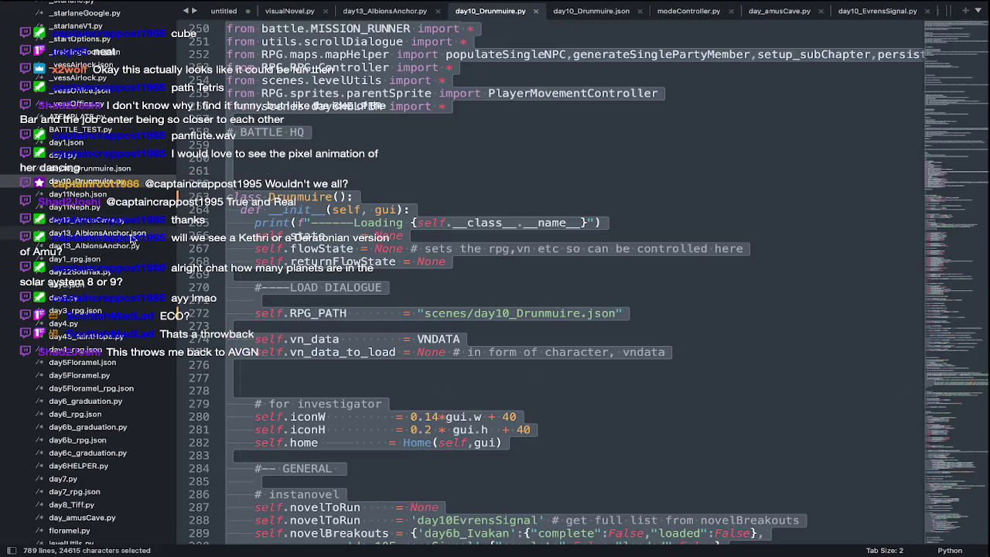
left_click(129, 222)
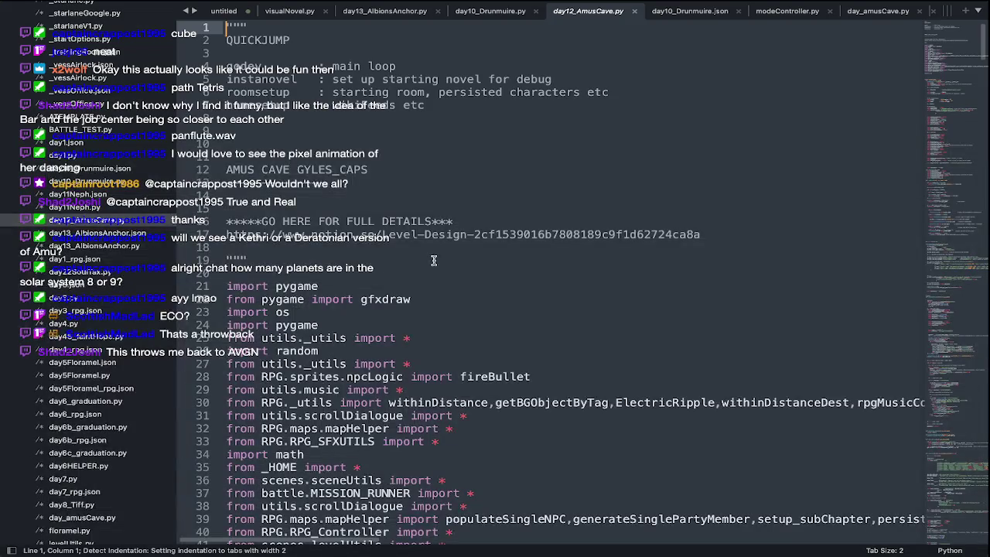
left_click(178, 255)
key("Return")
key("Return")
key("Return")
key("Up")
key("Up")
key("Up")
key("Up")
key("Up")
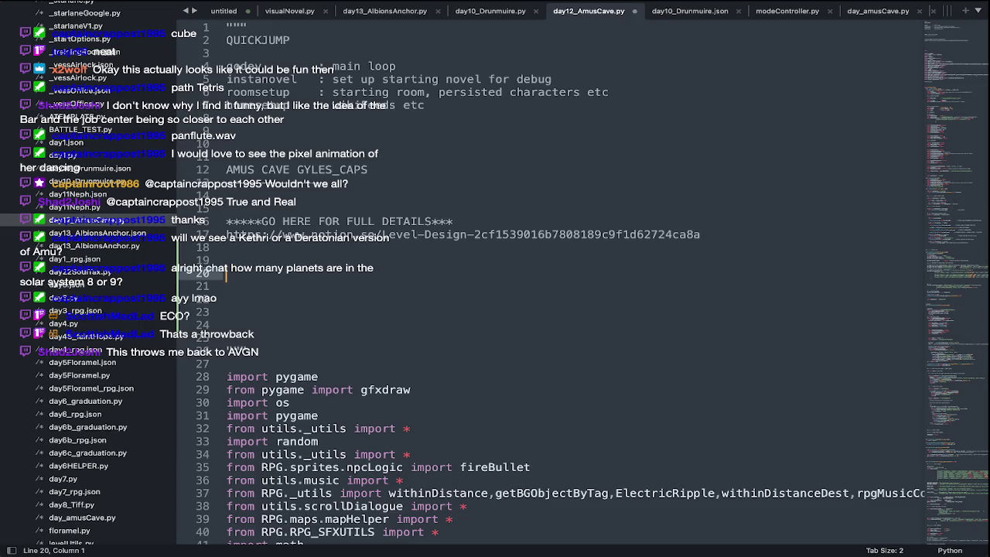
Write the 'Expore the cave' heading with the puzzle and battle sentences about piecing Amu together.
type("Expore the tu")
key("BackSpace")
key("BackSpace")
type("cave")
key("Return")
key("Return")
type("Solve bu")
key("BackSpace")
key("BackSpace")
type("puzzles to piece together parts of Amu")
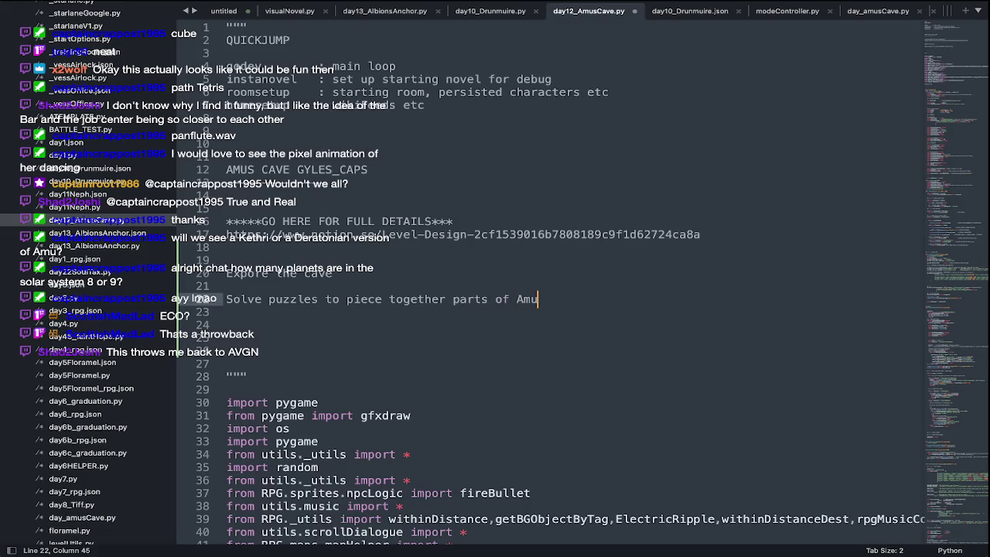
key("Return")
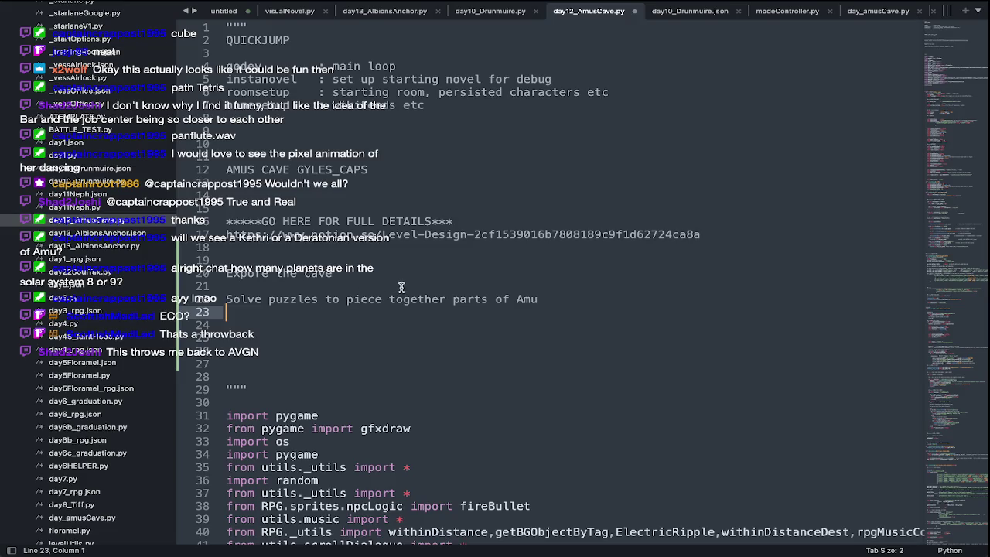
type("or battle your way through sectors, to piece her together.")
key("Return")
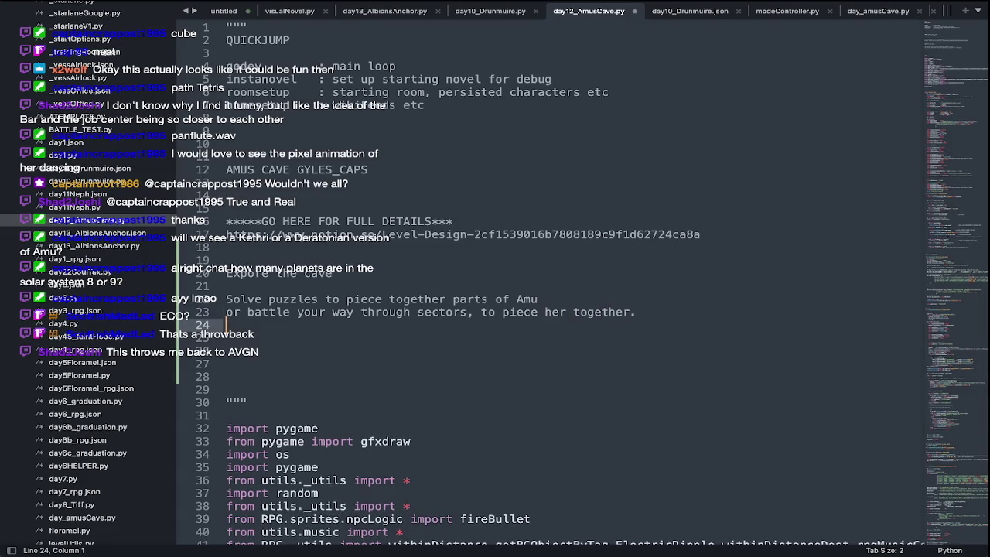
Underline 'Expore the cave' with a row of dashes.
left_click(299, 284)
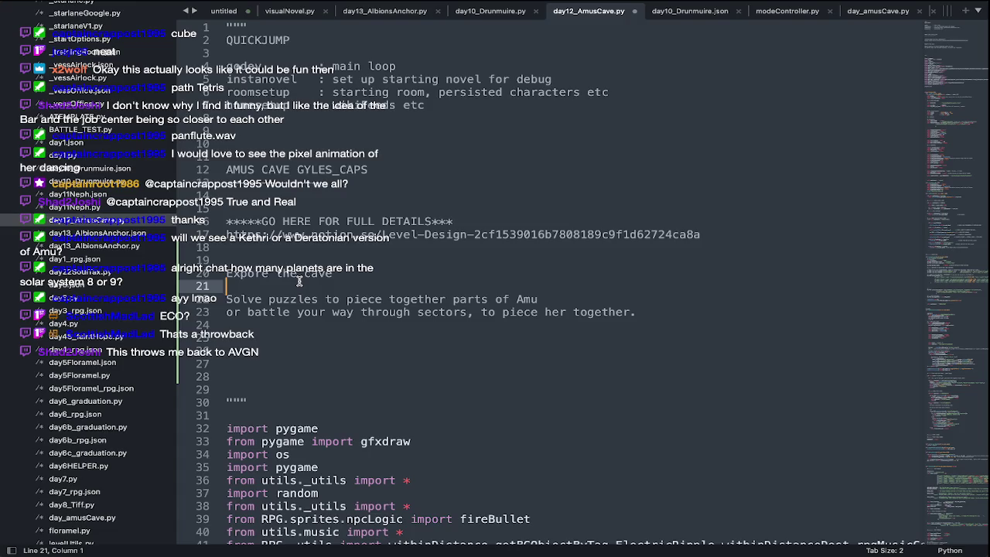
type("--------")
key("Return")
key("Return")
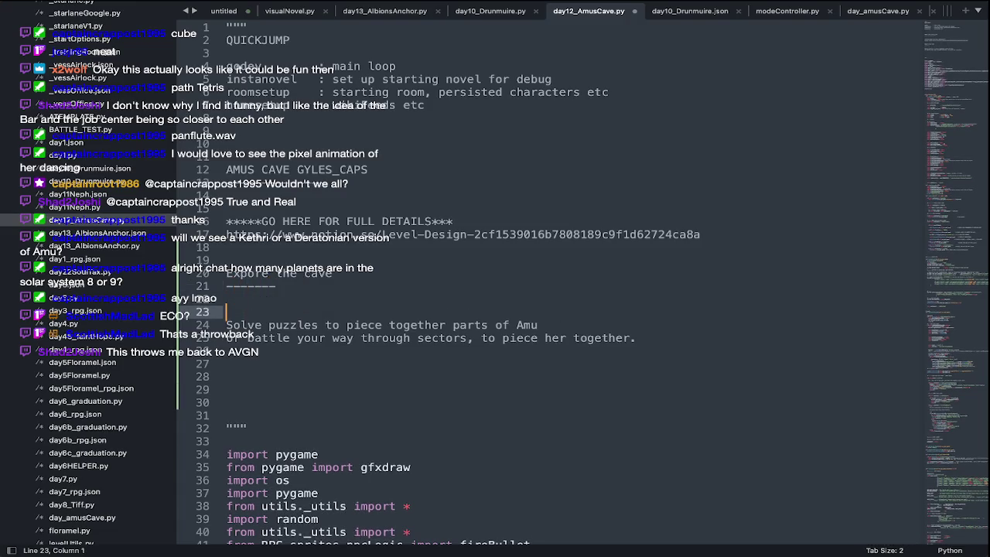
key("BackSpace")
key("BackSpace")
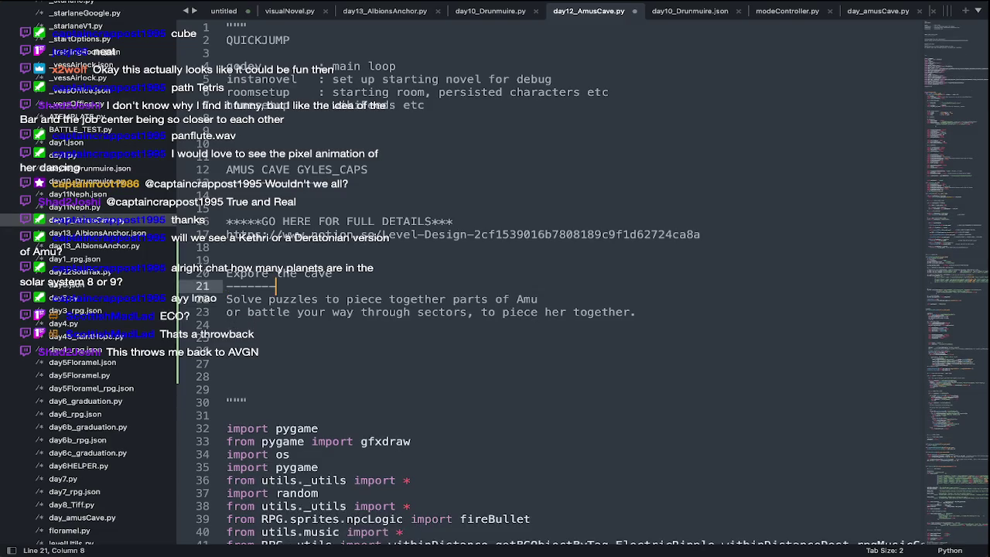
Add an 'Amu Visual Novel' heading with dashed underline, and a blank line above the cave heading.
key("Down")
key("Down")
key("Down")
key("Down")
type("amu")
key("BackSpace")
key("BackSpace")
key("BackSpace")
type("Amu Visual Novel")
key("Return")
key("Return")
type("------")
key("Up")
key("BackSpace")
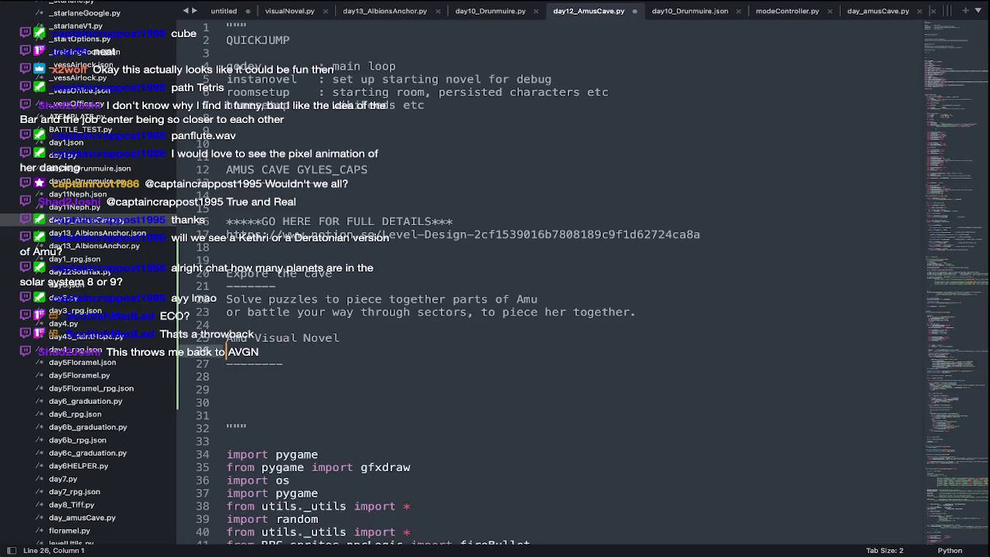
key("Up")
key("Up")
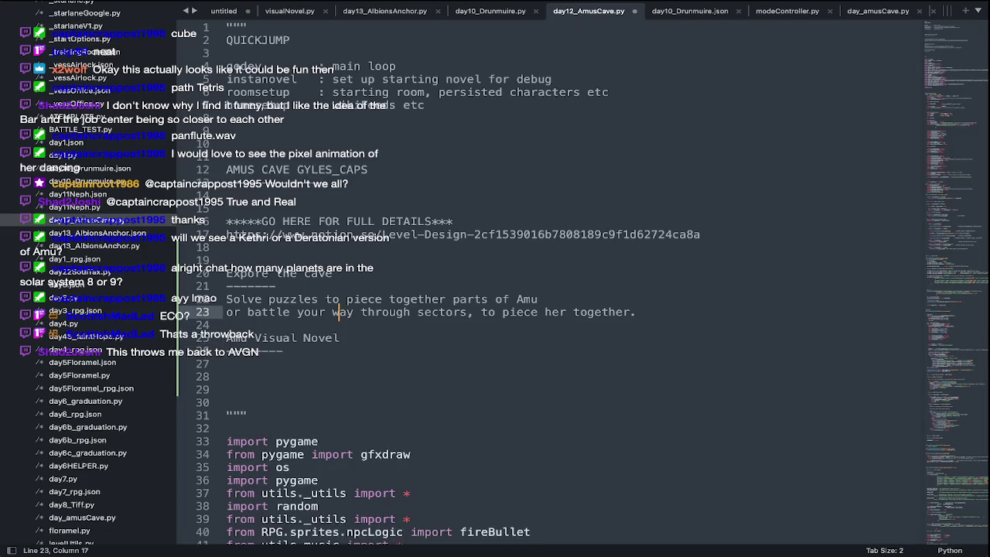
key("Up")
key("Up")
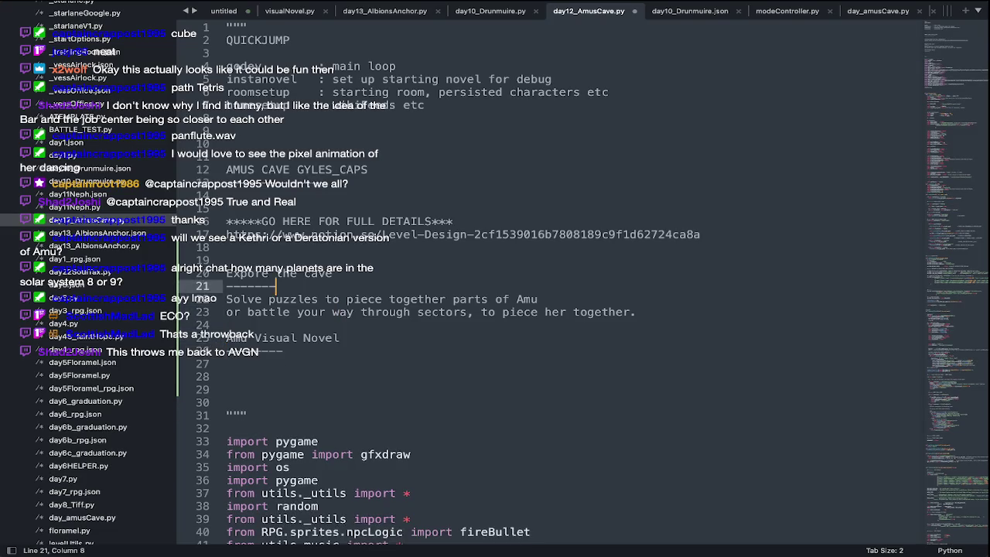
key("Up")
key("Up")
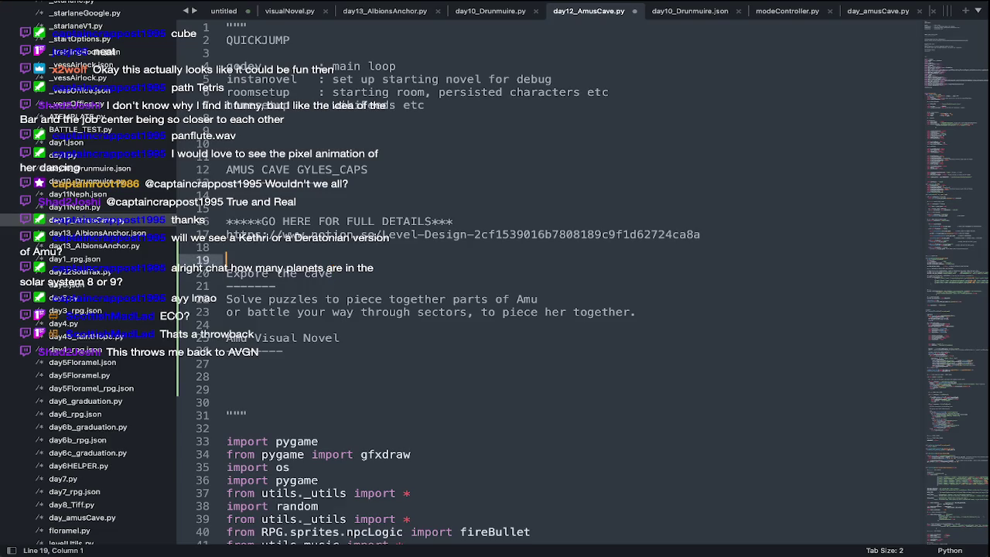
key("Return")
Start an OUTLINE list with item 1 'Collect Amu's shells, piece her together.'.
type("OUTLI")
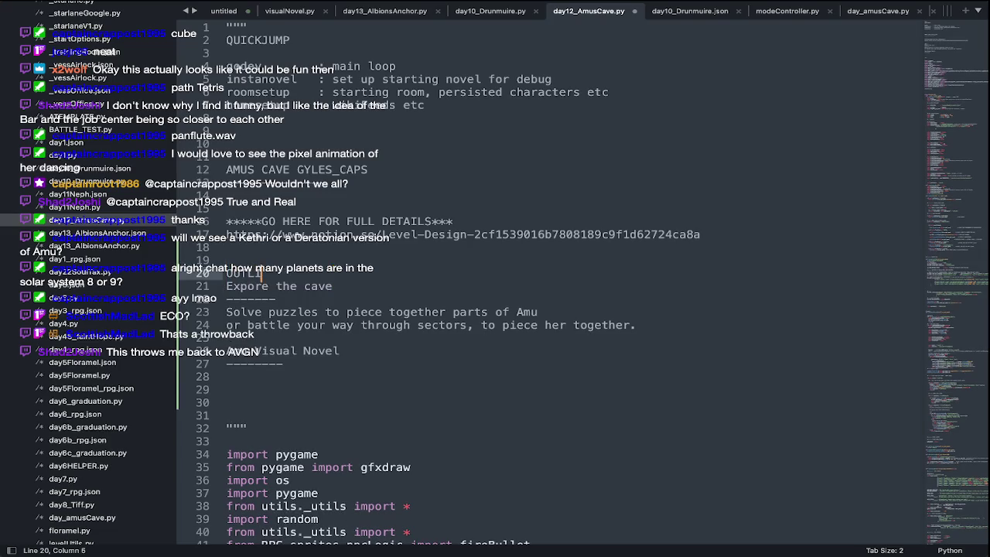
type("NE")
key("Return")
key("Return")
type("1L.")
key("Left")
key("Left")
key("BackSpace")
key("End")
key("Return")
key("Return")
left_click(251, 298)
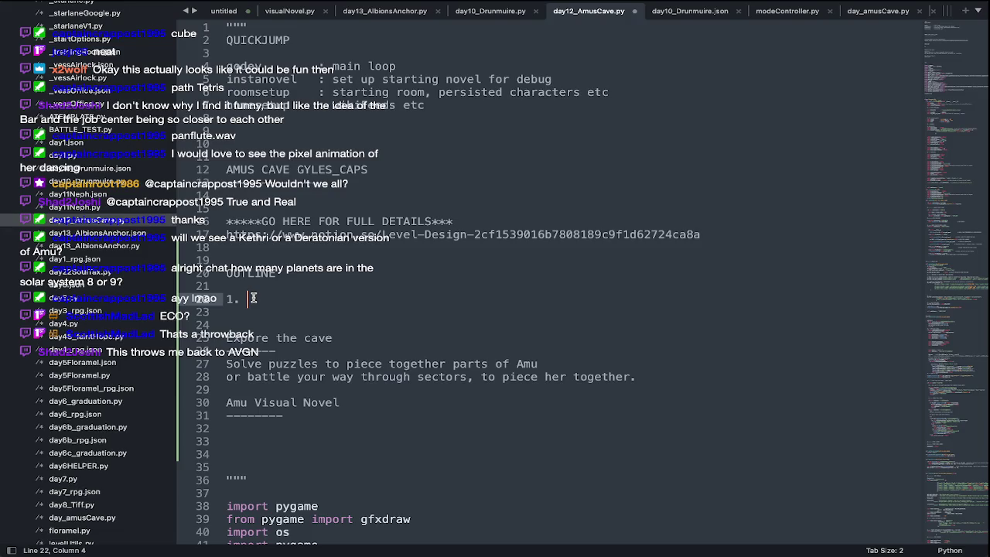
type("Collect Amu's shel")
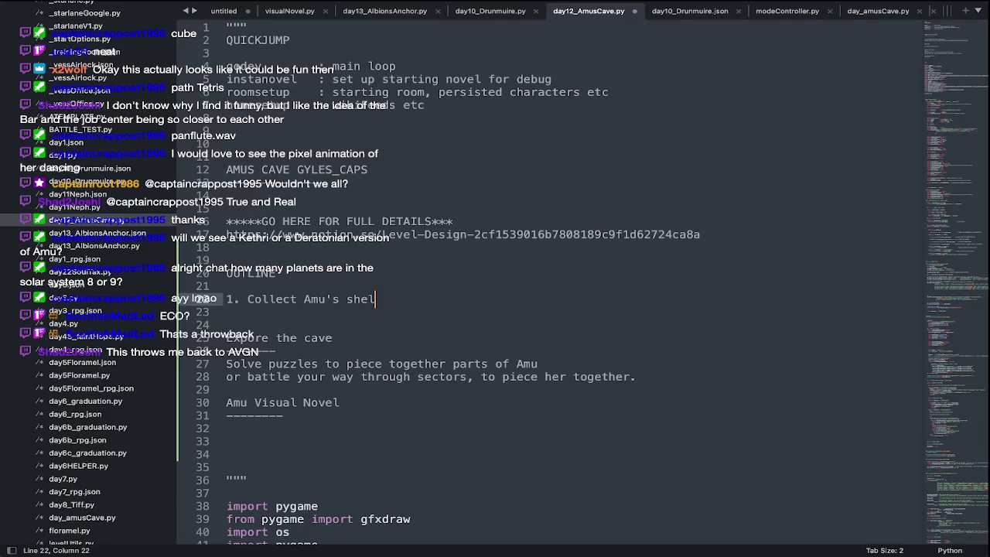
type("ls")
key("Return")
key("BackSpace")
type(", piece her together.")
Add outline items for awakening Amu's human self, convincing her, and connecting with her Sekarri variant.
key("Return")
type("2. ")
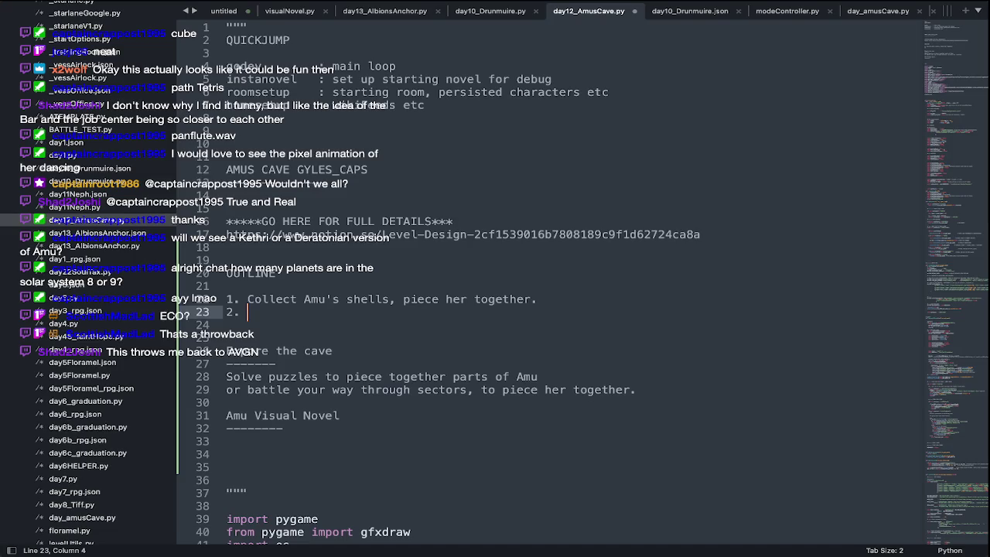
type("Awaken Amu's Human sef")
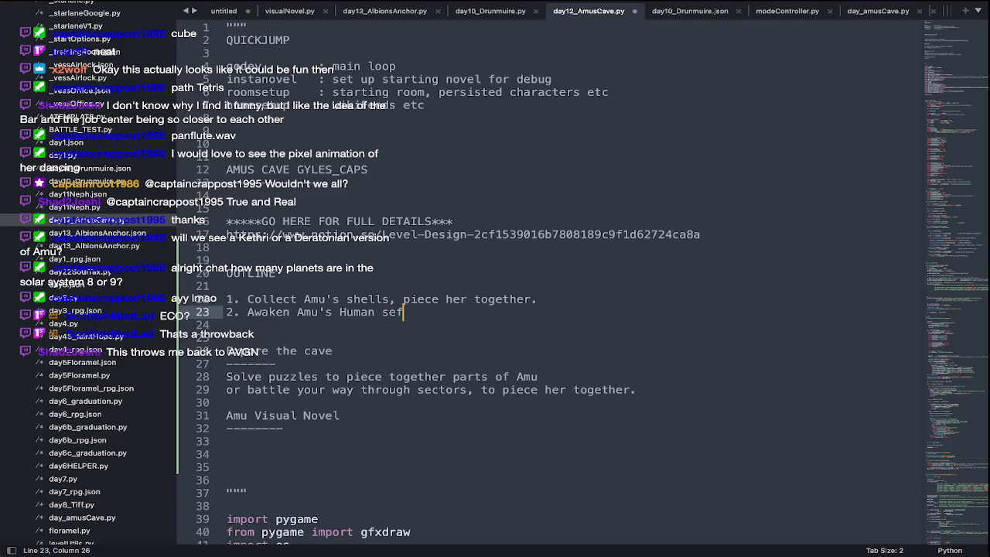
key("BackSpace")
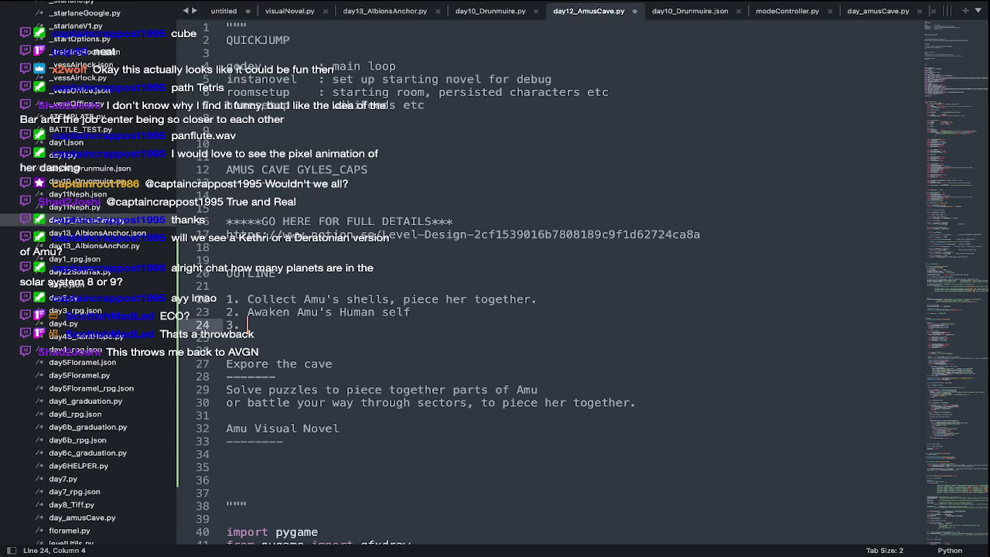
type("Try to convince her")
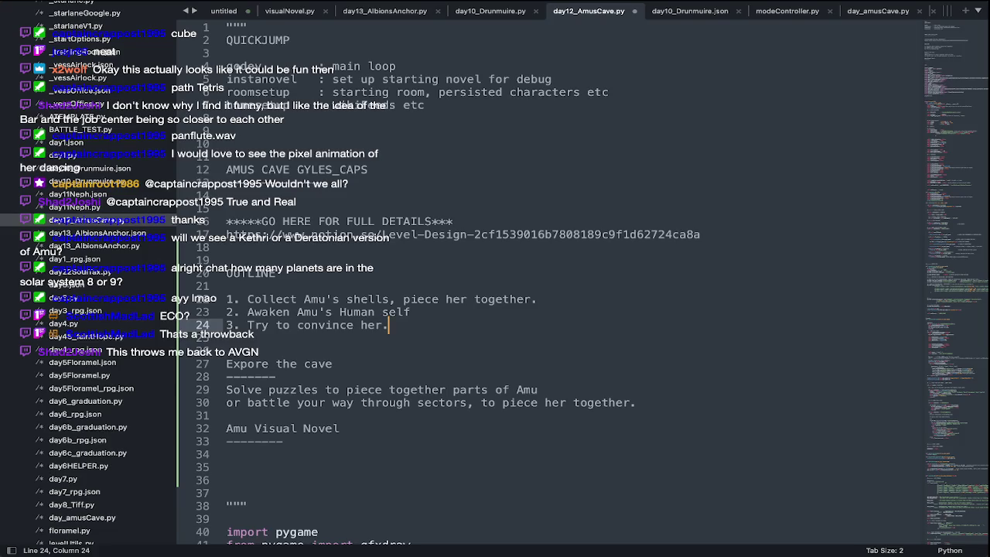
type("..")
key("Return")
type("4.")
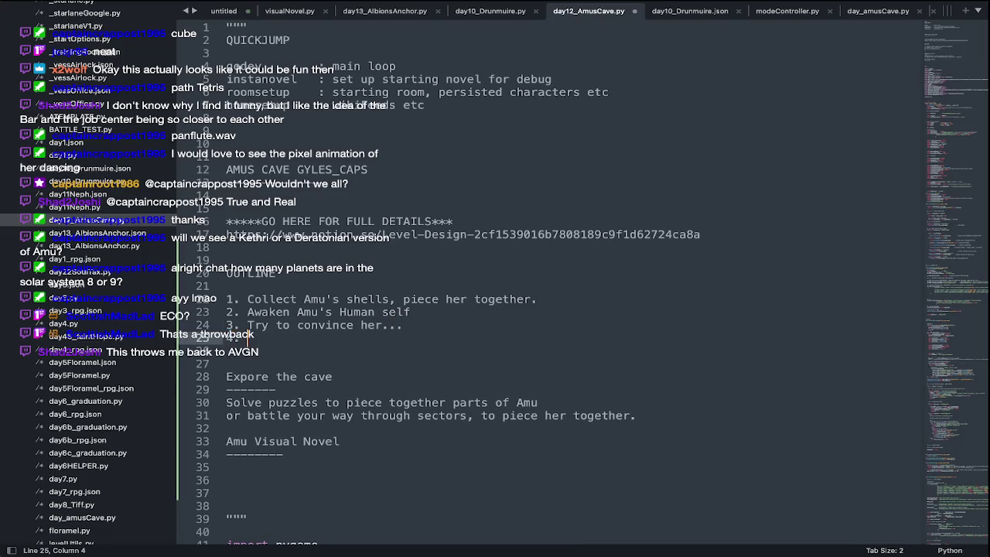
type("ave her connect with her Sekar")
key("BackSpace")
key("BackSpace")
type("arri variant.")
Add '5. Revelation' and '6. Sending to Albions anchor', then save the script.
key("Return")
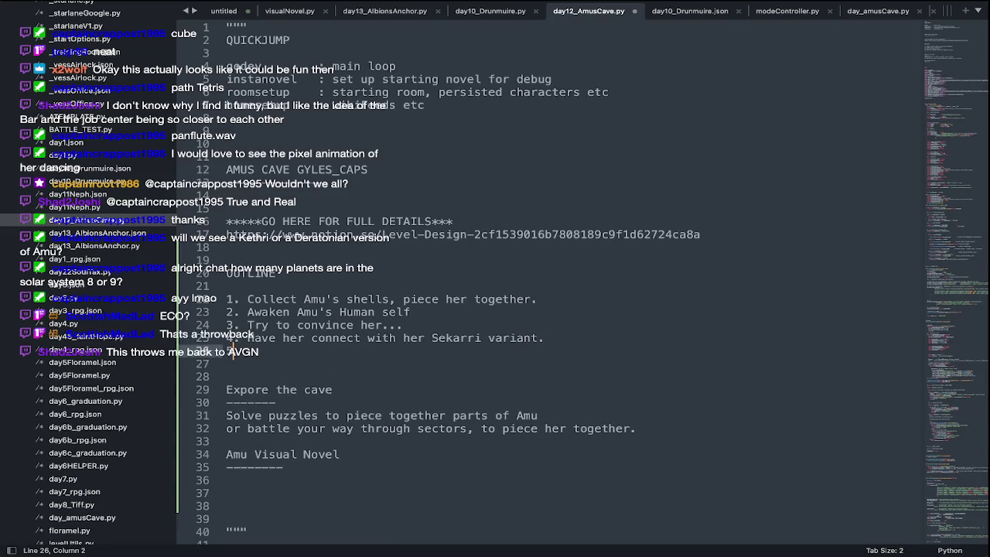
type("elation")
key("Return")
type("6. Se")
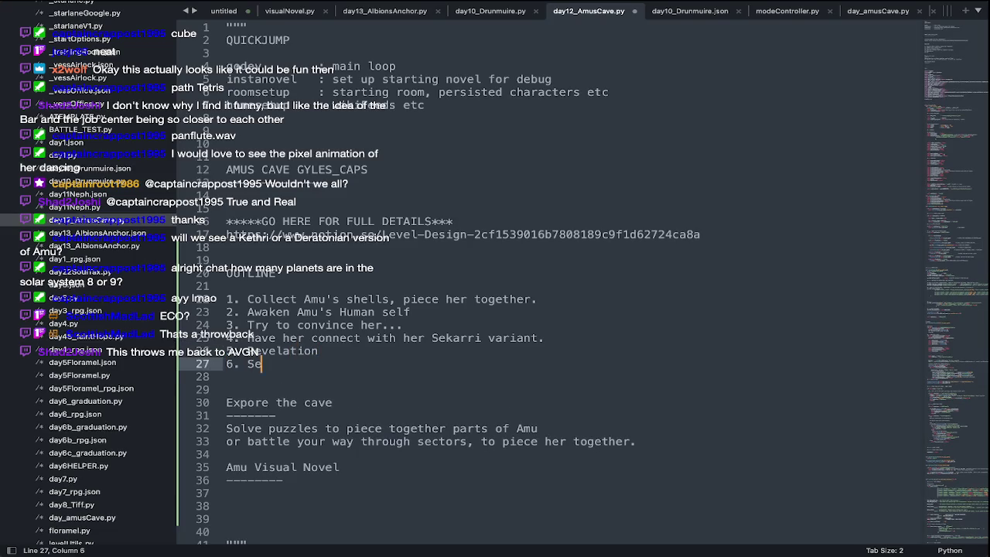
type("nding to ALb")
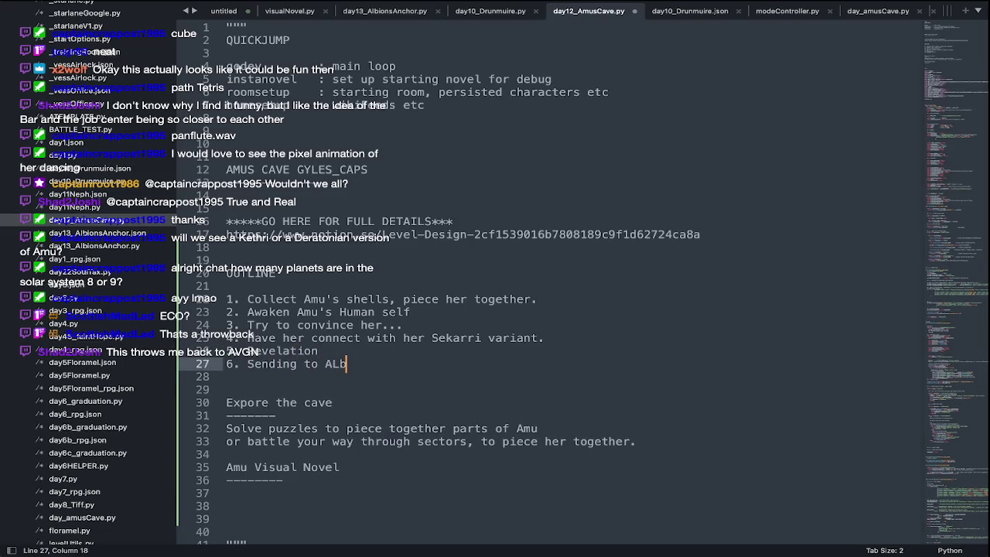
type("bions")
key("BackSpace")
key("BackSpace")
key("BackSpace")
key("BackSpace")
type("ions anchor")
key("ctrl+s")
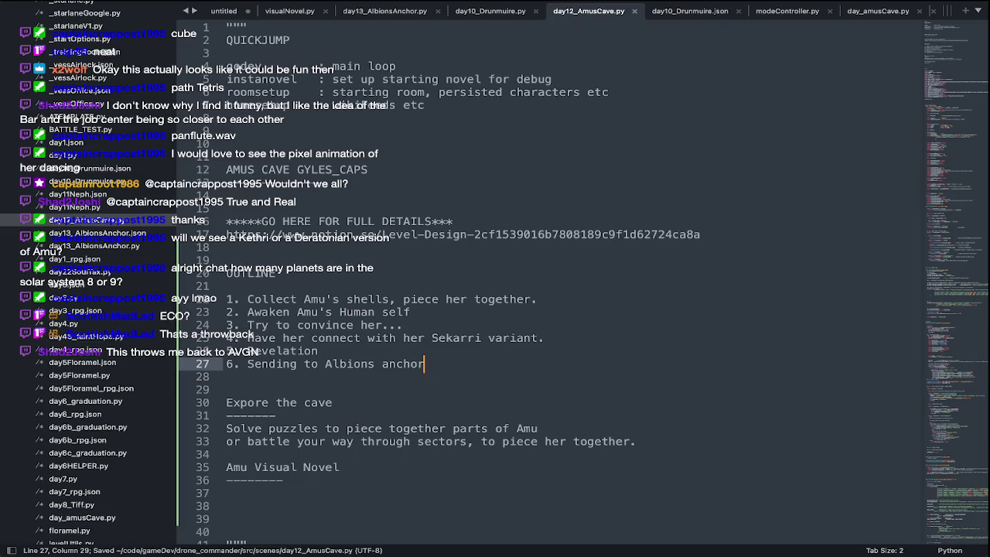
key("super+Tab")
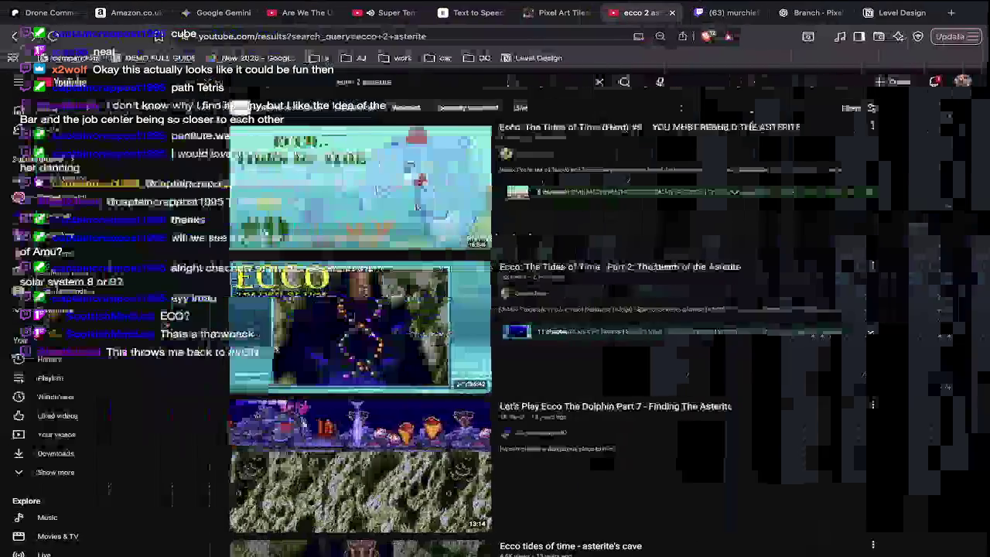
Look through the open Brave tabs and open YouTube in a new tab.
key("ctrl+Tab")
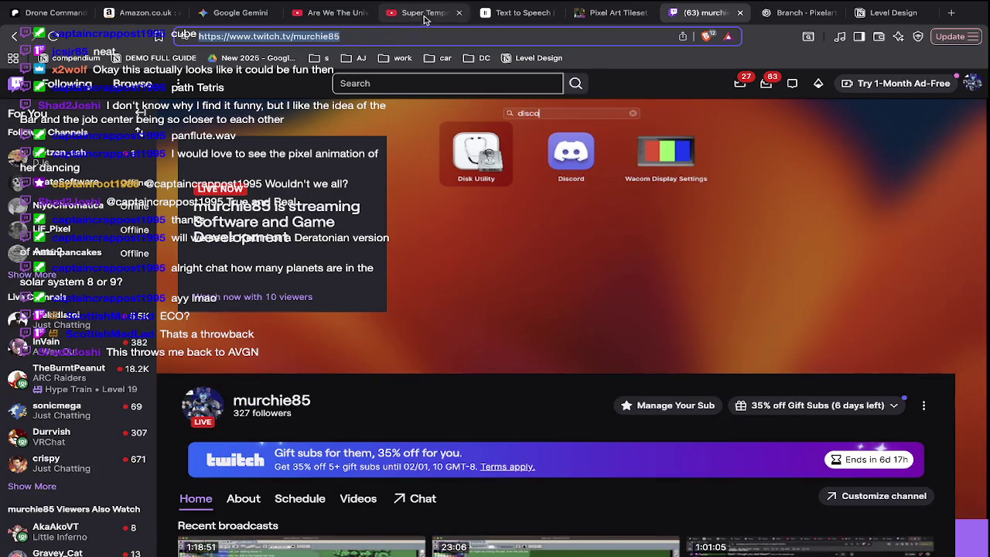
left_click(427, 13)
key("ctrl+shift+Tab")
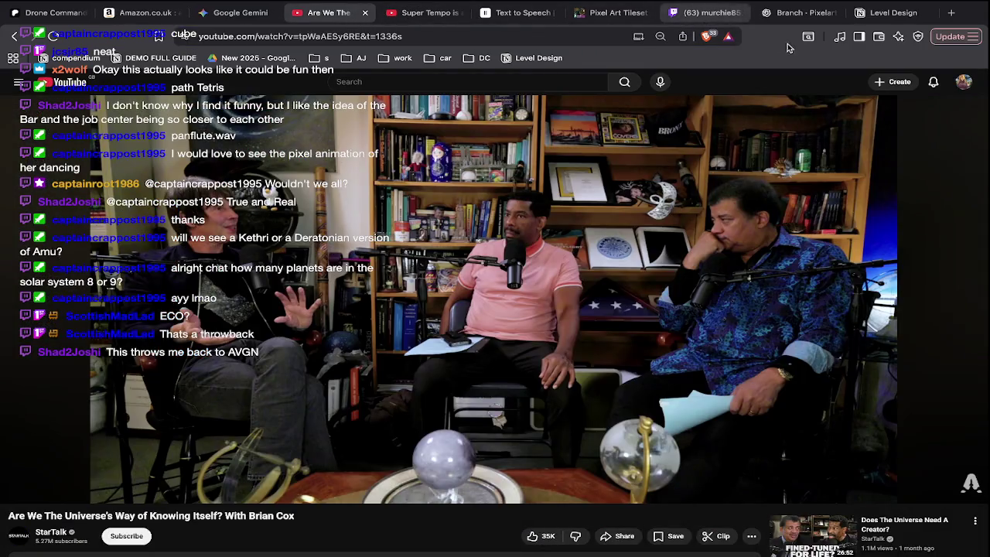
left_click(582, 14)
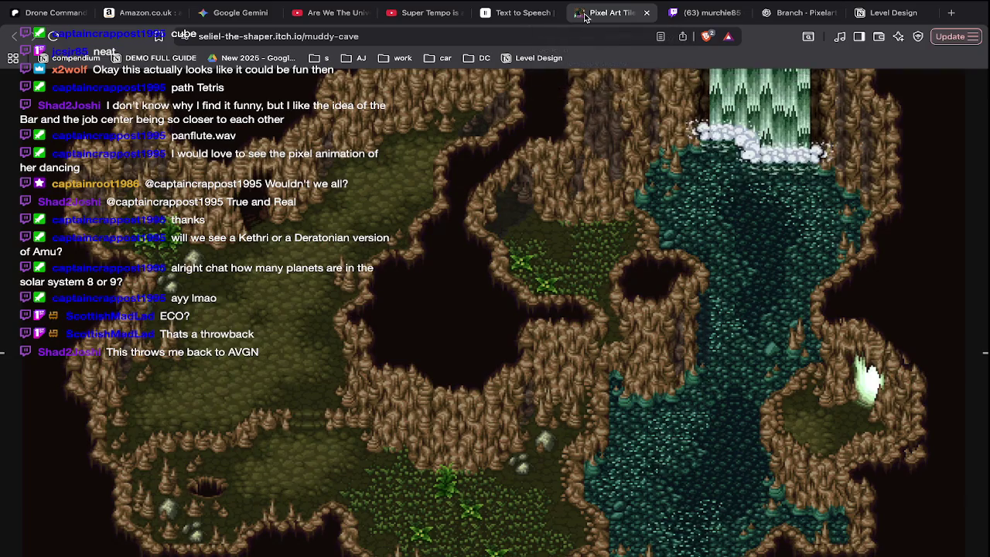
key("ctrl+t")
type("you")
key("Return")
Bring Streamlabs Desktop to the front.
key("super+Tab")
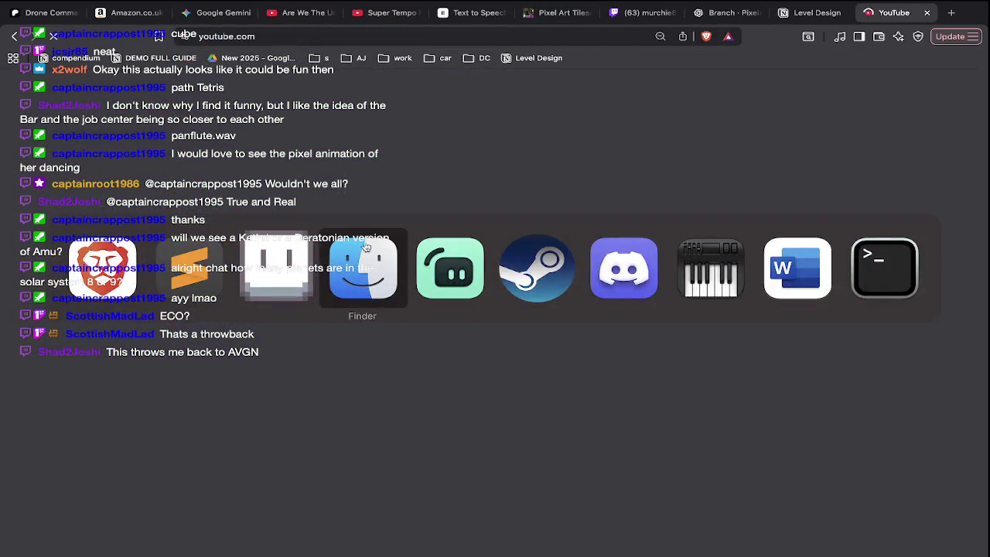
key("super+Tab")
left_click(484, 267)
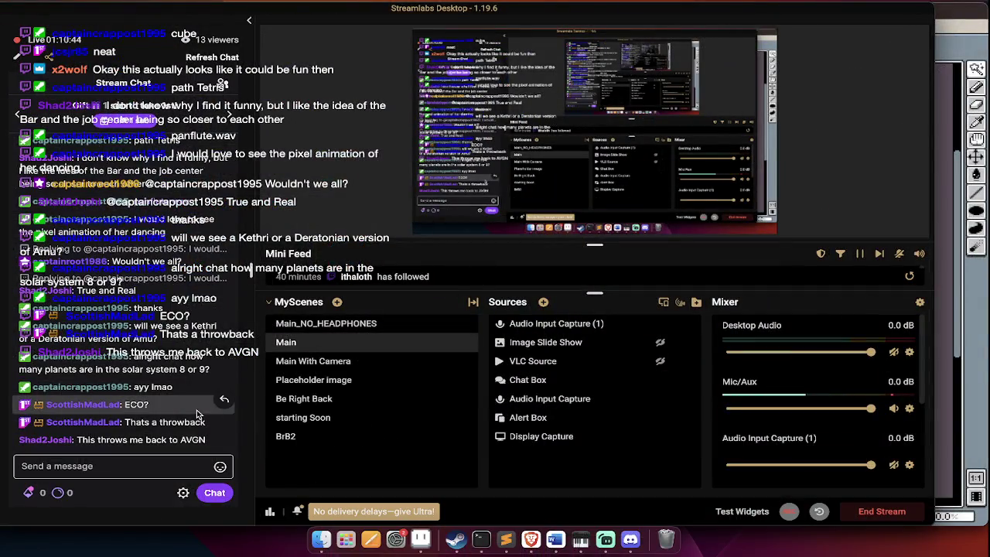
Swipe to the browser desktop and scroll through the YouTube feed.
mouse_move(124, 405)
key("ctrl+Right")
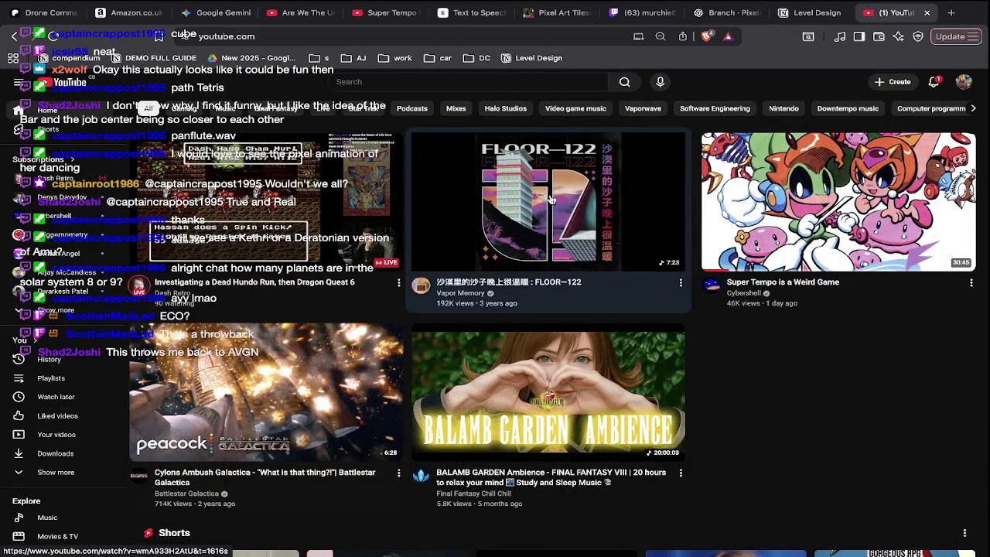
scroll(603, 350, "down", 2)
scroll(602, 350, "down", 5)
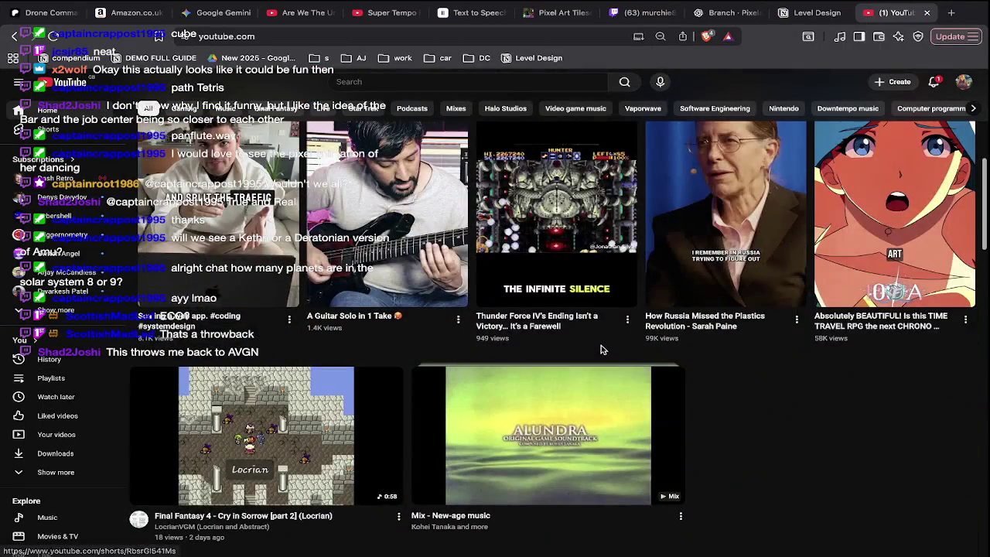
scroll(603, 350, "down", 2)
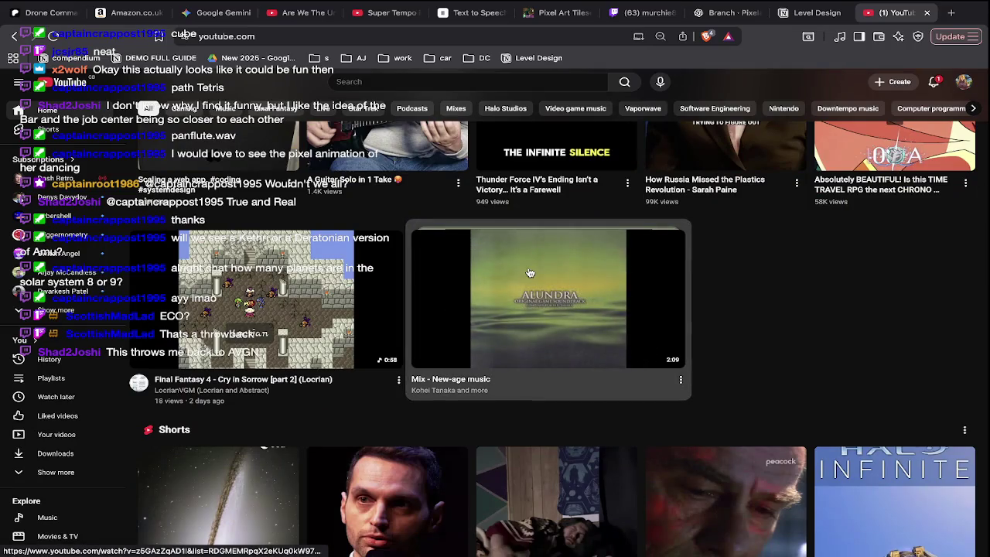
scroll(601, 350, "down", 5)
scroll(530, 273, "up", 3)
key("ctrl+Left")
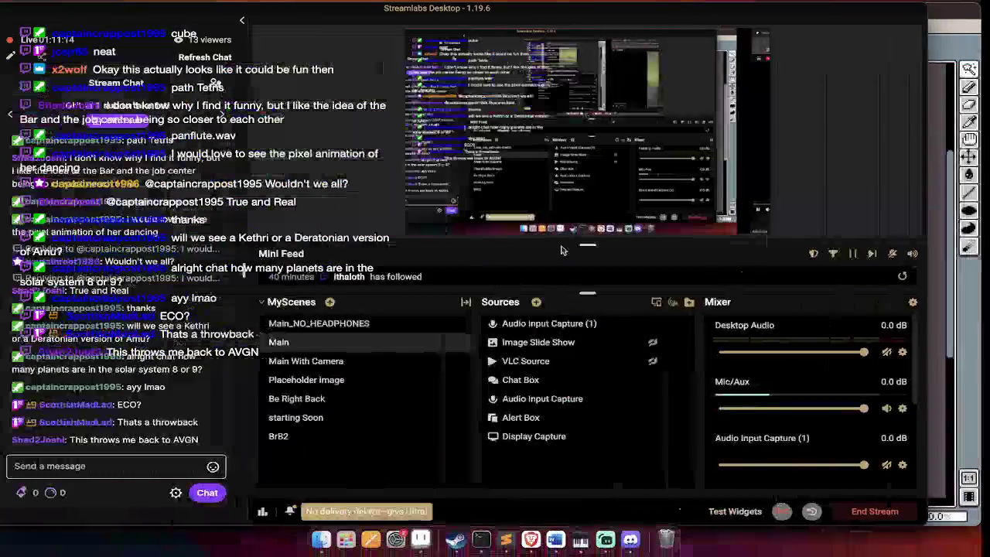
key("ctrl+Right")
Switch through Aseprite back to day12_AmusCave.py in Sublime Text.
key("super+Tab")
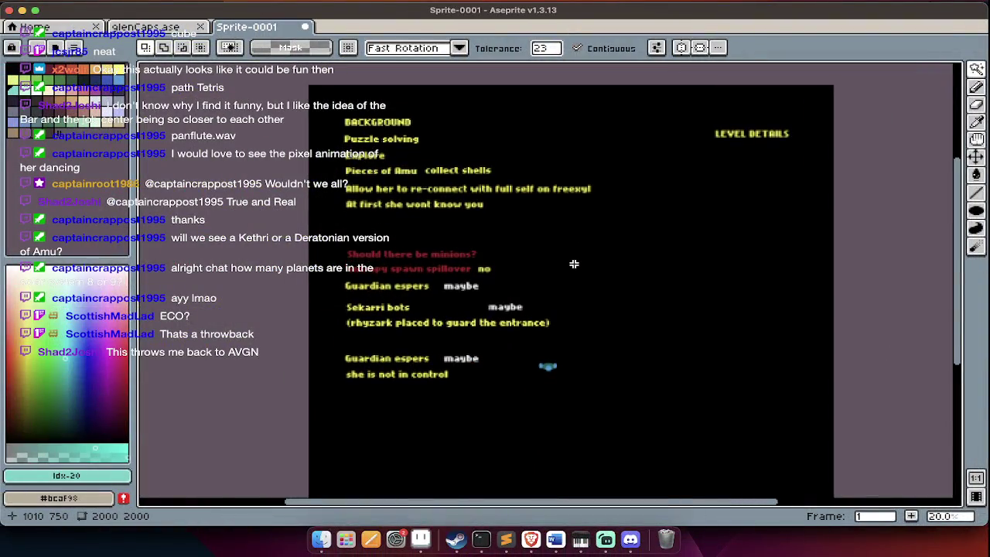
key("super+Tab")
scroll(441, 287, "down", 1)
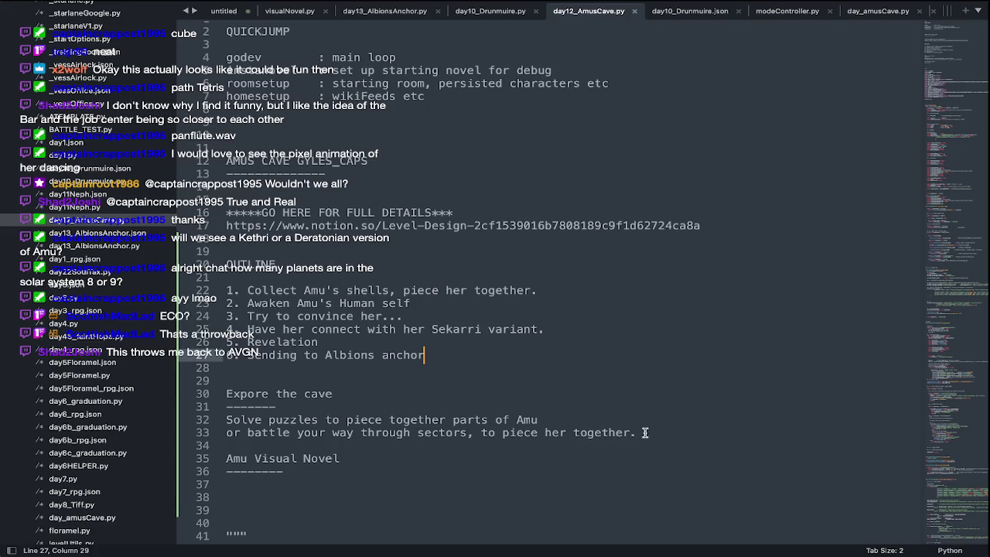
Replace 'Expore the cave' with 'CAVE BATTLE' and lengthen its underline by five dashes.
left_click_drag(331, 398, 198, 396)
type("CAV")
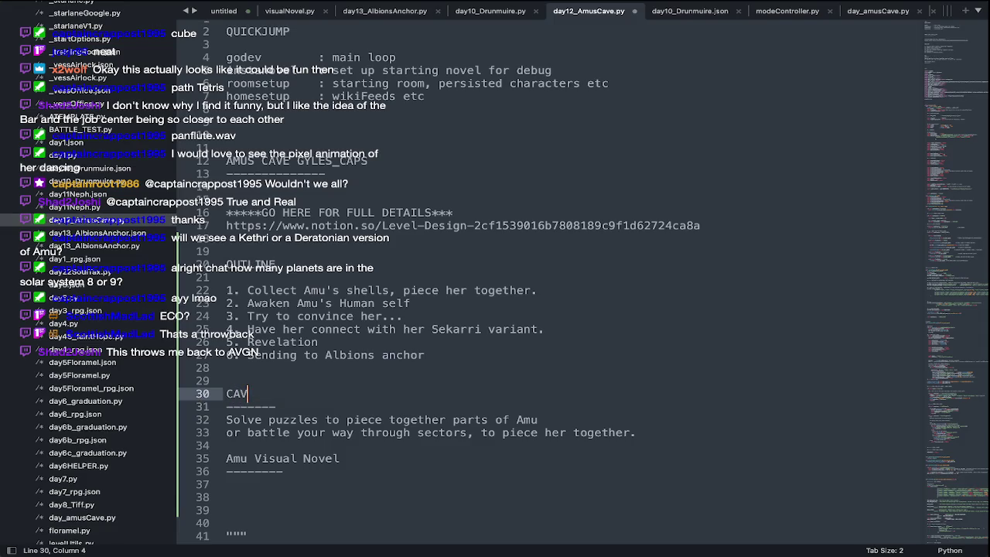
type("E BATTLE")
key("Down")
type("-----")
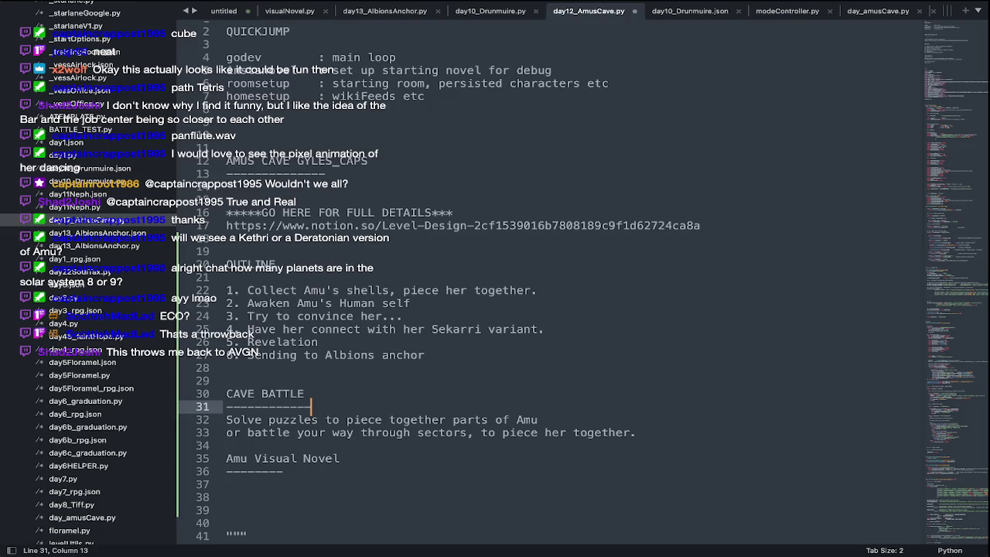
key("super+Tab")
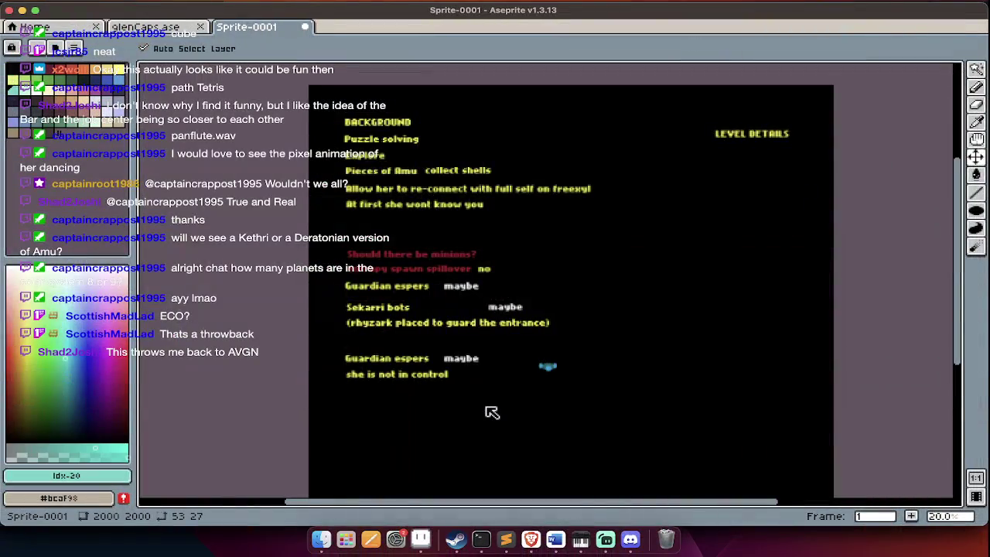
Save the level-details sprite as Amus_cave.ase in the Dunnimure folder and close it.
key("super+s")
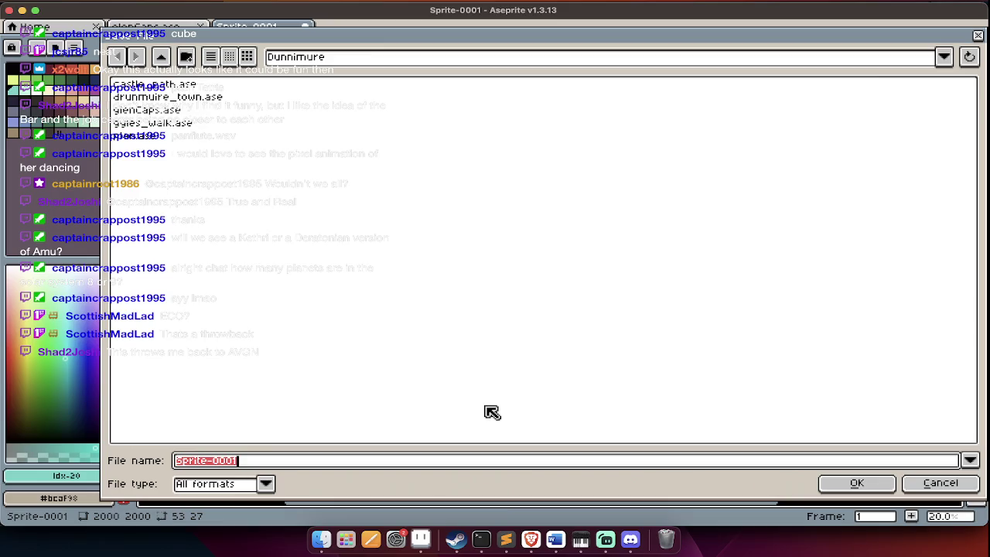
type("Amus_cave.ase")
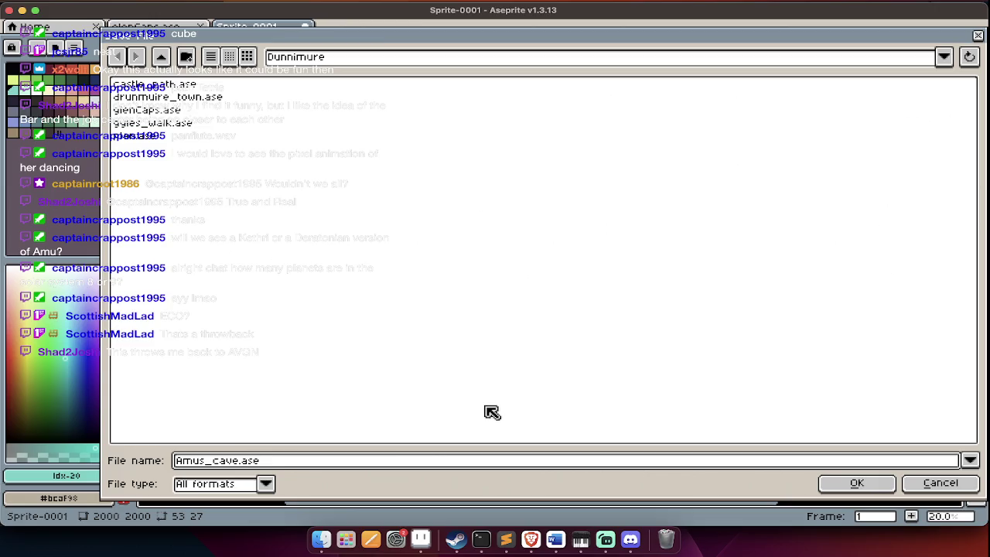
key("Return")
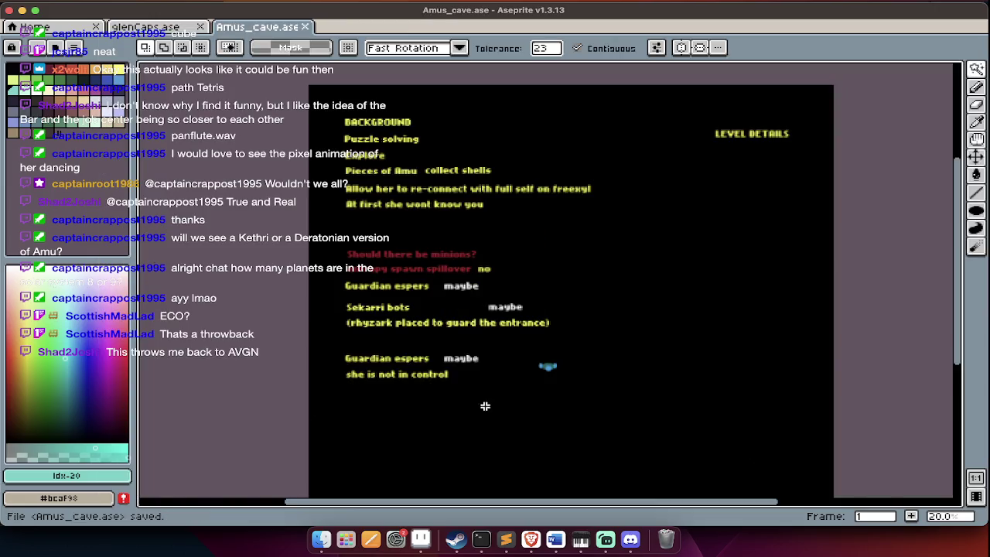
key("super+w")
Open LATEST.ase from the AlbionsAnchor folder and show its timeline.
key("super+o")
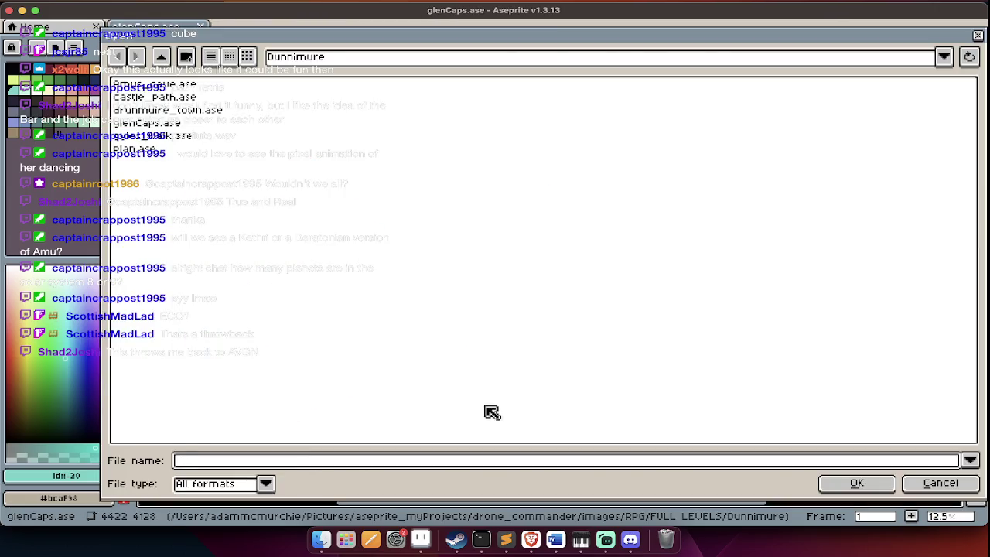
key("BackSpace")
double_click(136, 131)
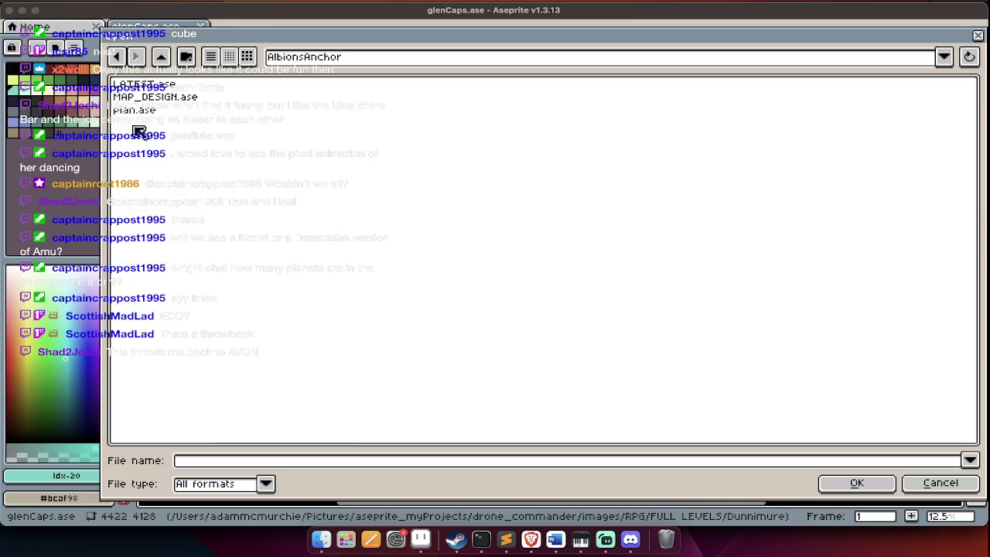
double_click(176, 85)
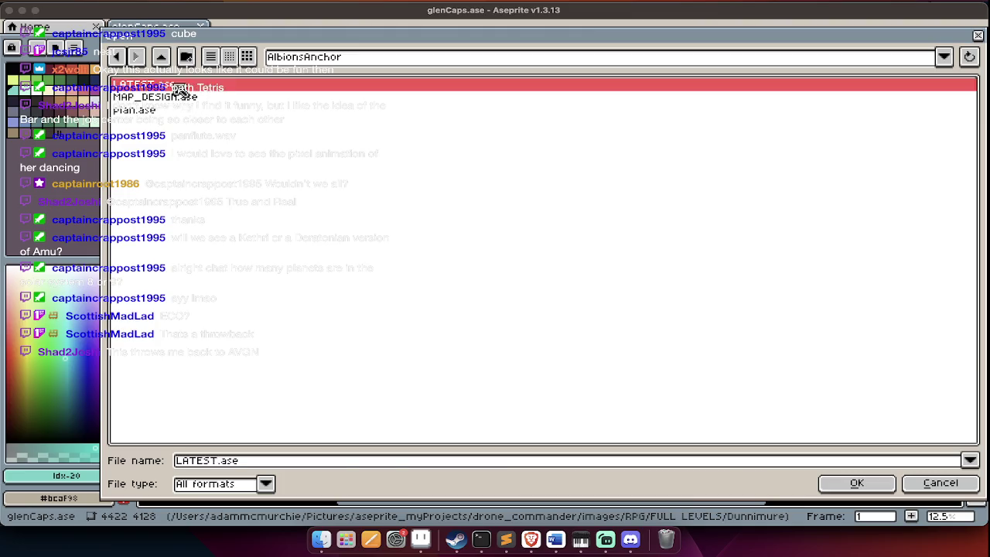
scroll(498, 361, "down", 3)
scroll(498, 360, "down", 1)
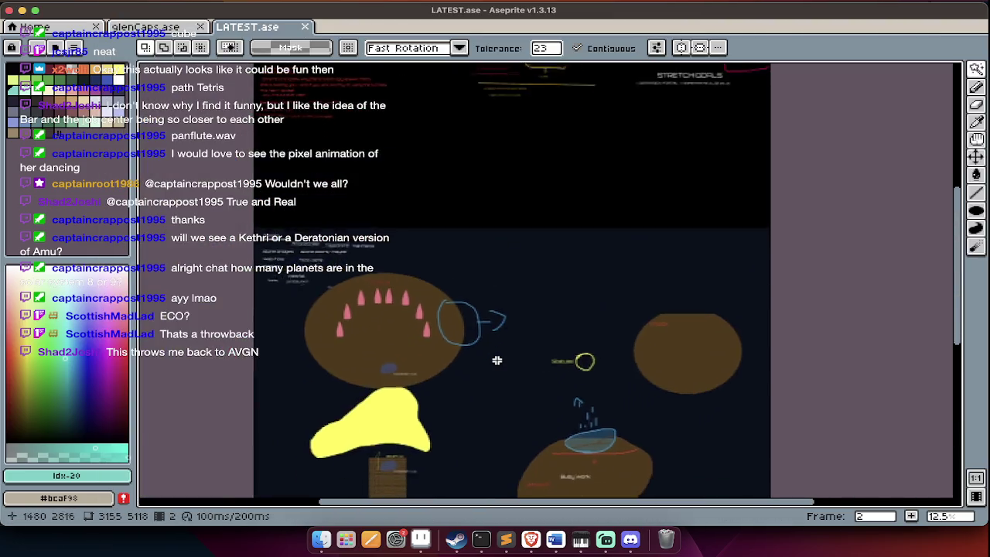
scroll(497, 361, "down", 1)
key("Tab")
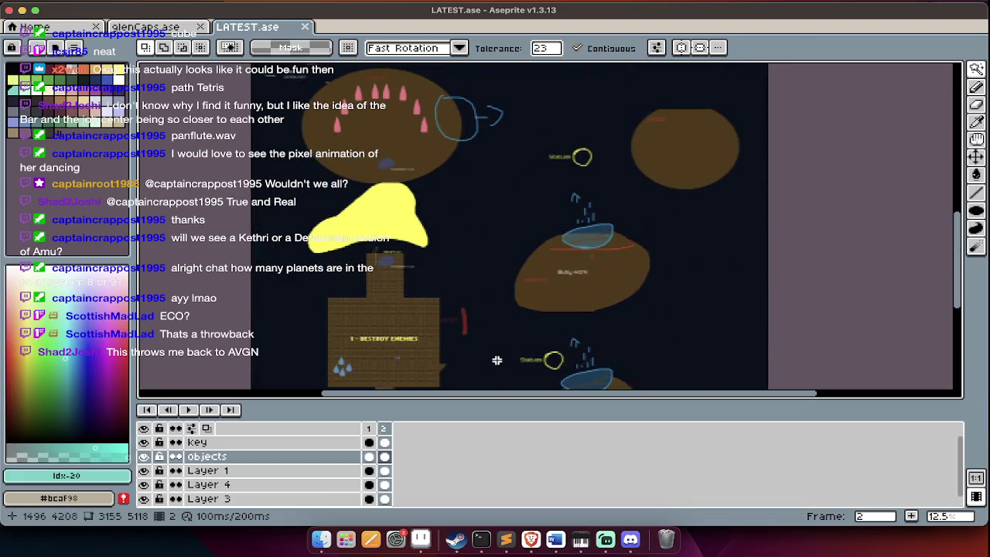
Open plan.ase to check its frames, then return to LATEST.ase.
key("super+o")
double_click(225, 110)
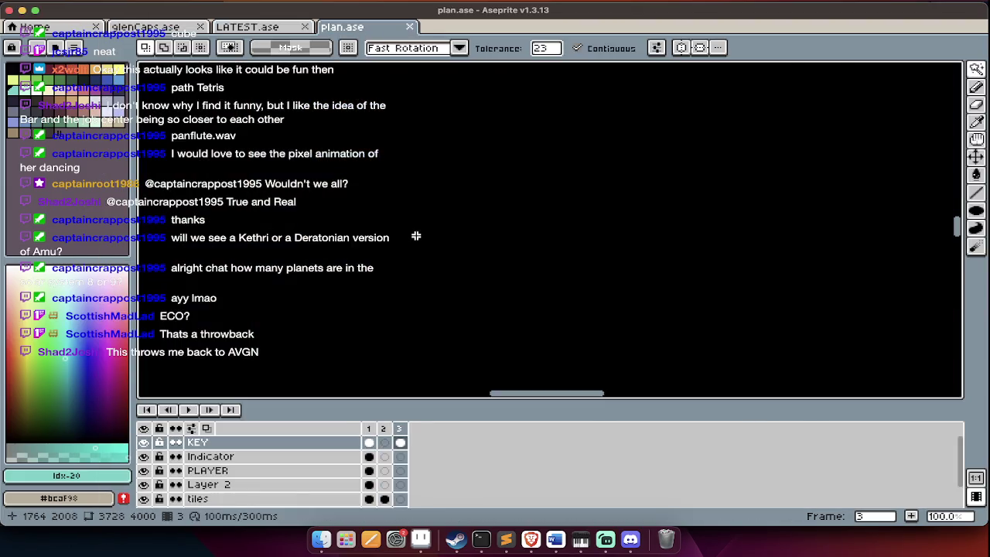
scroll(416, 238, "down", 1)
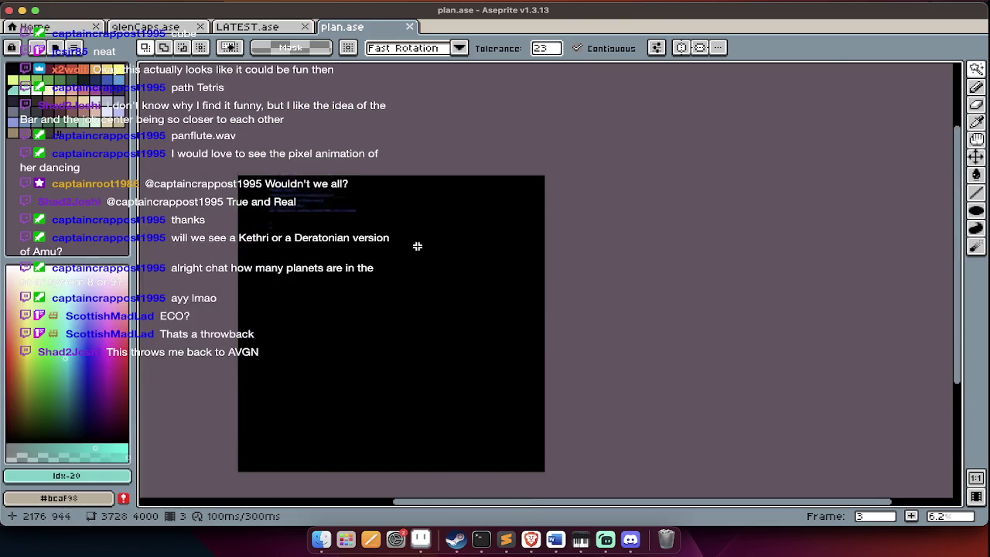
key("comma")
key("comma")
key("Tab")
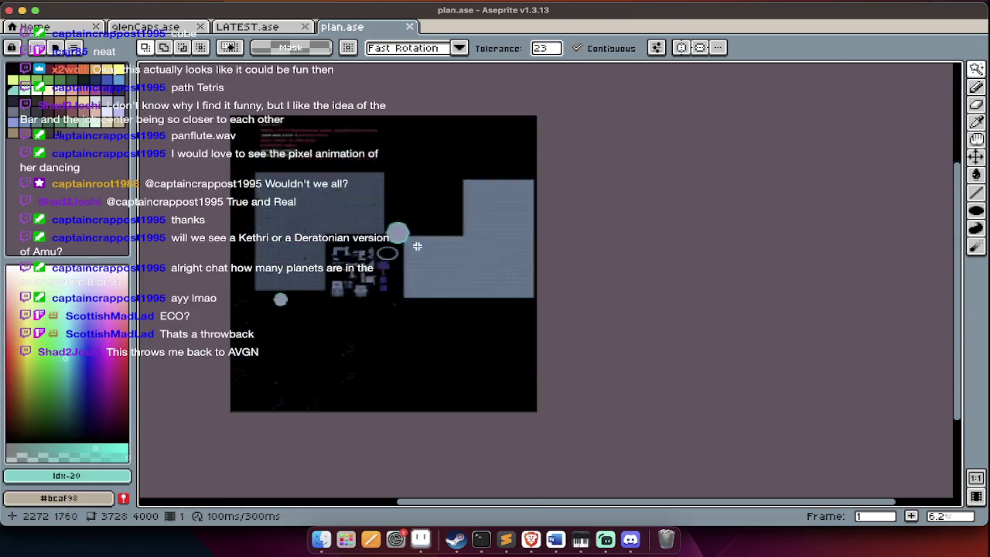
scroll(417, 236, "up", 1)
scroll(421, 225, "up", 2)
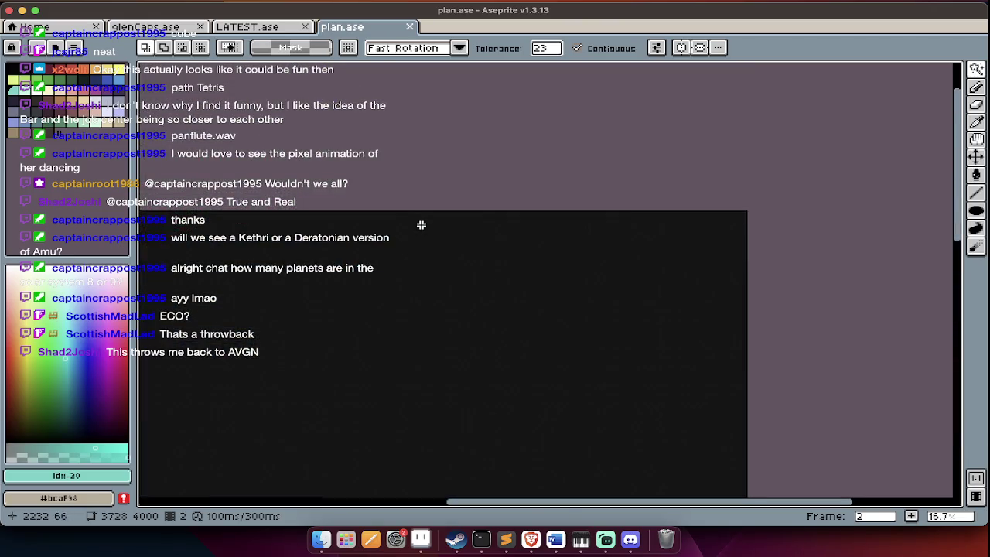
key("ctrl+shift+Tab")
Open MAP_DESIGN.ase showing the Sector 3 map.
key("ctrl+o")
double_click(155, 96)
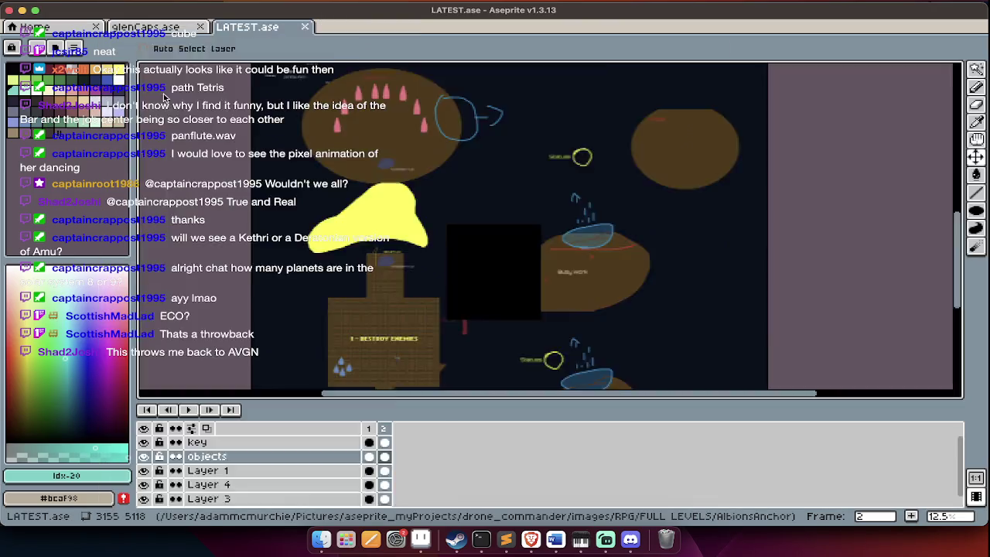
scroll(498, 244, "up", 3)
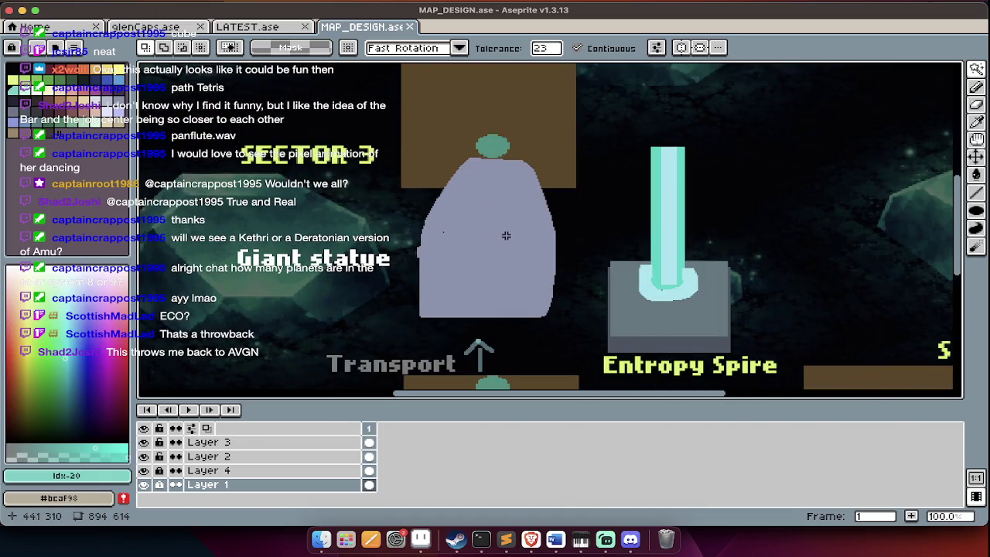
Hide the timeline and zoom around the LATEST.ase level.
key("Tab")
key("ctrl+shift+Tab")
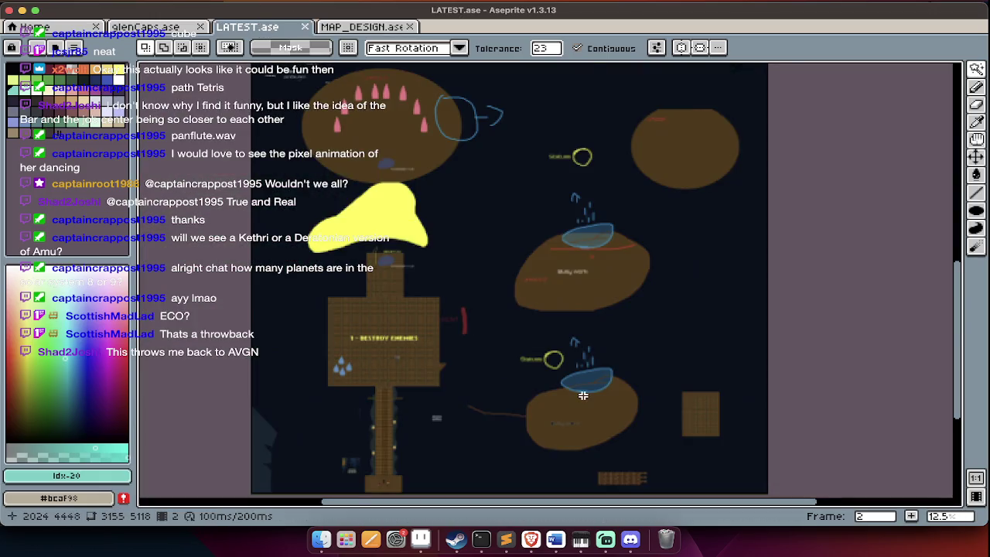
scroll(583, 395, "up", 2)
key("Tab")
key("Tab")
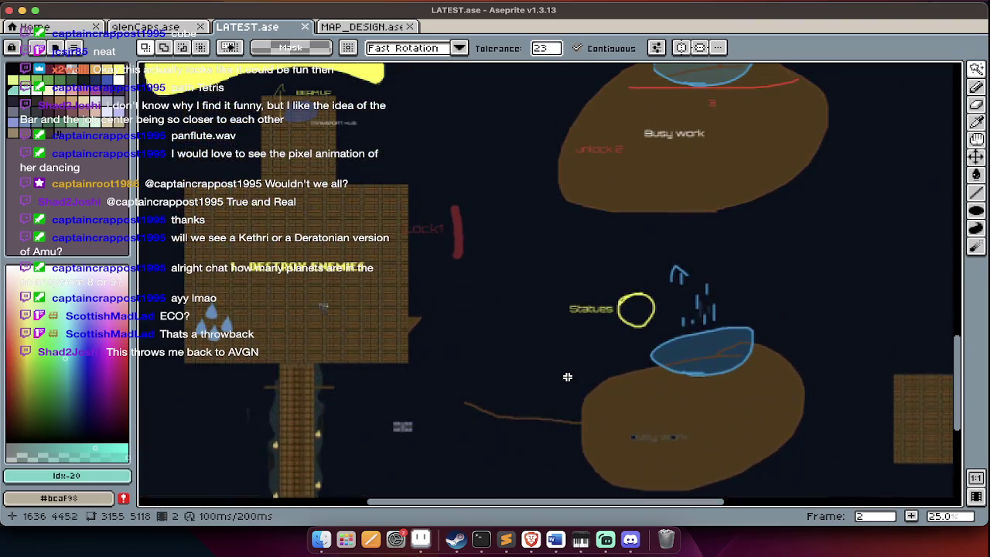
scroll(510, 281, "up", 3)
scroll(510, 282, "down", 6)
Compare against MAP_DESIGN.ase with the timeline shown, then bring LATEST.ase back up.
key("Tab")
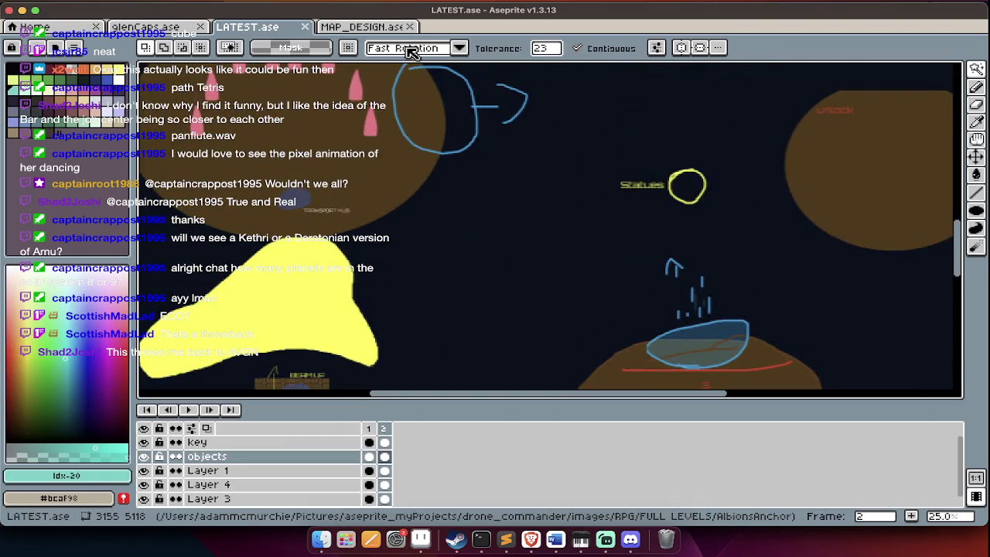
key("ctrl+Tab")
key("Tab")
scroll(494, 333, "down", 1)
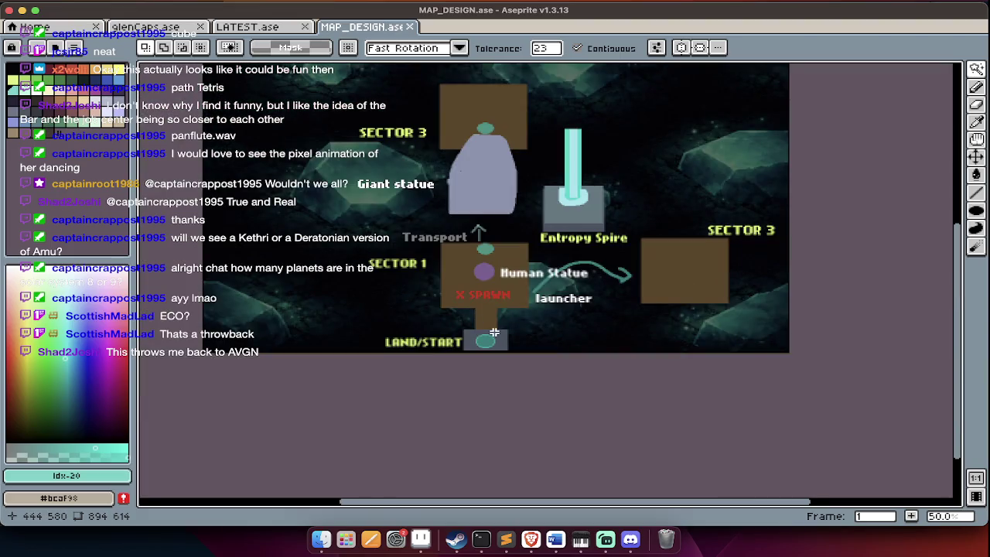
scroll(495, 332, "up", 2)
scroll(480, 332, "up", 3)
scroll(472, 330, "right", 3)
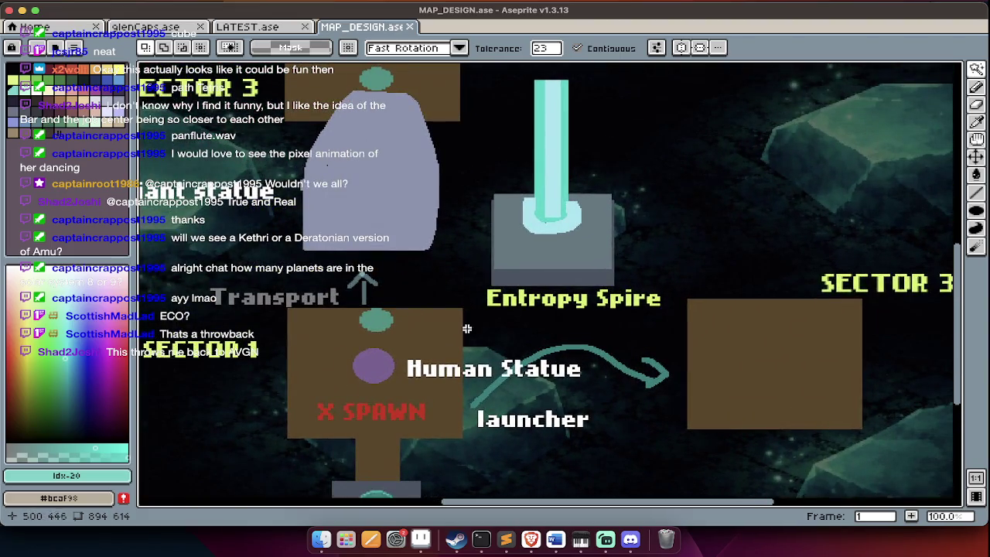
scroll(372, 422, "down", 2)
scroll(373, 425, "down", 3)
scroll(384, 424, "up", 1)
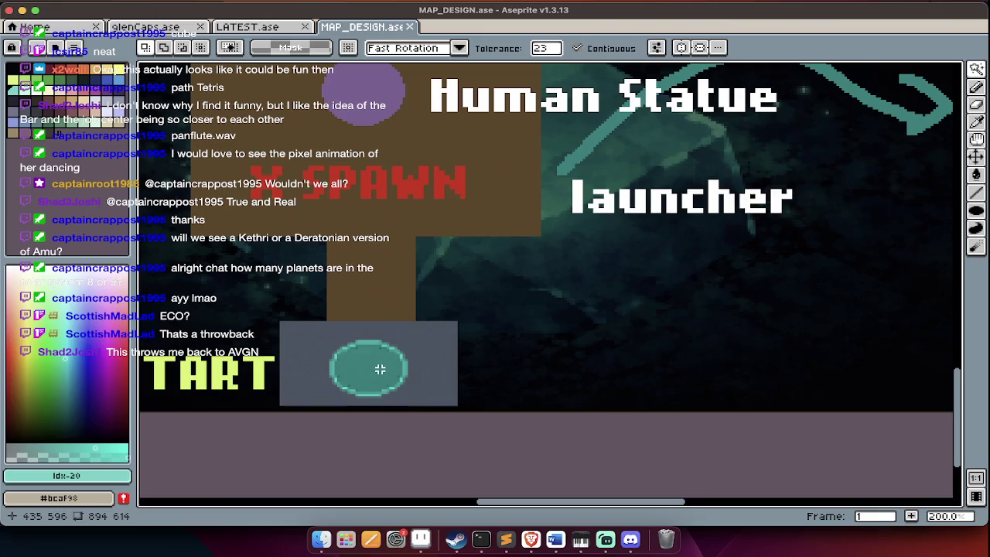
scroll(380, 360, "up", 1)
scroll(391, 271, "up", 4)
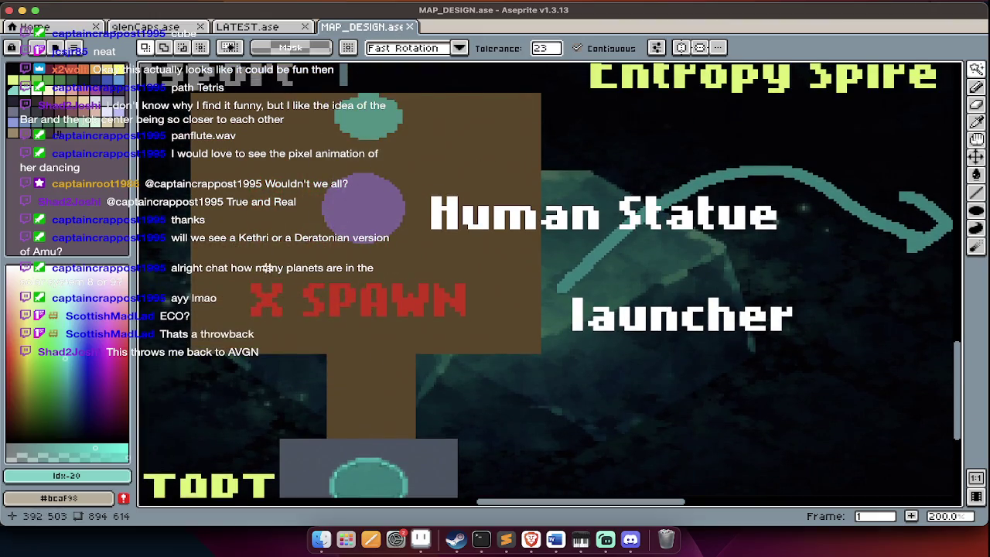
scroll(325, 211, "up", 3)
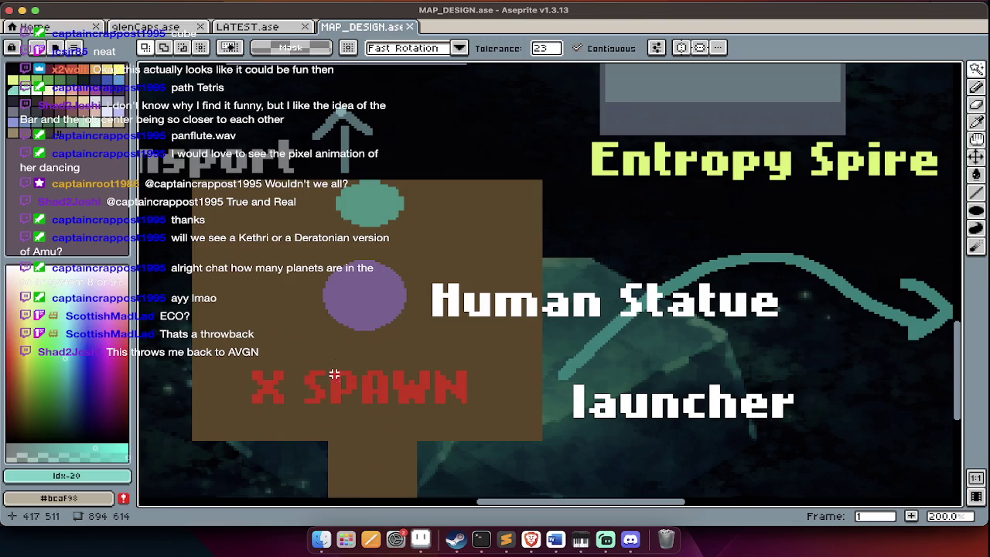
left_click(255, 27)
Zoom in and out over the LATEST.ase rooms and their labels.
scroll(400, 314, "down", 1)
scroll(355, 454, "up", 2)
scroll(354, 454, "down", 5)
scroll(354, 454, "down", 2)
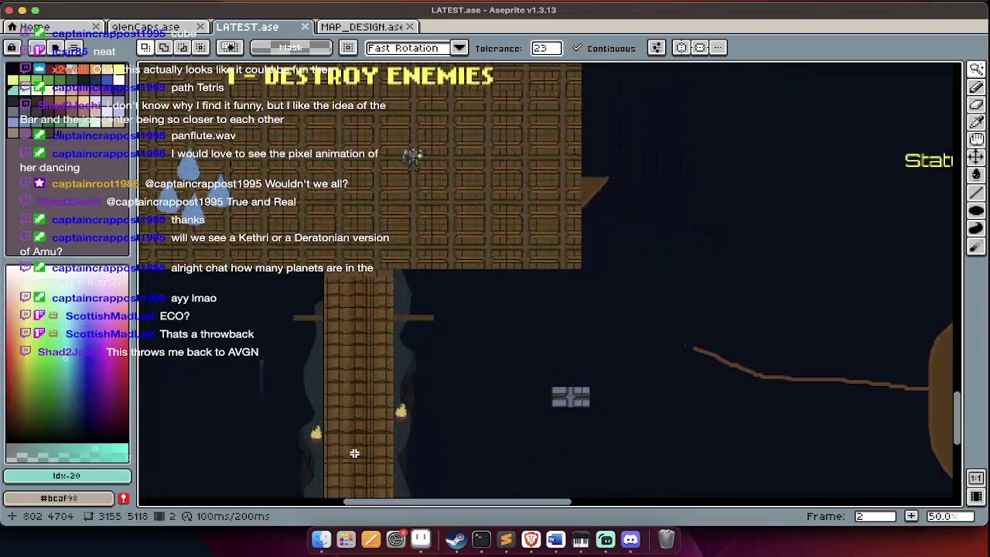
scroll(354, 454, "down", 5)
scroll(354, 453, "down", 2)
scroll(440, 464, "up", 1)
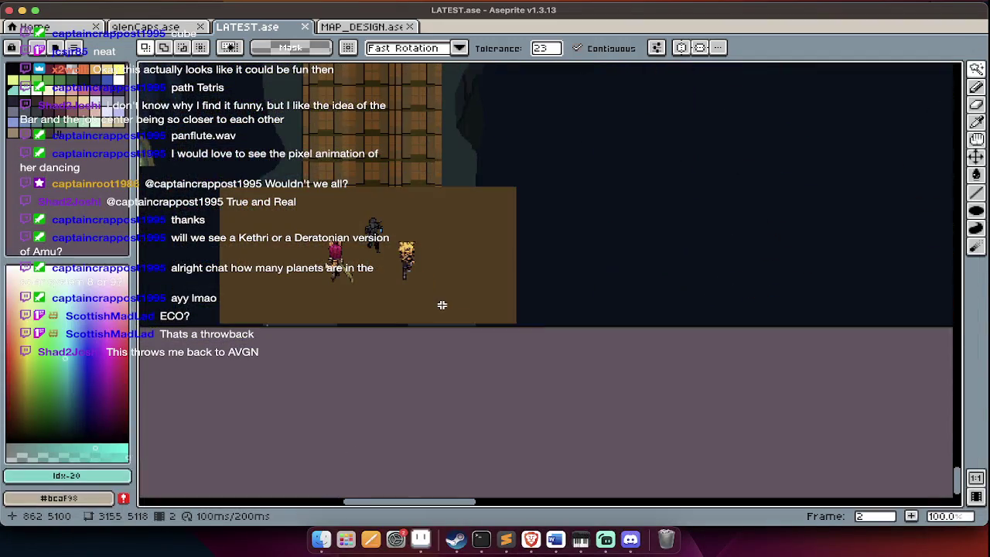
scroll(440, 464, "up", 1)
scroll(425, 308, "up", 5)
scroll(424, 307, "up", 3)
scroll(425, 308, "up", 1)
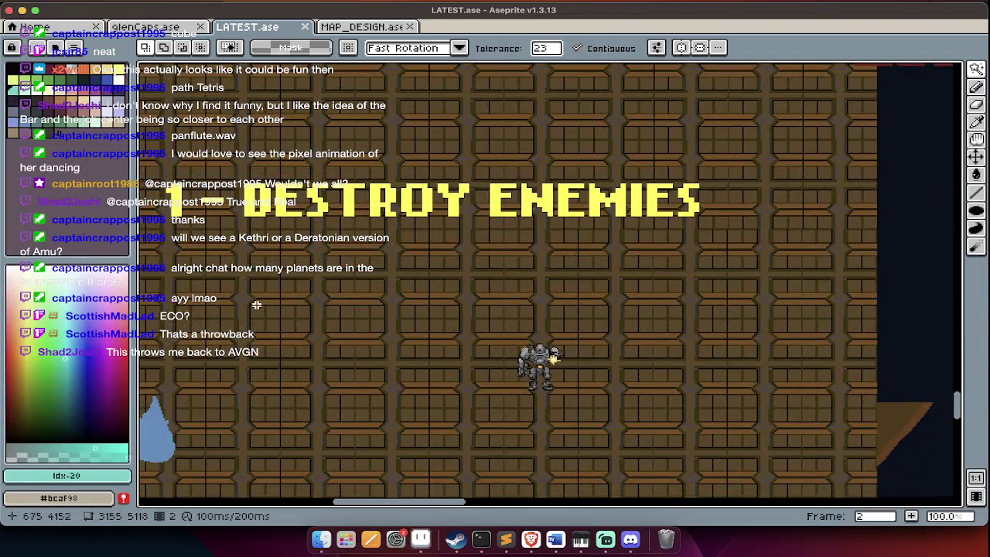
Pan sideways across LATEST.ase, then return to MAP_DESIGN.ase.
scroll(480, 382, "down", 1)
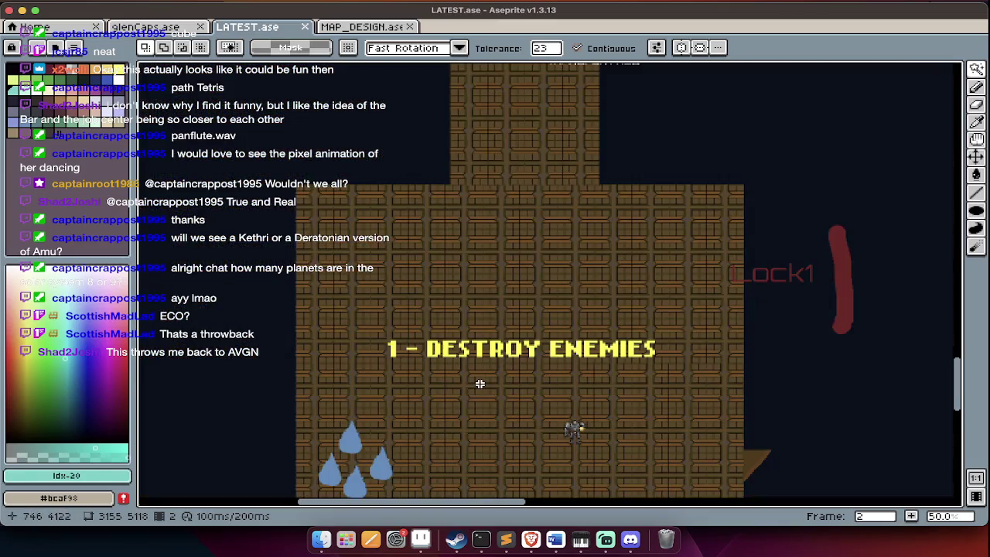
scroll(480, 384, "right", 5)
scroll(480, 383, "up", 2)
scroll(480, 383, "left", 3)
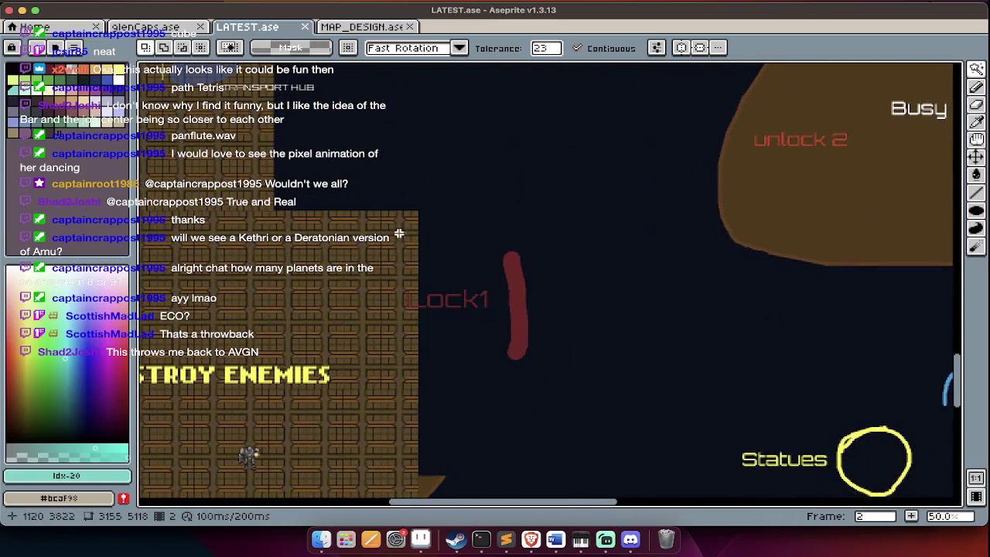
scroll(391, 256, "right", 5)
scroll(391, 256, "up", 2)
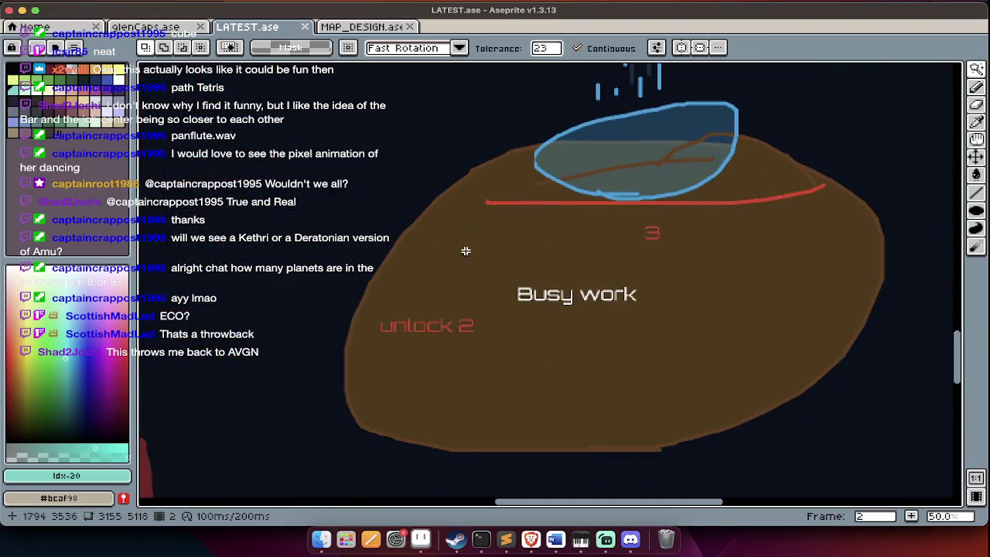
scroll(524, 345, "left", 3)
key("ctrl+Tab")
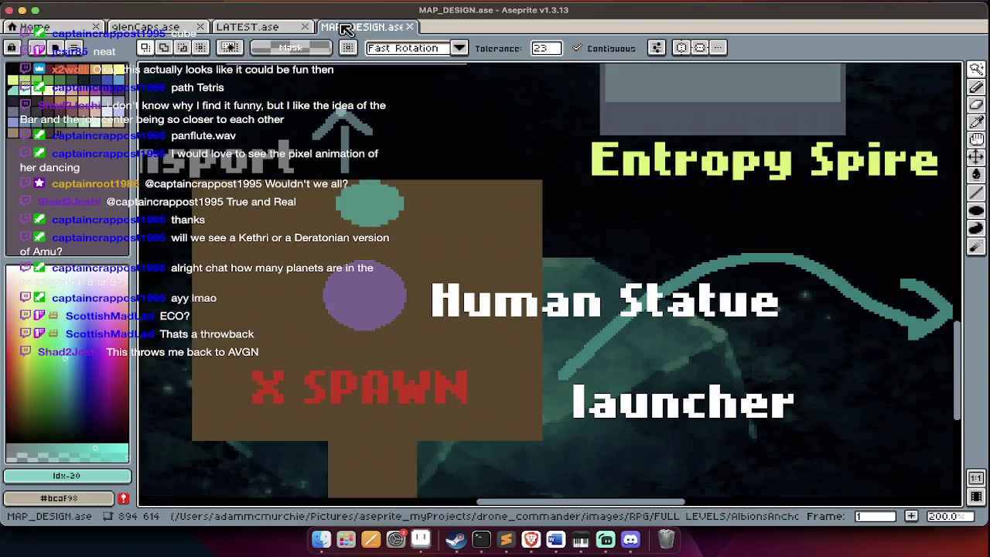
Zoom and pan around the Sector 1 and Entropy Spire areas of MAP_DESIGN.ase.
scroll(477, 237, "down", 2)
scroll(533, 253, "up", 2)
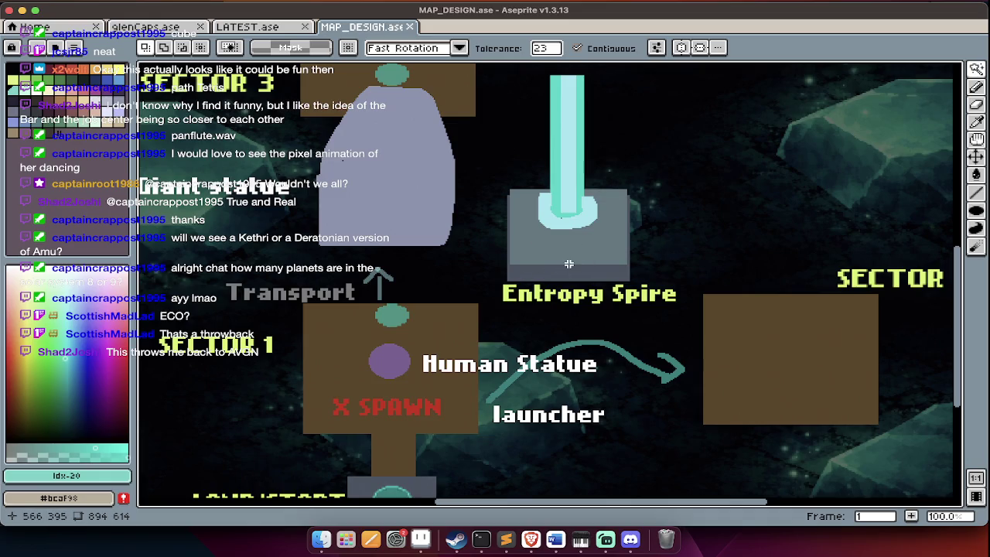
scroll(586, 239, "up", 1)
scroll(526, 271, "down", 5)
scroll(526, 271, "left", 5)
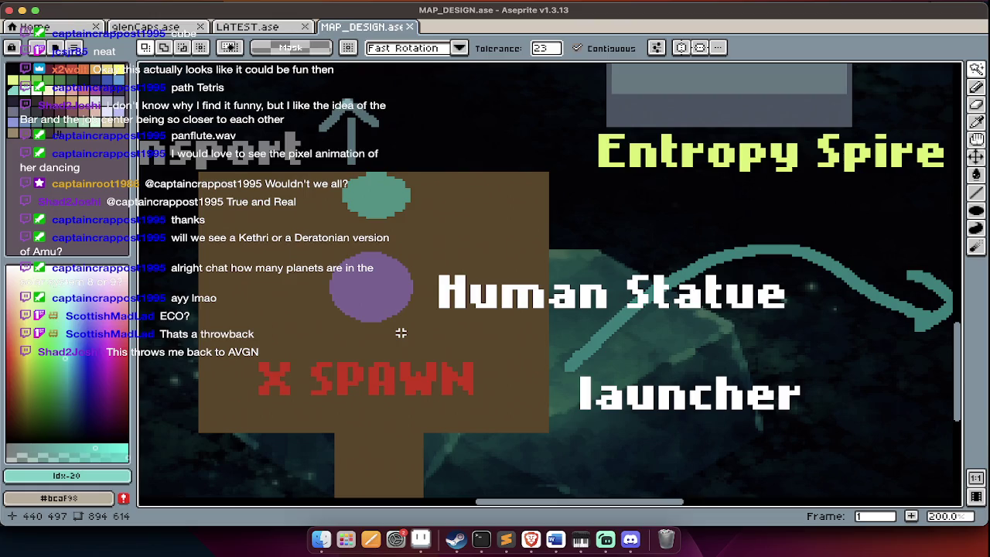
scroll(401, 332, "right", 5)
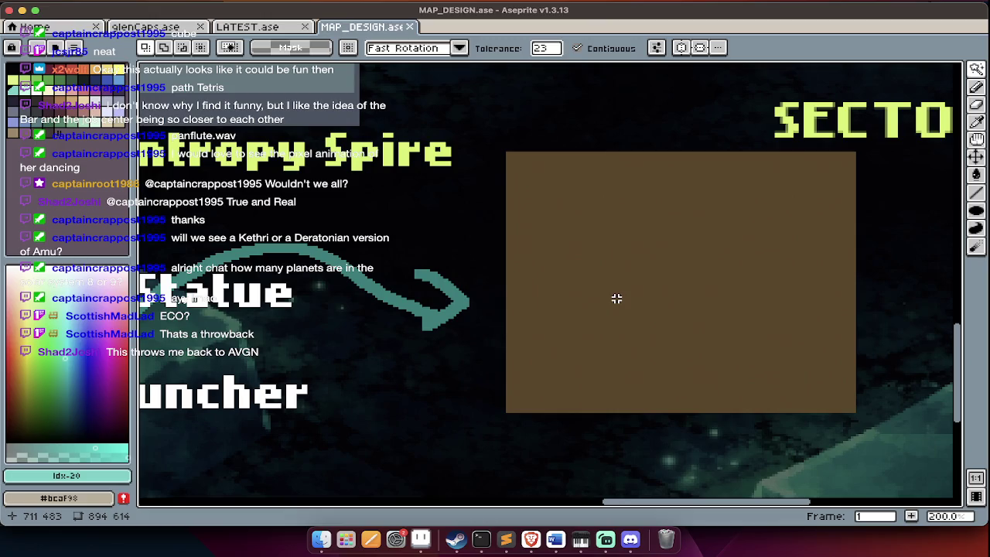
scroll(616, 298, "up", 2)
scroll(617, 298, "left", 2)
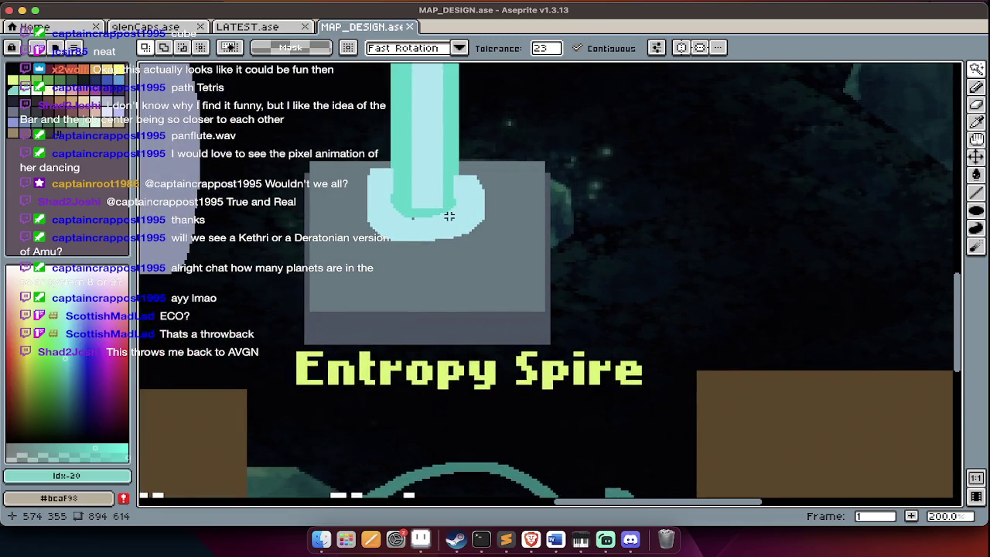
scroll(449, 217, "down", 2)
scroll(450, 217, "right", 2)
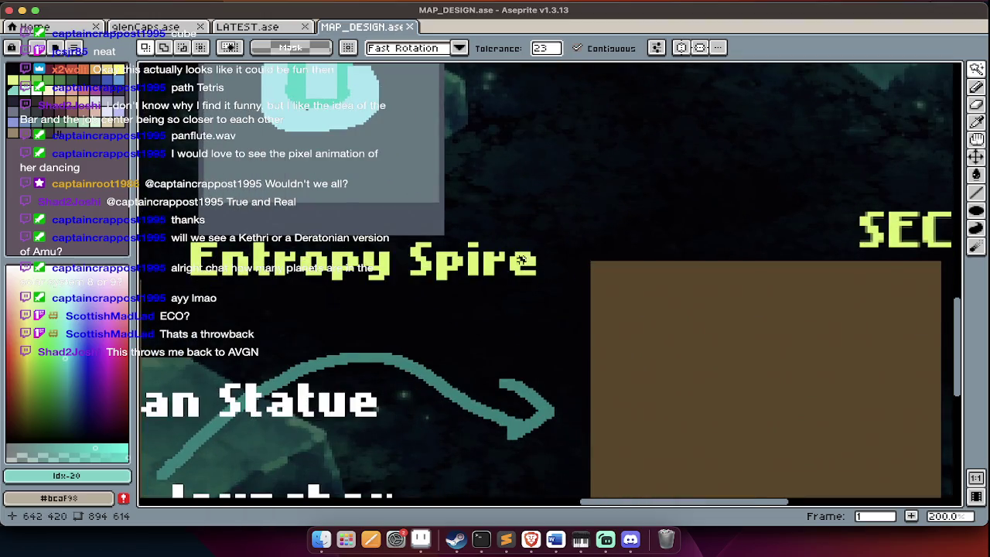
scroll(537, 271, "right", 2)
scroll(537, 272, "down", 1)
scroll(635, 327, "down", 1)
scroll(634, 327, "right", 1)
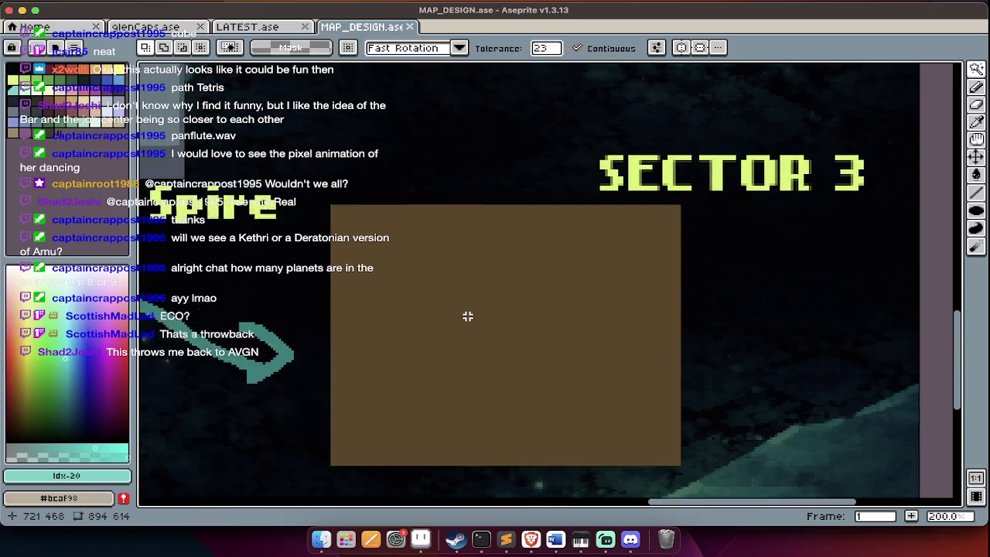
Continue across to Sector 3, then switch to LATEST.ase and pan left.
scroll(466, 317, "up", 3)
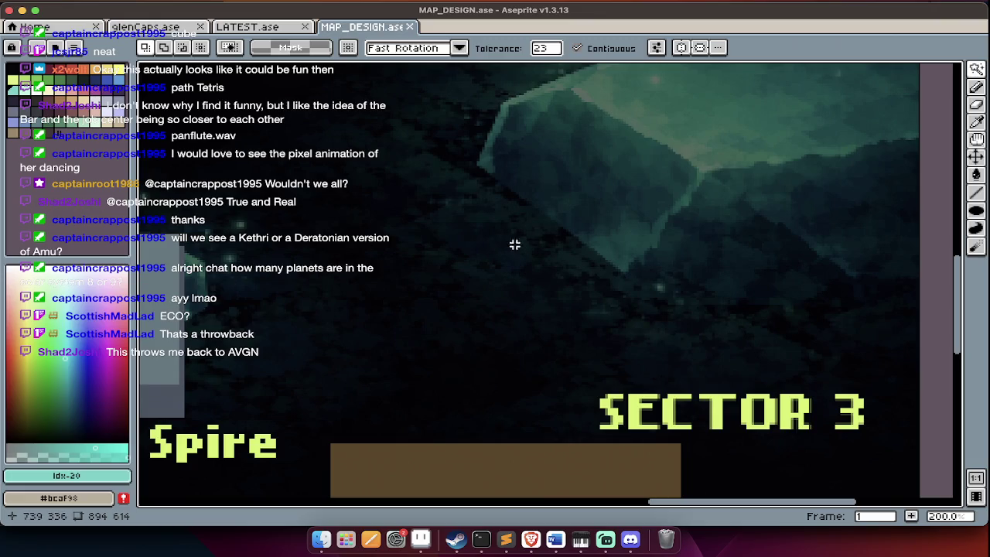
scroll(532, 248, "up", 2)
scroll(532, 248, "up", 3)
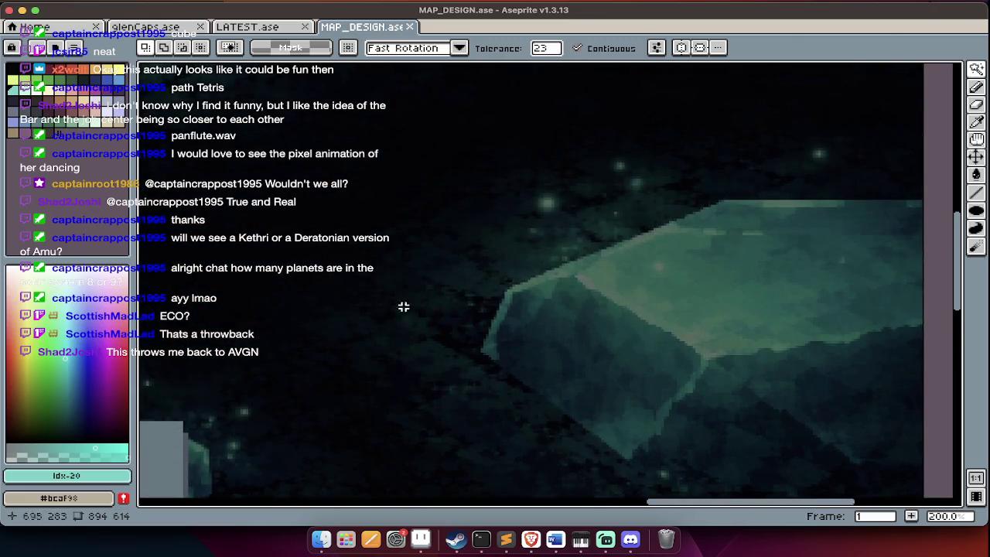
scroll(324, 346, "down", 1)
scroll(326, 345, "down", 3)
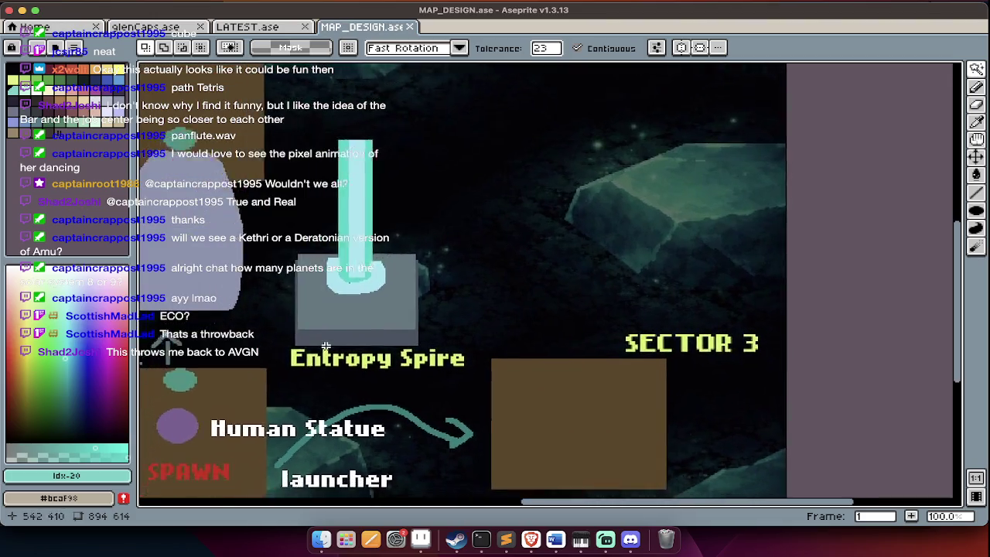
scroll(326, 345, "left", 3)
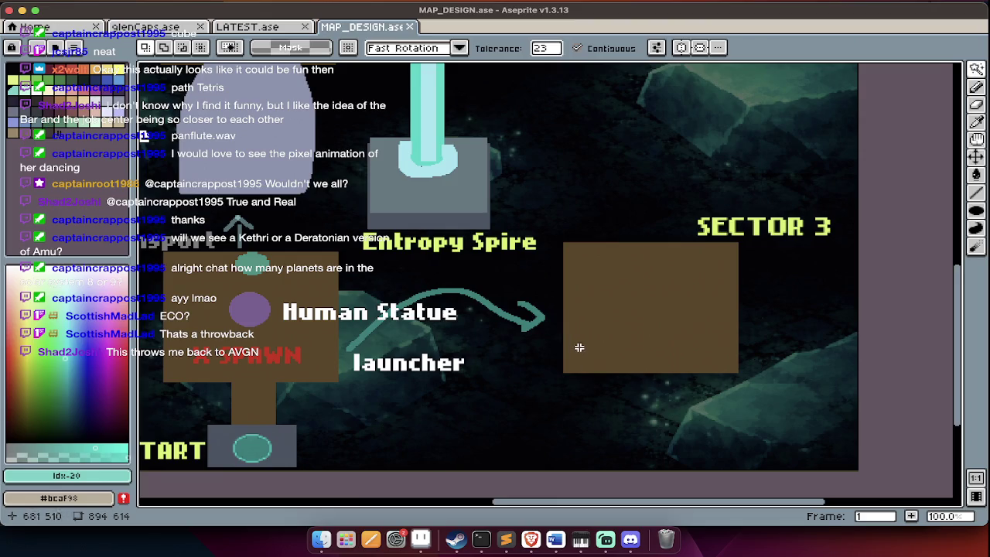
scroll(579, 347, "up", 3)
scroll(574, 349, "left", 1)
scroll(574, 349, "left", 2)
scroll(574, 349, "down", 1)
scroll(574, 349, "down", 2)
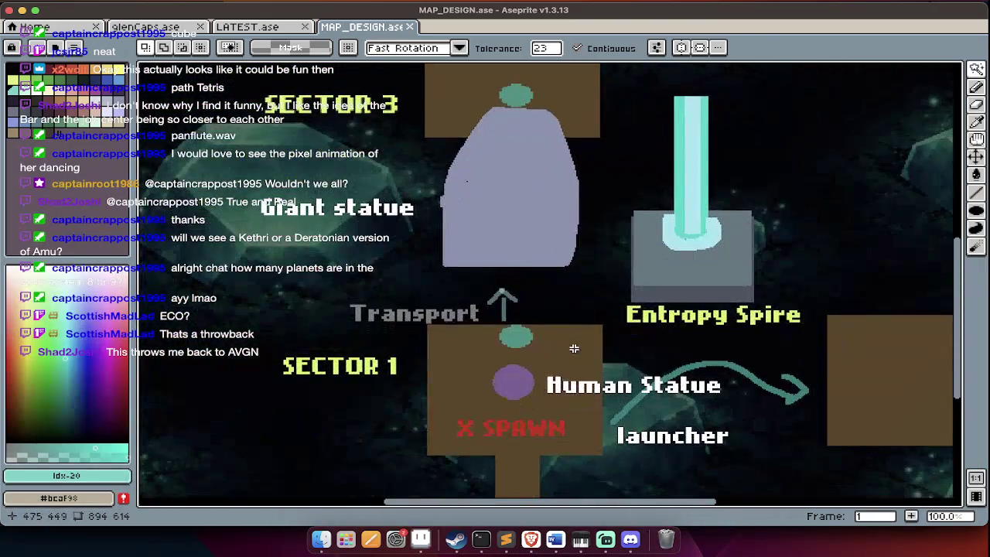
scroll(510, 285, "down", 1)
scroll(510, 286, "right", 1)
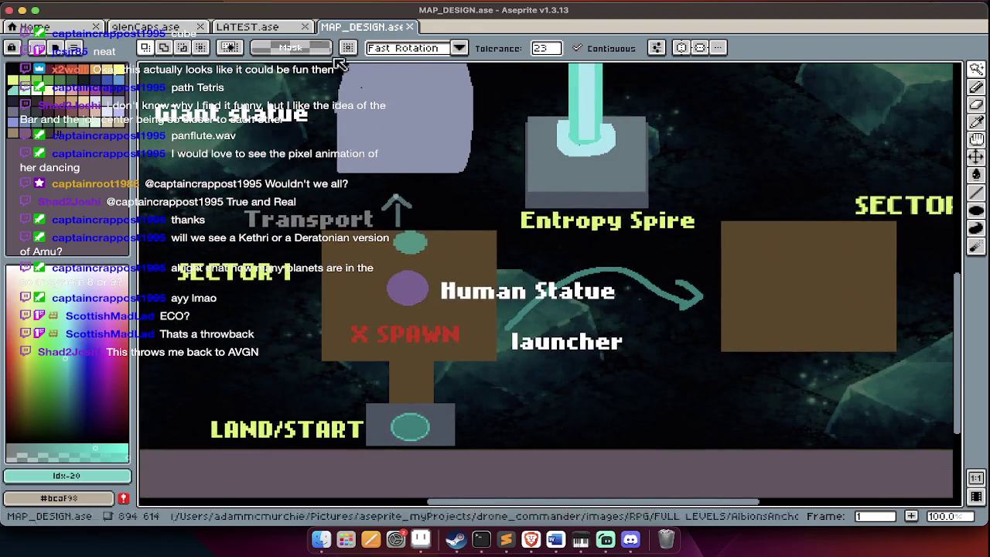
left_click(248, 27)
scroll(378, 410, "left", 3)
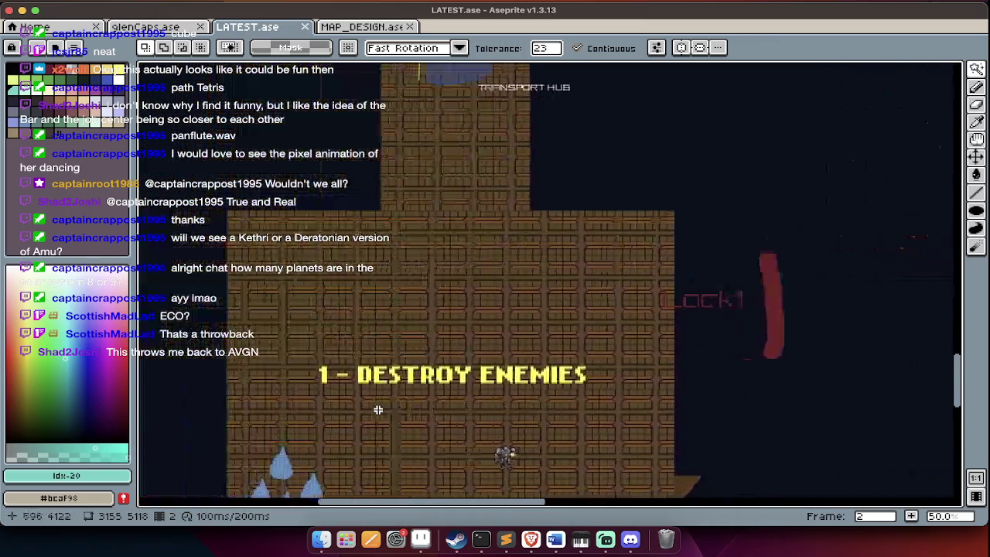
scroll(465, 433, "down", 1)
scroll(541, 402, "down", 1)
scroll(517, 413, "up", 1)
scroll(516, 413, "right", 3)
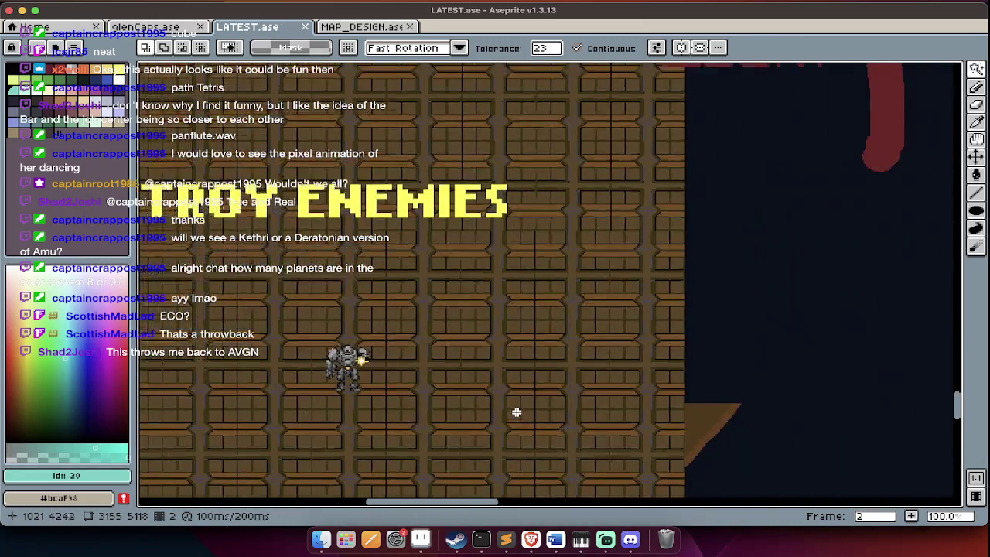
scroll(517, 413, "right", 3)
scroll(517, 412, "up", 3)
scroll(516, 413, "right", 3)
scroll(517, 413, "up", 3)
scroll(517, 413, "up", 2)
scroll(517, 412, "left", 3)
scroll(517, 412, "up", 3)
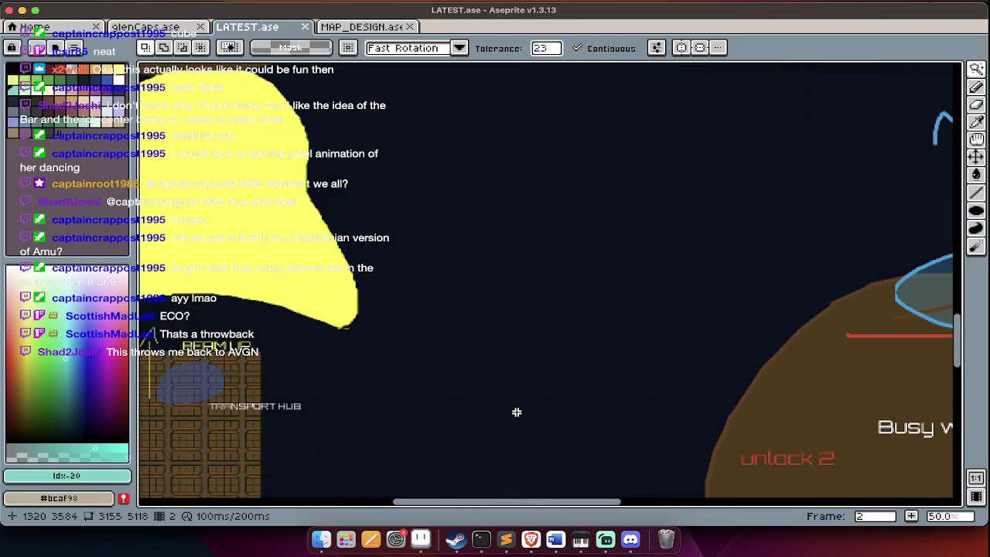
scroll(511, 418, "down", 3)
scroll(509, 420, "down", 1)
scroll(499, 418, "down", 1)
scroll(439, 371, "up", 1)
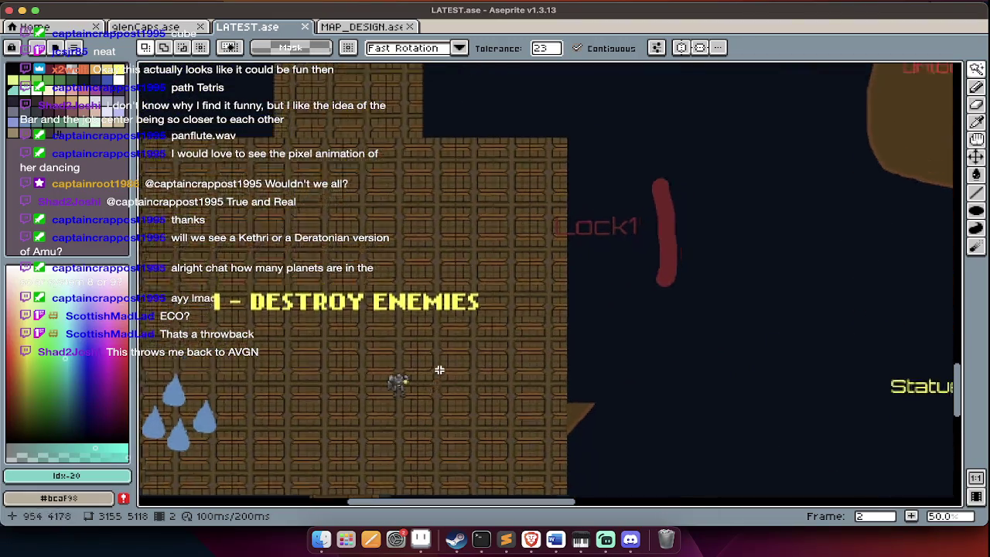
scroll(439, 371, "up", 3)
scroll(439, 371, "up", 5)
scroll(439, 372, "left", 3)
scroll(439, 372, "up", 3)
scroll(439, 372, "up", 1)
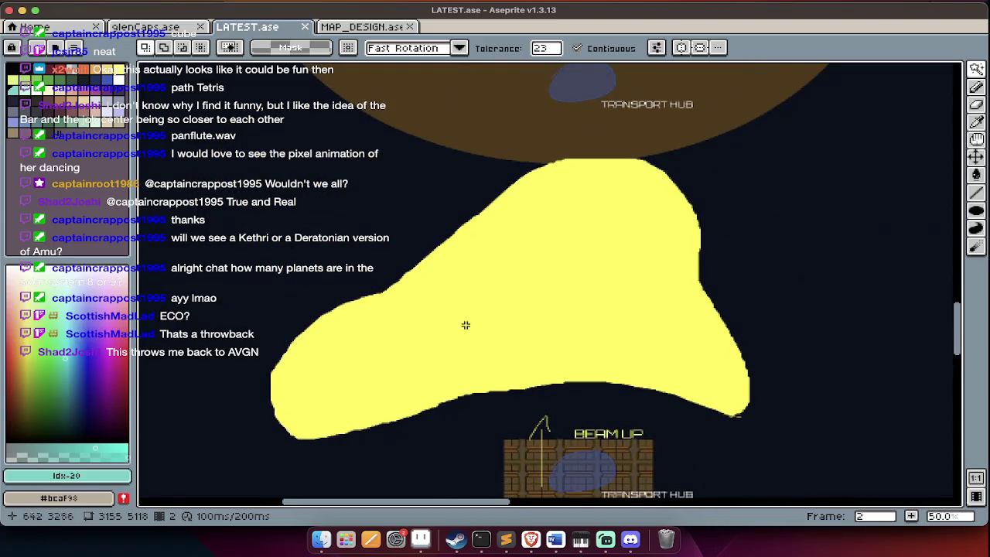
scroll(464, 356, "down", 3)
scroll(454, 358, "down", 10)
scroll(453, 358, "right", 5)
scroll(454, 359, "right", 10)
scroll(454, 359, "down", 3)
scroll(455, 359, "down", 5)
scroll(454, 359, "right", 5)
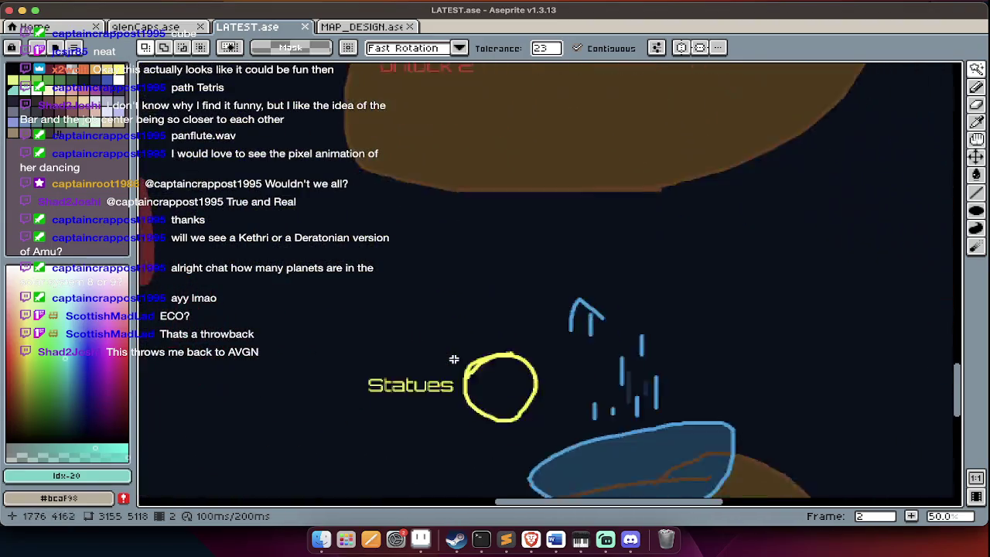
scroll(454, 359, "up", 5)
scroll(454, 359, "right", 3)
scroll(454, 359, "up", 4)
scroll(454, 359, "right", 4)
scroll(454, 359, "up", 5)
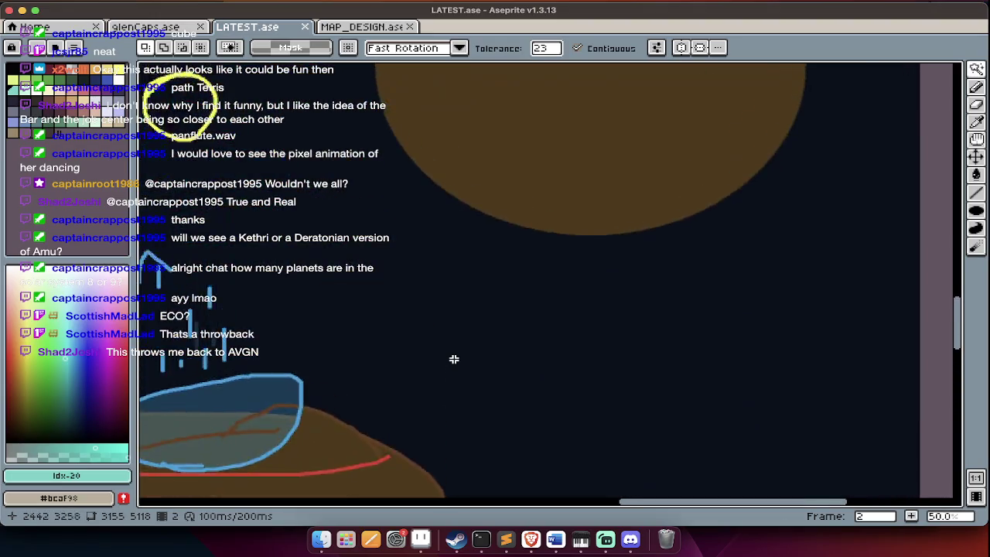
scroll(455, 359, "up", 3)
scroll(454, 359, "left", 2)
scroll(454, 359, "up", 1)
scroll(455, 359, "down", 2)
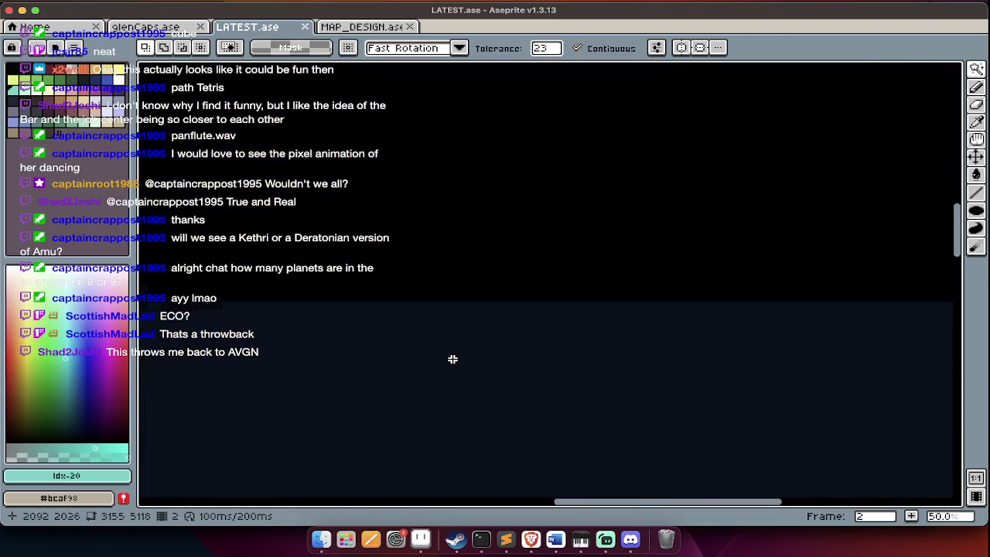
scroll(454, 359, "down", 1)
scroll(454, 359, "left", 5)
scroll(453, 361, "up", 3)
scroll(453, 362, "down", 3)
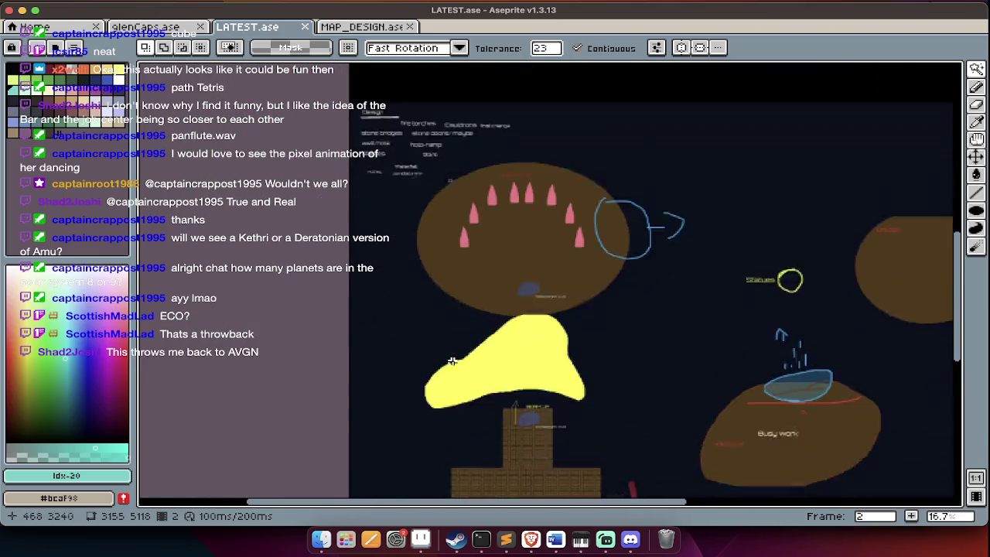
scroll(453, 361, "down", 4)
scroll(453, 362, "up", 2)
scroll(452, 362, "down", 2)
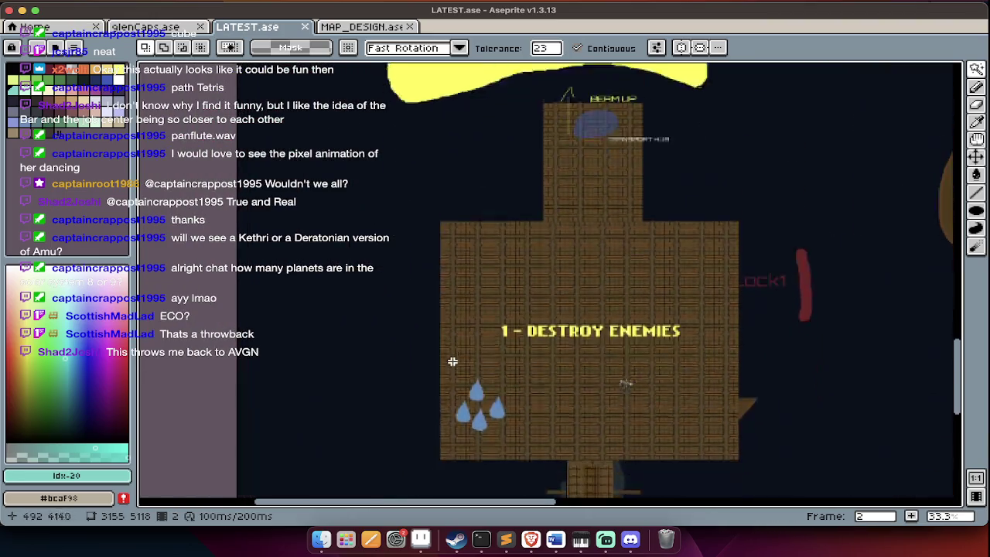
scroll(453, 362, "down", 4)
scroll(453, 362, "down", 2)
scroll(452, 361, "right", 2)
scroll(452, 362, "right", 2)
scroll(452, 362, "up", 2)
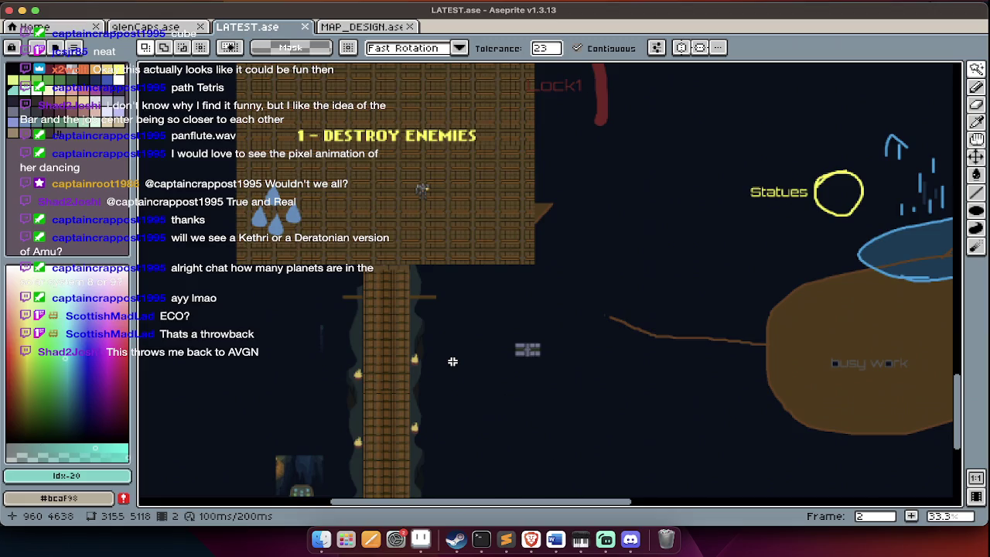
scroll(453, 361, "up", 2)
scroll(453, 361, "up", 2)
scroll(453, 361, "up", 2)
scroll(452, 361, "up", 2)
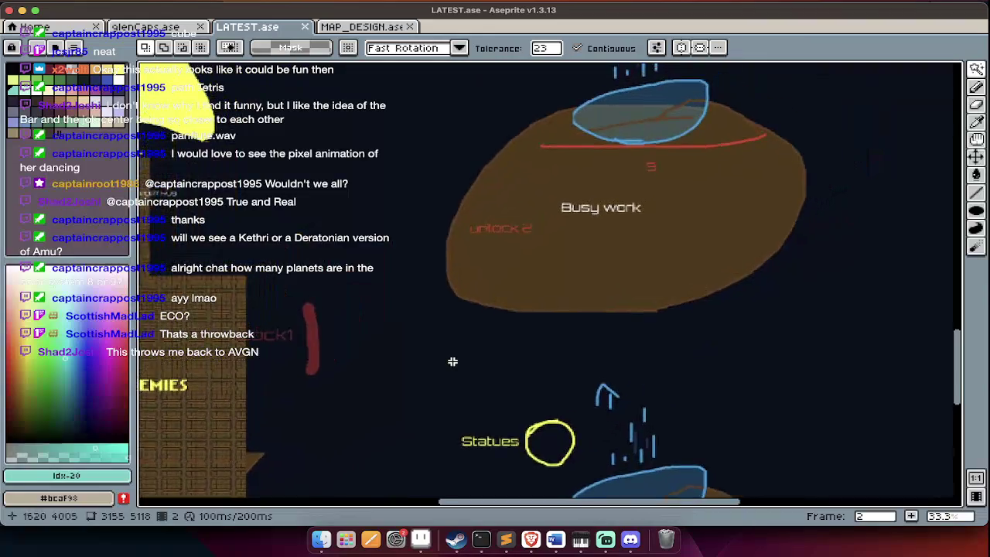
scroll(453, 361, "up", 2)
scroll(453, 361, "right", 2)
scroll(453, 361, "down", 8)
scroll(452, 361, "left", 2)
scroll(453, 361, "left", 3)
scroll(452, 361, "up", 1)
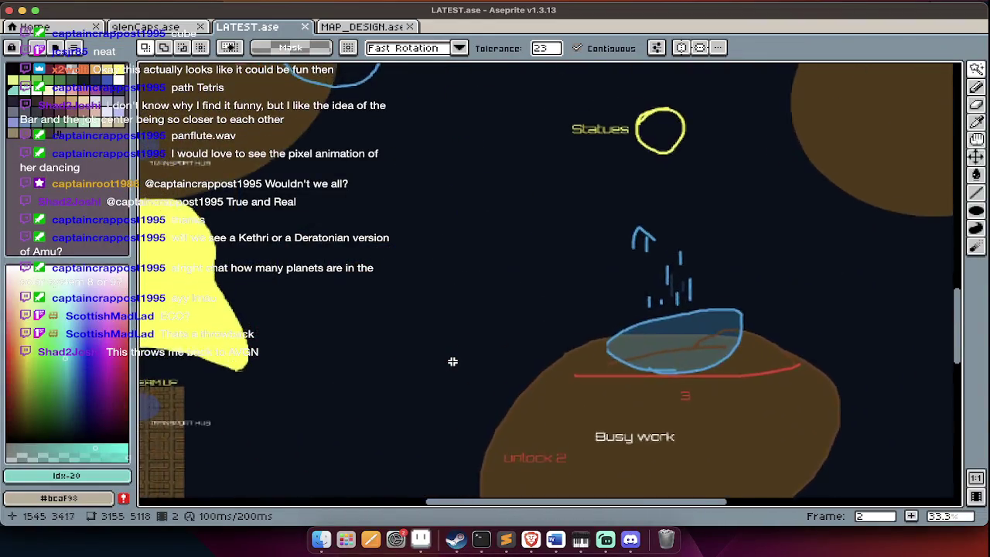
scroll(453, 362, "up", 5)
scroll(453, 360, "left", 5)
scroll(464, 310, "left", 2)
scroll(454, 223, "up", 1)
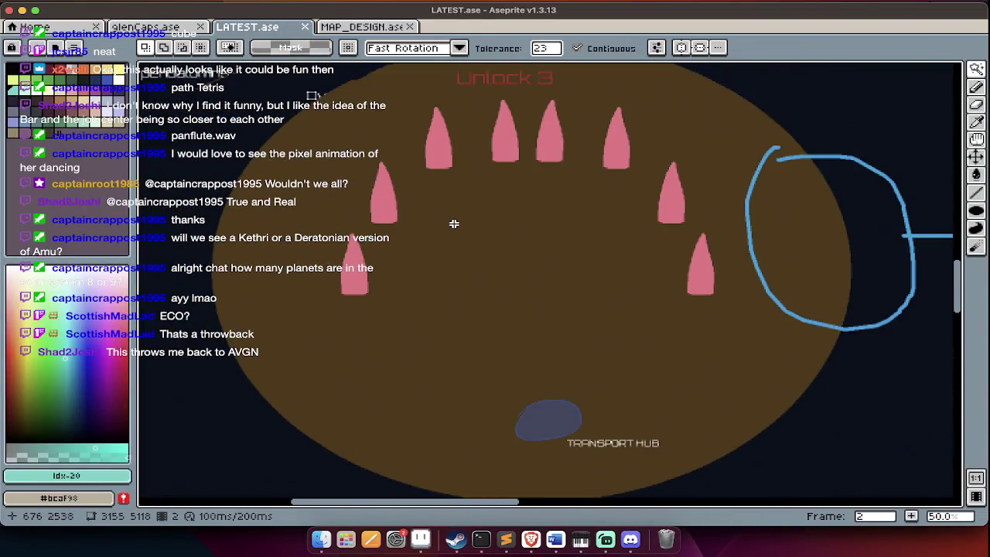
scroll(454, 224, "up", 3)
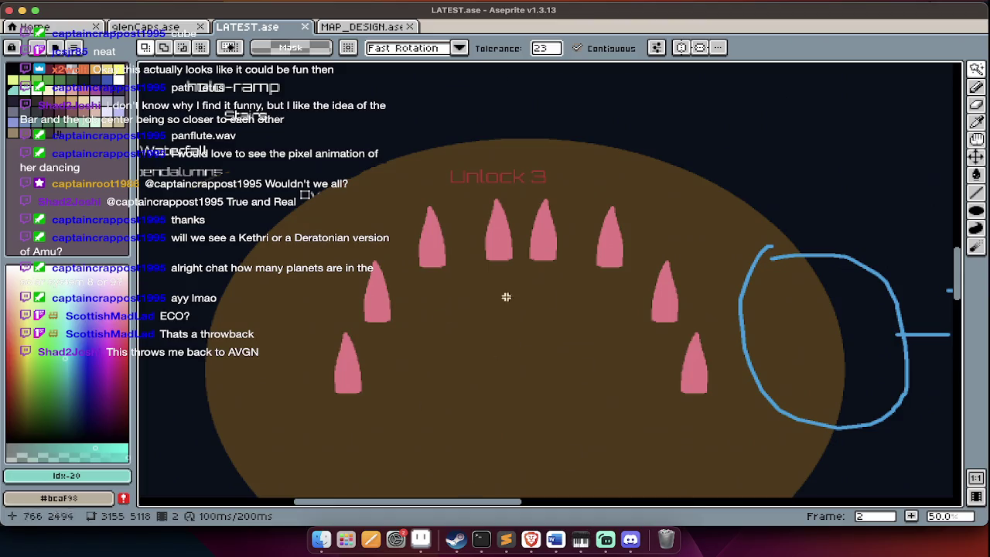
key("Tab")
key("Tab")
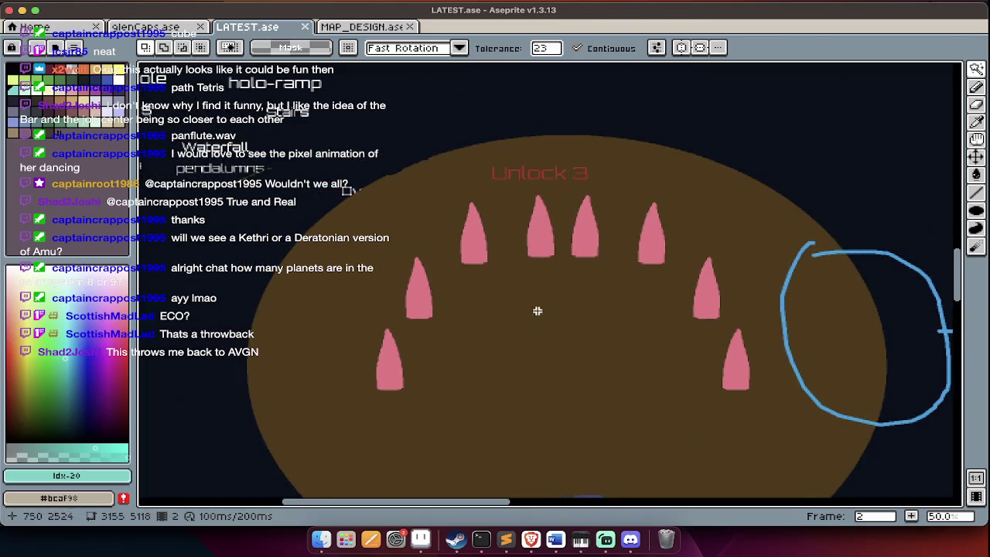
scroll(577, 325, "up", 5)
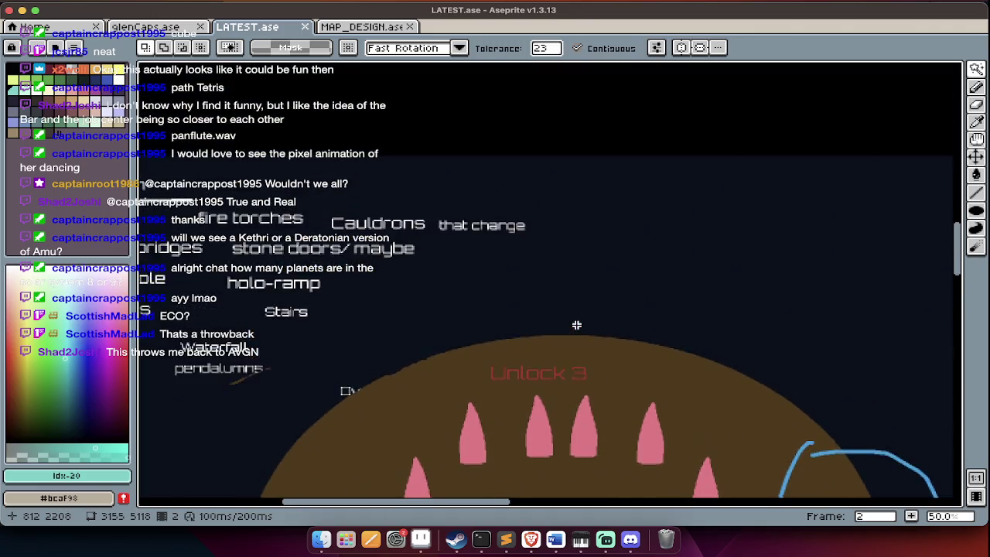
Pan and zoom around the 'Busy work' chamber and Statues on the map.
scroll(576, 325, "down", 5)
scroll(576, 325, "right", 5)
scroll(577, 325, "right", 1)
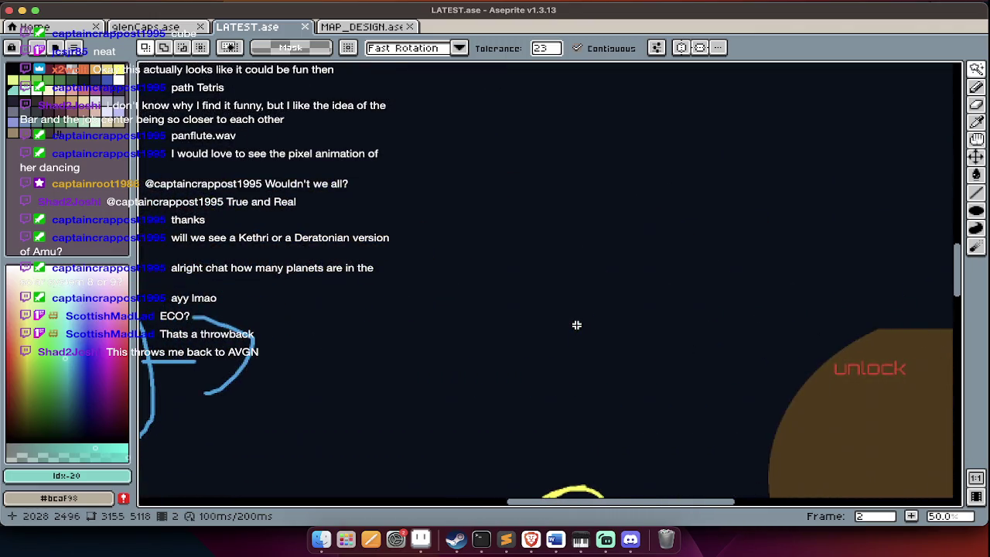
scroll(576, 325, "down", 3)
scroll(510, 312, "down", 2)
scroll(510, 311, "left", 3)
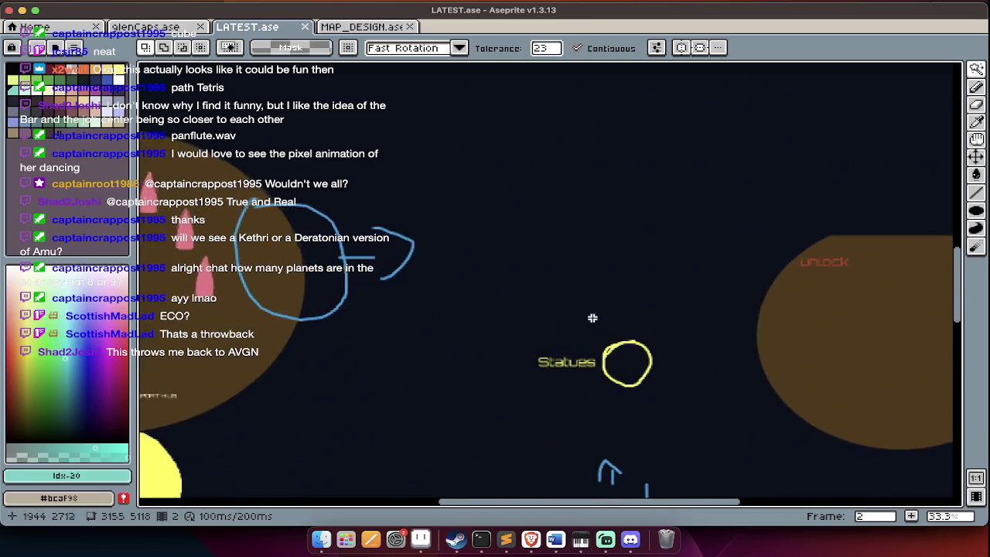
scroll(590, 315, "left", 2)
scroll(488, 381, "down", 3)
scroll(541, 325, "up", 5)
scroll(541, 325, "right", 2)
scroll(619, 256, "down", 1)
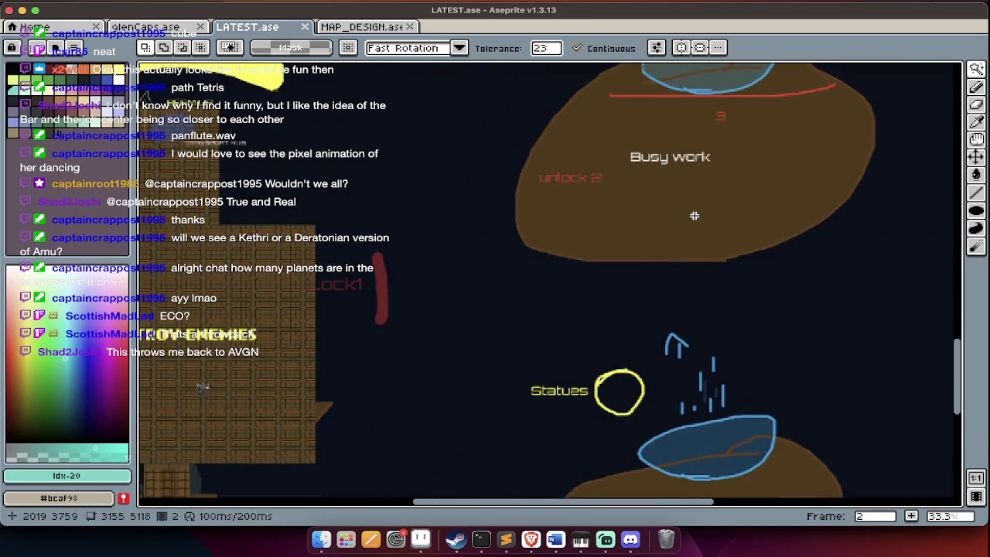
scroll(667, 221, "up", 2)
scroll(667, 221, "up", 1)
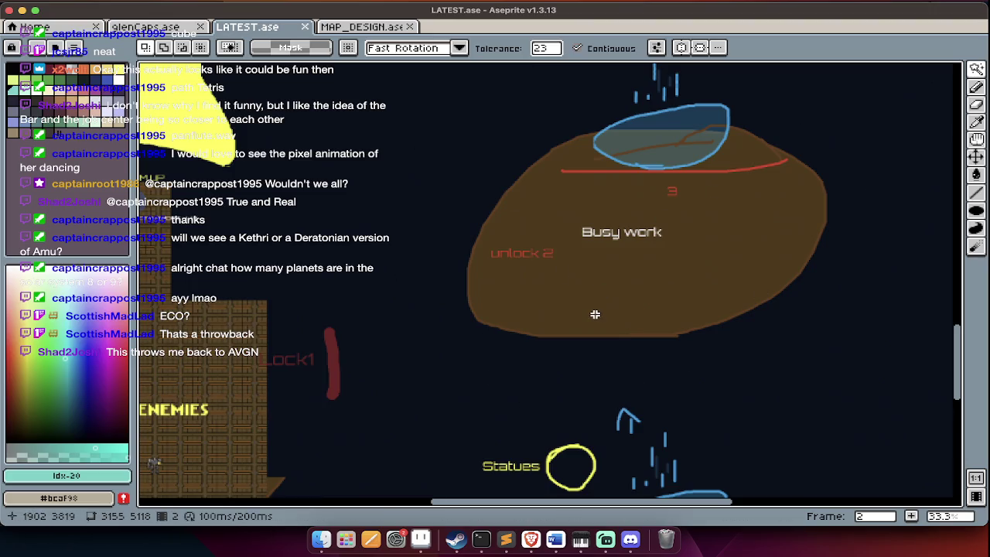
Zoom over the 'BEAM UP' Transport Hub area, then close LATEST.ase with Cmd+W.
scroll(595, 314, "down", 3)
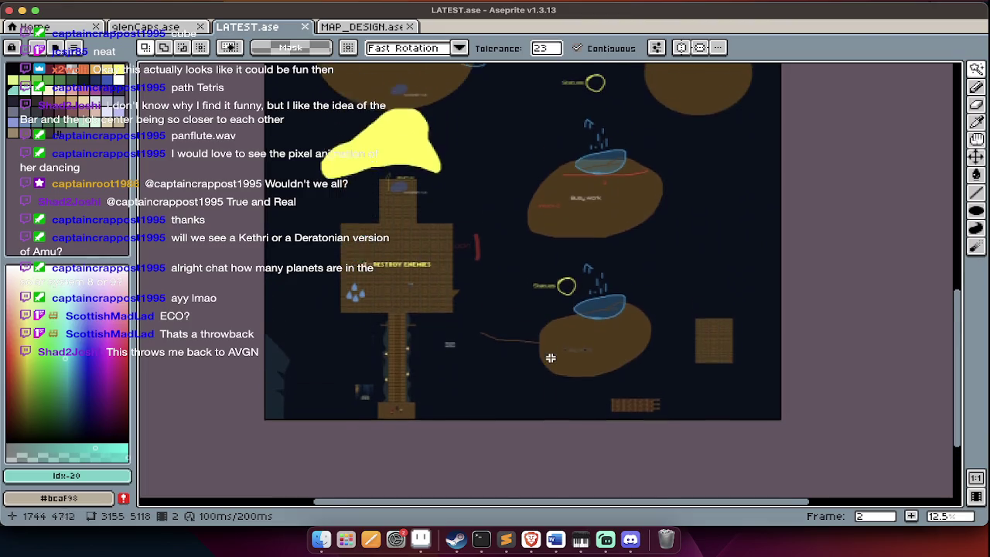
scroll(549, 356, "up", 2)
scroll(387, 230, "up", 2)
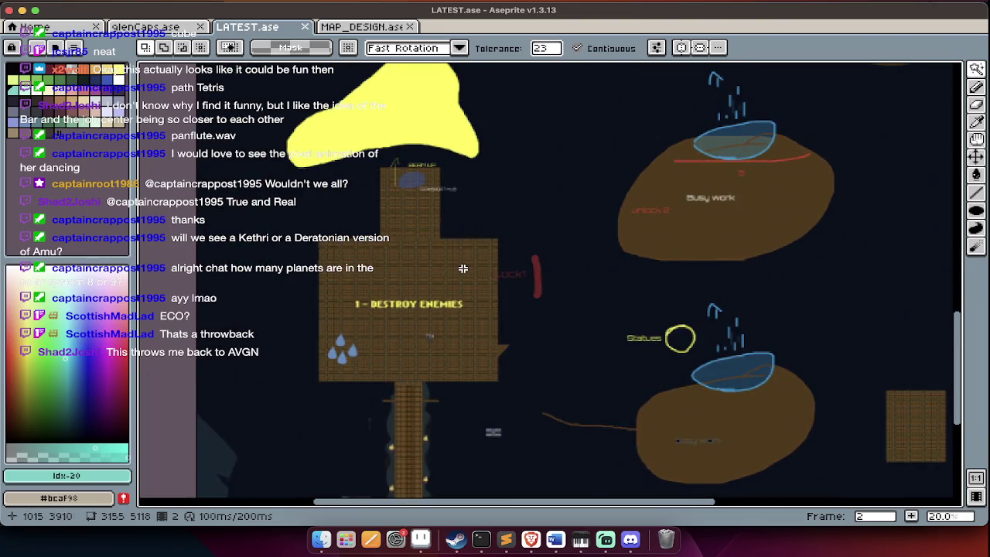
scroll(463, 268, "up", 2)
scroll(461, 267, "up", 2)
scroll(461, 267, "up", 3)
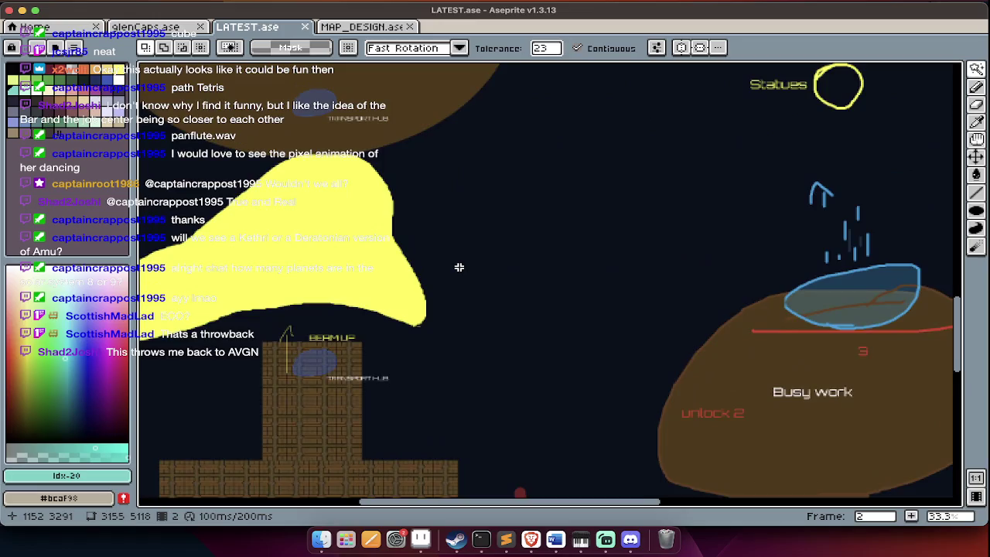
scroll(459, 267, "up", 3)
scroll(459, 268, "up", 1)
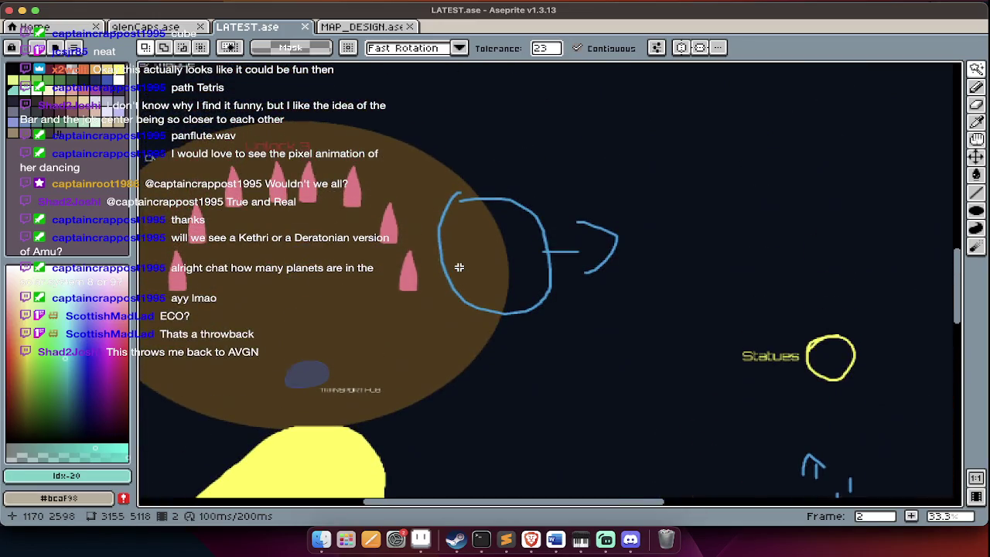
scroll(459, 267, "up", 3)
scroll(459, 268, "up", 2)
scroll(459, 268, "left", 3)
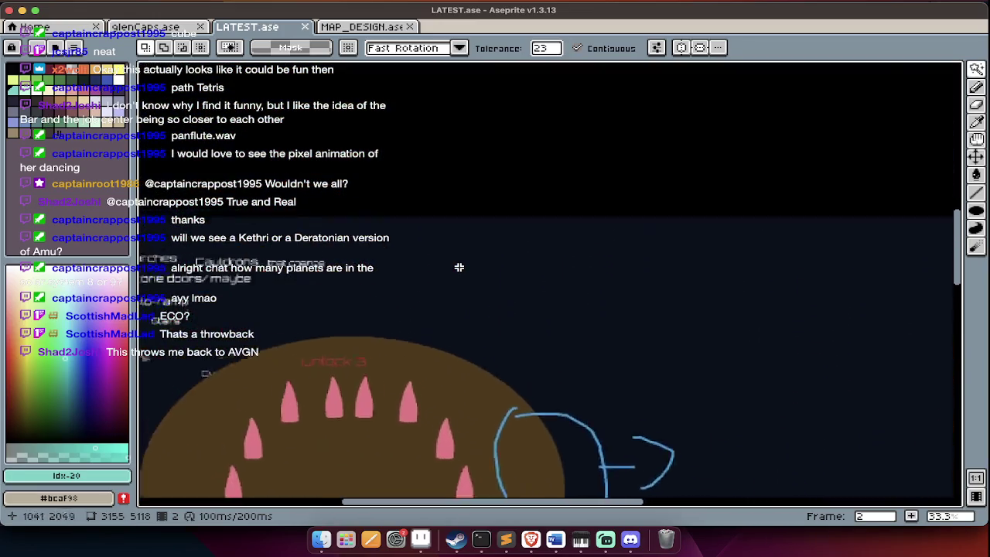
scroll(459, 268, "down", 4)
scroll(459, 267, "down", 5)
scroll(459, 267, "down", 1)
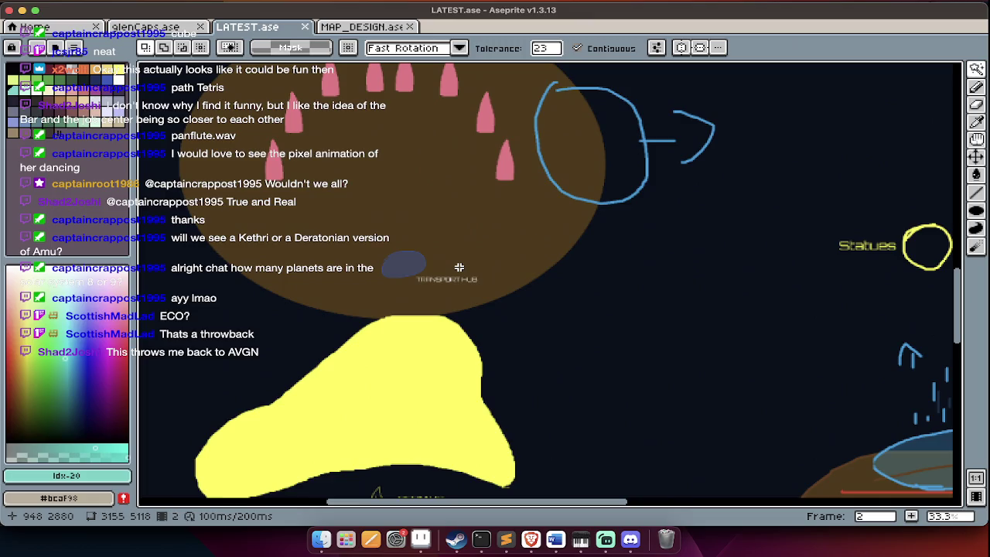
scroll(459, 268, "down", 5)
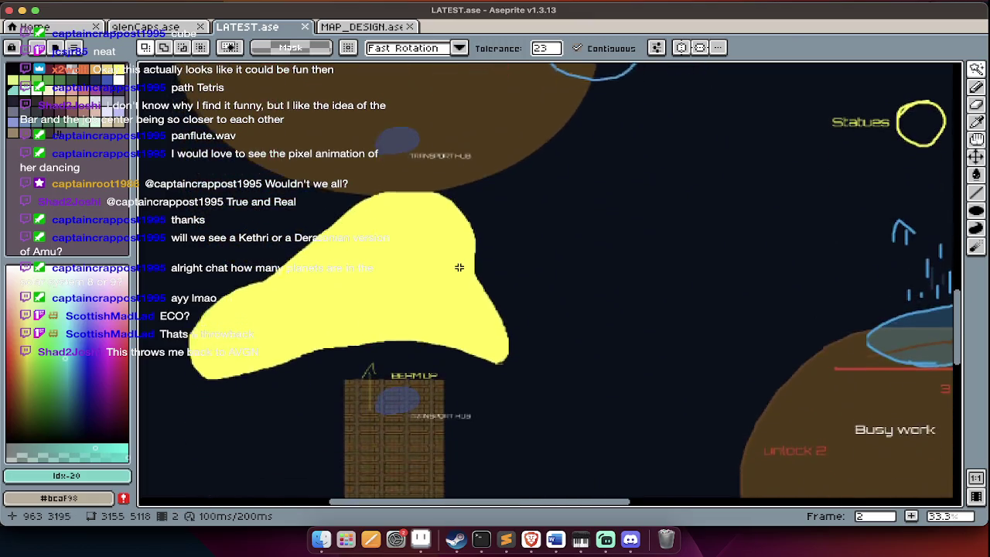
scroll(458, 268, "right", 3)
scroll(458, 267, "right", 1)
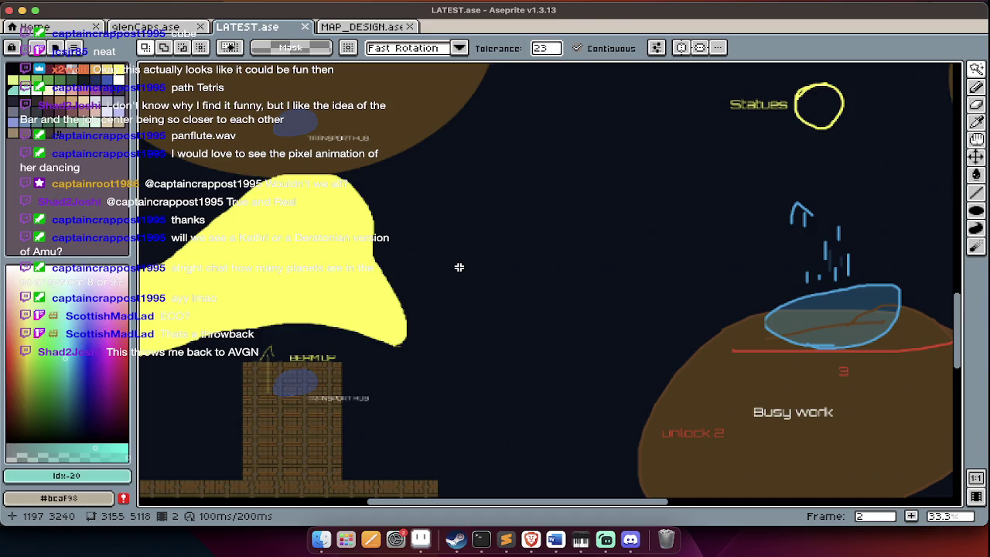
scroll(458, 267, "down", 1)
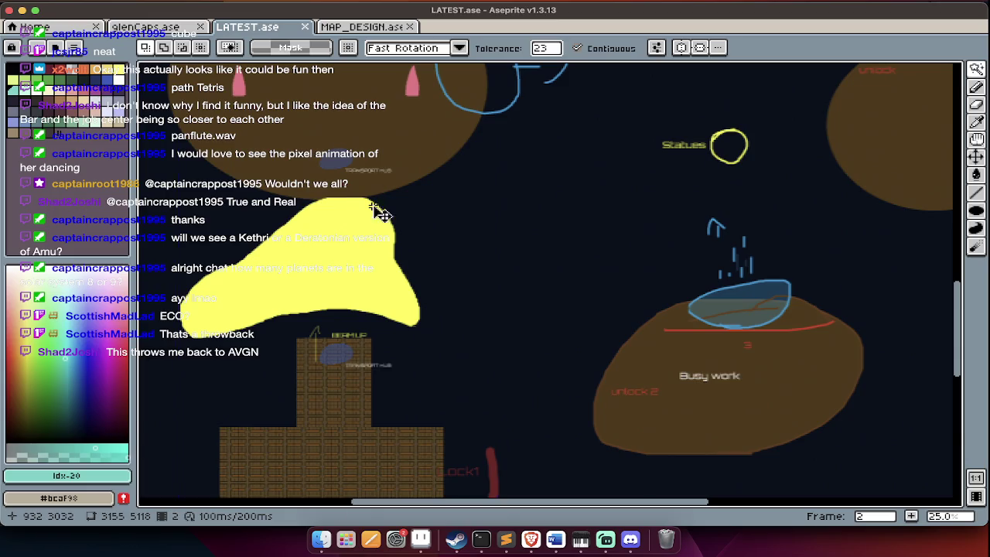
key("super+w")
Cycle through the glenCaps.ase and MAP_DESIGN.ase tabs and glance at the Sublime notes.
scroll(373, 264, "up", 4)
scroll(373, 264, "left", 5)
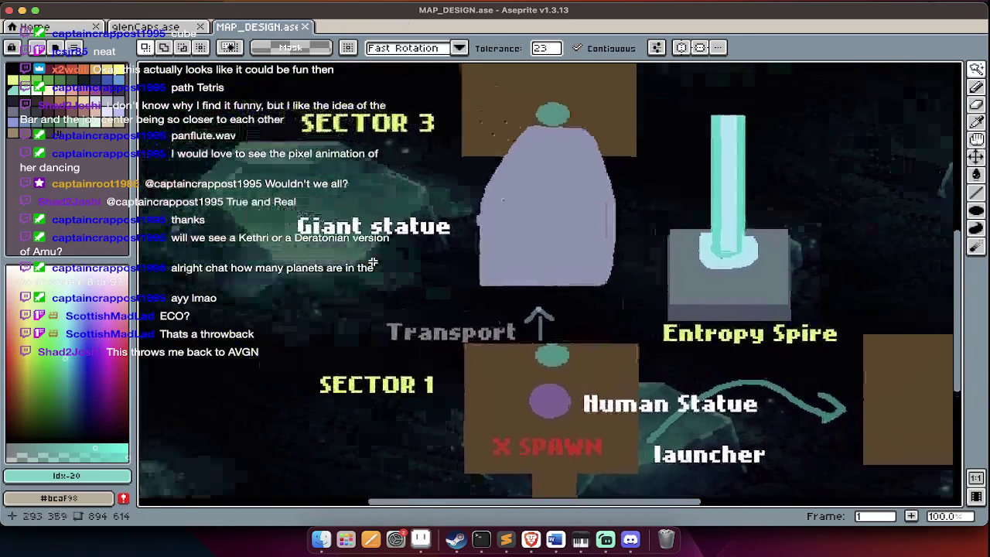
key("Tab")
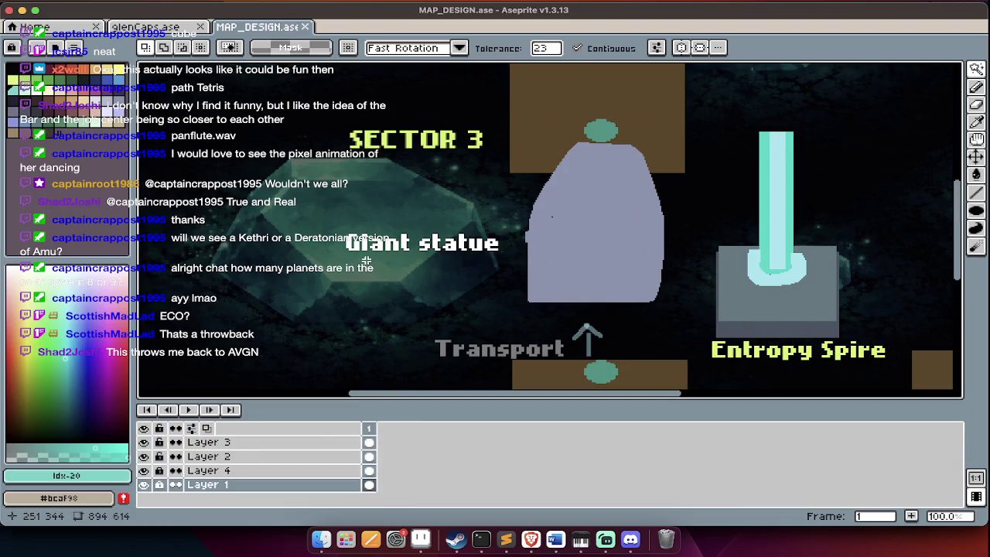
left_click(164, 31)
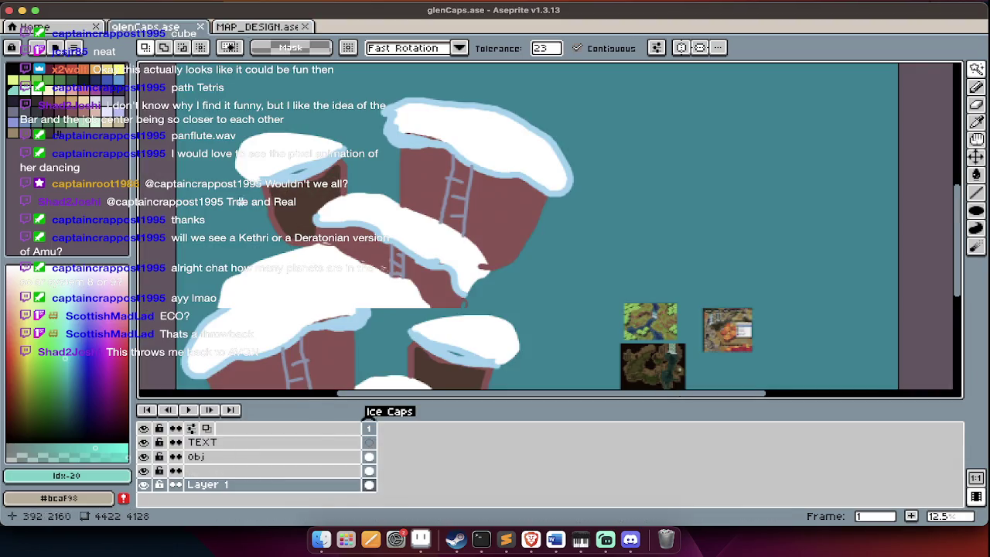
key("Tab")
key("v")
key("ctrl+Tab")
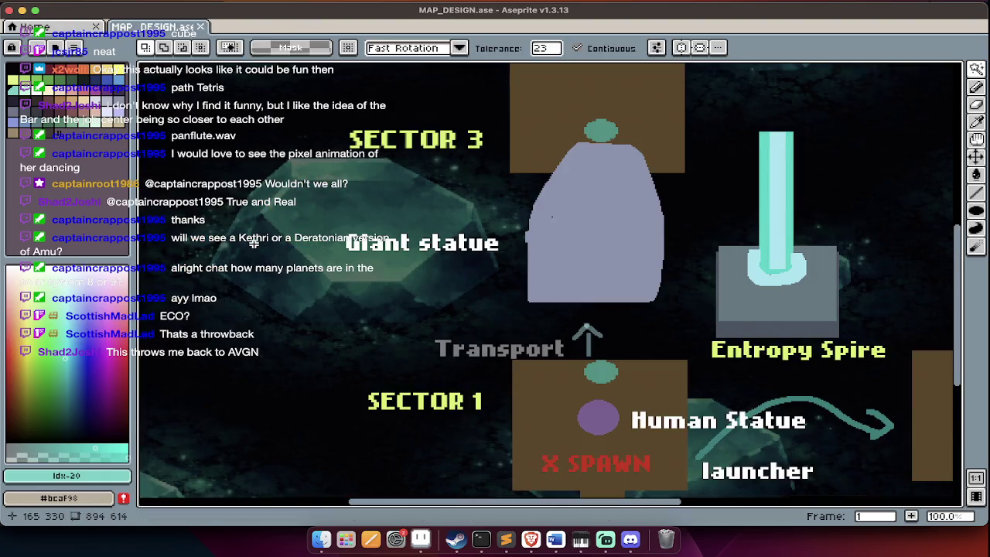
scroll(234, 316, "down", 2)
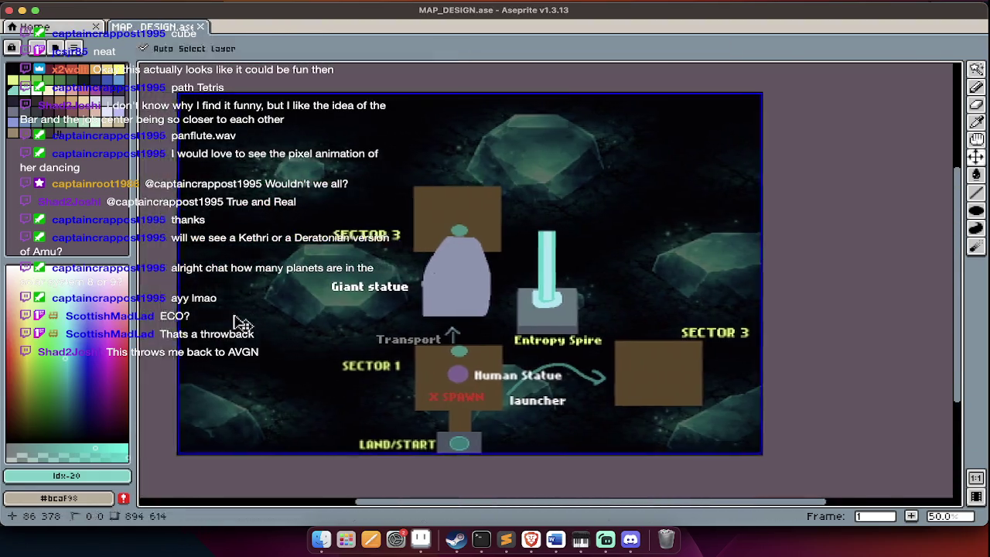
key("ctrl+Tab")
key("super+Tab")
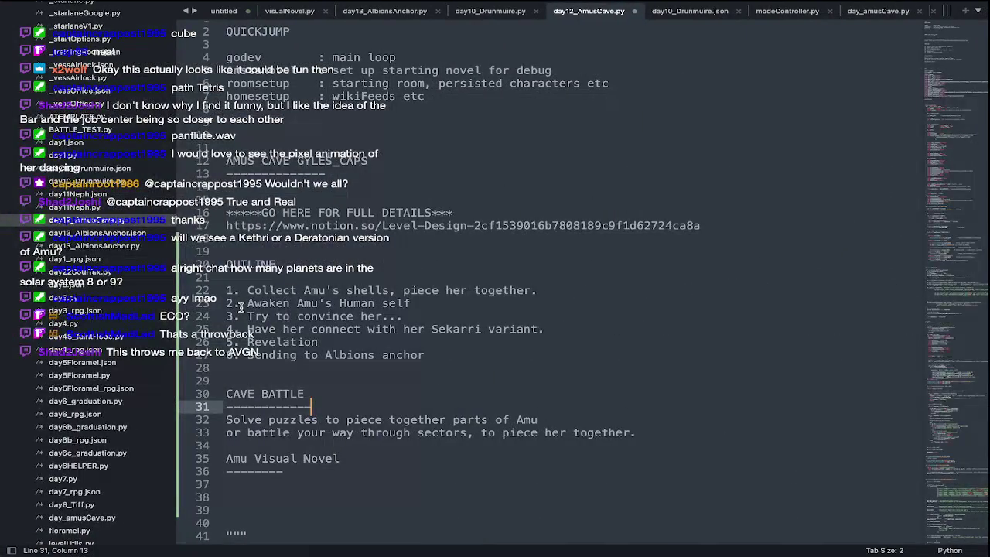
key("super+Tab")
Open Dunnimure/Amus_cave.ase from FULL LEVELS, zoom out, and switch to Sublime Text.
key("super+o")
key("BackSpace")
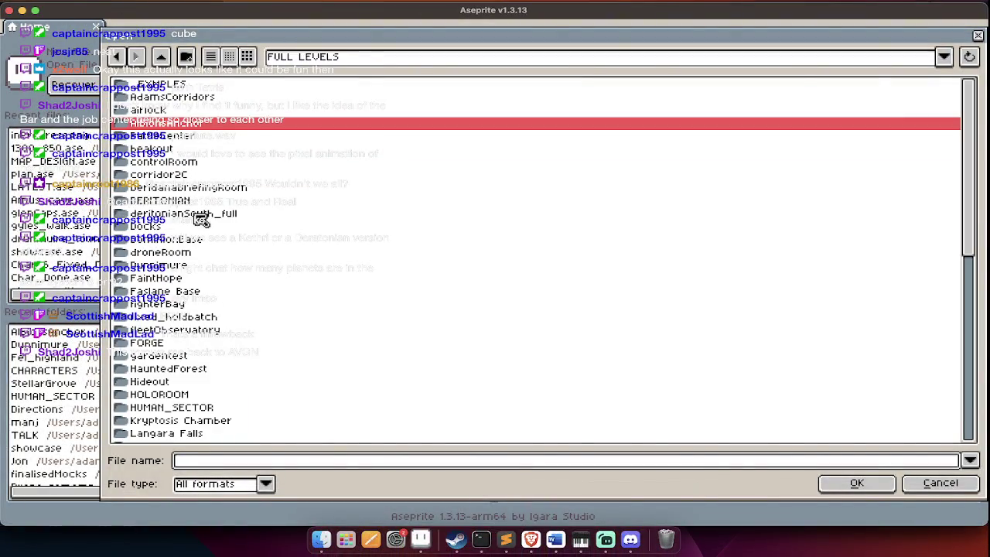
double_click(197, 264)
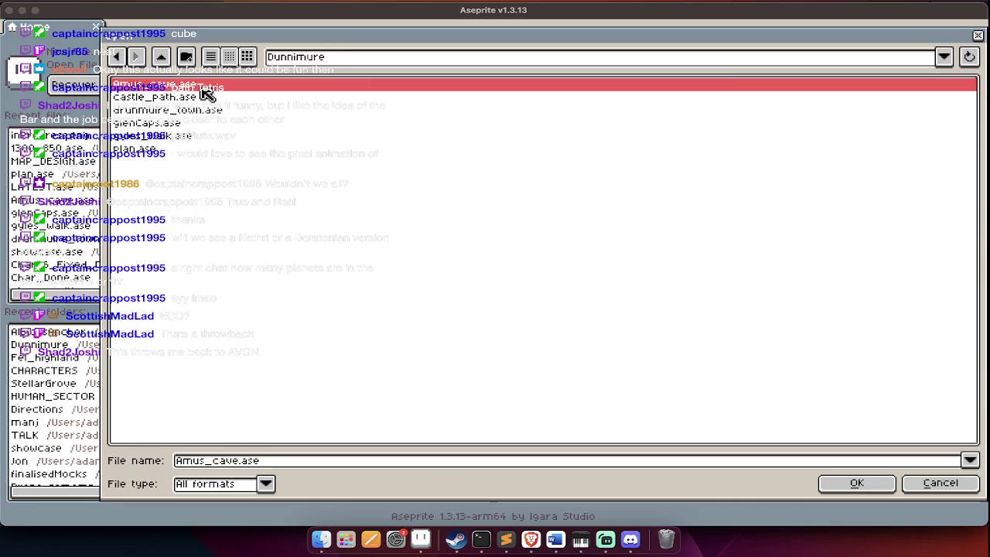
double_click(204, 90)
scroll(387, 472, "down", 2)
scroll(387, 472, "down", 1)
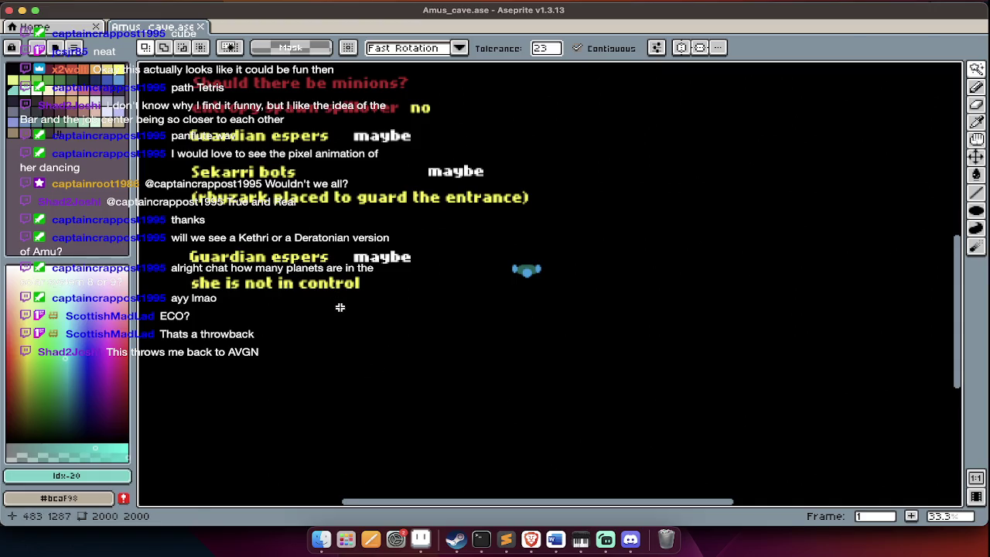
key("super+Tab")
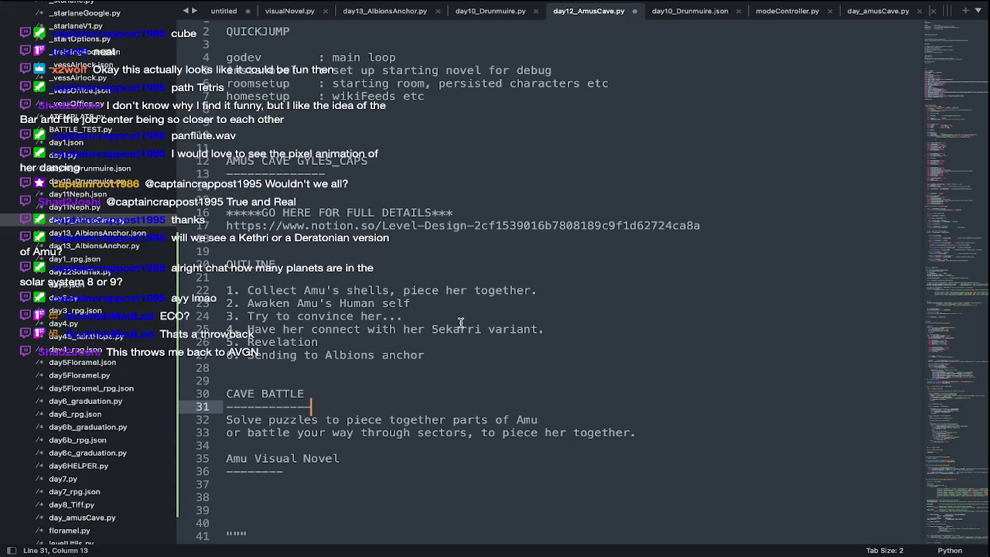
Insert 'Bringing down Amu's subconscious defences' above the Collect step in the outline.
left_click(245, 290)
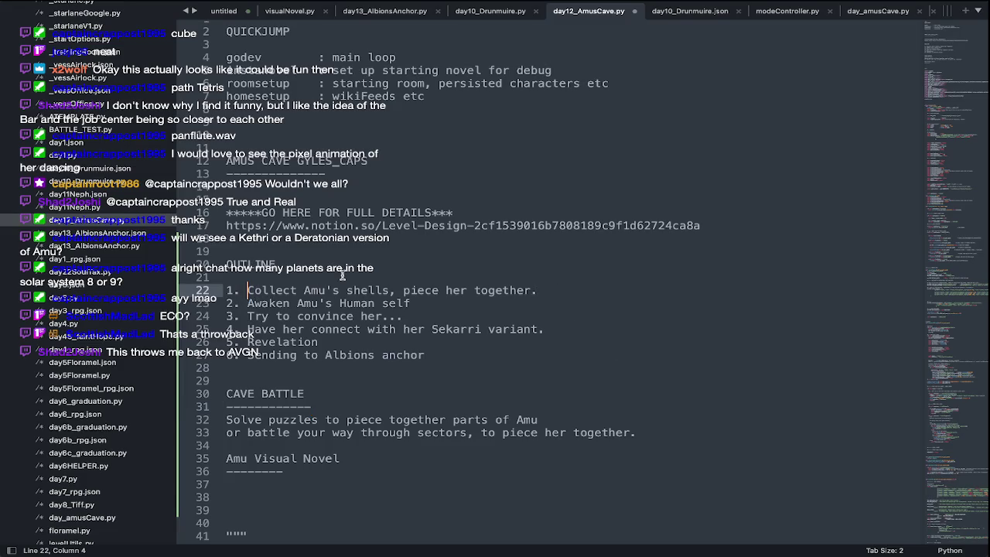
type("Destroy")
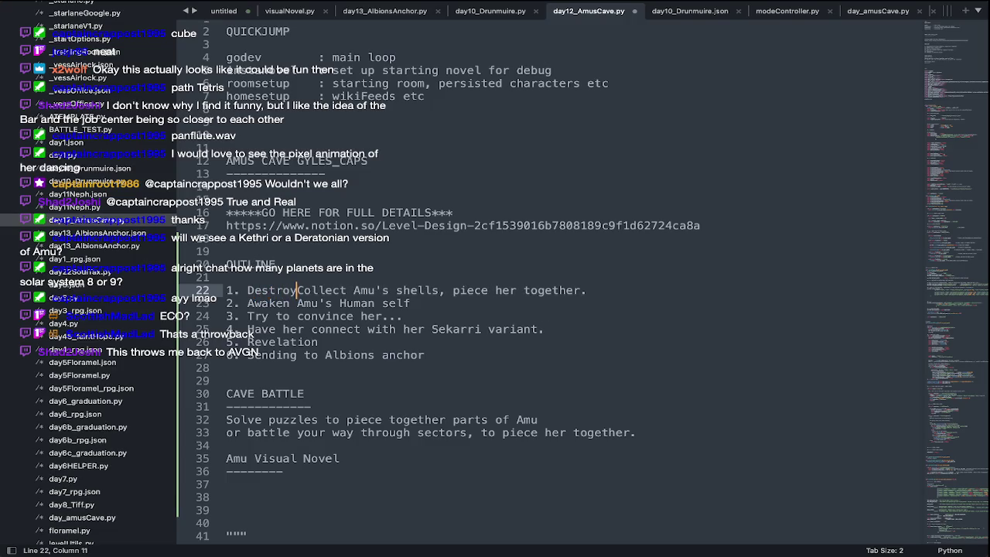
key("BackSpace")
key("BackSpace")
key("BackSpace")
key("BackSpace")
key("BackSpace")
type("Bringing down Amu's subconscious defences")
key("Return")
type(".")
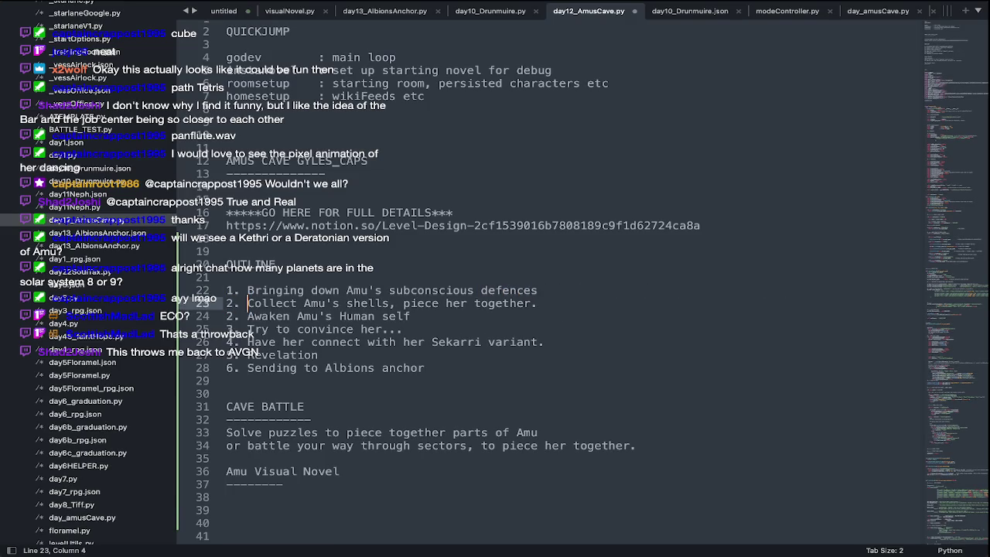
Renumber the Awaken through Revelation steps as 3, 4, 5 and 6.
key("Down")
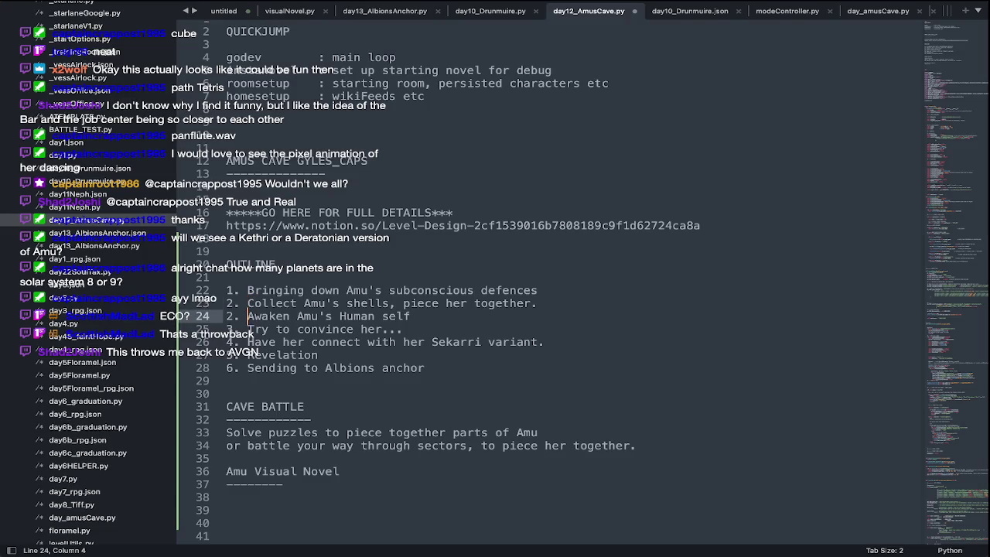
key("BackSpace")
type("3")
key("Down")
key("BackSpace")
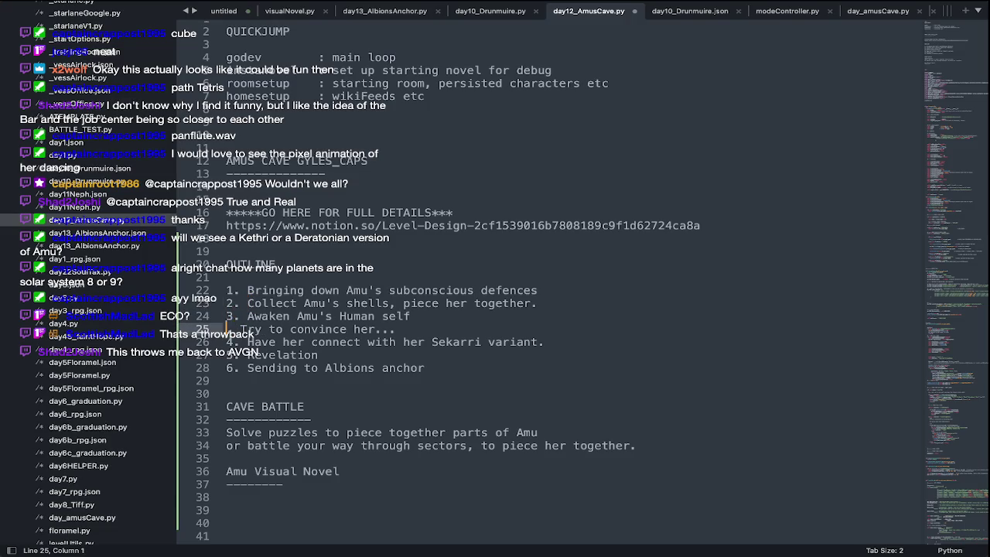
type("4.")
key("Down")
key("BackSpace")
type("5")
key("Down")
key("BackSpace")
type("6")
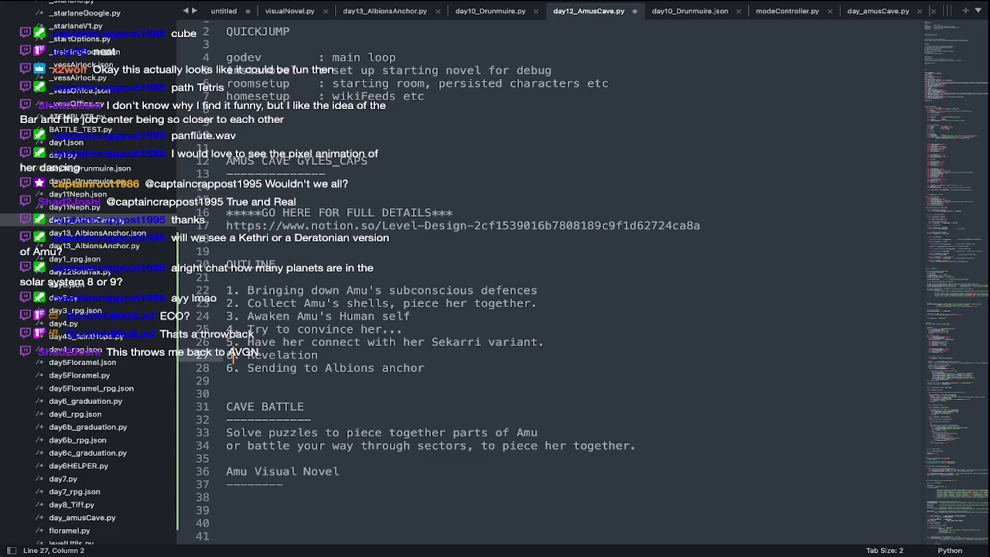
key("Down")
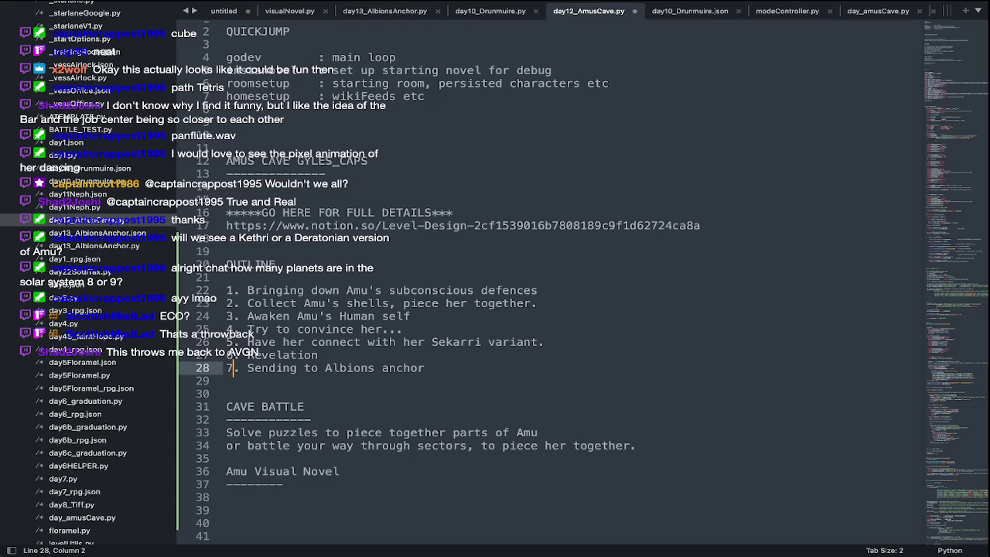
Save day12_AmusCave.py and scroll down to review the outline.
key("ctrl+s")
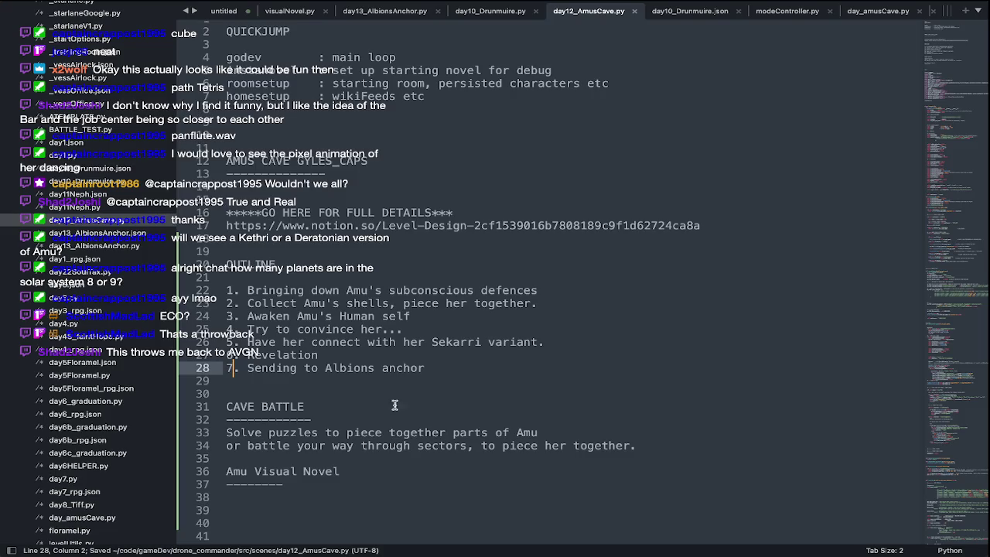
scroll(386, 434, "down", 2)
scroll(387, 434, "down", 1)
Replace the CAVE BATTLE heading with PLOT FLOW.
left_click(324, 341)
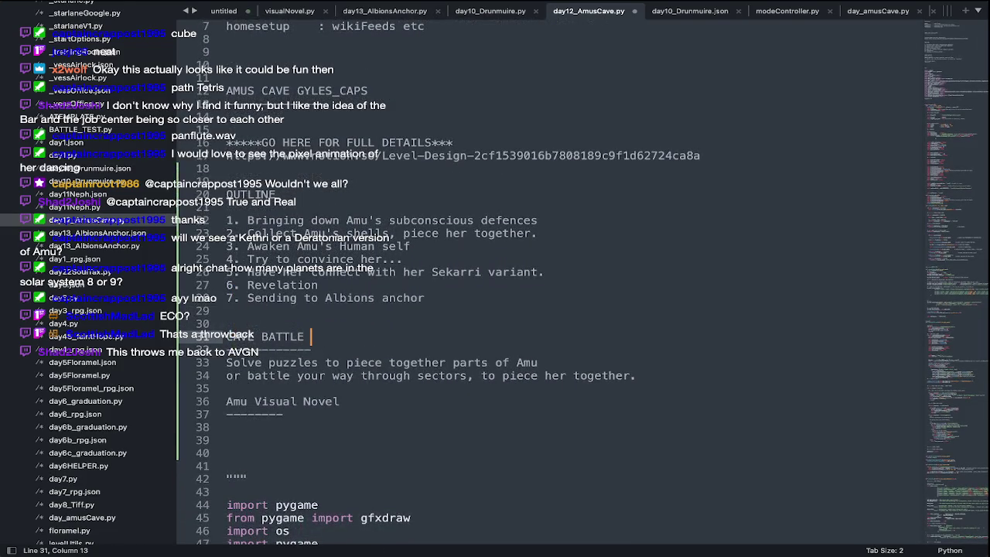
key("ctrl+BackSpace")
key("ctrl+BackSpace")
type("FOR FO")
key("BackSpace")
key("BackSpace")
key("BackSpace")
type("PLOT FLOW")
Add the line 'You'll be battling Amu's Dreams guardians' beneath the heading and tidy blank lines.
left_click(296, 350)
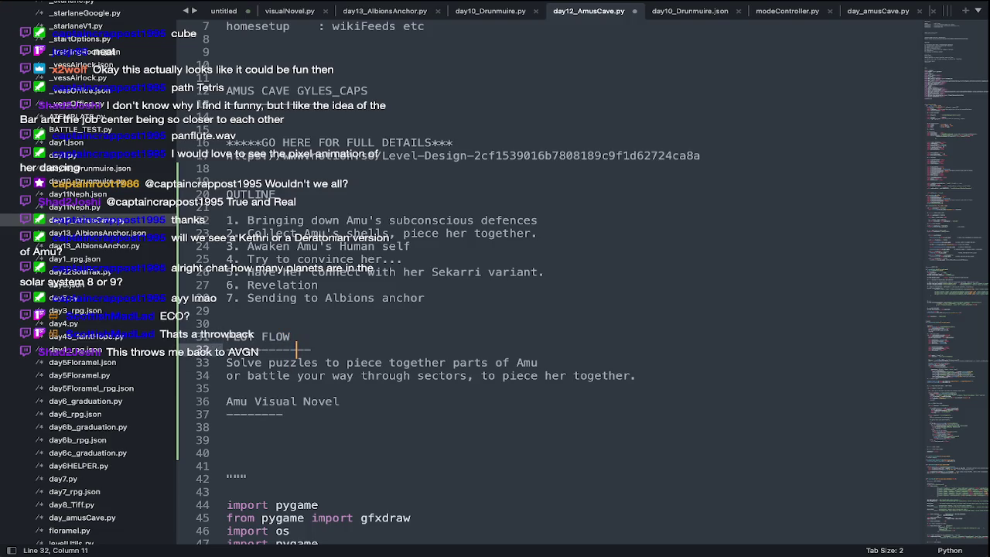
key("Return")
key("Return")
type("YOU")
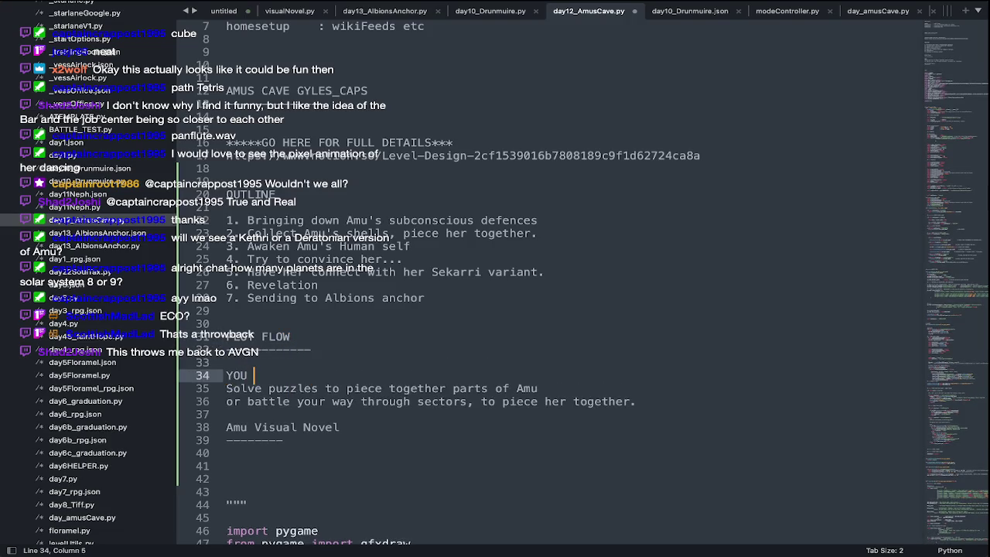
key("BackSpace")
key("BackSpace")
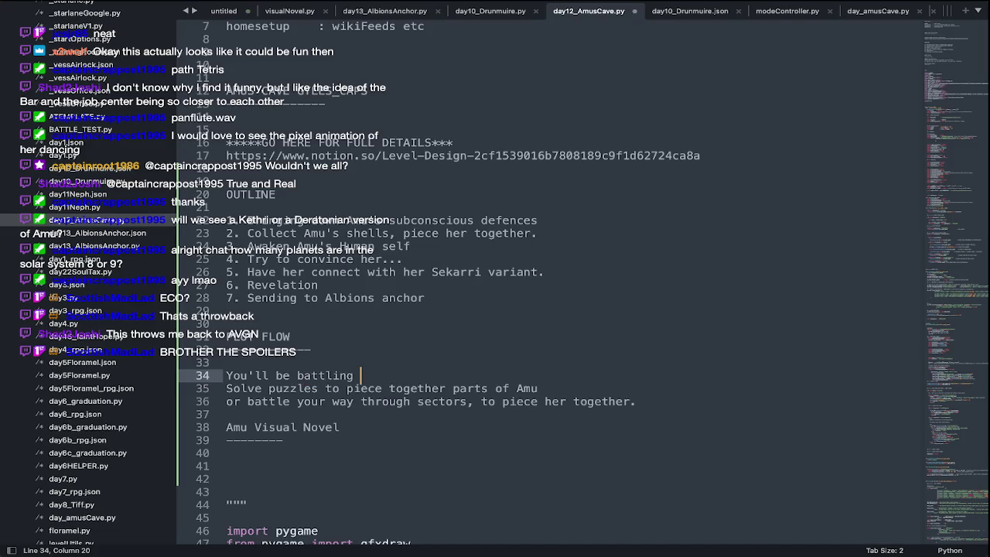
key("Return")
key("Return")
left_click(387, 373)
type("Amu's Dreams guardians")
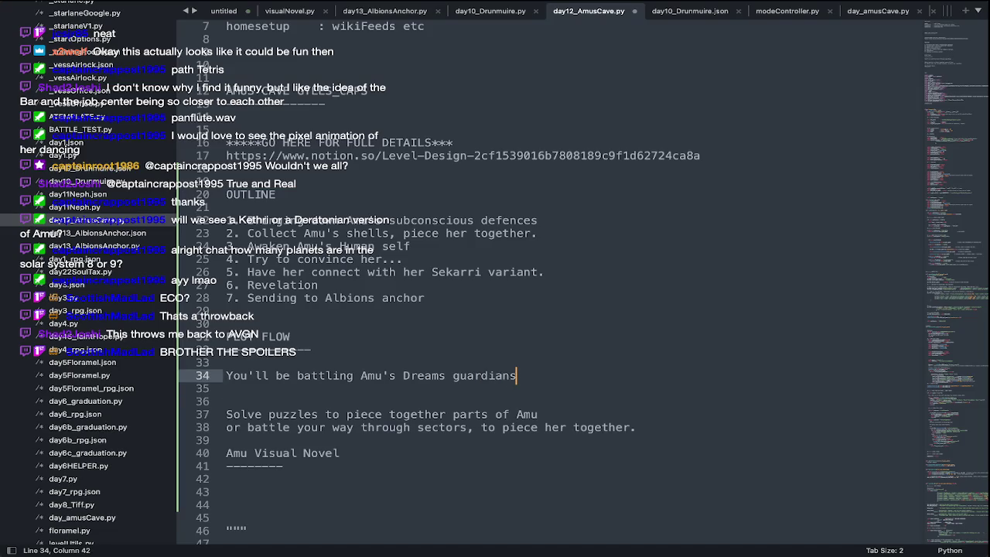
key("Down")
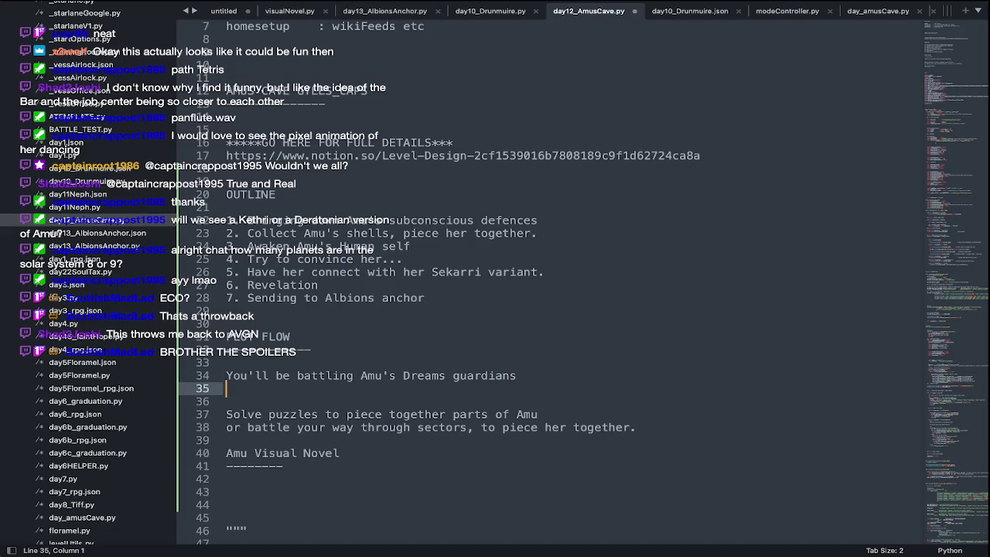
key("BackSpace")
Save the notes file and switch back to Aseprite.
key("ctrl+s")
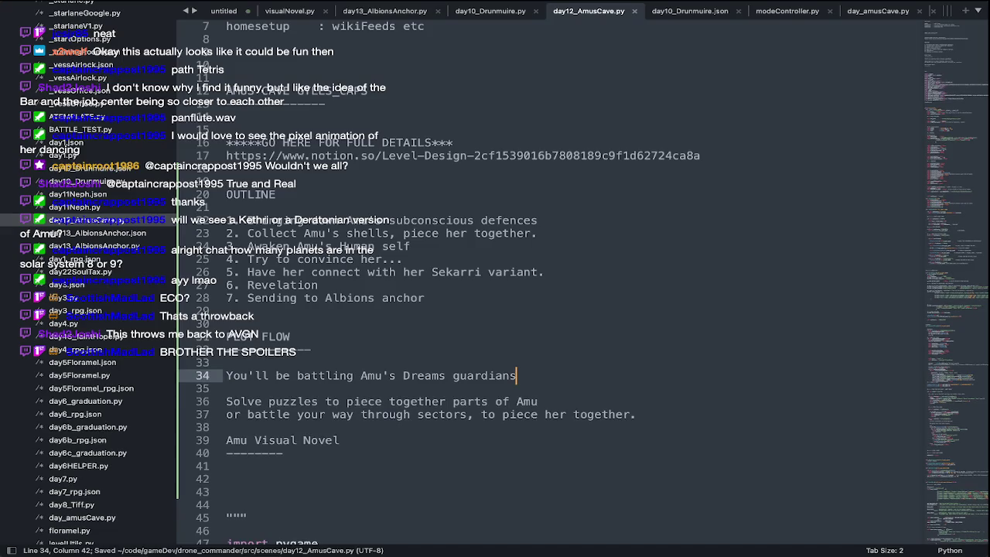
key("ctrl+Left")
scroll(409, 308, "down", 3)
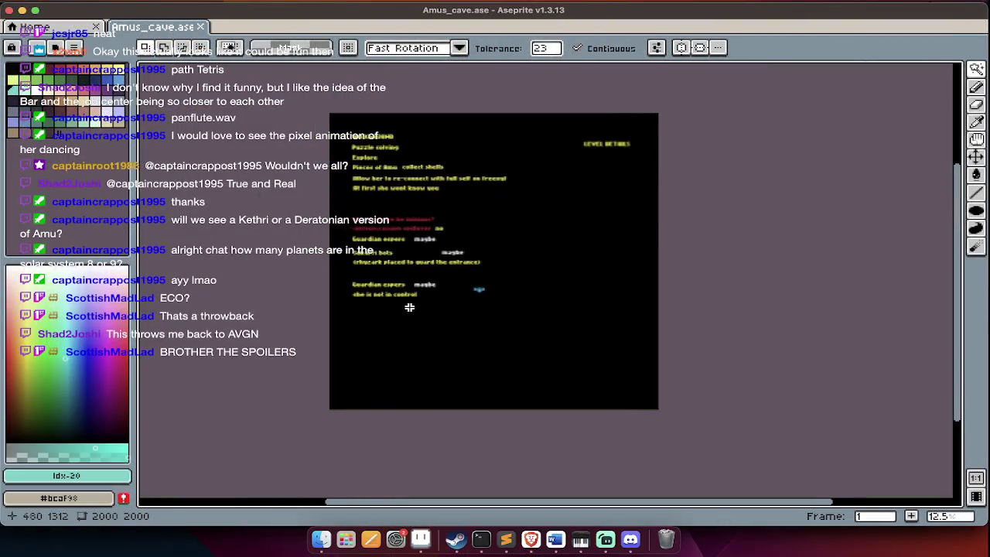
Add a second frame and clear its text, Layer 2 and black background cels.
key("Tab")
scroll(448, 297, "up", 1)
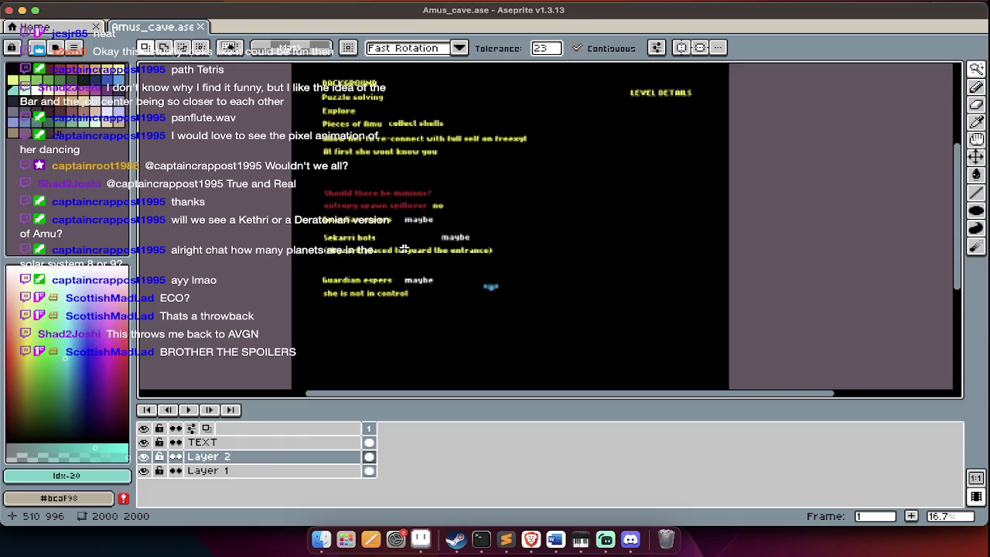
key("Tab")
key("alt+n")
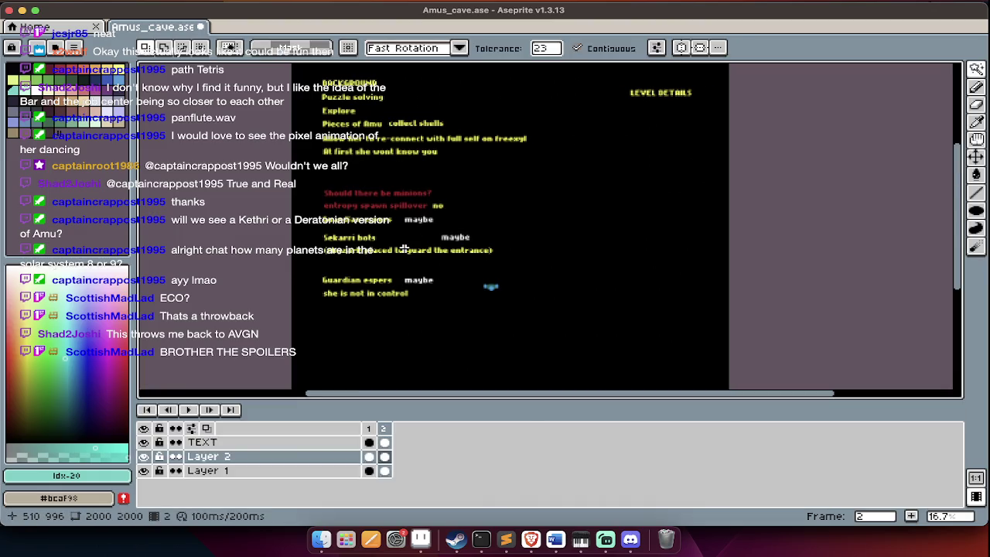
left_click_drag(385, 443, 391, 461)
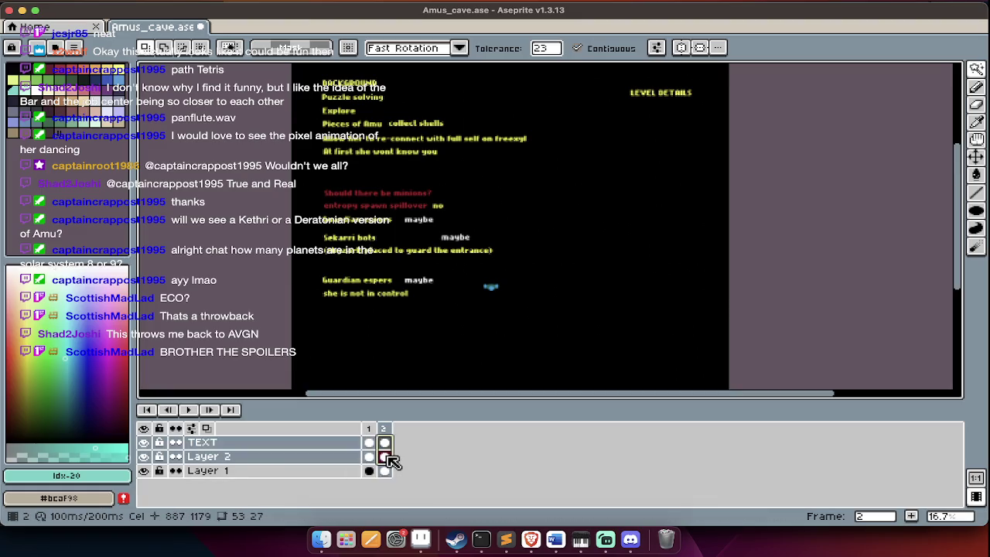
key("Delete")
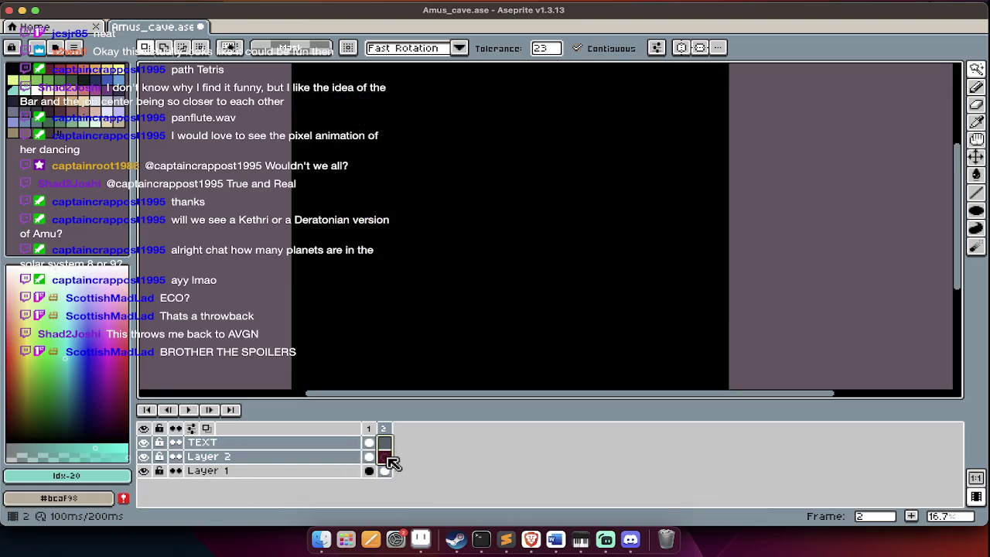
left_click(387, 472)
key("Delete")
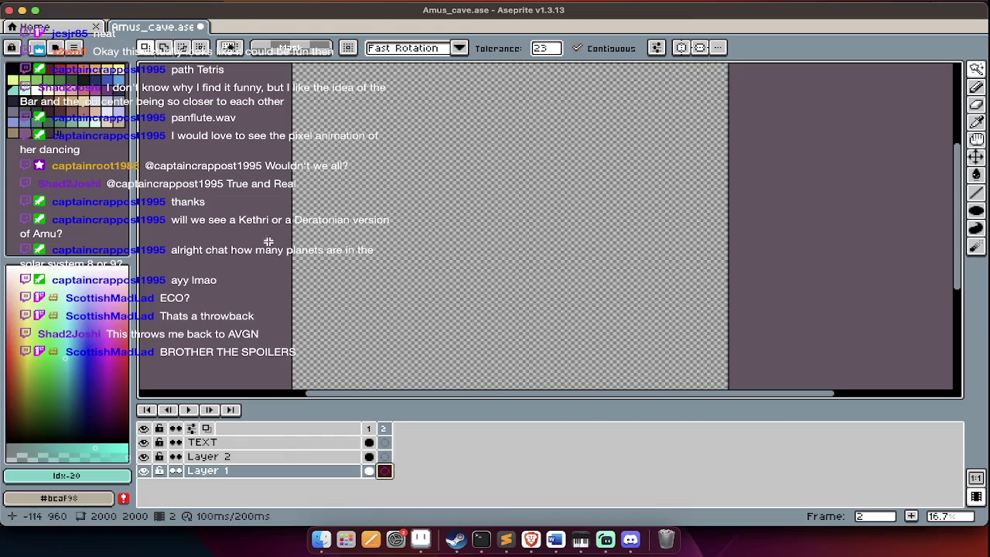
Fill frame 2's canvas with pale lavender.
key("Tab")
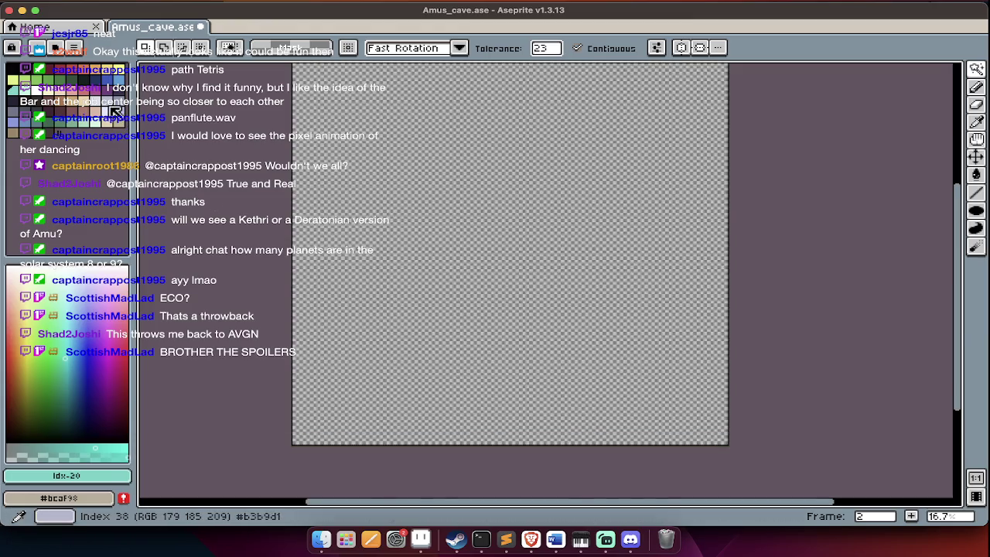
left_click(116, 116)
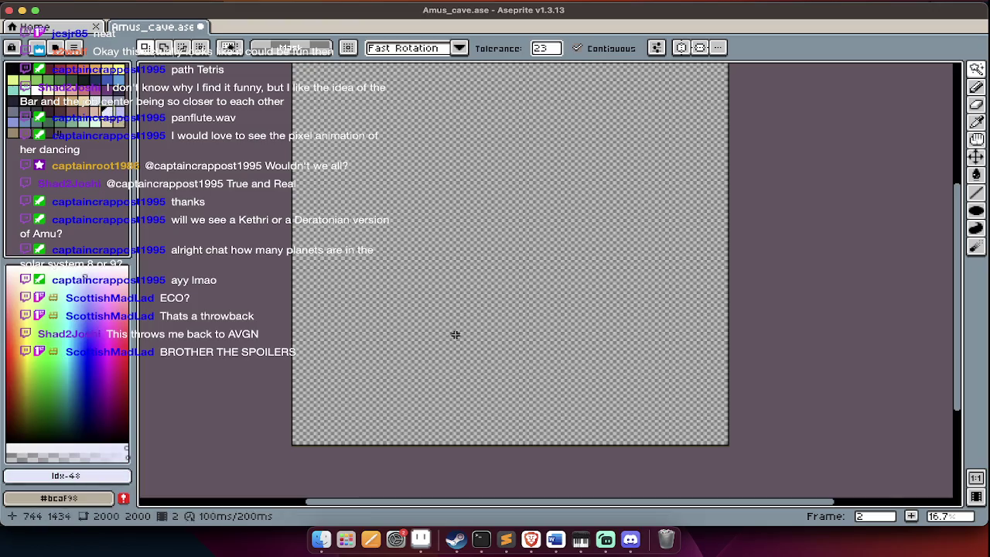
left_click(457, 333)
key("Tab")
key("Tab")
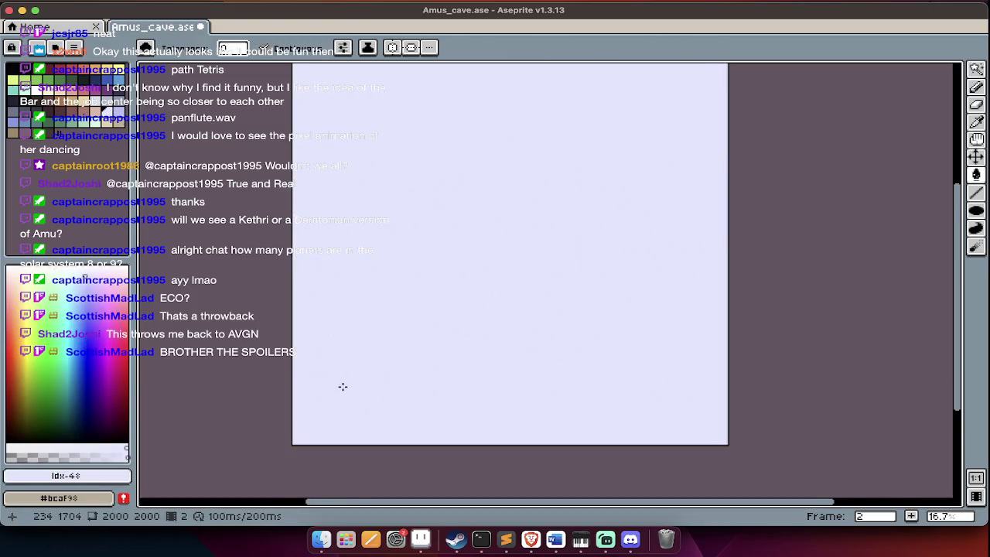
Pick teal and draw a filled teal ellipse on the lavender canvas.
scroll(343, 386, "down", 3)
scroll(342, 386, "right", 5)
scroll(343, 386, "up", 1)
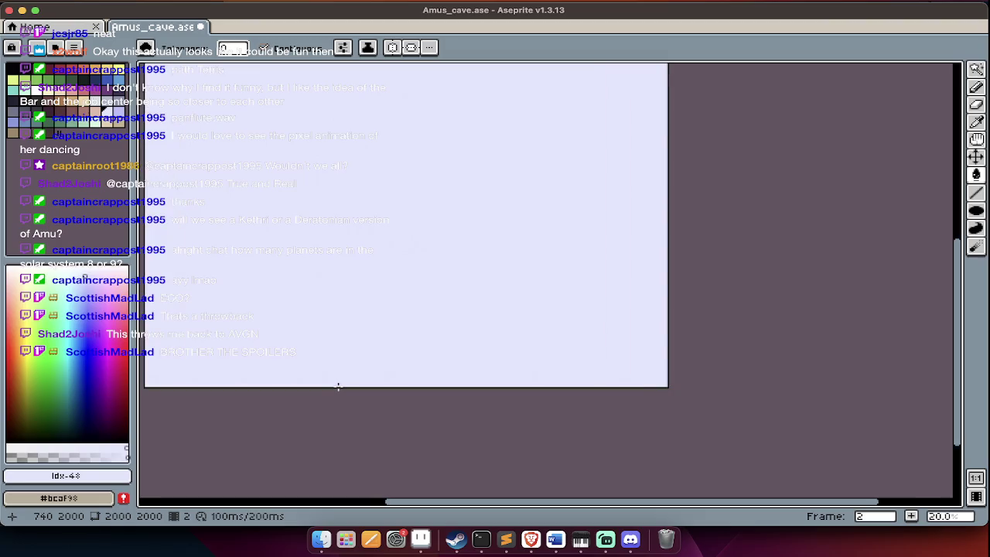
scroll(339, 386, "left", 3)
scroll(341, 394, "left", 3)
scroll(340, 394, "up", 1)
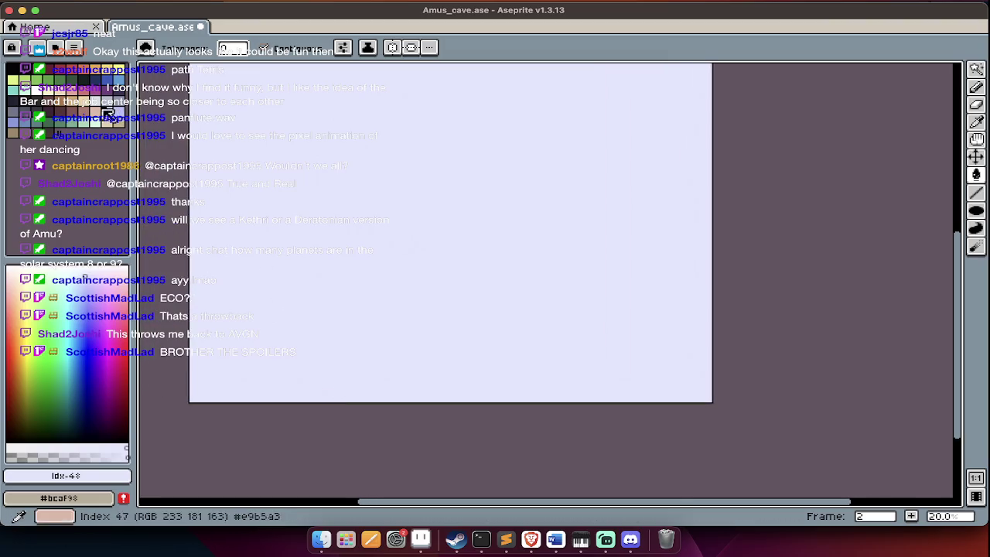
key("Tab")
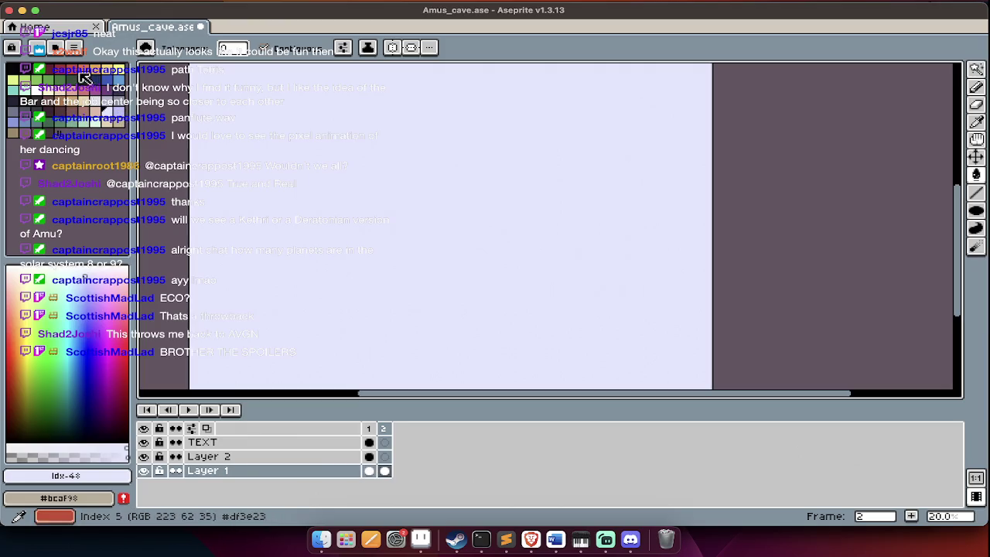
left_click(108, 86)
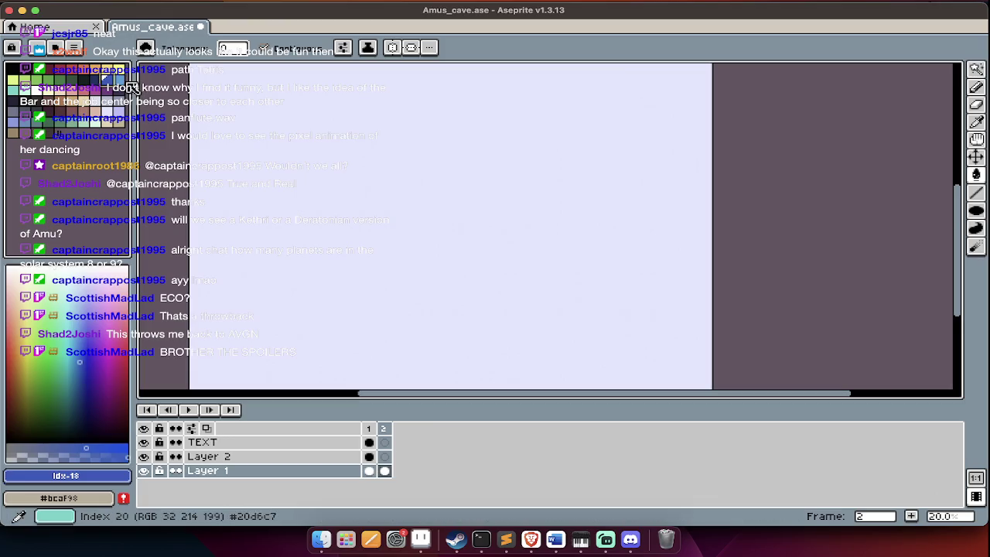
left_click(125, 87)
left_click(14, 97)
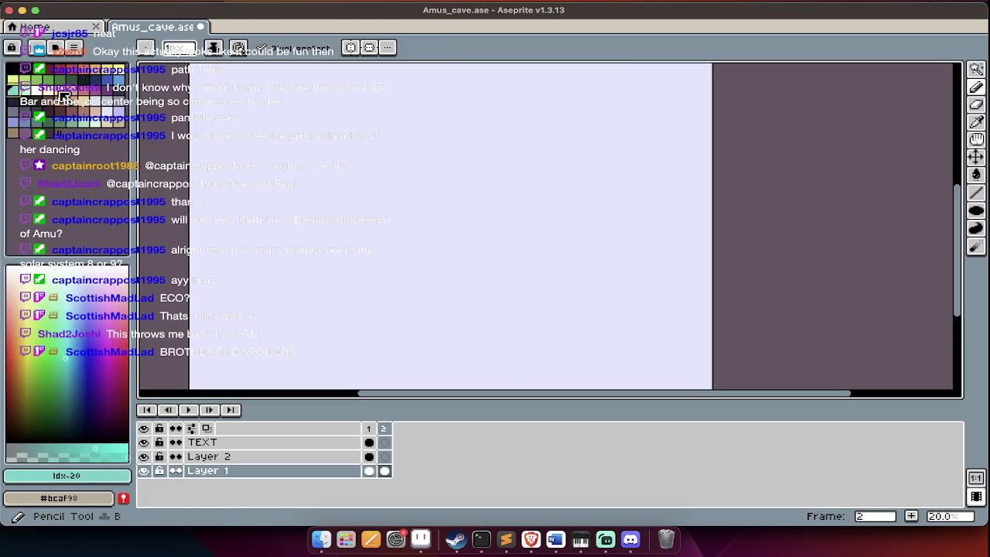
key("Tab")
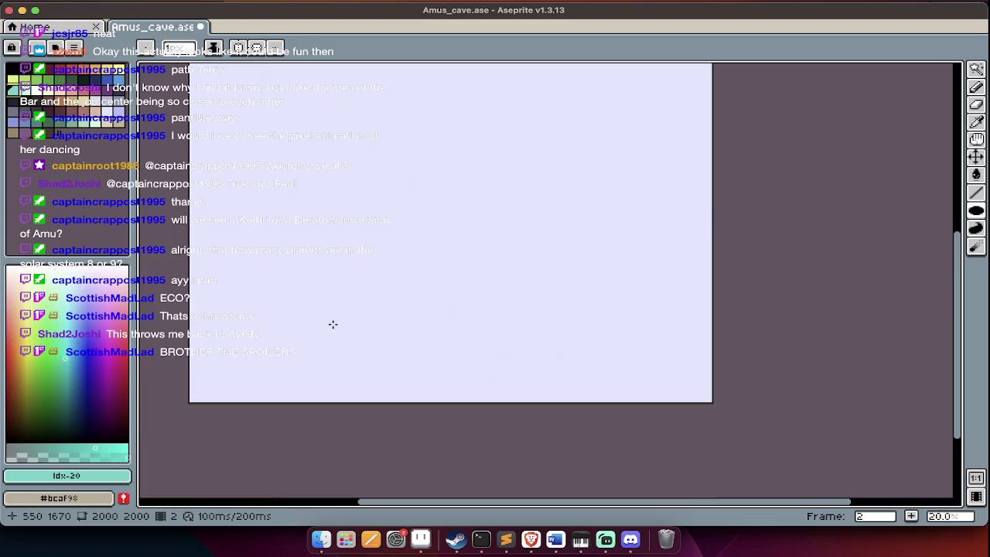
left_click_drag(380, 308, 407, 328)
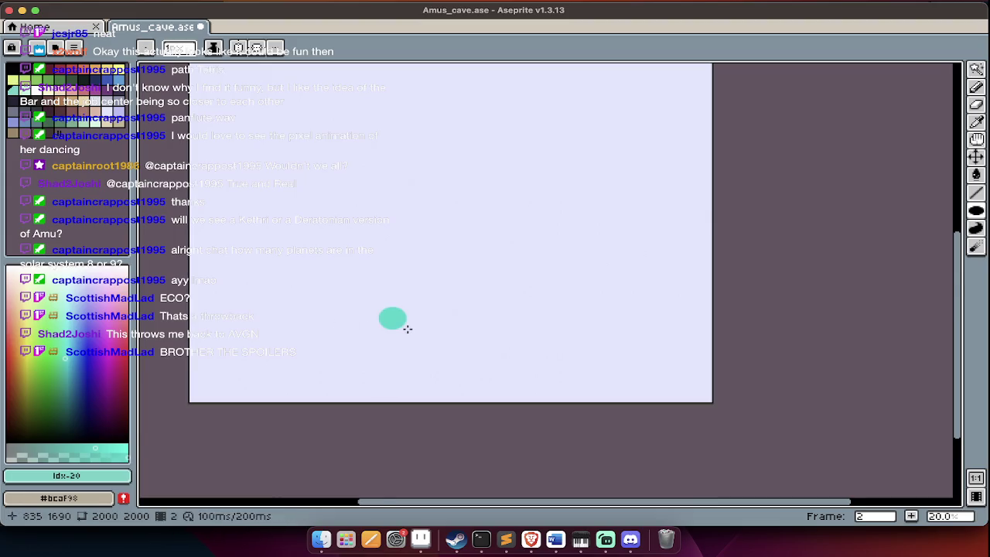
Try cutting and pasting the teal ellipse, restore it with undo/redo, then deselect.
scroll(408, 329, "up", 2)
key("w")
left_click(397, 318)
key("ctrl+x")
key("ctrl+v")
key("ctrl+z")
key("ctrl+z")
key("ctrl+z")
key("ctrl+z")
key("ctrl+y")
key("Tab")
key("ctrl+y")
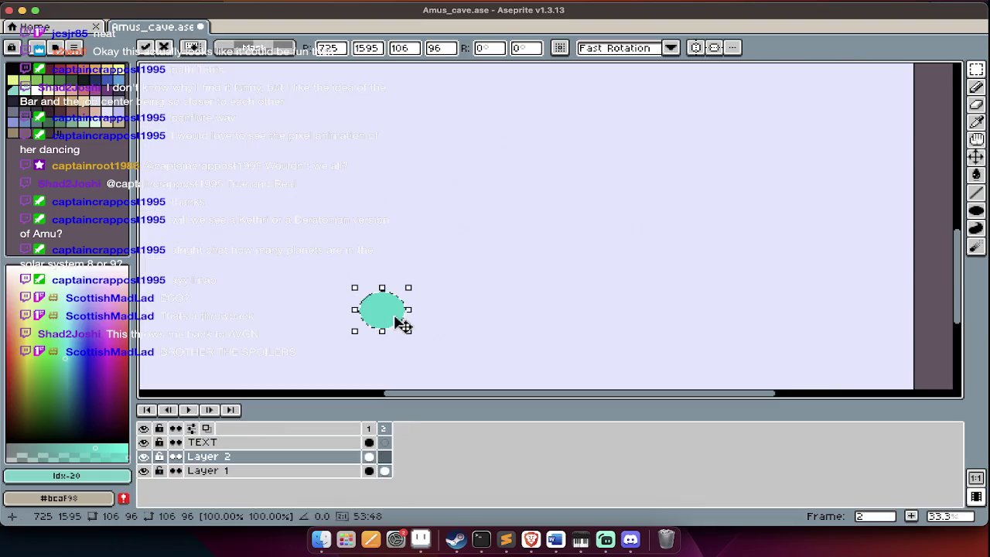
key("Tab")
scroll(425, 278, "down", 3)
key("ctrl+d")
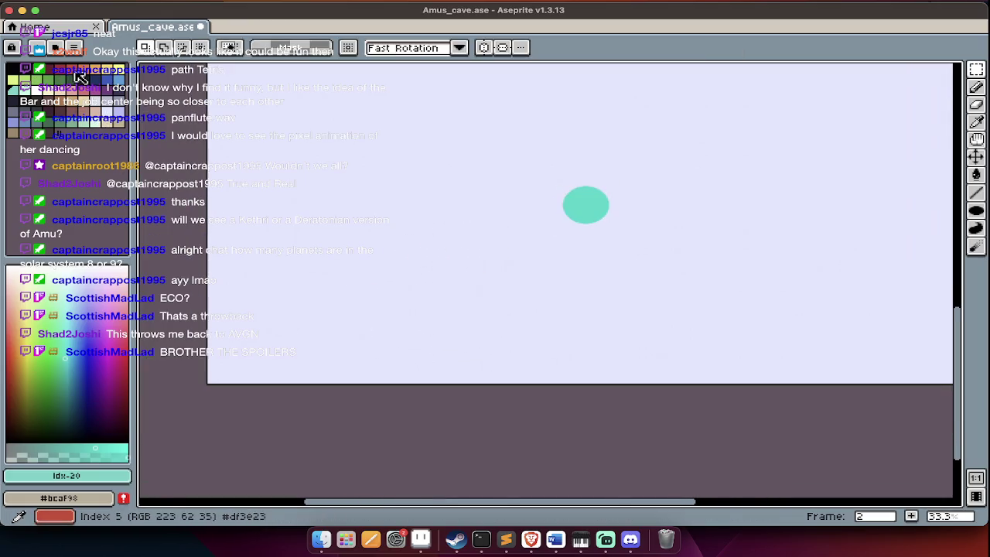
Fill the shape near the bottom of the canvas with blue.
left_click(68, 72)
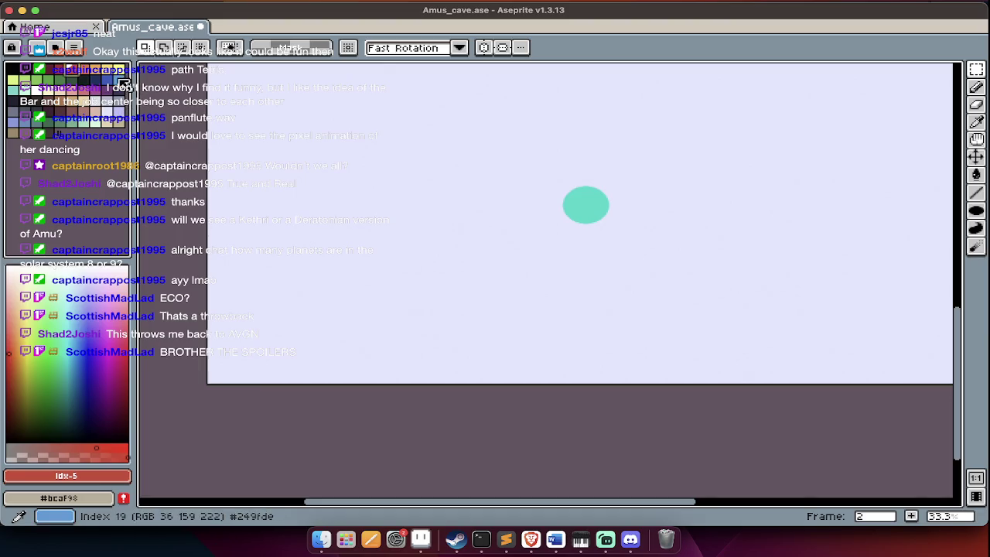
left_click(124, 86)
key("b")
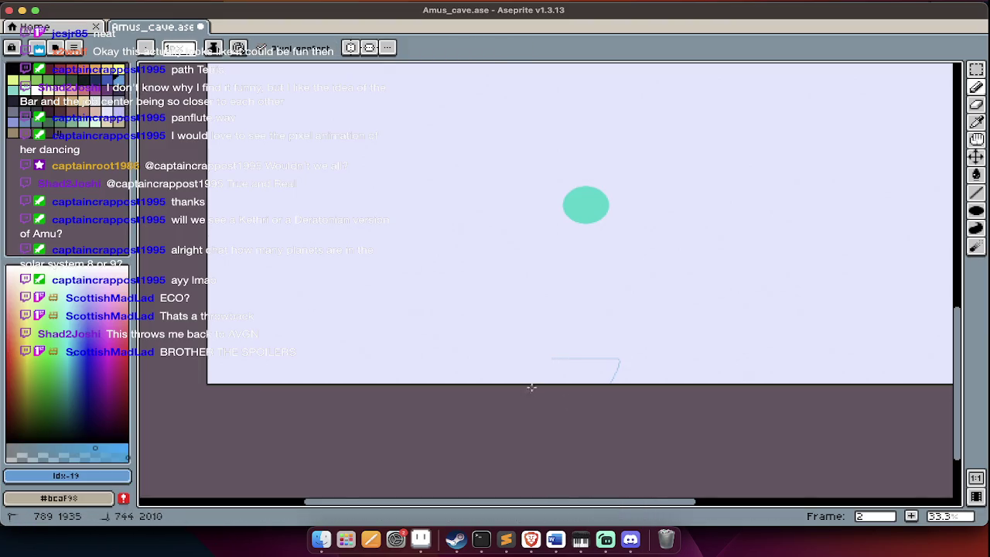
key("g")
left_click(580, 369)
scroll(580, 364, "up", 2)
key("Tab")
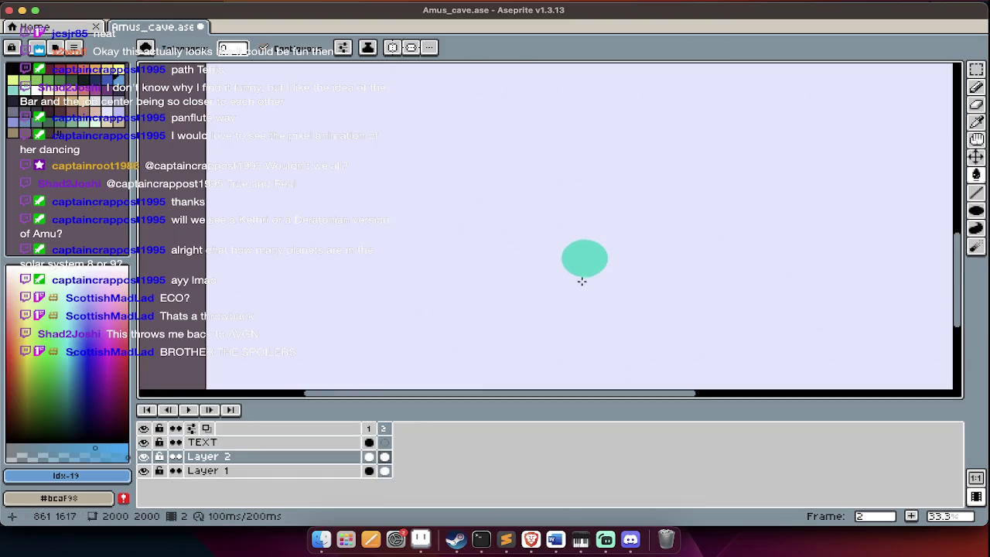
Select the teal ellipse, pick black, and add a new layer above Layer 2.
key("w")
left_click(585, 271)
key("Tab")
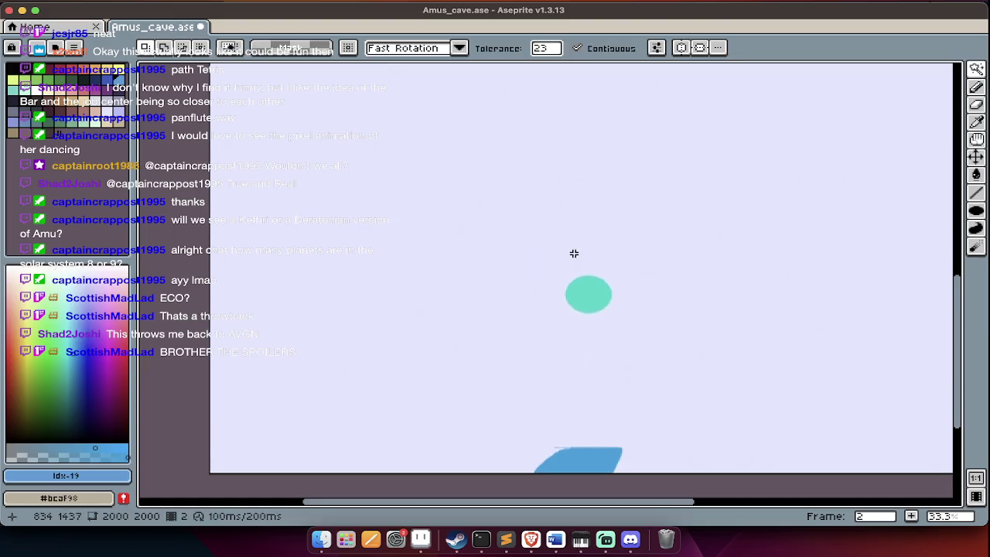
scroll(574, 254, "down", 2)
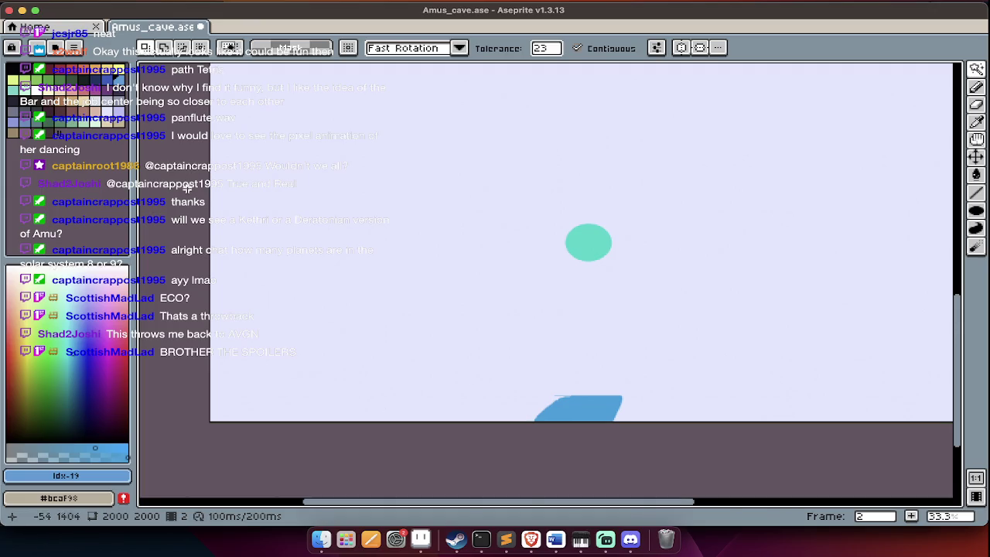
left_click(13, 70)
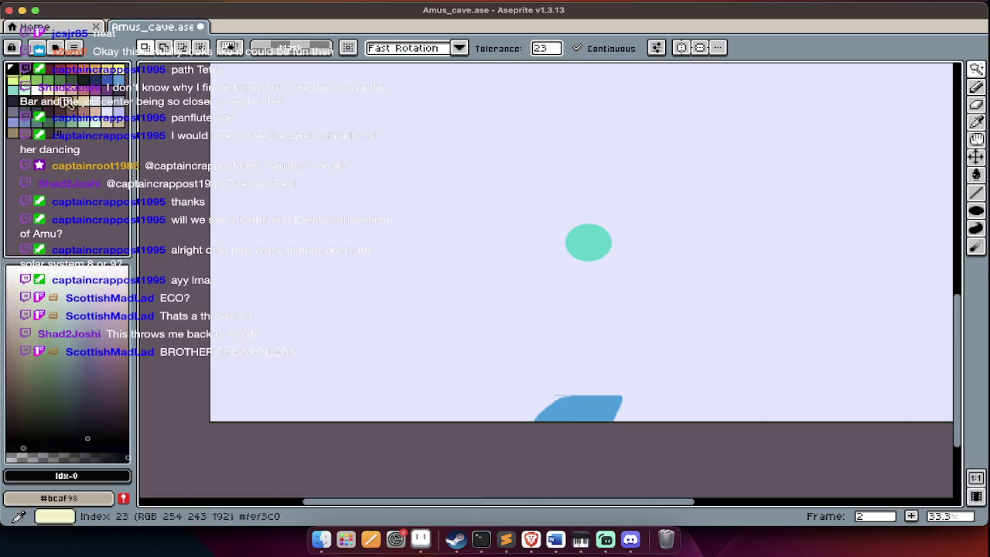
key("Tab")
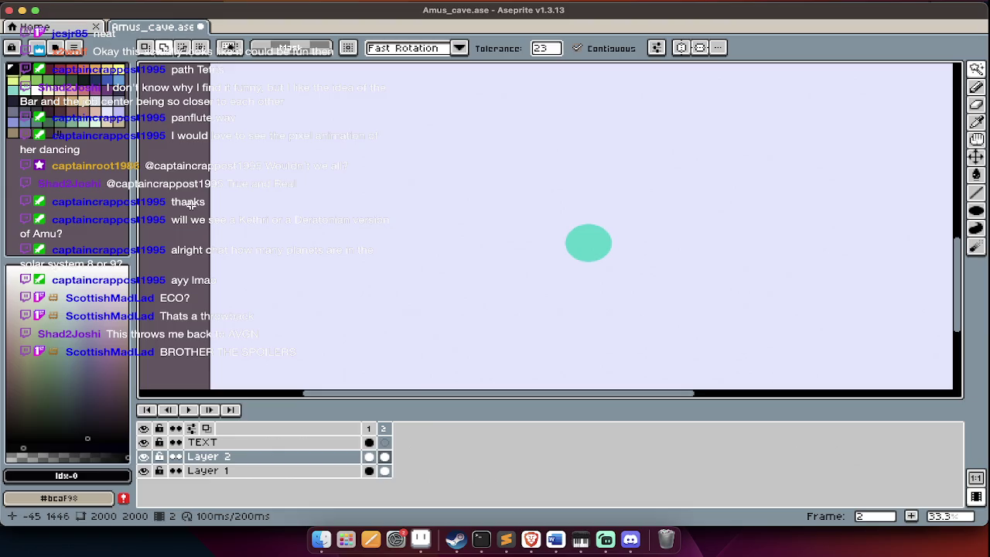
key("shift+n")
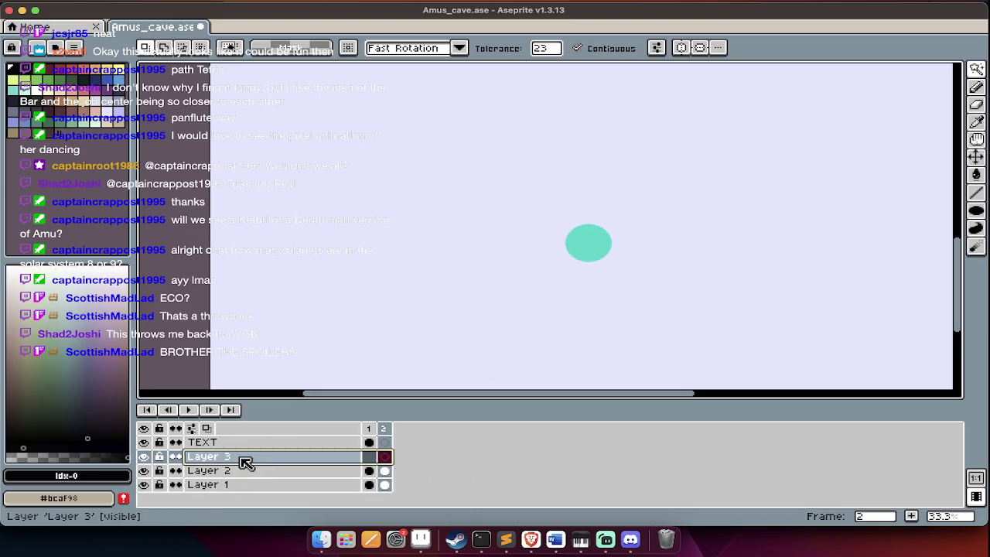
Rename Layer 3 to 'wals' and set the Pencil brush size to 2.
double_click(245, 462)
type("wal")
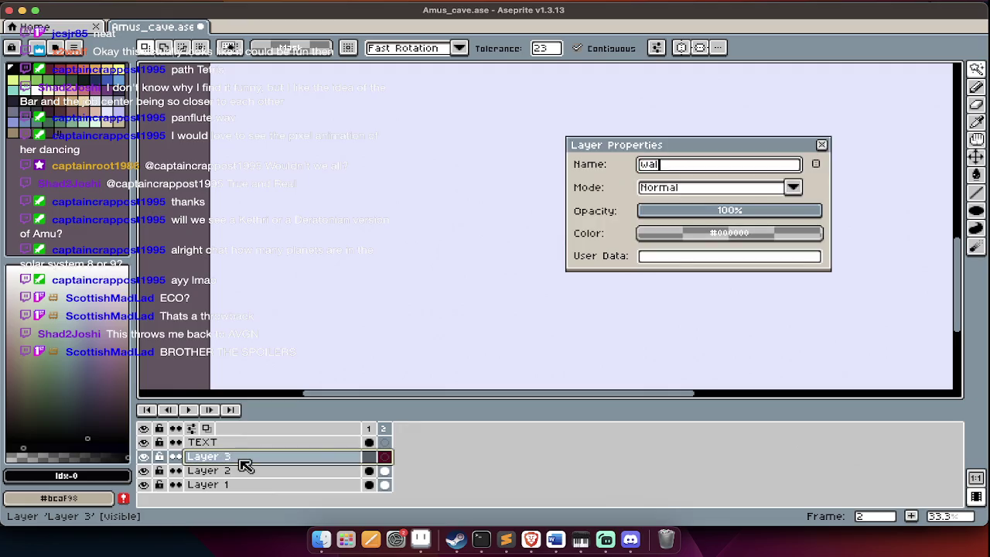
type("s")
key("Return")
scroll(252, 384, "right", 3)
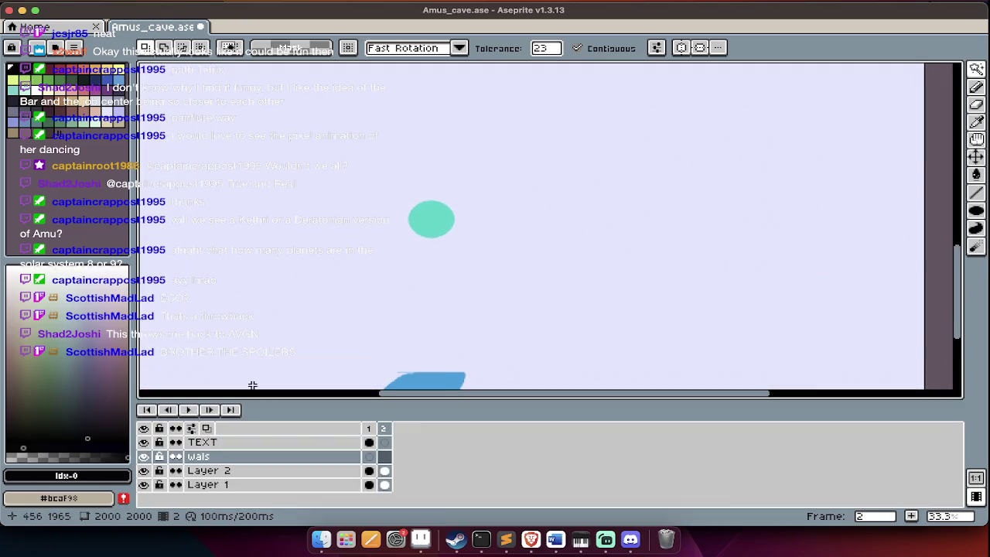
key("Tab")
key("b")
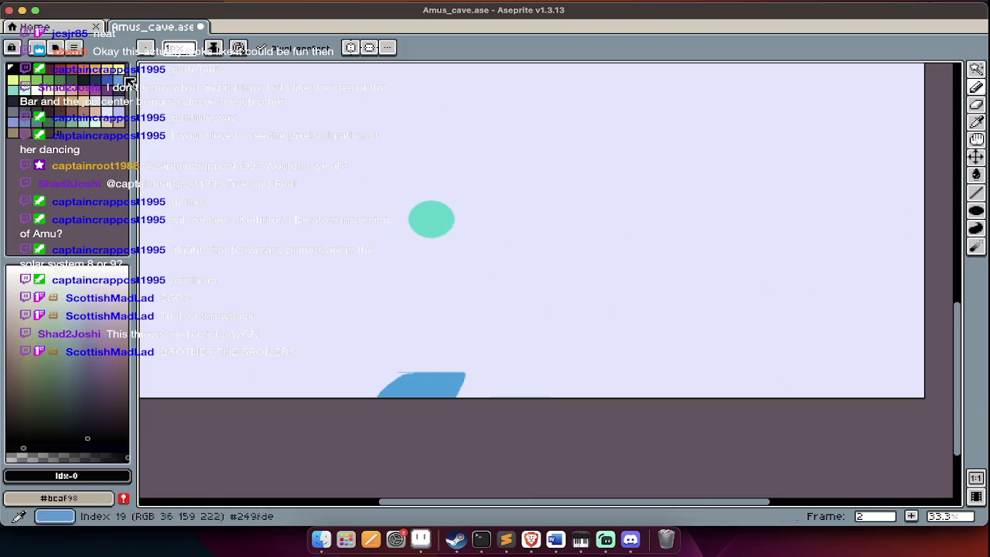
left_click(178, 48)
left_click(181, 69)
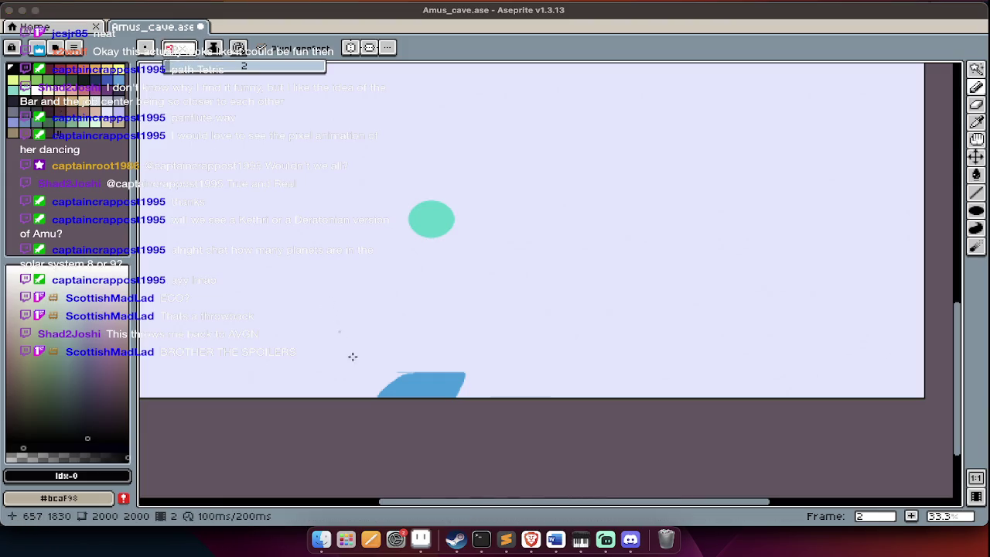
key("Tab")
Draw the arch-shaped wall outline around the teal dot.
key("Tab")
mouse_move(284, 473)
left_mouse_down()
mouse_move(301, 237)
mouse_move(544, 371)
mouse_move(548, 468)
left_mouse_up()
key("Tab")
key("Tab")
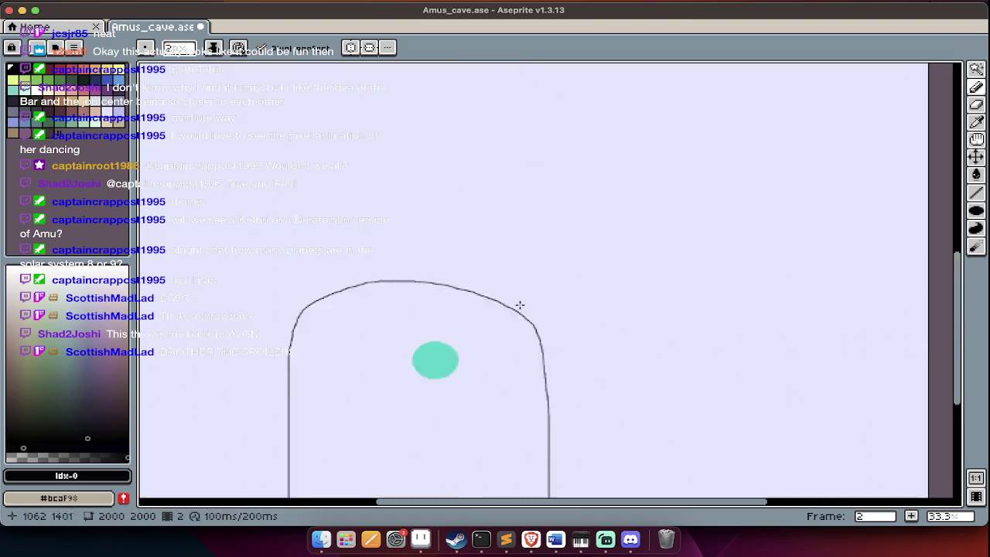
scroll(451, 418, "up", 3)
scroll(451, 418, "down", 4)
scroll(451, 417, "left", 2)
scroll(451, 417, "down", 3)
scroll(457, 410, "up", 3)
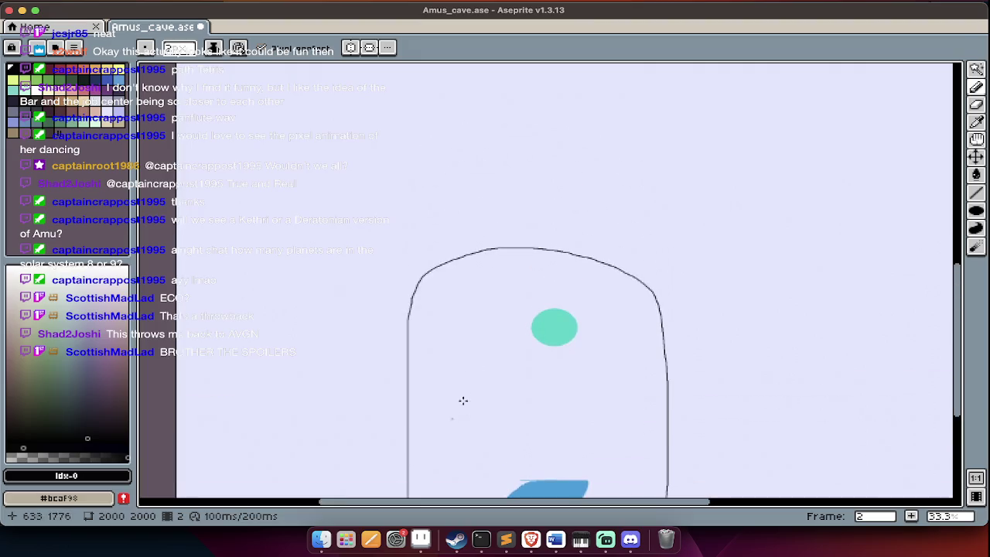
left_click_drag(435, 273, 393, 247)
left_click_drag(428, 294, 411, 288)
scroll(391, 287, "down", 1)
Sketch left and right oval chambers joined by two corridor lines, then magic-wand the teal dot.
mouse_move(263, 165)
left_mouse_down()
mouse_move(343, 155)
mouse_move(391, 288)
mouse_move(256, 326)
mouse_move(232, 293)
left_mouse_up()
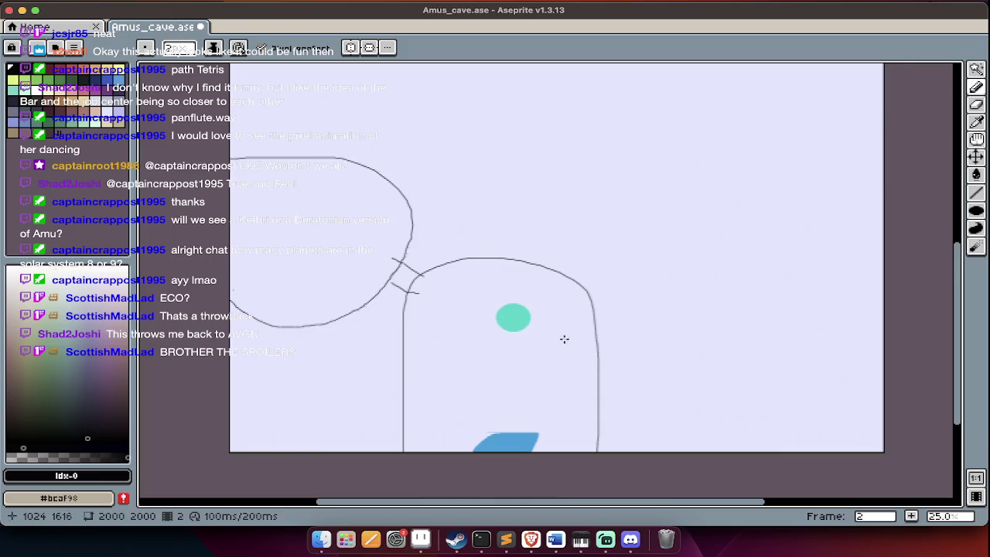
left_click_drag(594, 311, 639, 303)
left_click_drag(595, 341, 660, 327)
scroll(770, 271, "right", 2)
mouse_move(845, 229)
left_mouse_down()
mouse_move(625, 302)
mouse_move(750, 398)
mouse_move(823, 228)
left_mouse_up()
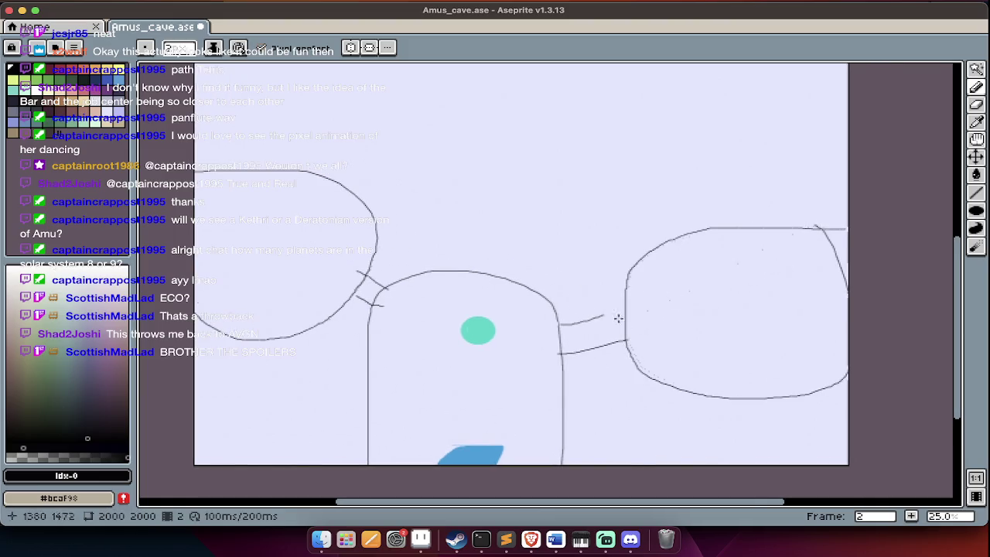
key("w")
left_click(490, 333)
Paste copies of the teal dot into the right and left chambers.
key("Tab")
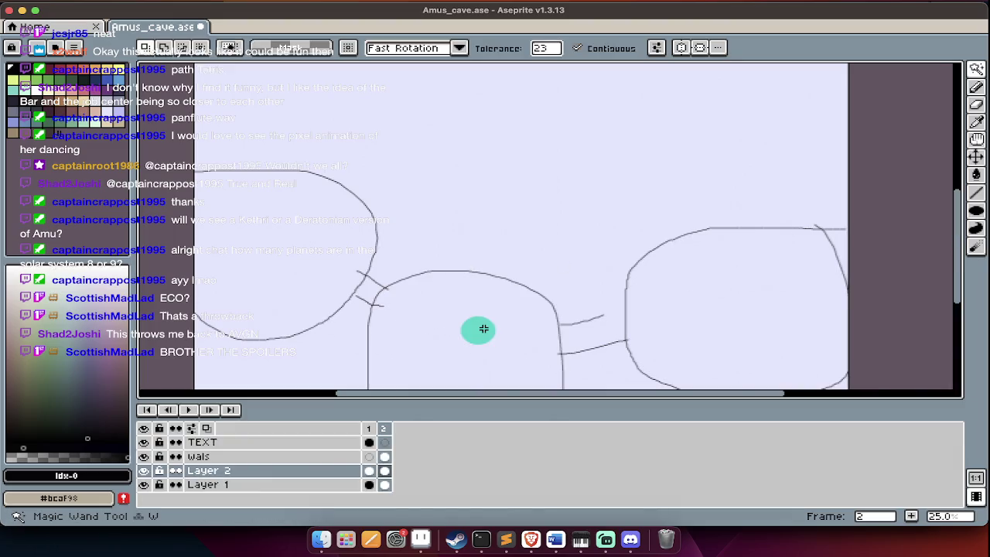
key("ctrl+c")
key("ctrl+v")
left_click_drag(486, 333, 784, 297)
key("Return")
key("ctrl+v")
mouse_move(486, 334)
left_mouse_down()
mouse_move(266, 249)
mouse_move(261, 223)
left_mouse_up()
key("Return")
Sample the pale blue colour from the canvas with the eyedropper.
scroll(258, 219, "down", 1)
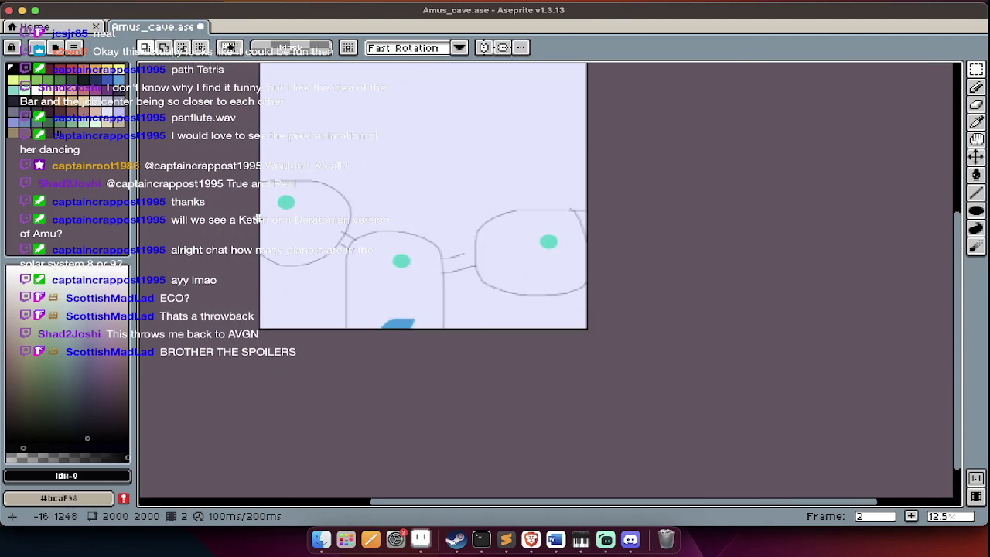
scroll(341, 236, "up", 1)
scroll(403, 248, "up", 1)
key("Tab")
key("Up")
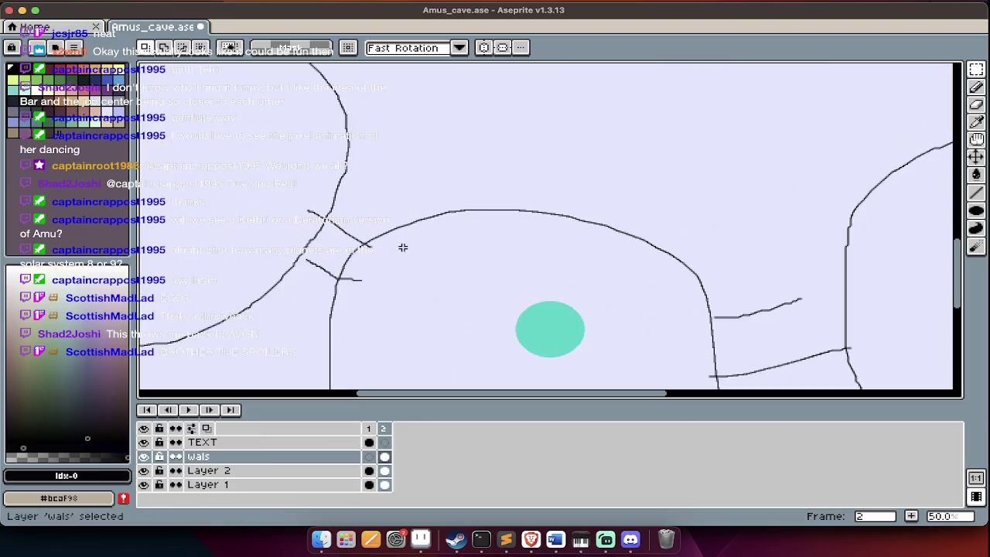
left_click(488, 205, "alt")
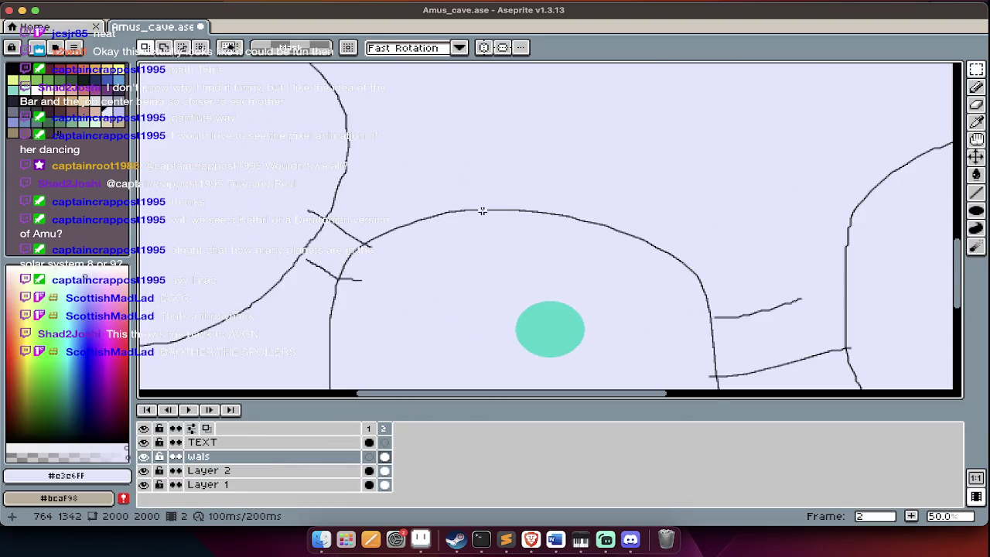
key("Tab")
scroll(482, 210, "down", 1)
key("Tab")
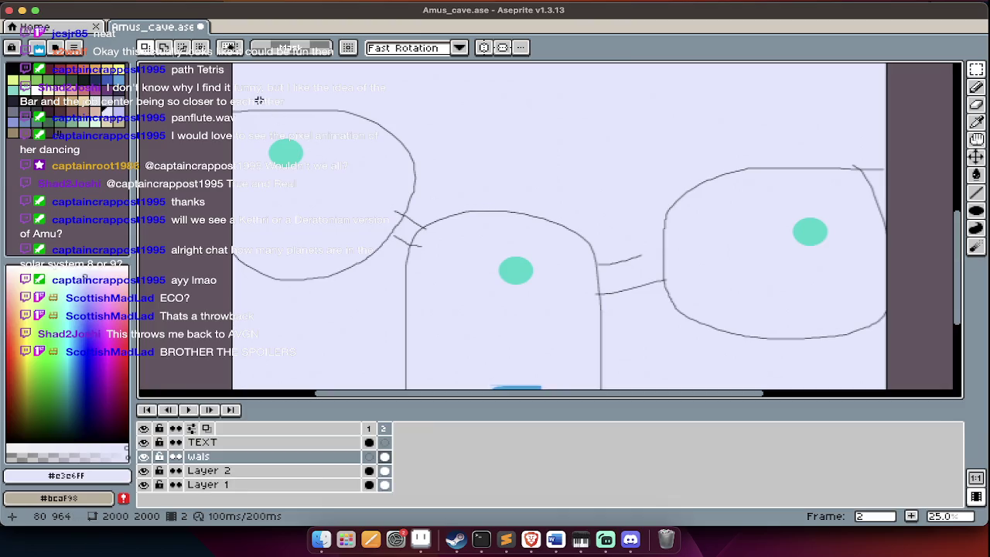
scroll(190, 138, "up", 1)
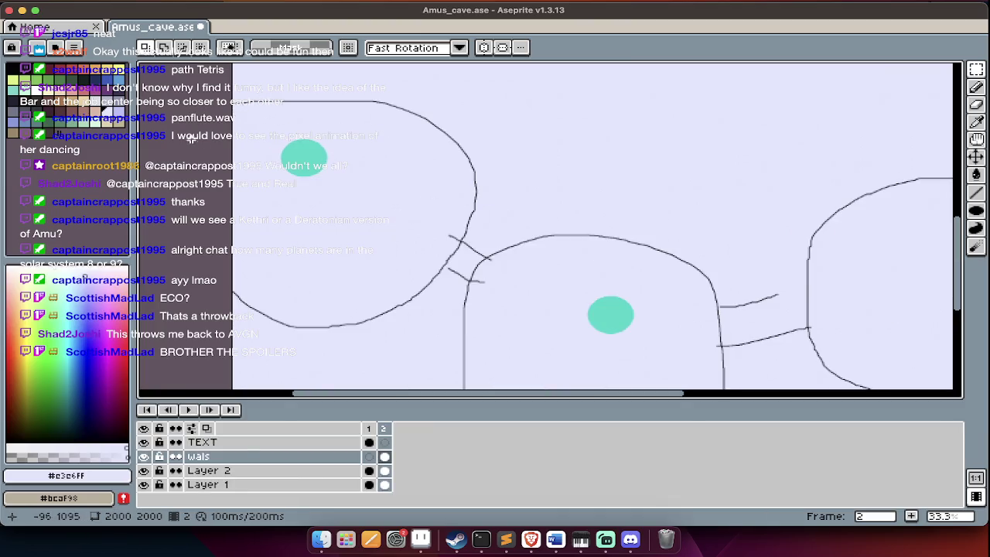
key("Tab")
key("Tab")
Correct the layer name from 'wals' to 'walls'.
double_click(220, 459)
type("walls")
key("Return")
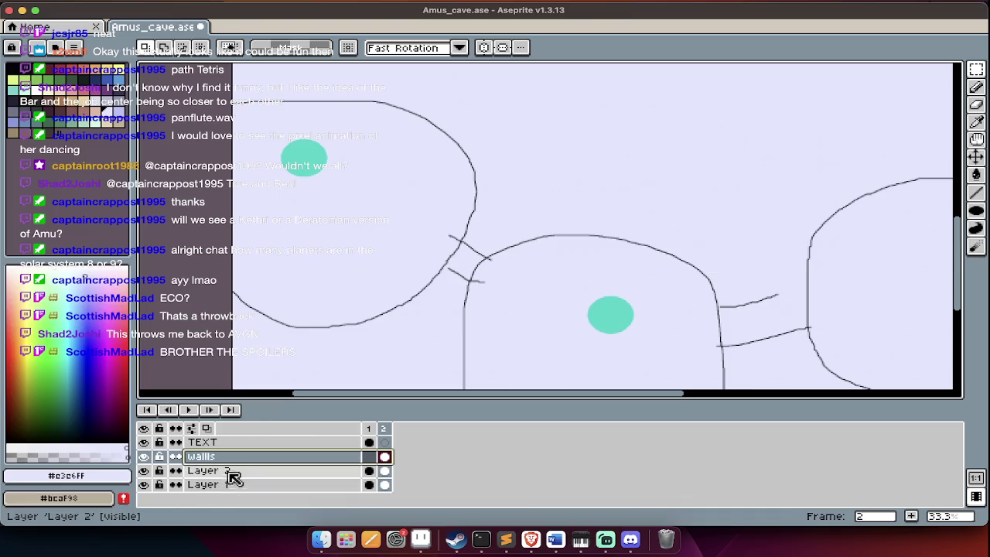
Drag the walls layer below Layer 2 in the timeline.
left_click_drag(246, 471, 246, 482)
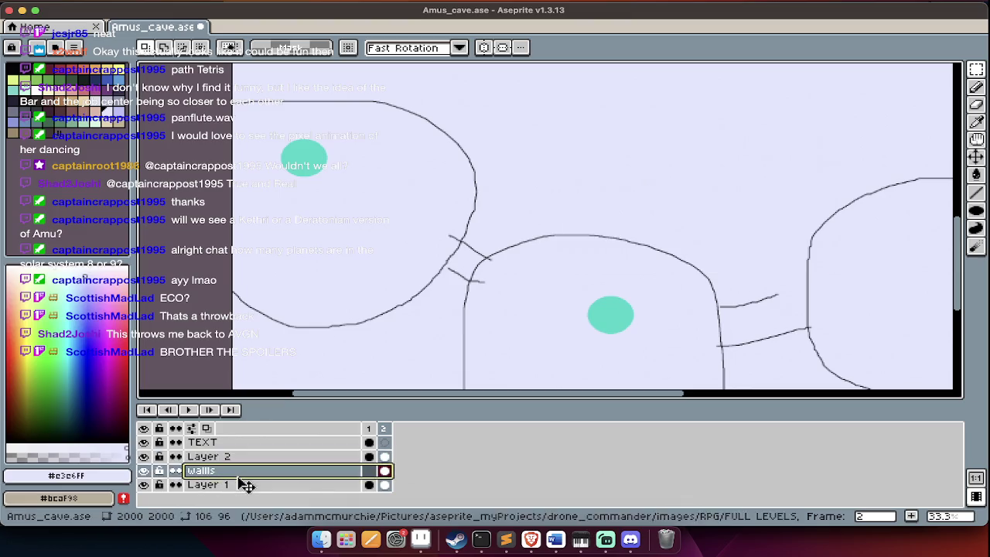
key("Tab")
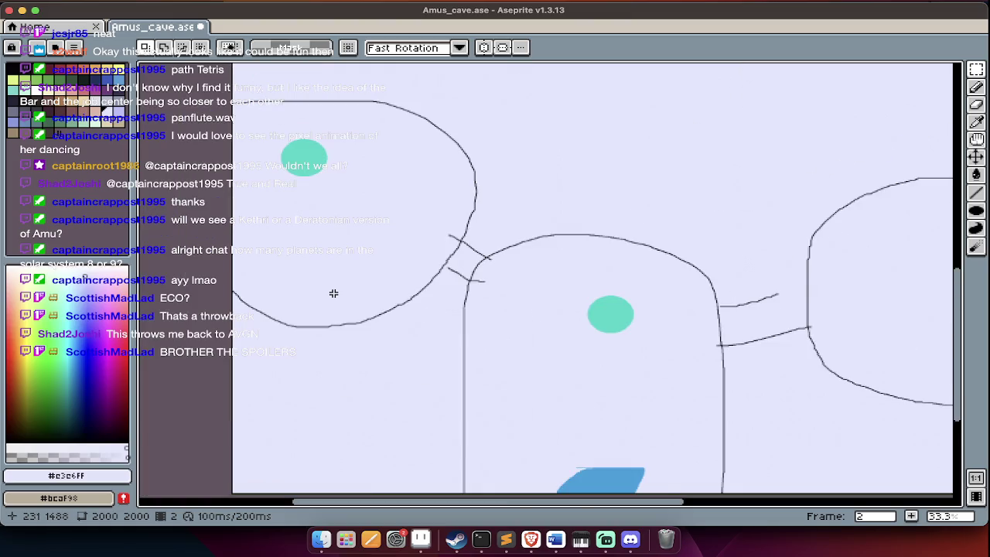
scroll(334, 293, "down", 5)
key("Tab")
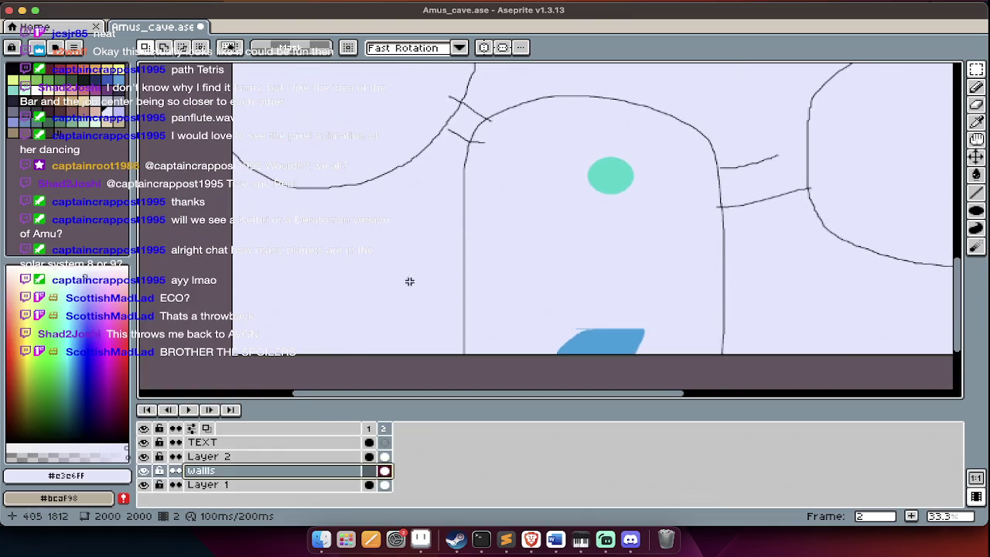
scroll(410, 282, "up", 3)
scroll(395, 297, "up", 1)
scroll(370, 284, "up", 1)
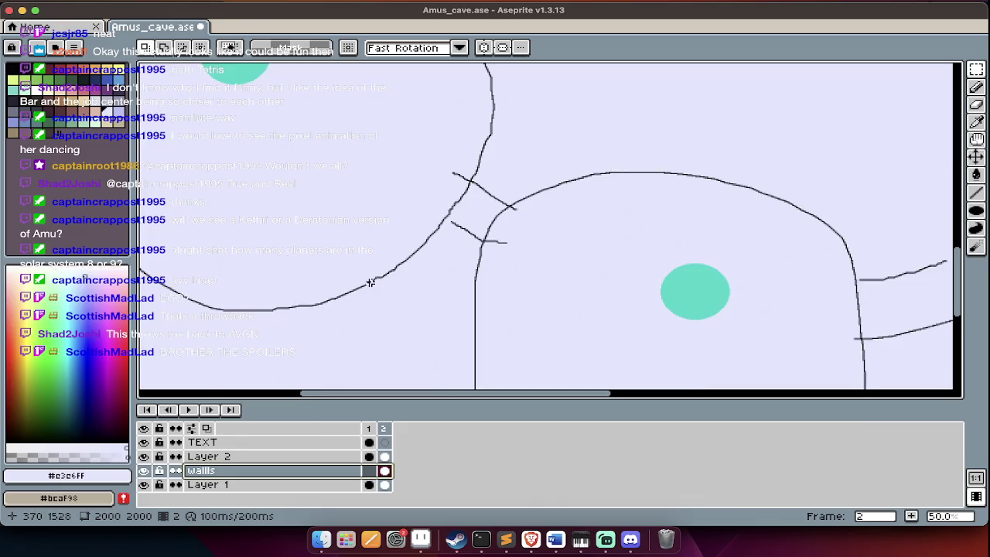
Pick black and draw pencil lines joining the corridor walls to the room outlines.
scroll(506, 256, "up", 1)
key("i")
left_click(461, 241)
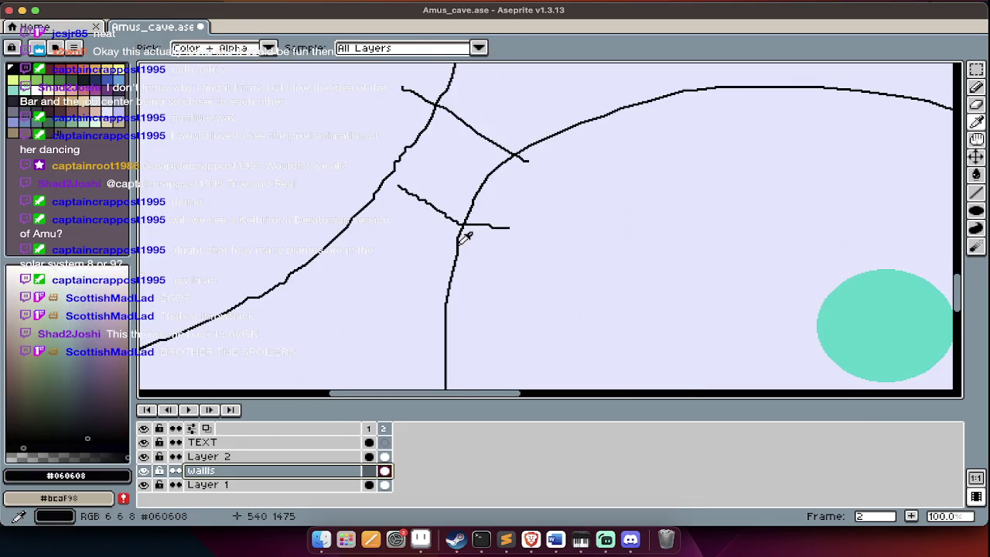
key("b")
left_click(178, 54)
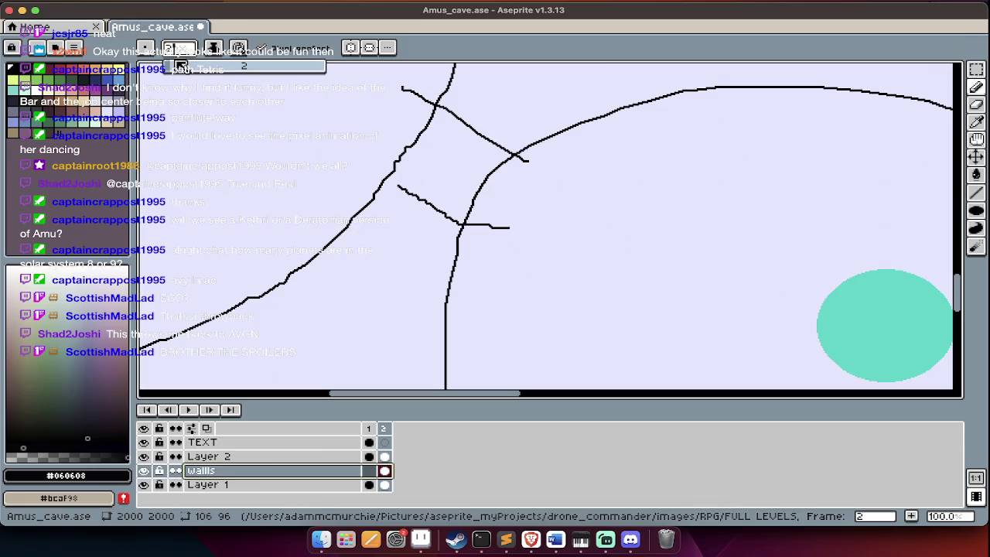
left_click_drag(383, 182, 435, 203)
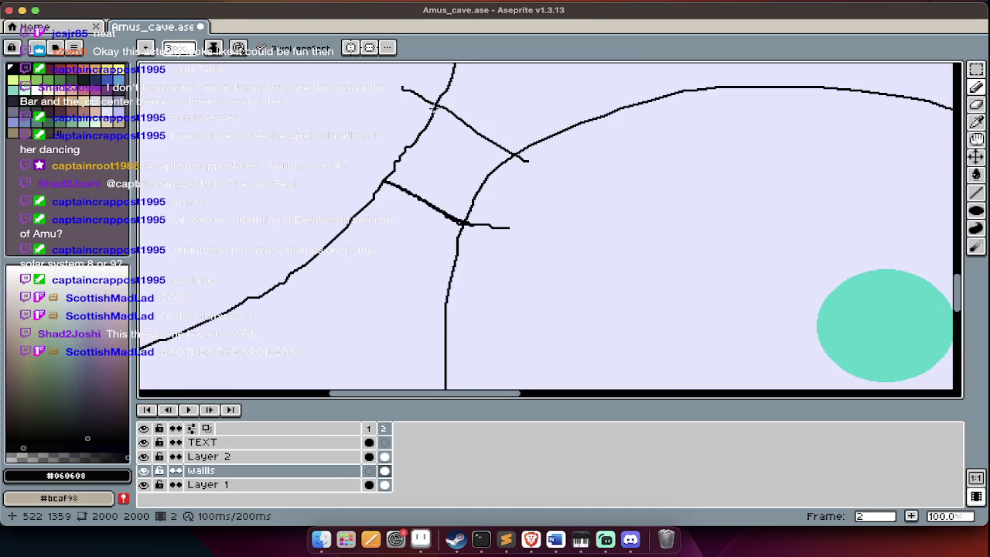
left_click_drag(432, 107, 517, 159)
Try black bucket fills on the corridor junction and rooms, undoing each one.
left_click(454, 166)
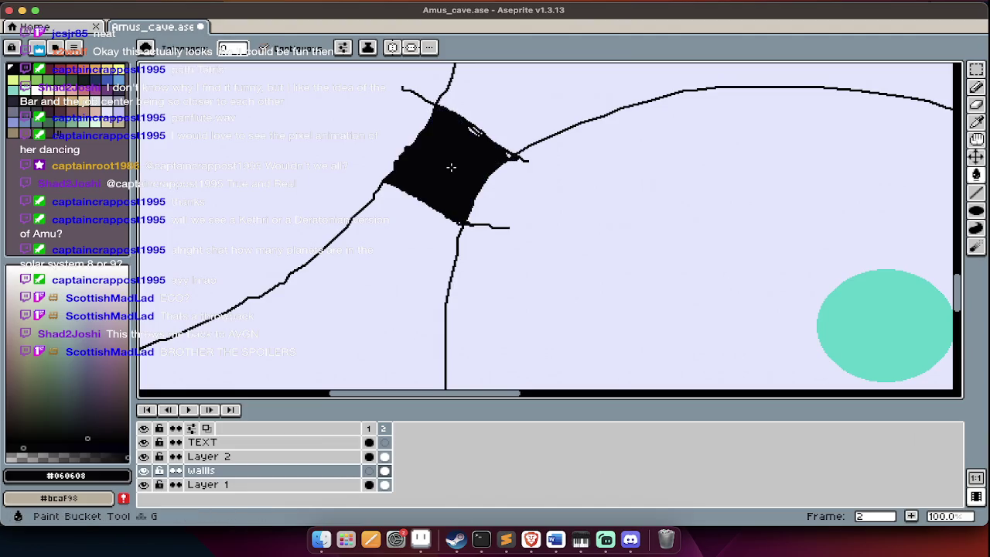
scroll(454, 166, "down", 2)
key("super+z")
left_click(537, 328)
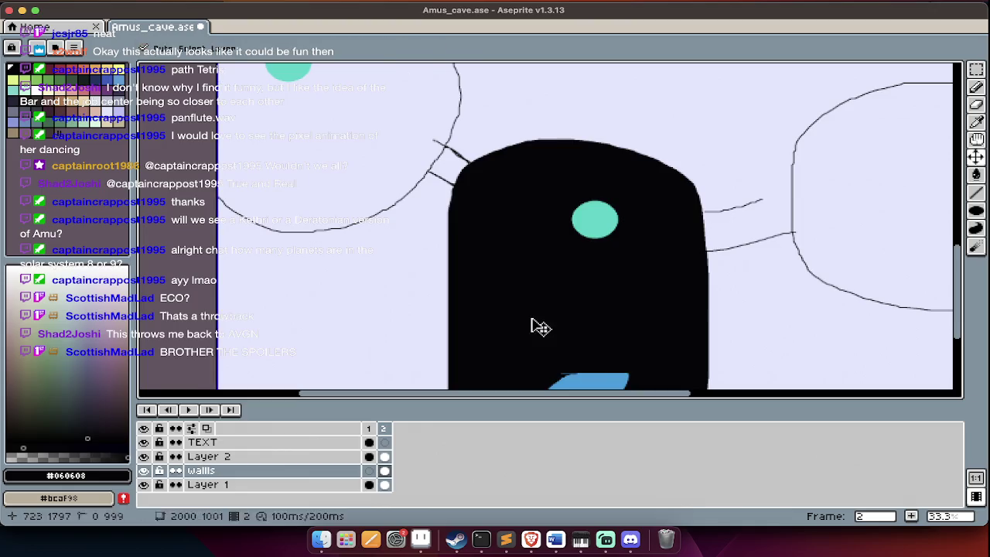
key("super+z")
scroll(557, 311, "right", 3)
left_click(688, 256)
key("super+z")
scroll(613, 179, "up", 2)
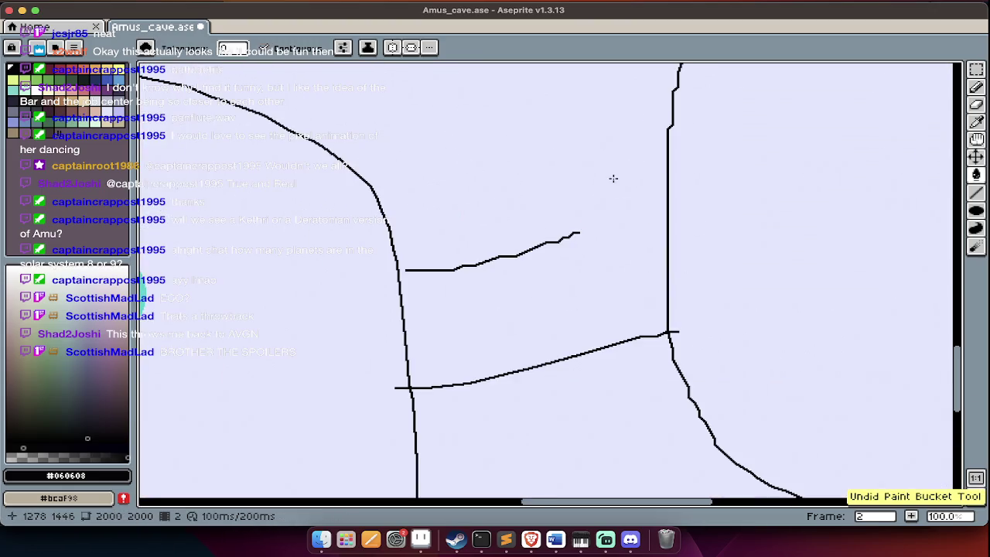
Extend the short corridor line in black to meet the right room wall.
key("b")
left_click_drag(572, 232, 656, 223)
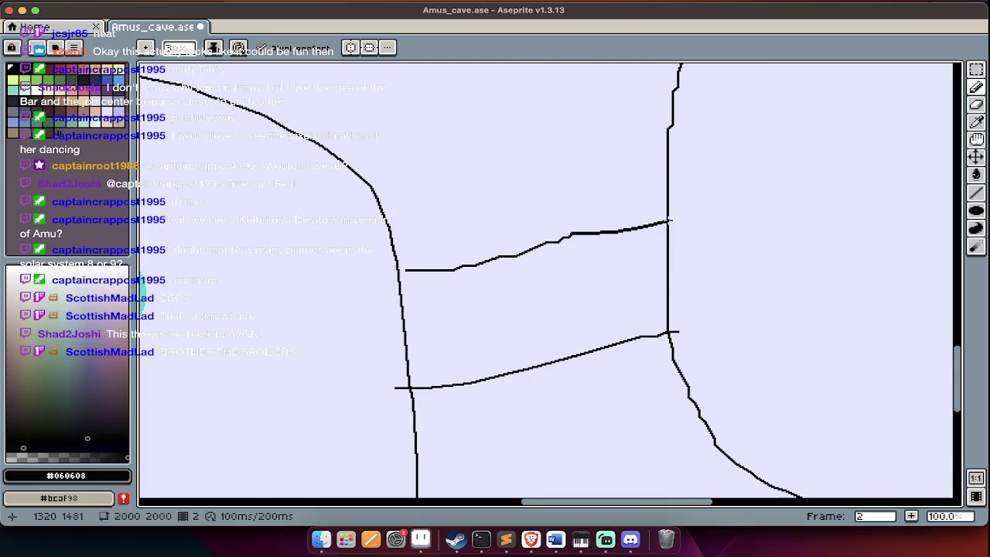
scroll(575, 262, "down", 4)
key("Tab")
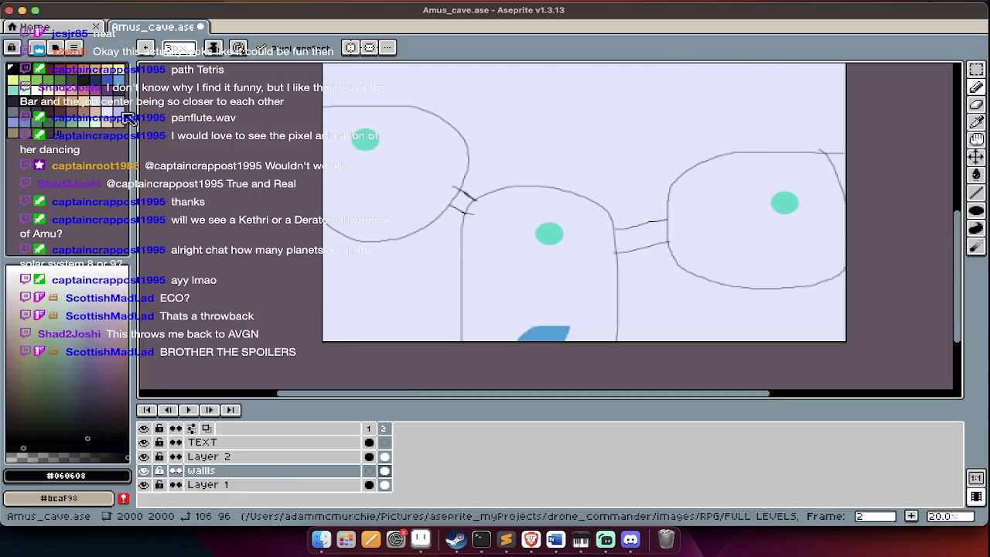
Test black fills on the middle room and Layer 1 background, undoing them.
key("Tab")
key("g")
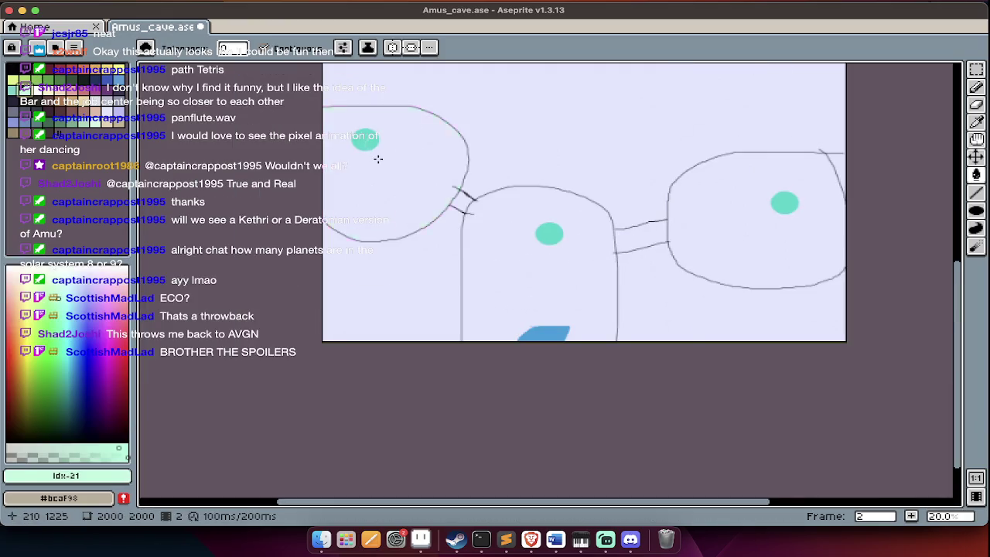
left_click(531, 288)
key("ctrl+z")
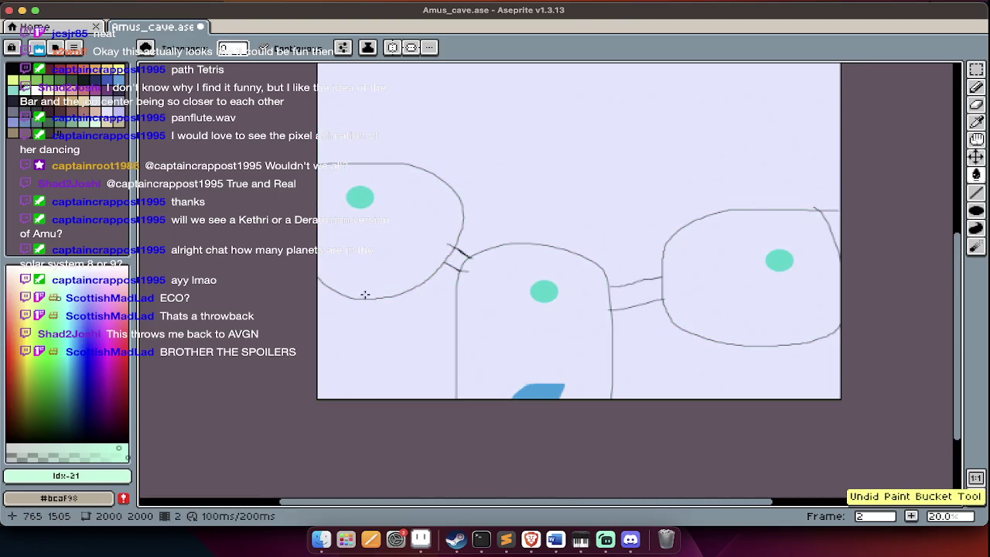
key("Tab")
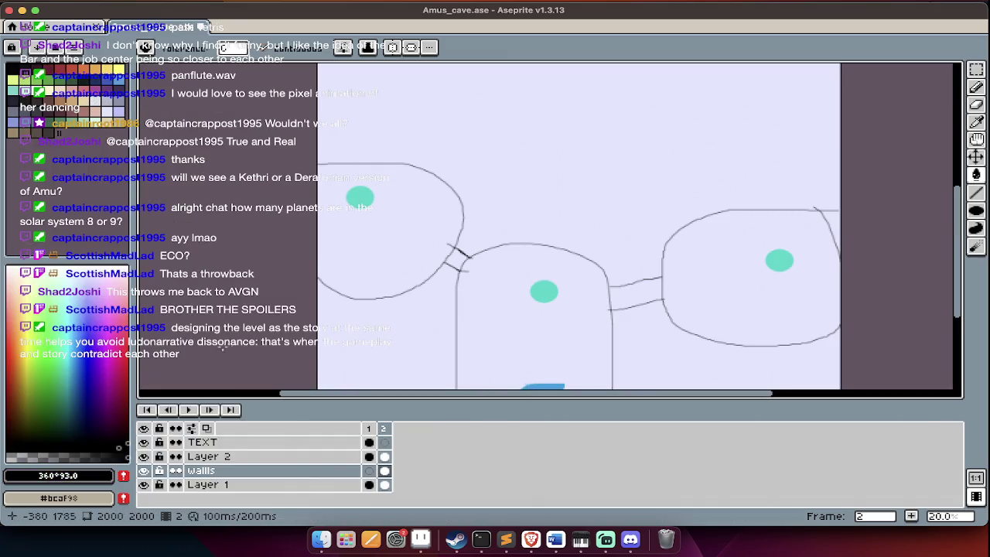
key("Down")
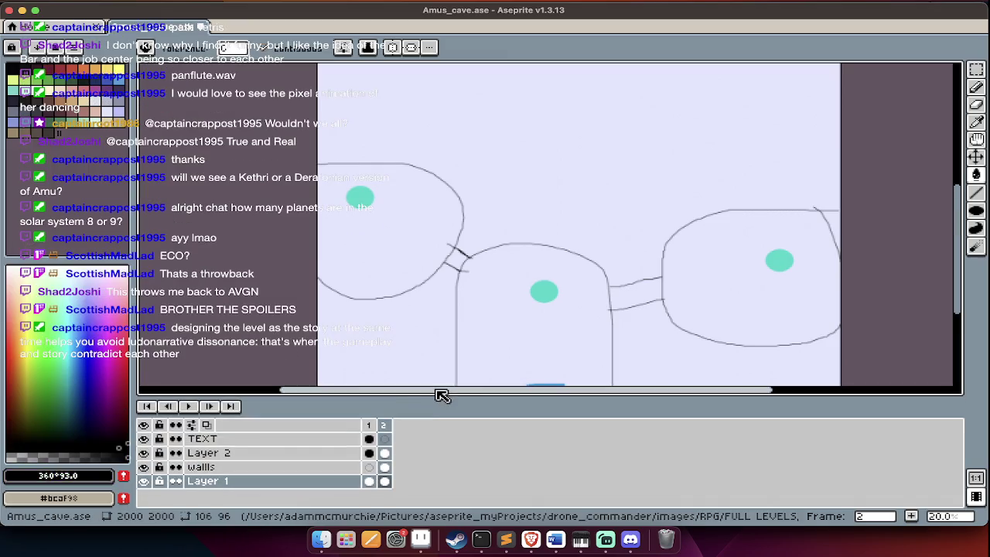
left_click(435, 386)
key("Tab")
key("ctrl+z")
key("Tab")
key("Up")
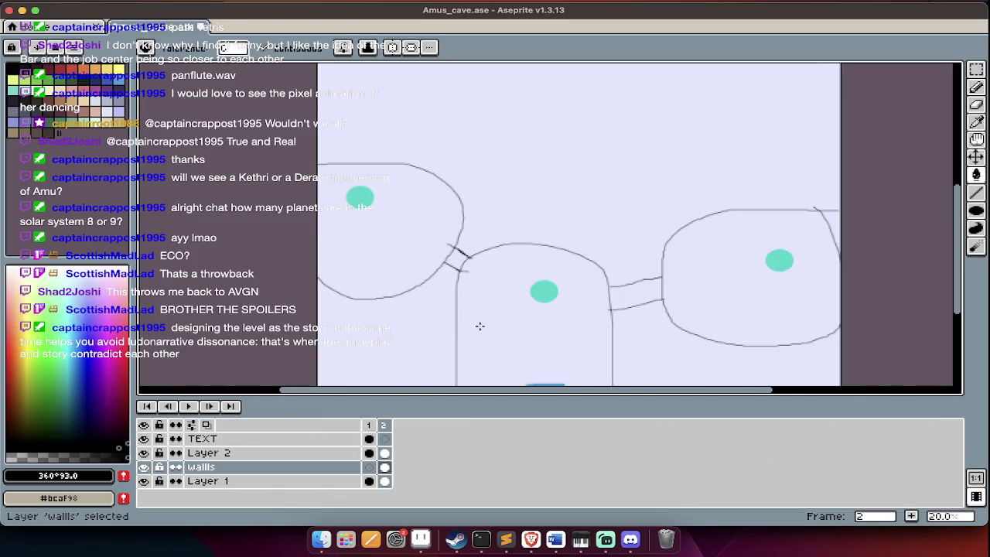
Fill the lower and upper background outside the rooms black, undoing the extra fills.
left_click(427, 335)
left_click(668, 152)
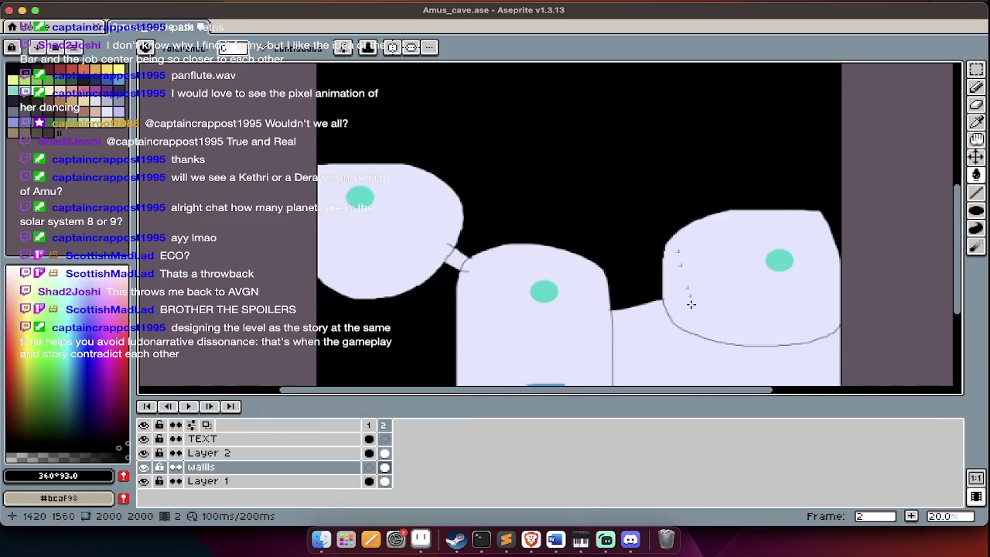
scroll(685, 345, "down", 5)
left_click(741, 234)
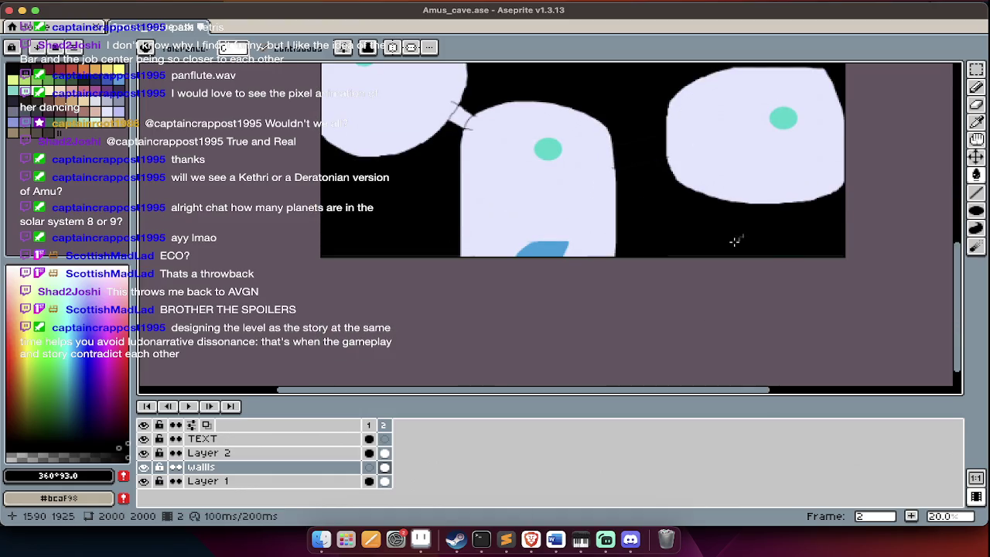
key("Tab")
key("ctrl+z")
key("ctrl+z")
scroll(655, 359, "up", 3)
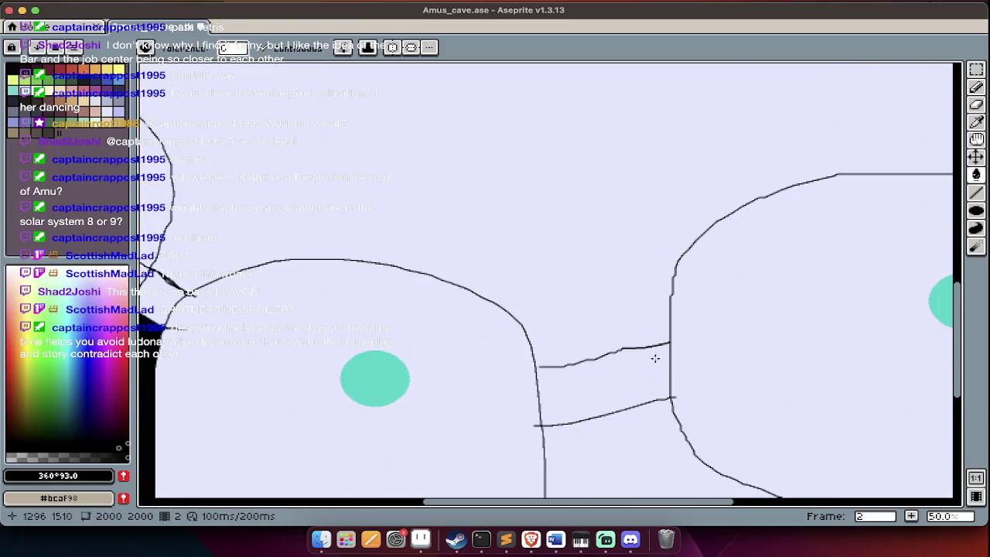
scroll(655, 358, "up", 4)
Close the floor-line gap at the left wall, retry black fills, then undo them.
key("b")
left_click_drag(194, 389, 178, 390)
key("g")
left_click(252, 332)
scroll(252, 333, "down", 3)
scroll(252, 333, "down", 2)
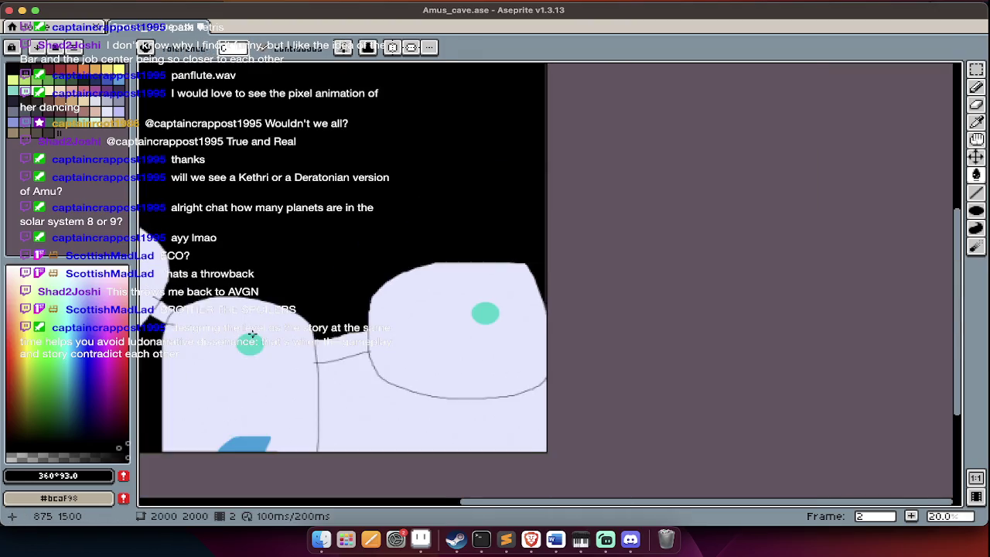
scroll(374, 334, "down", 2)
left_click(642, 408)
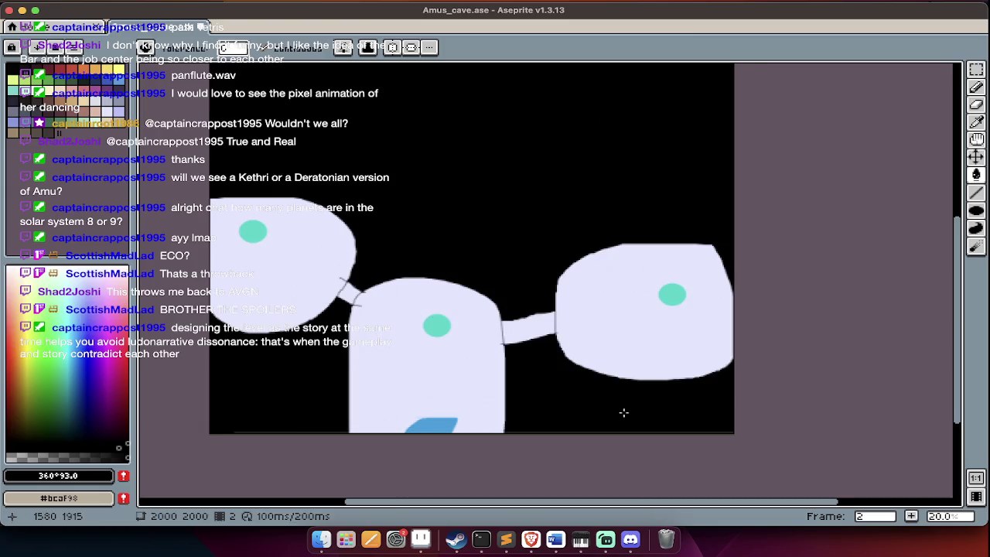
key("Tab")
key("Tab")
key("Tab")
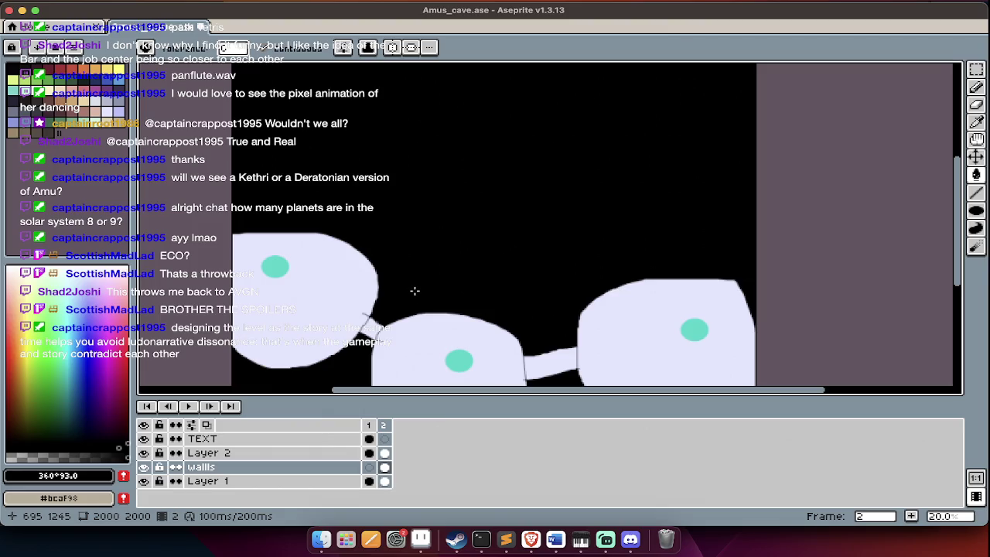
scroll(415, 291, "down", 3)
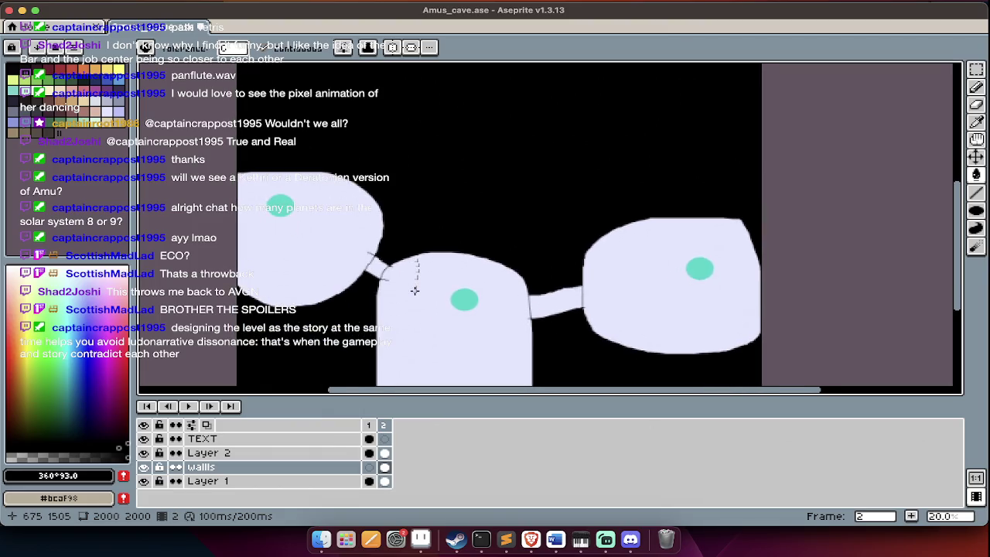
key("ctrl+z")
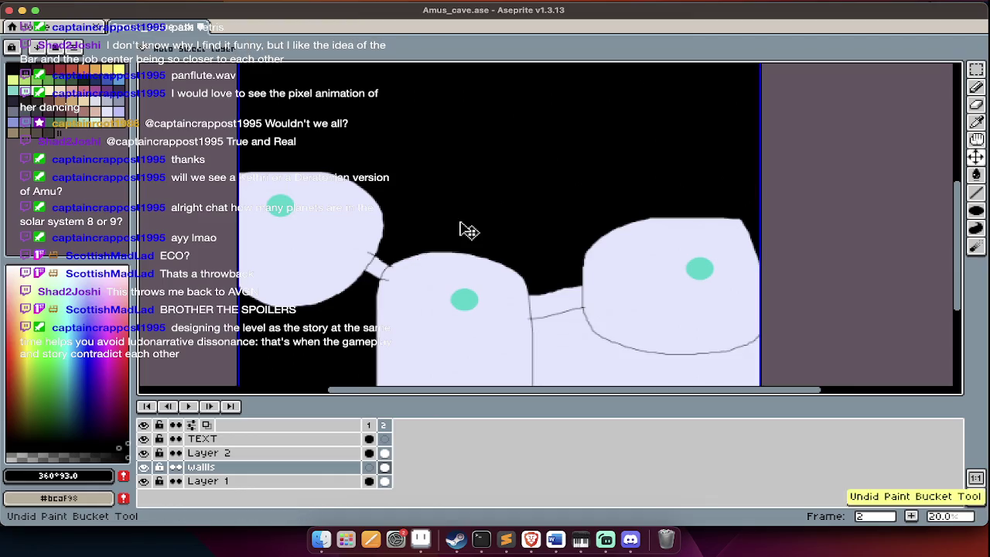
key("ctrl+z")
key("ctrl+z")
Retry flood-filling Layer 1's background black, undoing each attempt.
key("alt+Down")
key("g")
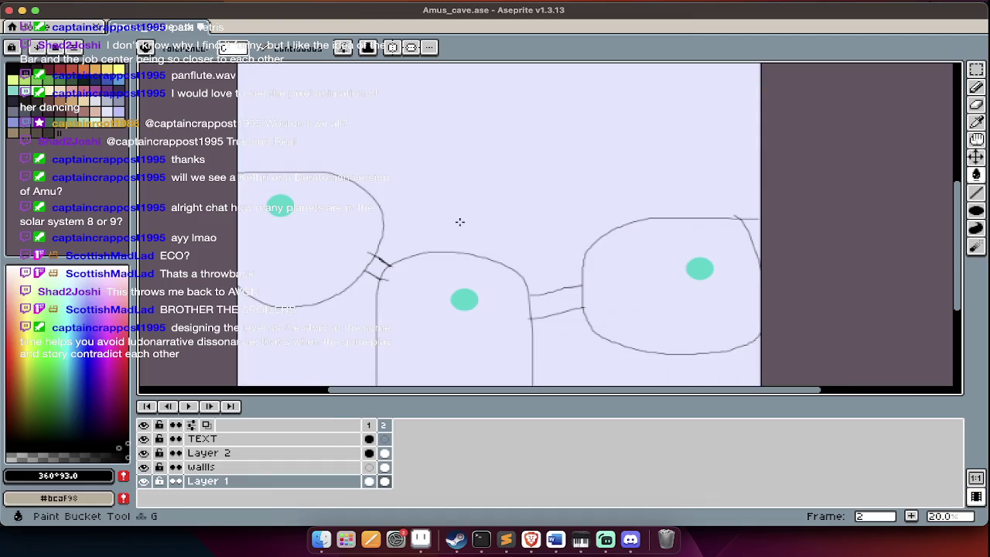
left_click(459, 222)
key("Tab")
key("ctrl+z")
key("Tab")
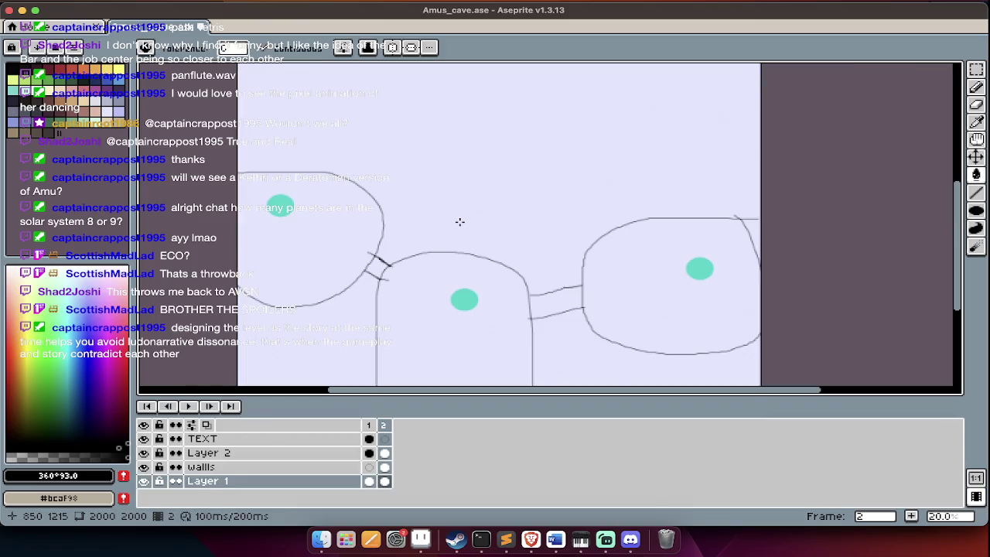
left_click(460, 222)
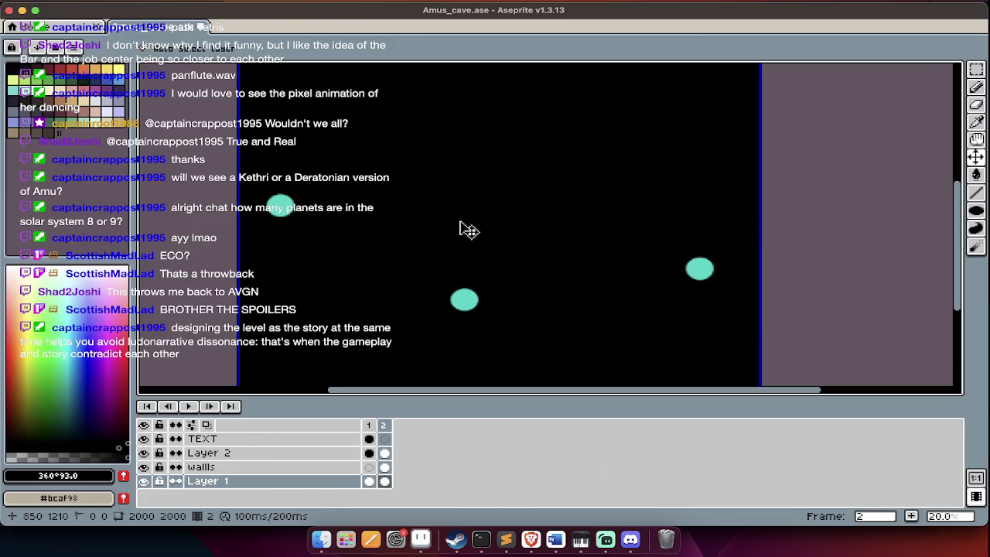
key("ctrl+z")
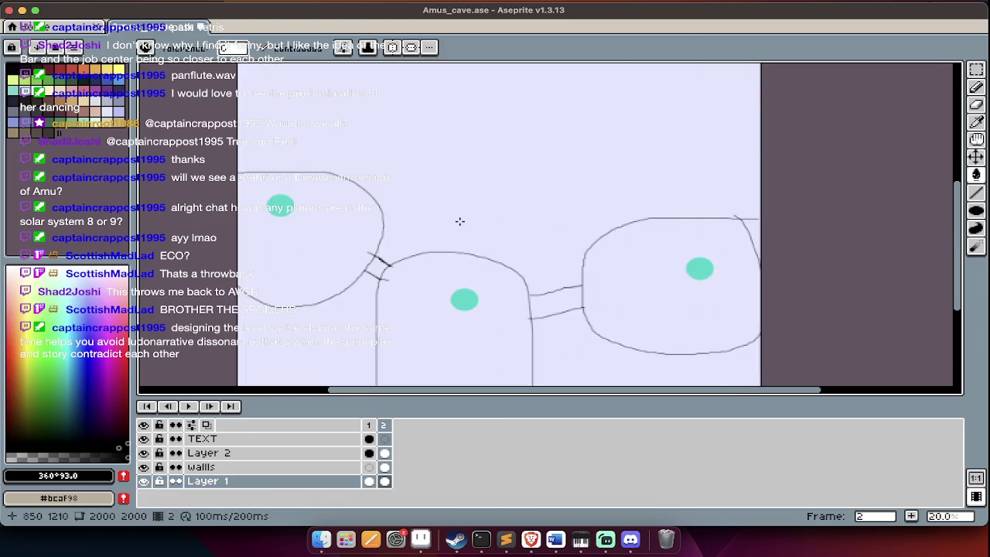
Fill Layer 1 around the cave shapes black and toggle the walls layer to check.
key("alt+Up")
left_click(436, 347, "alt")
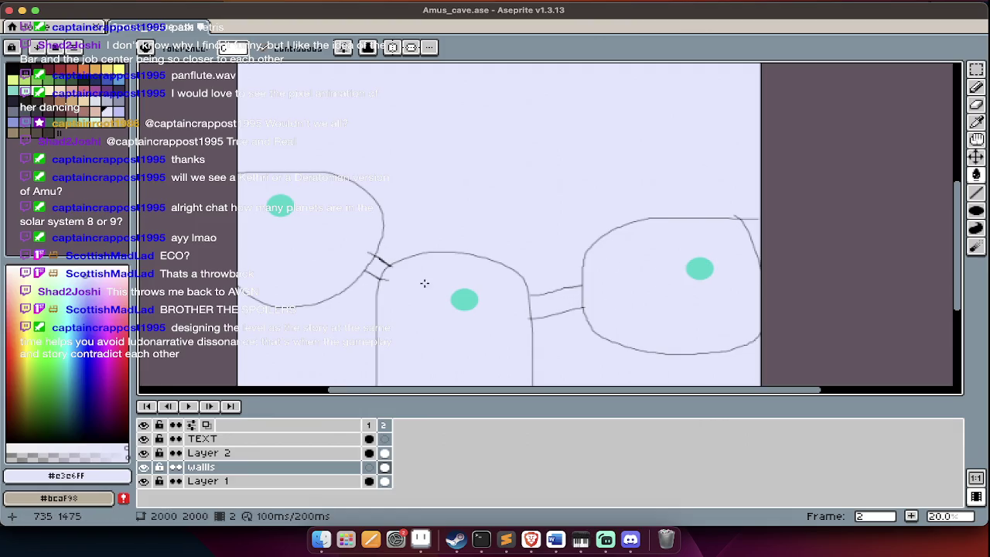
key("alt+Down")
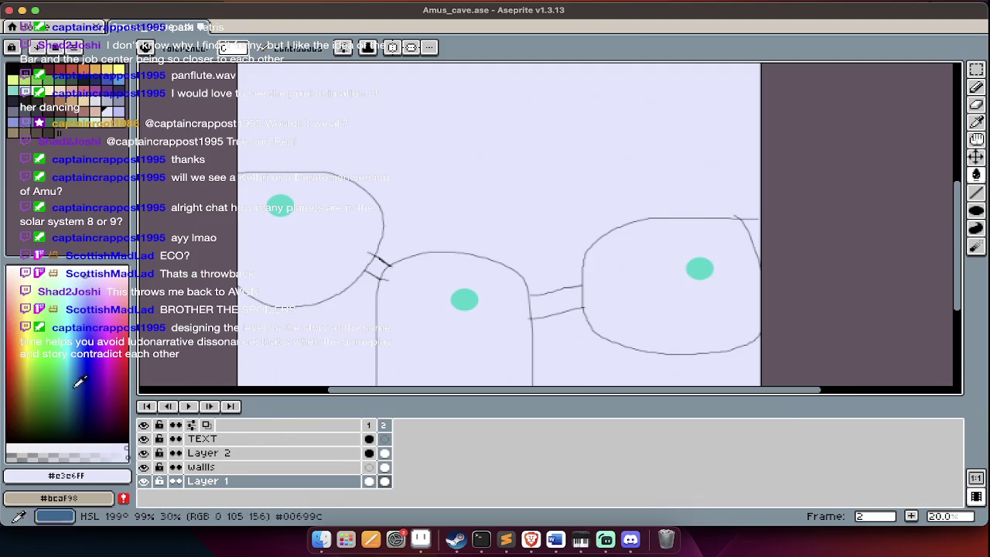
left_click(80, 382)
left_click(500, 146)
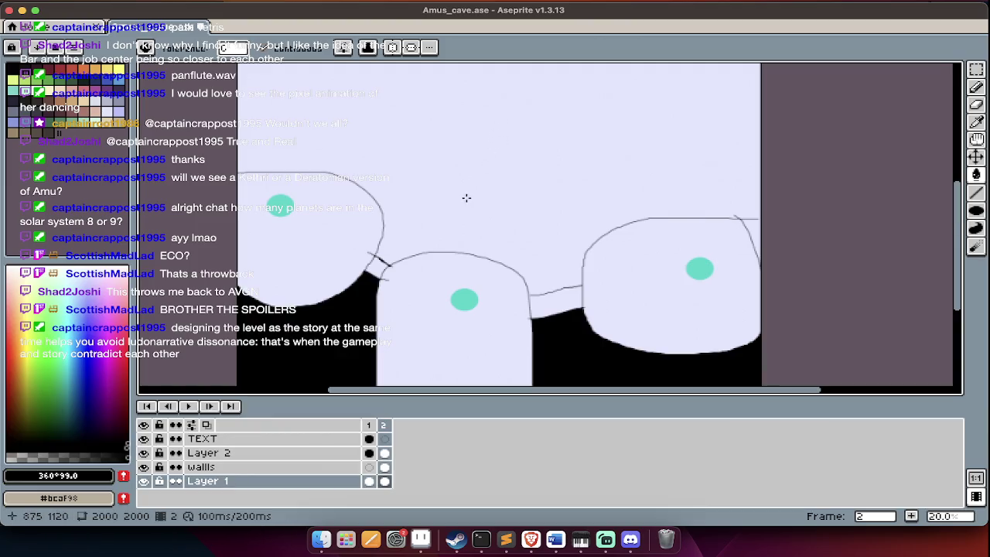
left_click(145, 468)
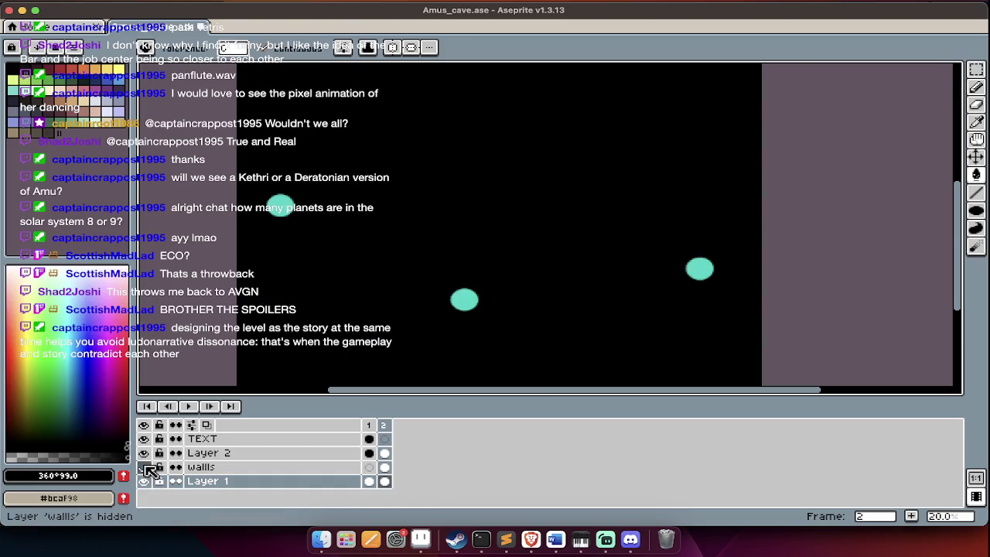
left_click(145, 467)
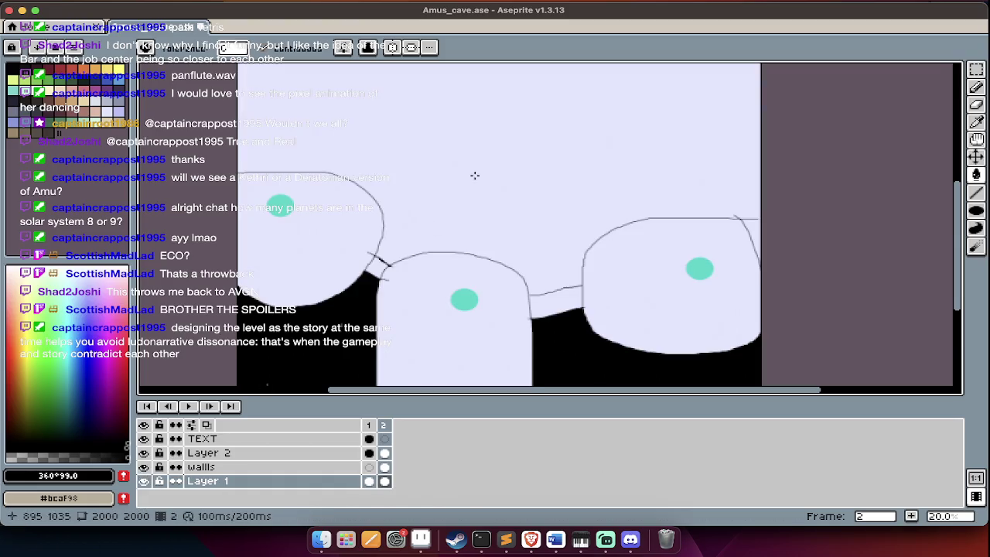
Make the walls layer active, hide the black background layer, and zoom to the corridor.
key("Up")
key("w")
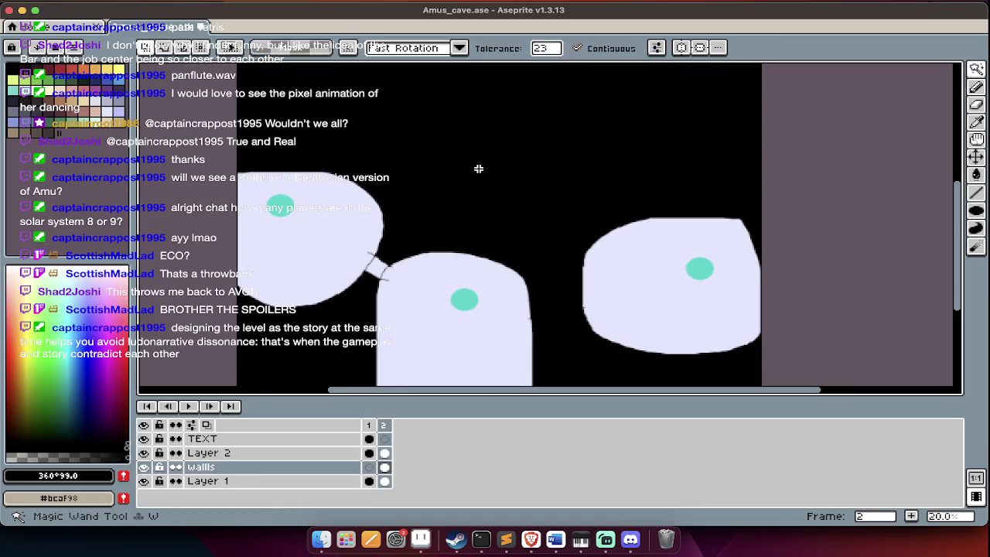
key("Tab")
scroll(527, 261, "up", 2)
key("Tab")
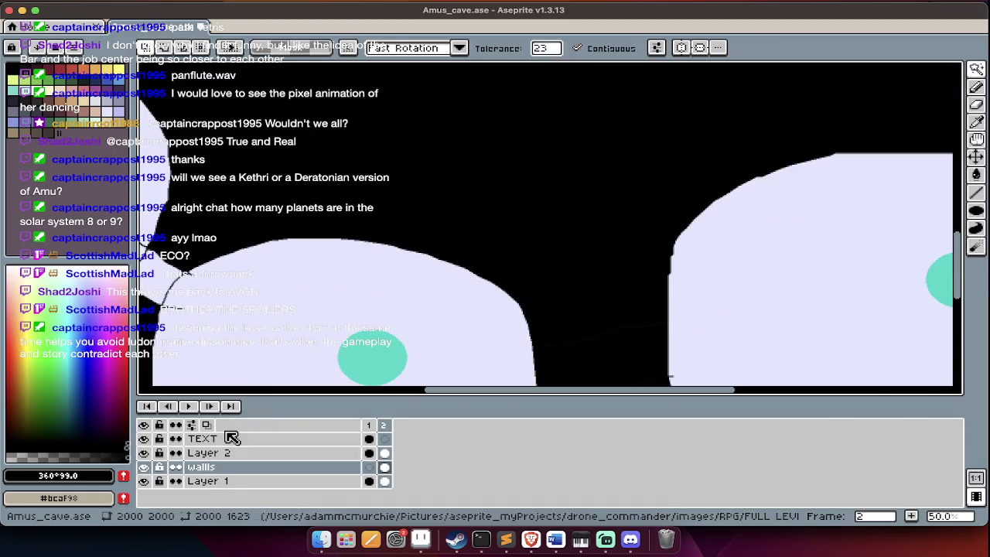
left_click(144, 482)
scroll(442, 380, "up", 1)
scroll(590, 287, "up", 1)
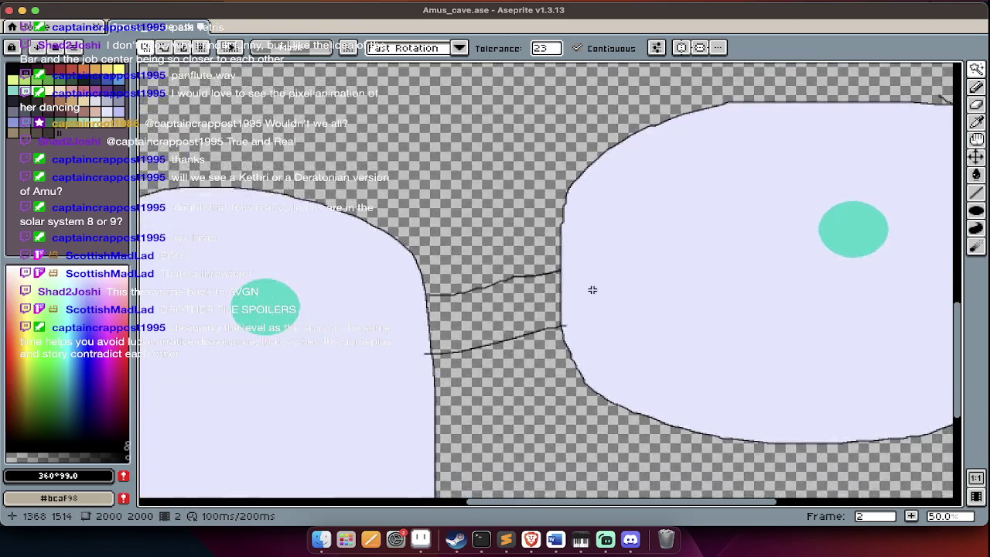
scroll(597, 284, "up", 2)
scroll(591, 290, "left", 3)
key("Tab")
scroll(333, 245, "left", 3)
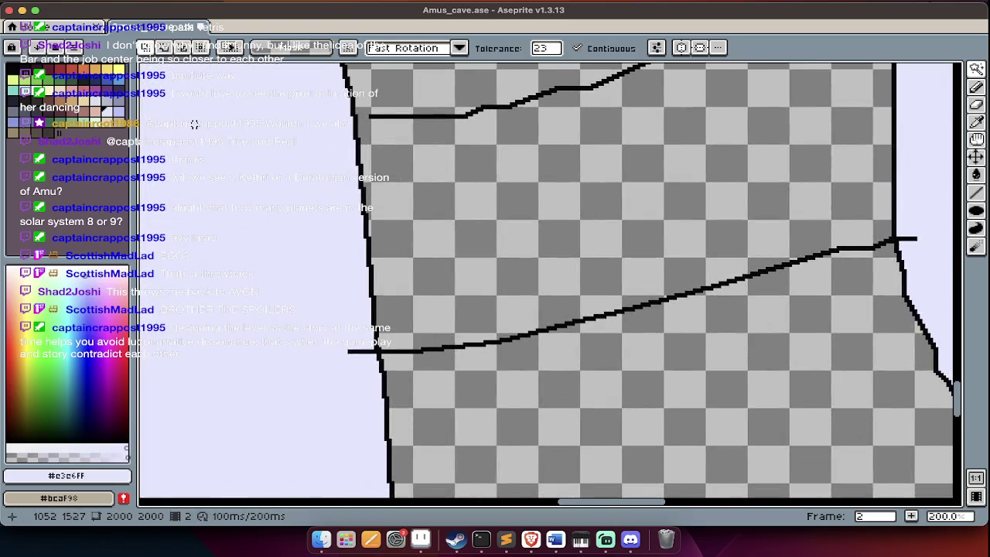
Fill the corridor gap with lavender, then show the black background layer again.
key("b")
scroll(474, 131, "up", 3)
key("g")
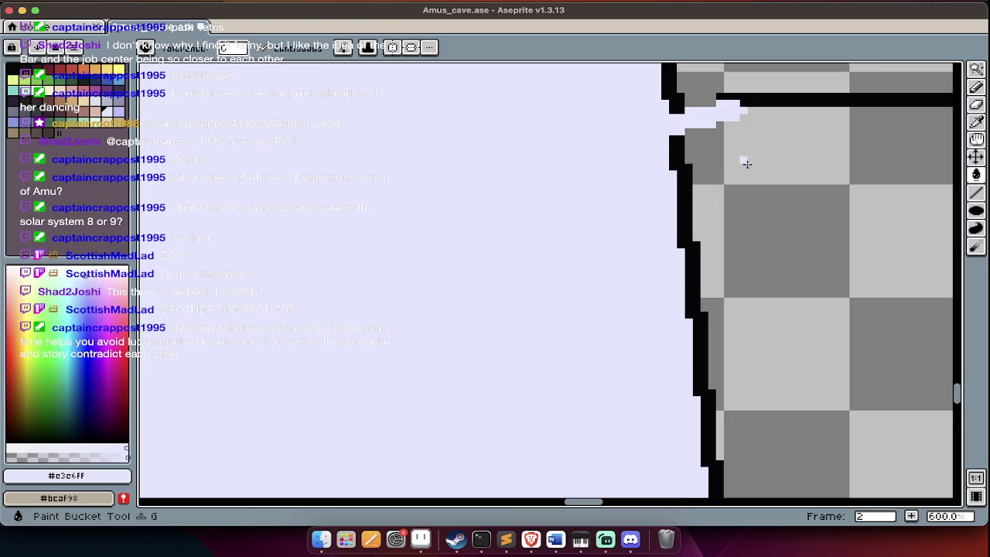
left_click(746, 161)
scroll(752, 170, "down", 4)
scroll(752, 169, "down", 3)
key("Tab")
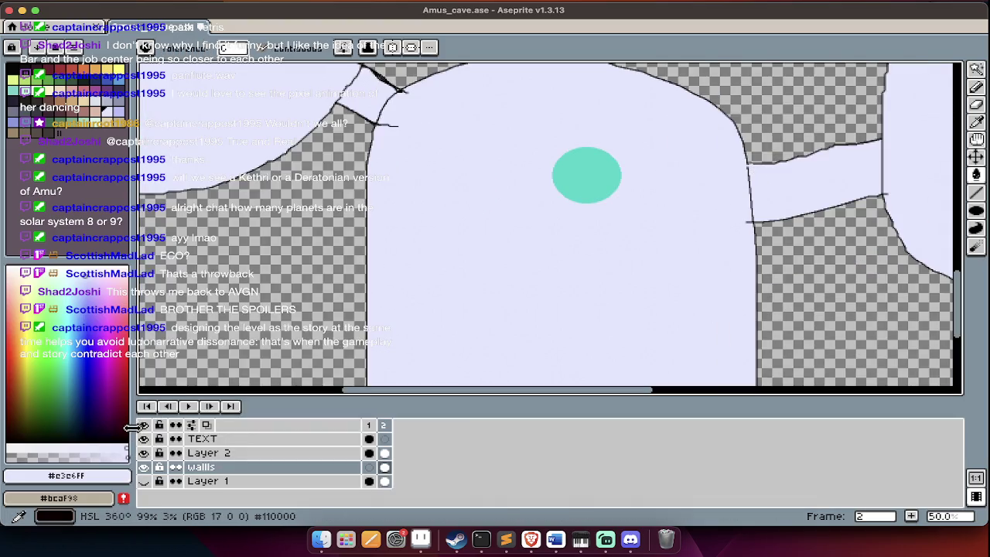
left_click(143, 425)
Review the enclosed chambers and pick the teal dot colour.
scroll(341, 320, "down", 2)
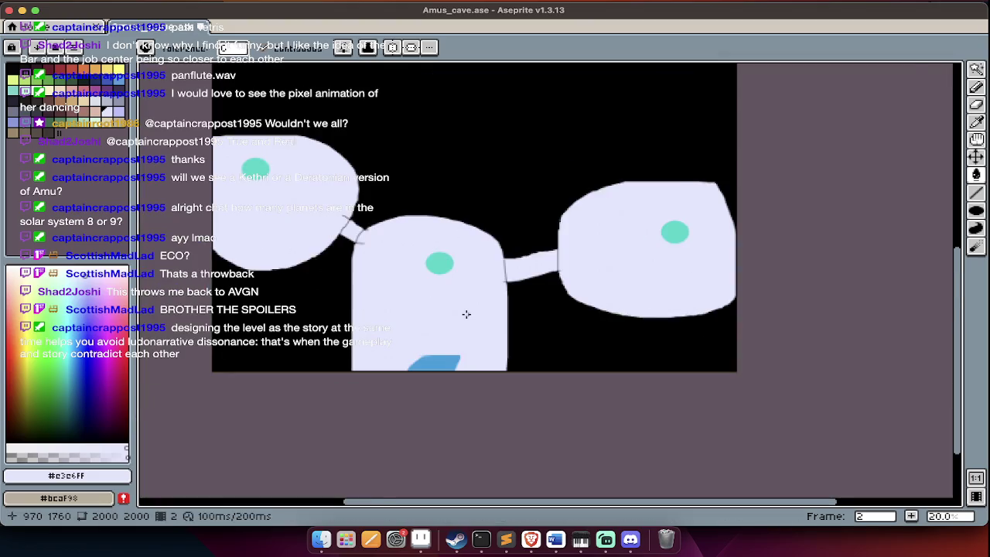
key("Tab")
scroll(414, 371, "up", 1)
scroll(455, 229, "up", 1)
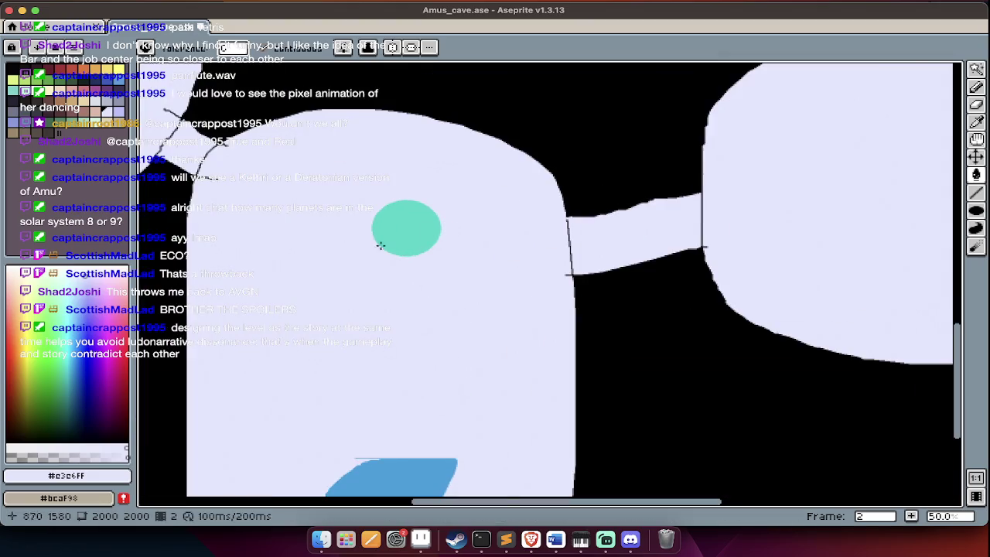
scroll(402, 231, "down", 1)
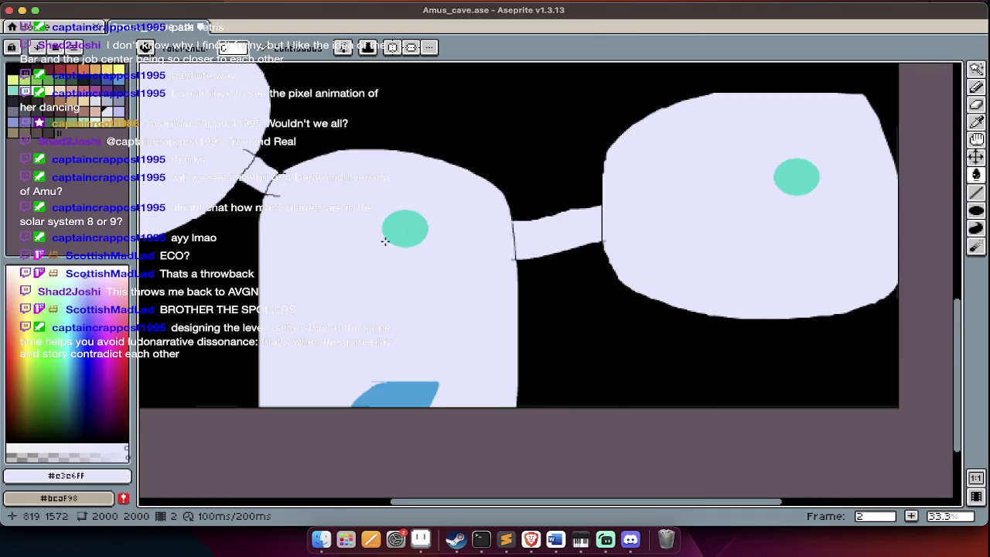
scroll(385, 241, "up", 3)
scroll(385, 241, "left", 3)
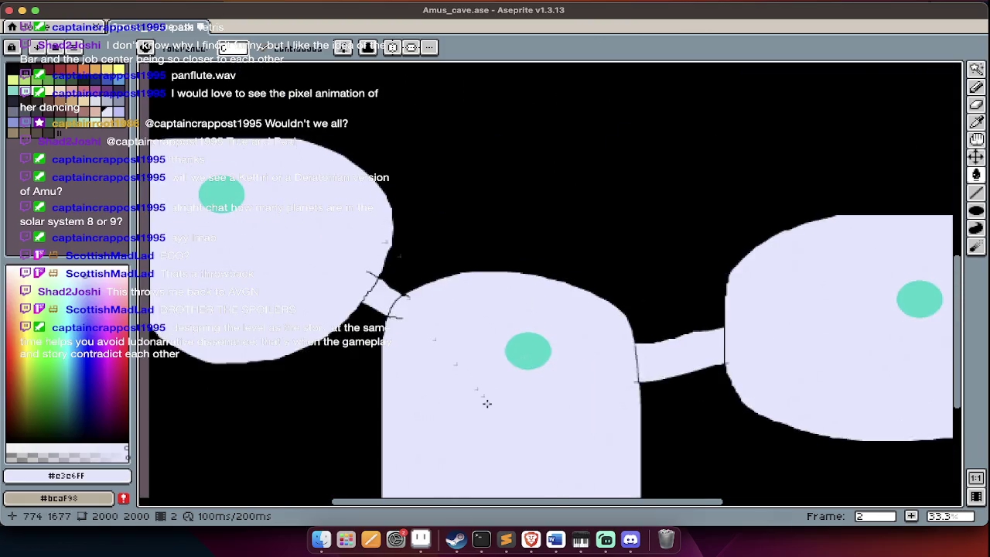
scroll(487, 403, "down", 5)
scroll(491, 402, "up", 1)
scroll(542, 325, "up", 1)
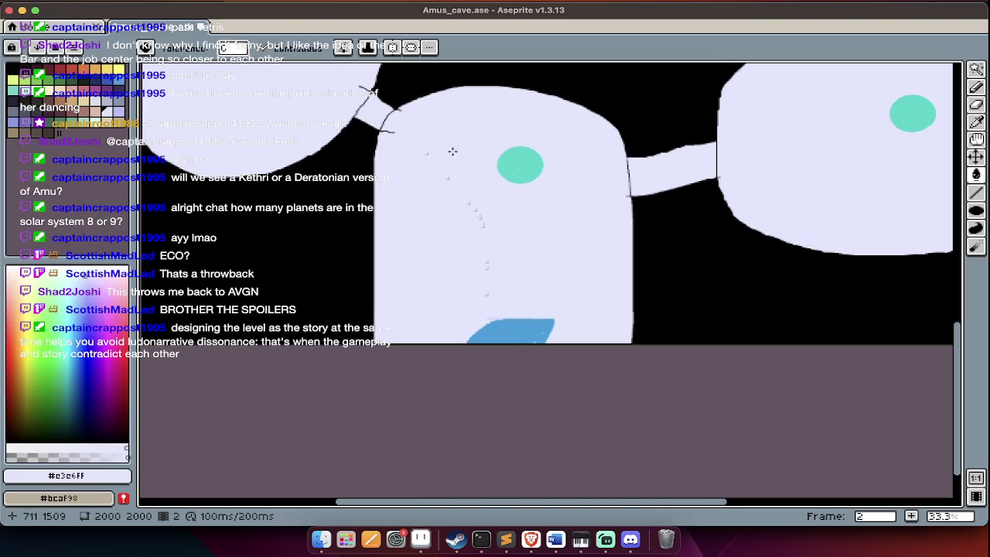
left_click(532, 164)
Insert teal 'miniboss' text and place it under the middle room's dot.
key("Tab")
type("mini")
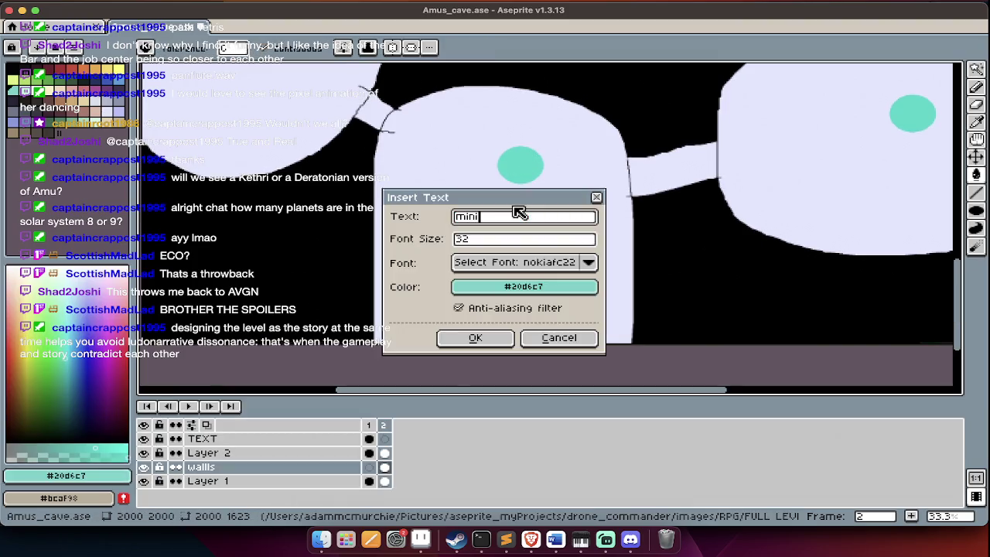
type("boss")
key("Return")
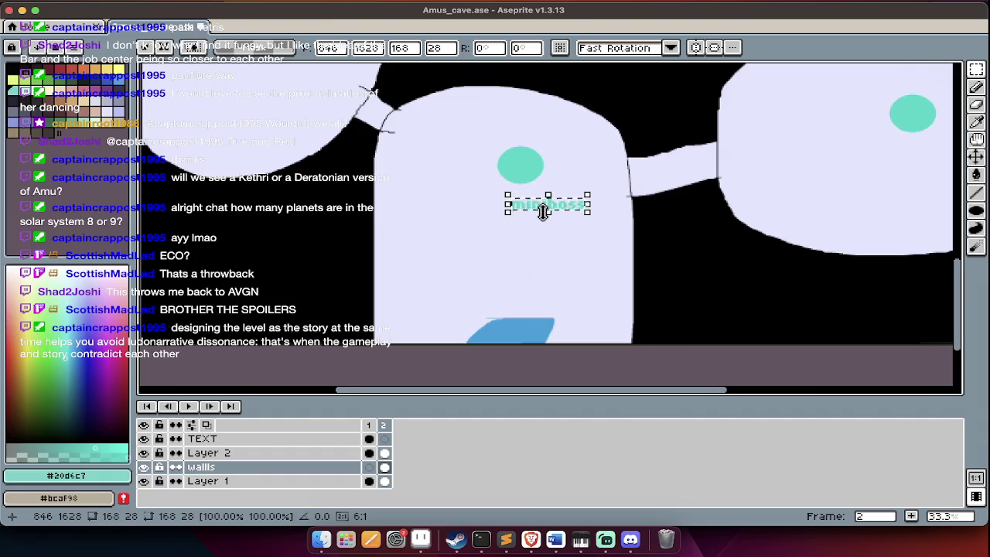
key("Return")
scroll(541, 216, "up", 2)
scroll(542, 216, "left", 3)
key("m")
mouse_move(596, 234)
left_mouse_down()
mouse_move(688, 258)
mouse_move(327, 188)
left_mouse_up()
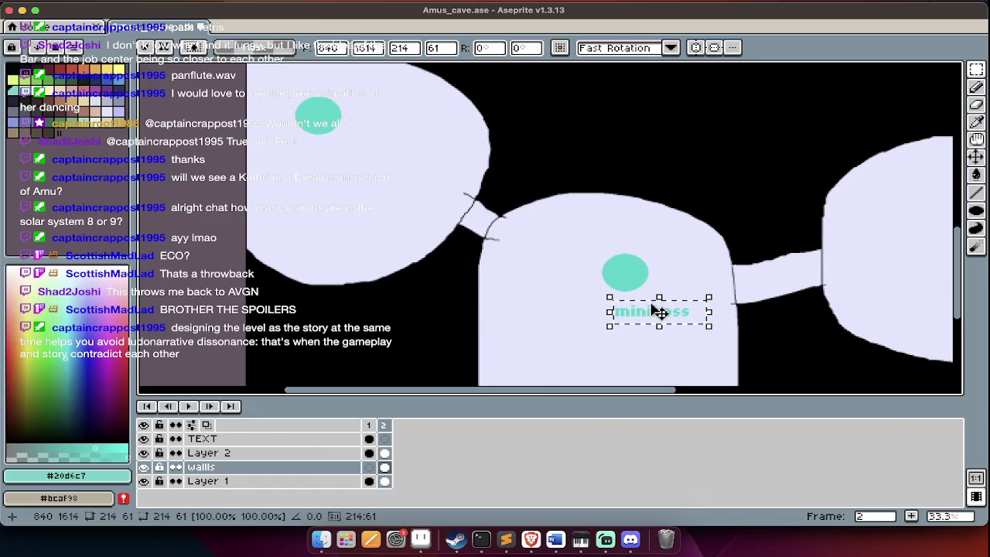
Paste copies of the 'miniboss' label into the left and right rooms.
key("Escape")
scroll(393, 214, "down", 5)
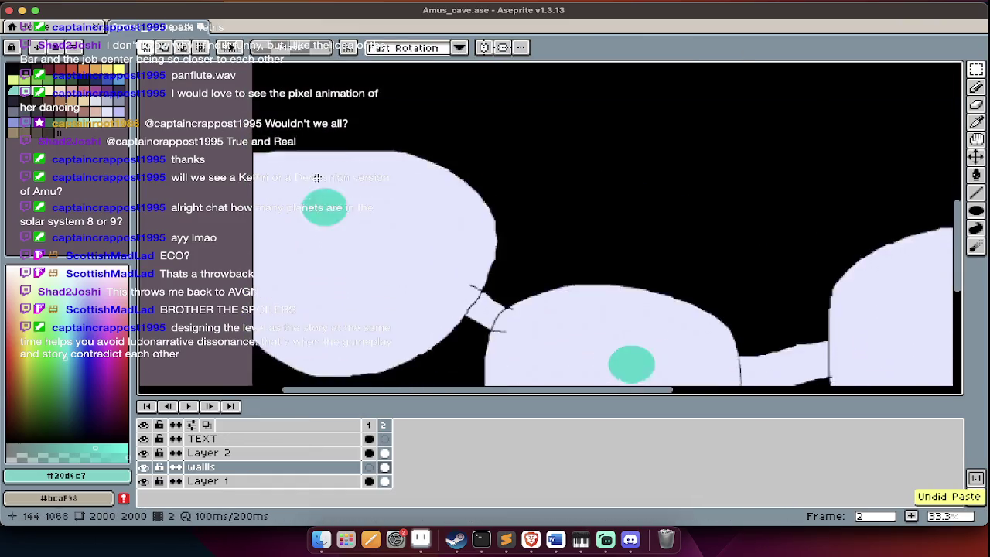
key("Tab")
key("Tab")
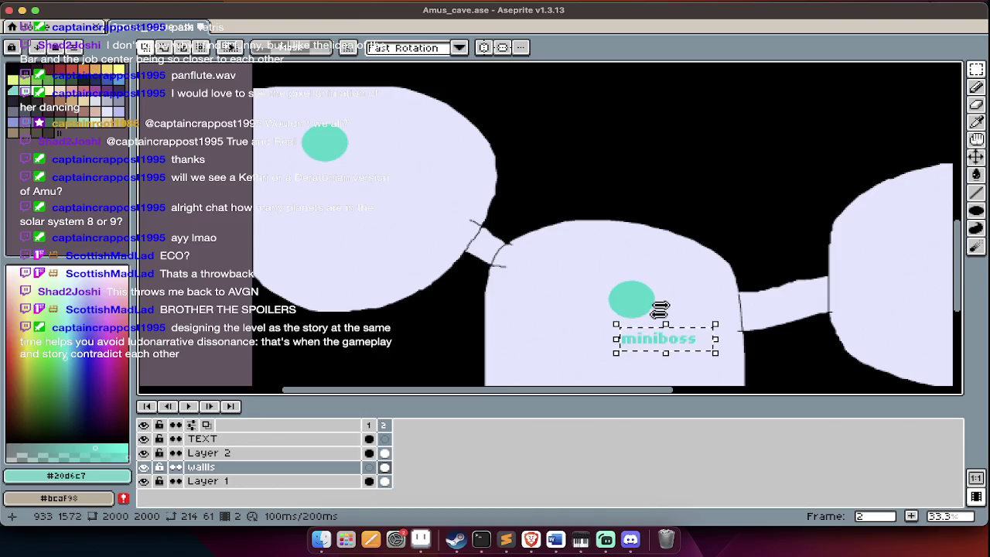
key("ctrl+z")
key("ctrl+y")
left_click_drag(663, 337, 340, 206)
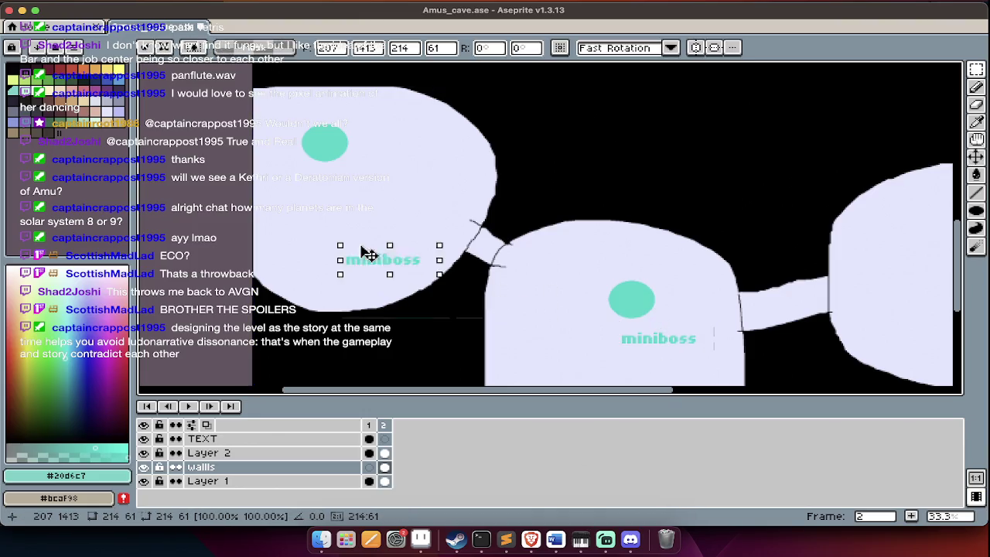
scroll(341, 205, "right", 5)
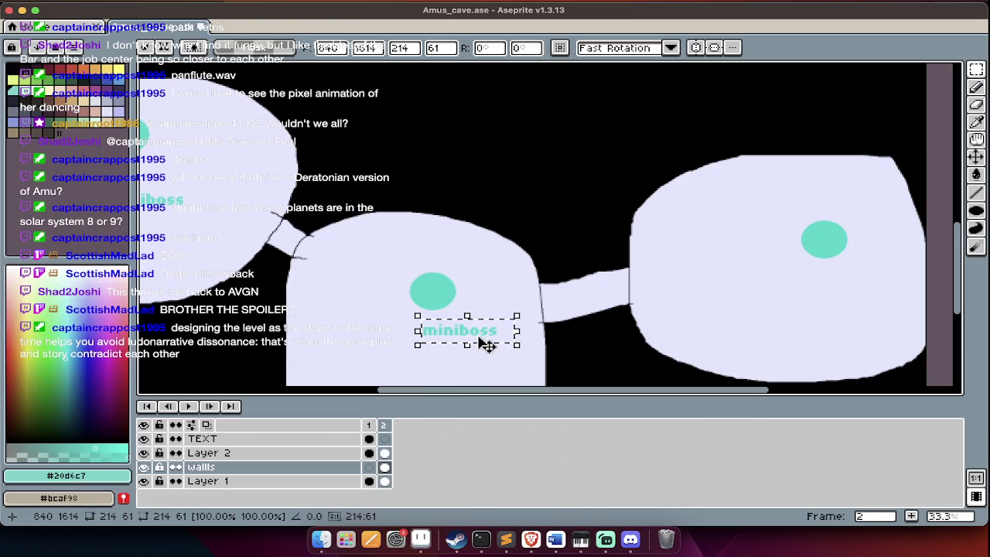
left_click_drag(502, 337, 836, 289)
key("Return")
Pan around the map and pick the lavender room colour.
scroll(774, 288, "up", 3)
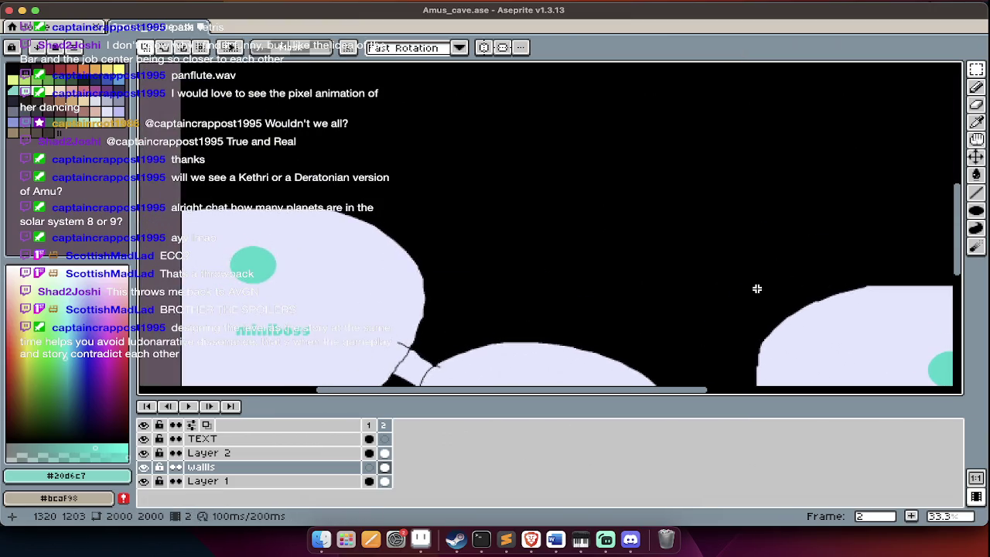
scroll(760, 288, "left", 3)
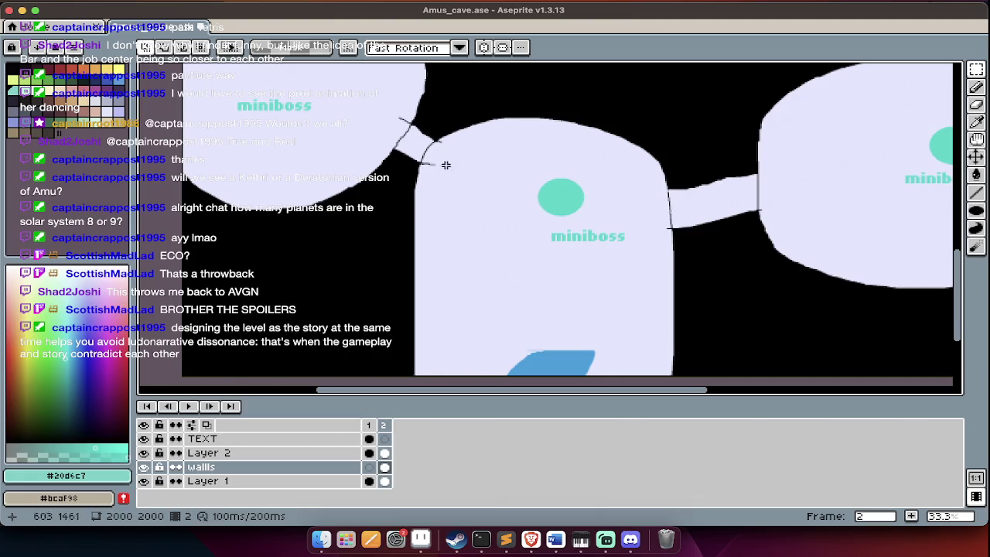
scroll(468, 194, "up", 5)
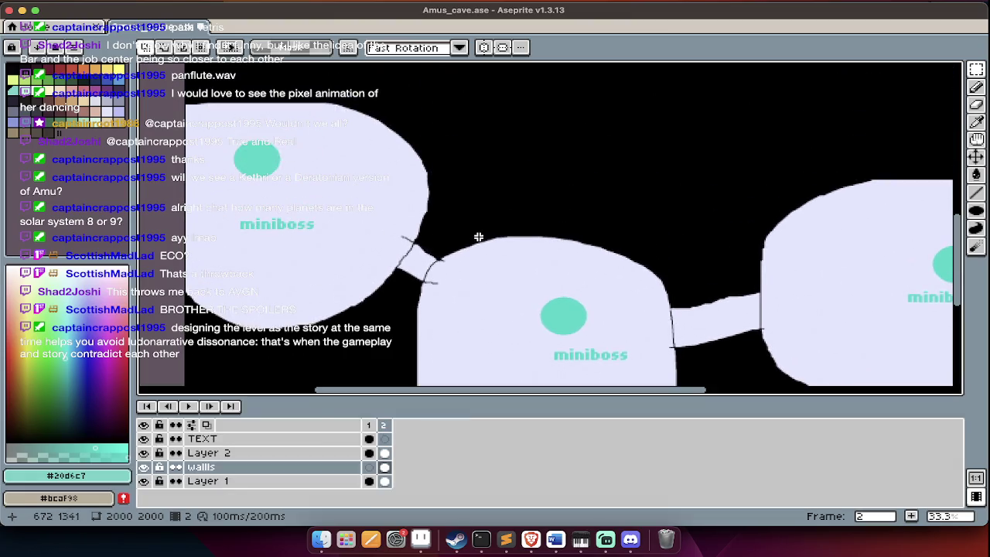
left_click(481, 240, "alt")
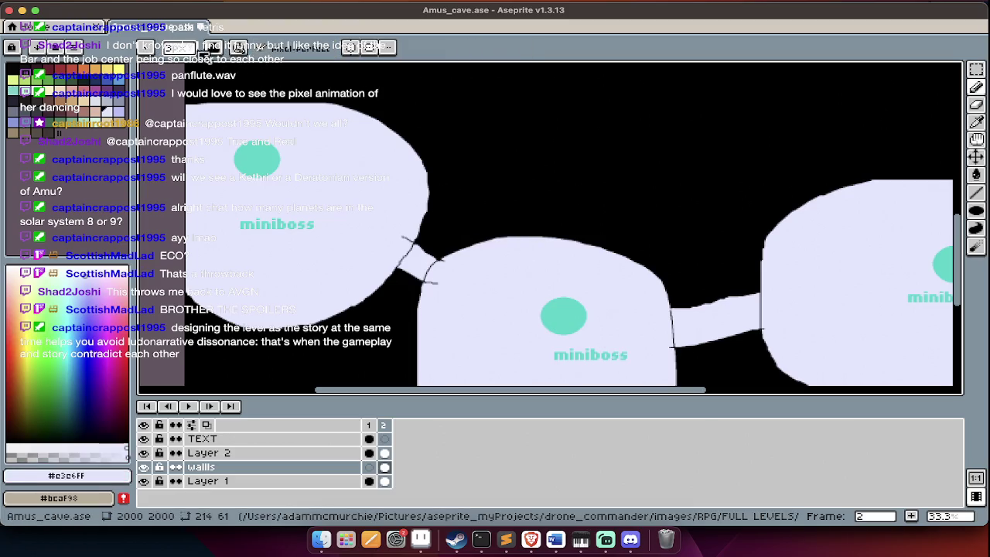
key("Tab")
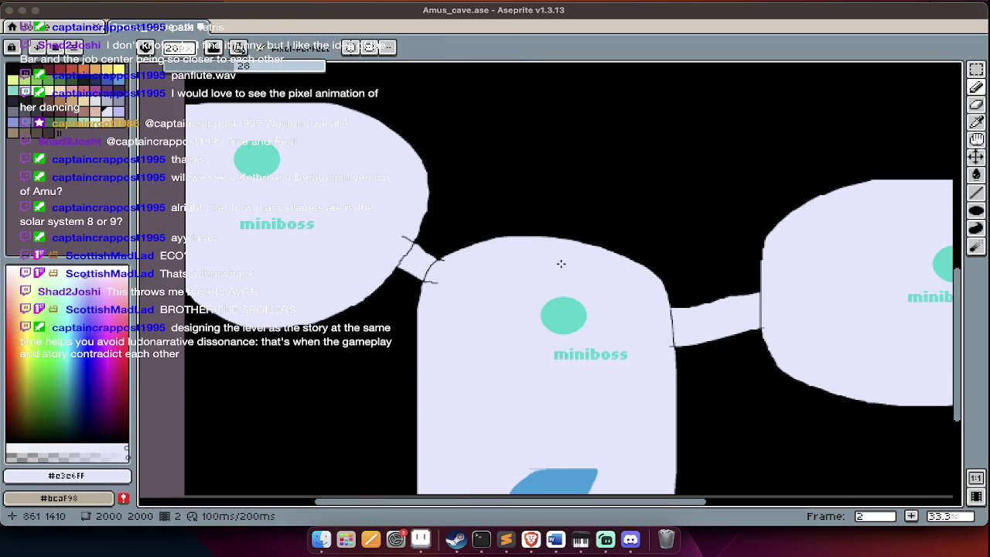
scroll(561, 264, "up", 5)
Draw a vertical lavender passage up from the middle room.
left_click_drag(517, 371, 517, 226)
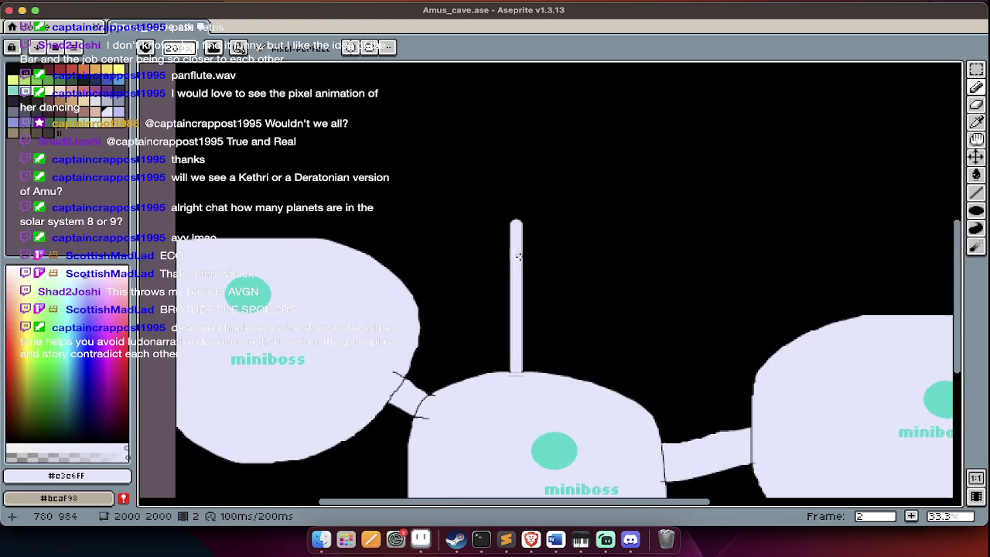
left_click_drag(550, 378, 549, 226)
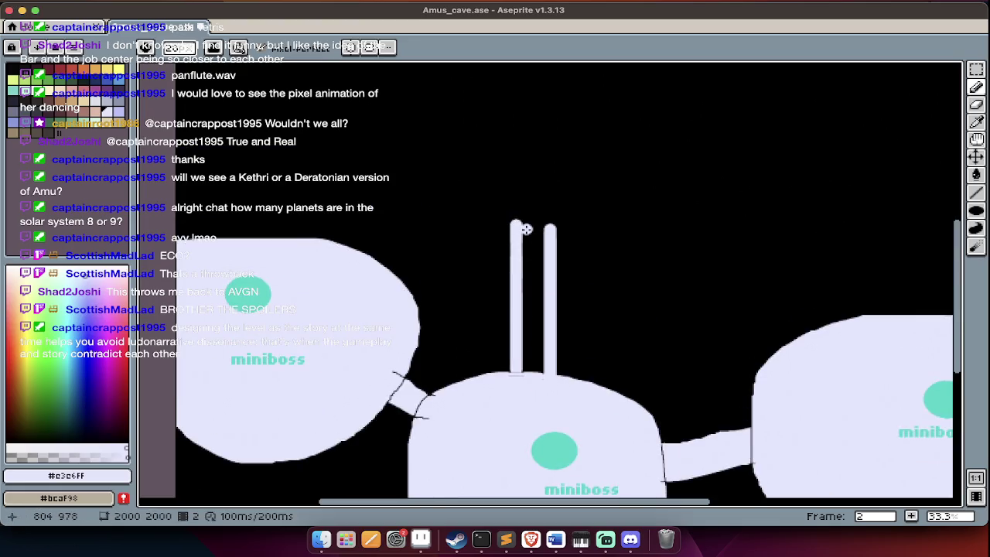
key("g")
left_click(537, 257)
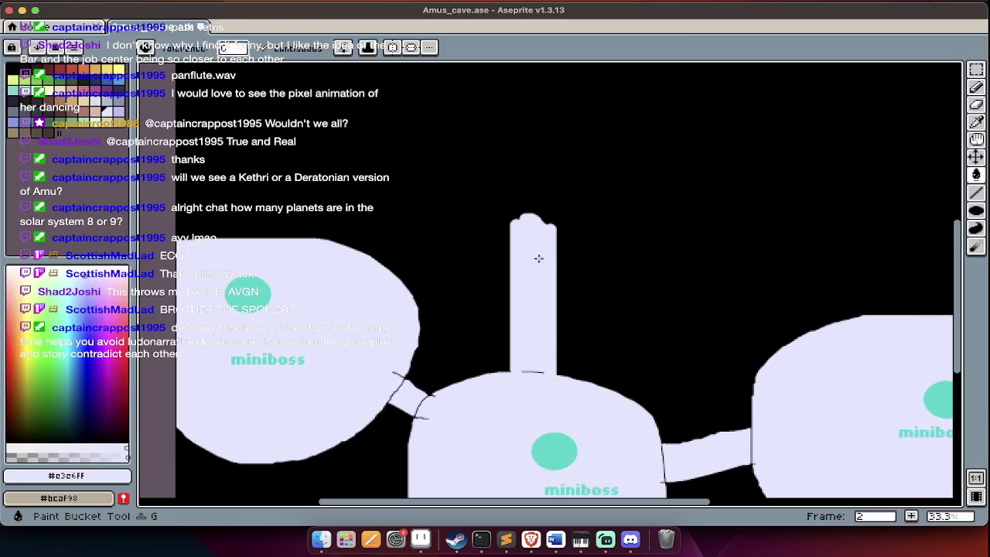
scroll(526, 367, "up", 4)
scroll(527, 368, "down", 1)
Add a round lavender room on top of the passage.
key("b")
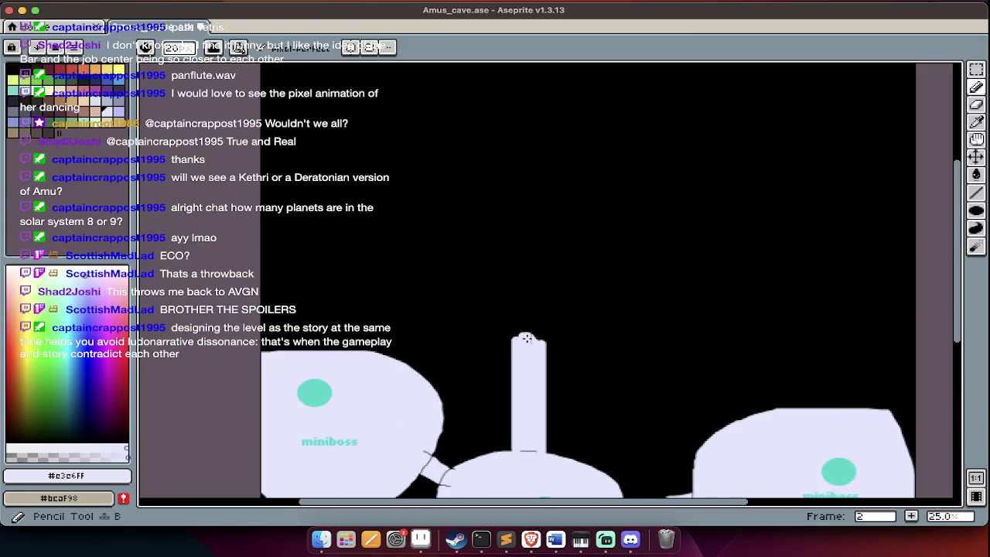
left_click_drag(540, 337, 493, 338)
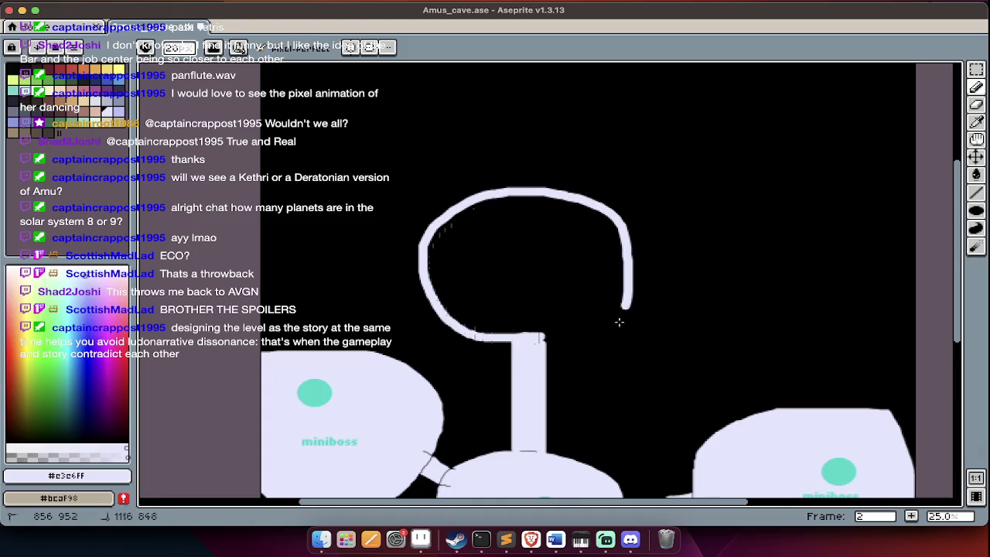
key("g")
left_click(512, 290)
Add an oval lavender room to the right.
scroll(513, 290, "right", 3)
key("b")
mouse_move(751, 223)
left_mouse_down()
mouse_move(611, 302)
mouse_move(791, 218)
mouse_move(749, 223)
left_mouse_up()
key("g")
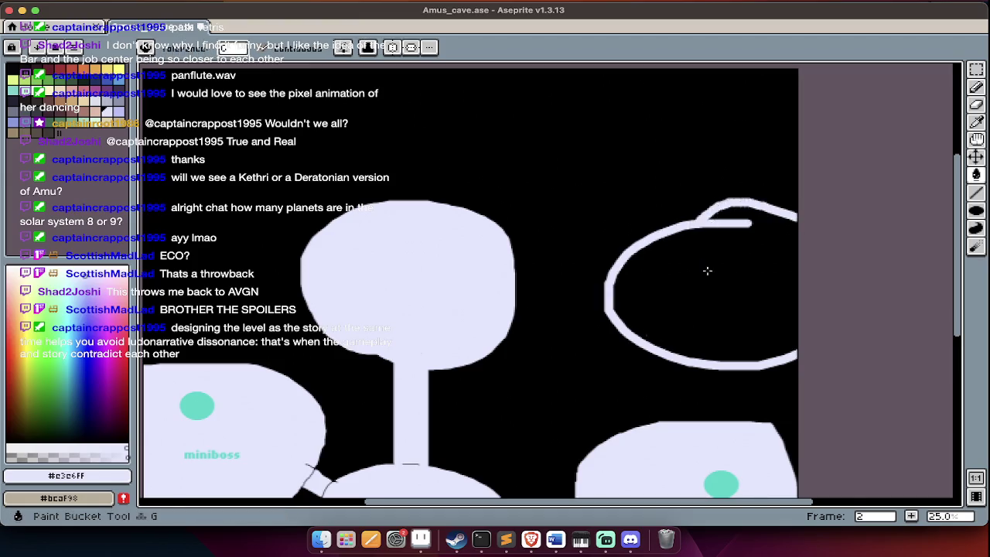
left_click(707, 270)
Add a lavender room at the canvas's left edge.
scroll(580, 247, "left", 3)
scroll(433, 221, "left", 3)
key("b")
mouse_move(333, 208)
left_mouse_down()
mouse_move(410, 268)
mouse_move(333, 317)
left_mouse_up()
key("g")
left_click(356, 262)
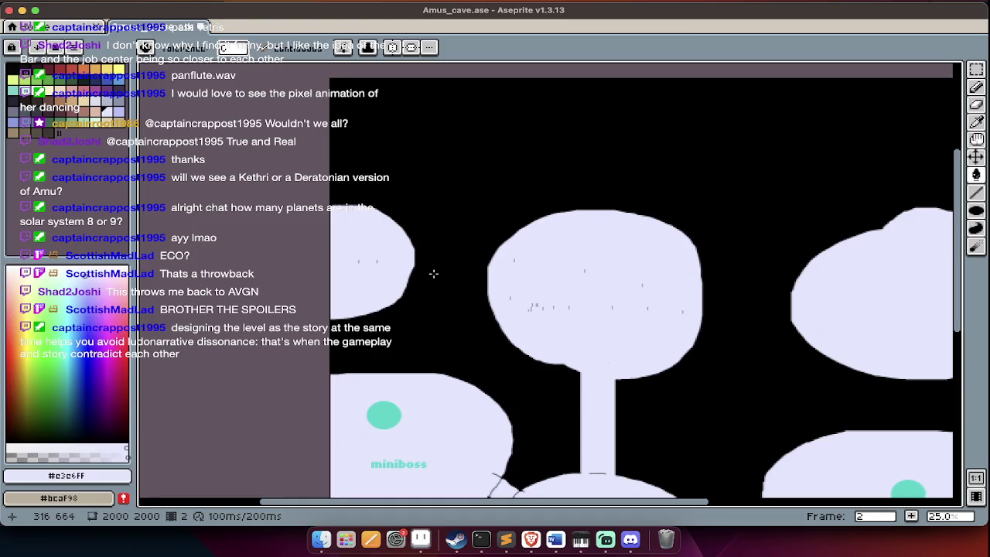
Pencil a thick, solid lavender corridor joining the rooms.
scroll(433, 273, "up", 2)
key("b")
left_click_drag(541, 274, 335, 255)
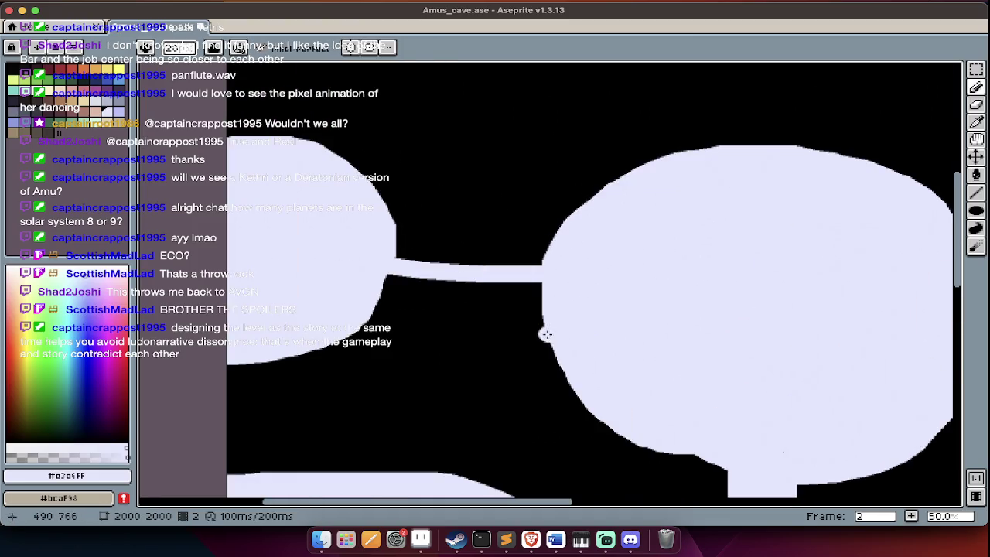
left_click_drag(374, 288, 674, 299)
left_click_drag(384, 258, 758, 320)
scroll(465, 270, "right", 10)
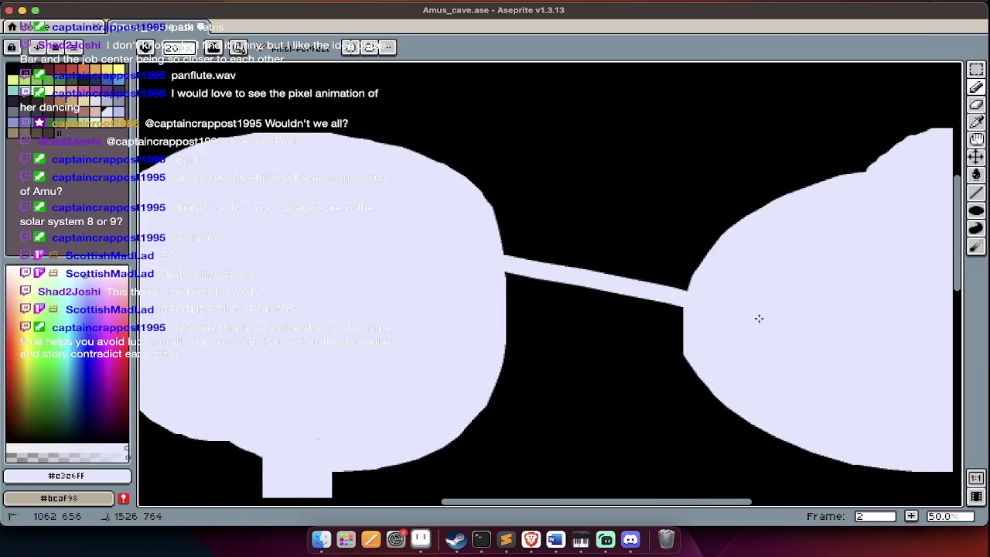
left_click_drag(518, 294, 776, 335)
mouse_move(506, 276)
left_mouse_down()
mouse_move(650, 300)
mouse_move(518, 276)
mouse_move(601, 311)
left_mouse_up()
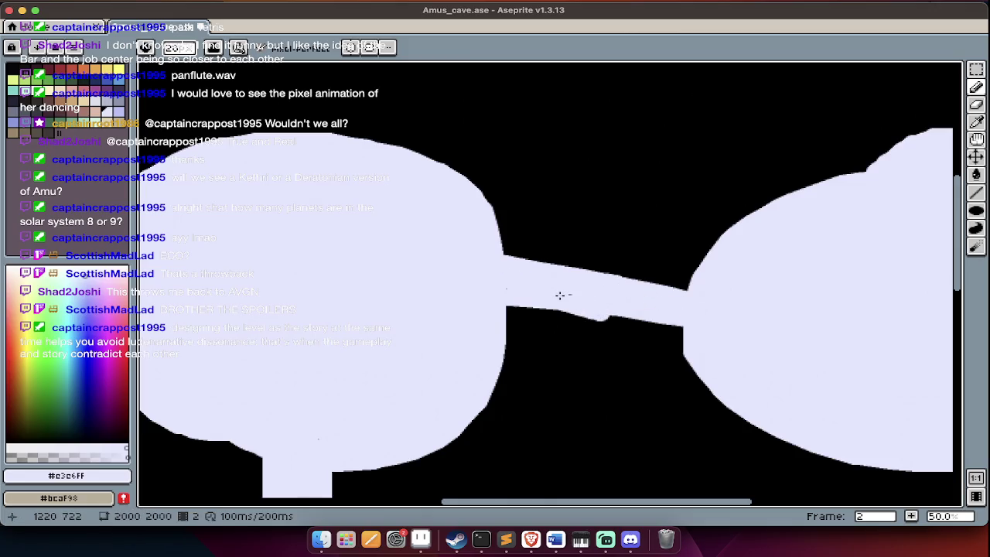
scroll(560, 296, "down", 3)
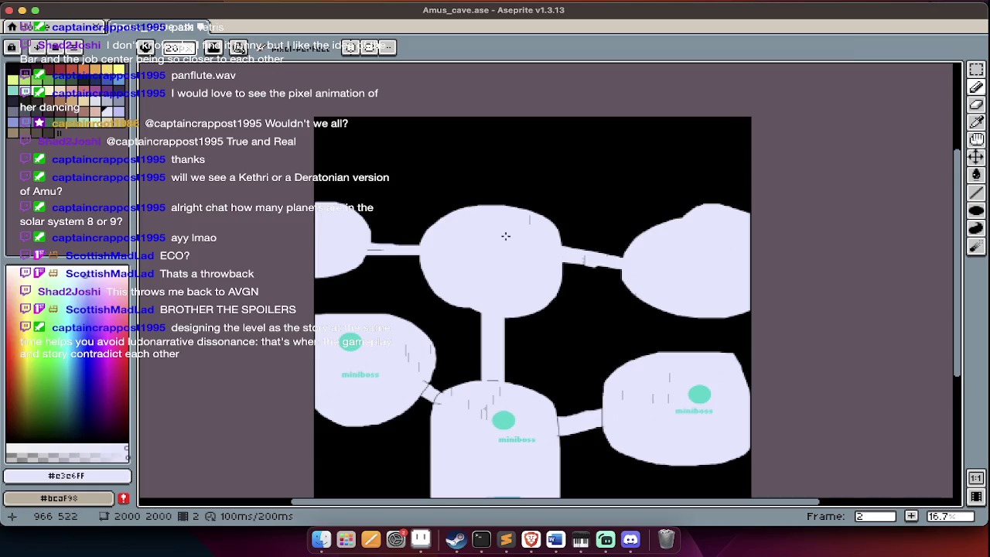
Outline and fill a large lavender chamber along the top of the map.
key("Tab")
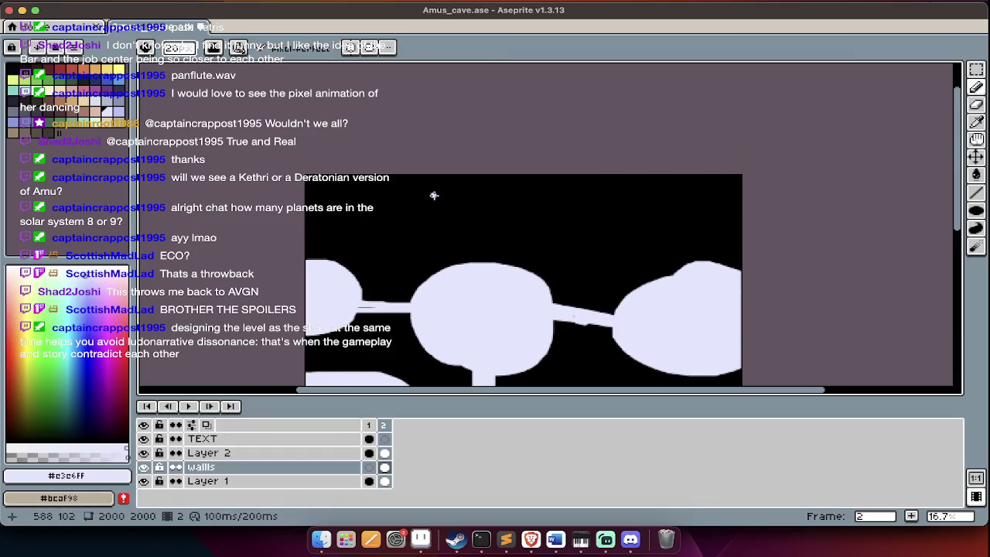
key("Tab")
mouse_move(362, 177)
left_mouse_down()
mouse_move(397, 240)
mouse_move(603, 236)
mouse_move(652, 150)
left_mouse_up()
key("g")
left_click(542, 185)
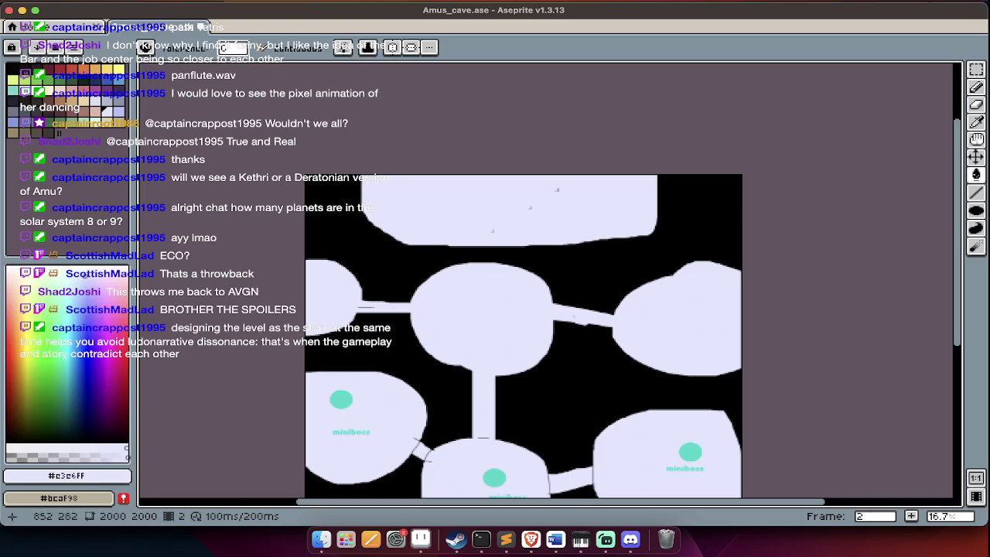
scroll(449, 263, "up", 1)
scroll(541, 217, "up", 1)
scroll(542, 216, "up", 1)
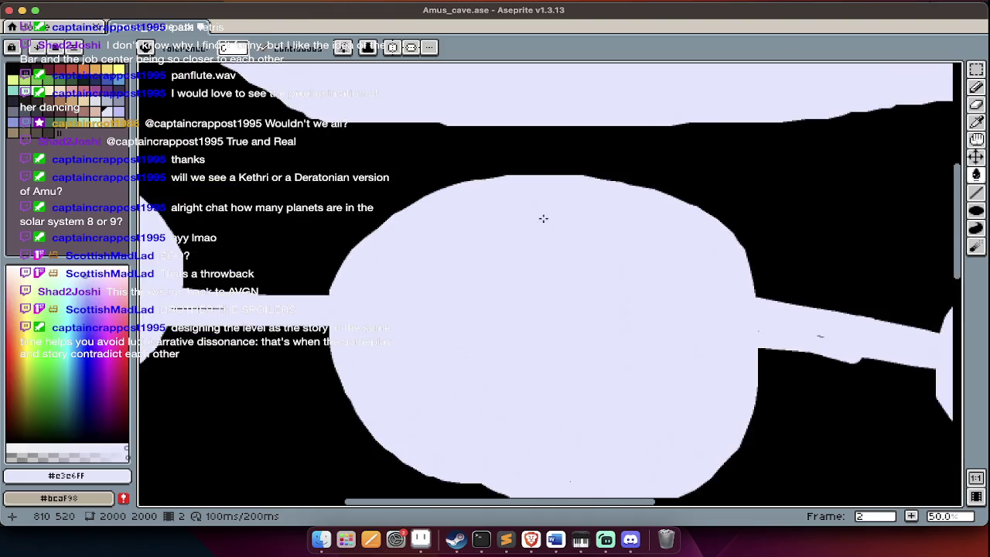
Pencil a corridor from the top chamber down to the centre, then sample the teal dot colour.
key("i")
key("b")
left_click_drag(555, 98, 553, 199)
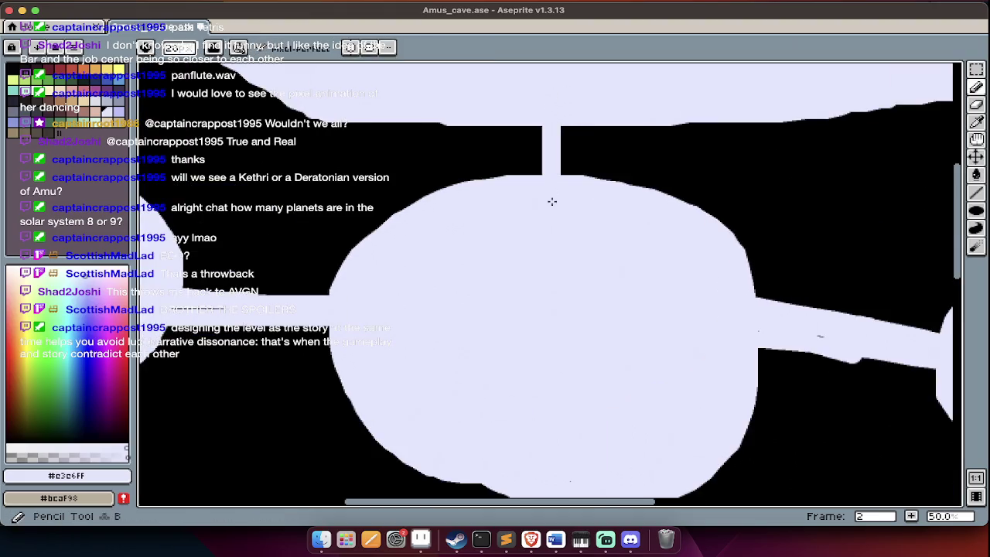
left_click_drag(566, 137, 565, 186)
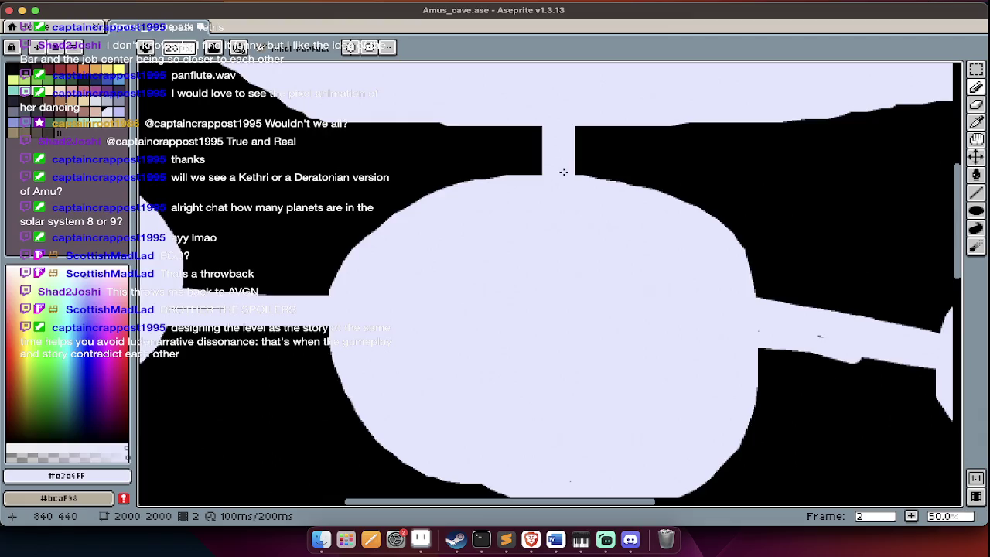
scroll(561, 167, "down", 3)
scroll(563, 172, "down", 1)
left_click(558, 335, "alt")
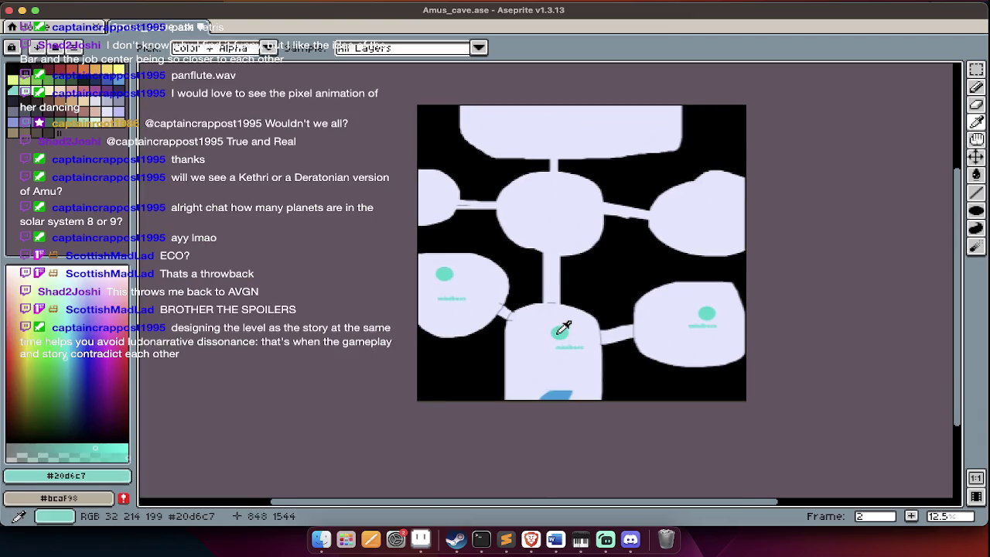
Select Layer 2 and copy a teal Amu dot.
key("Tab")
left_click(558, 334, "ctrl")
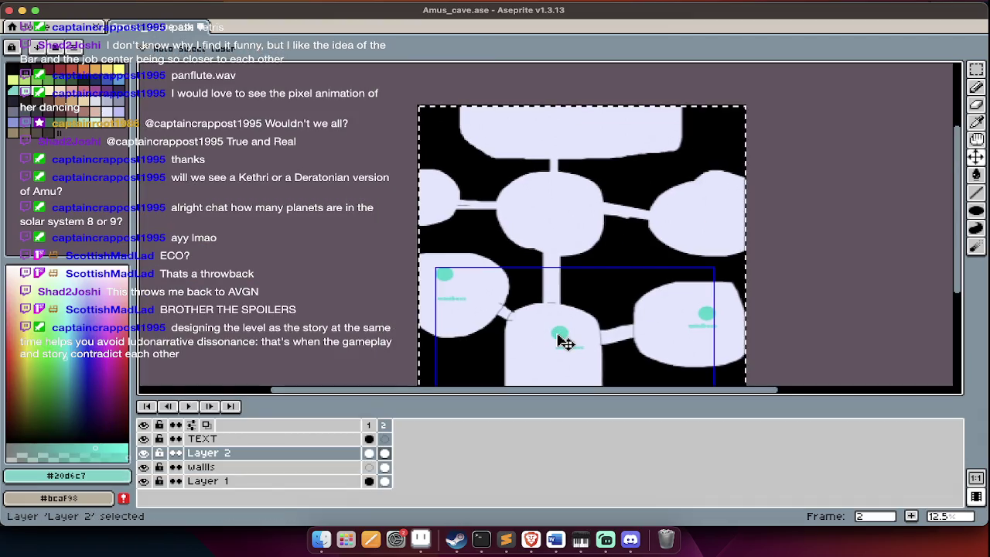
key("ctrl+v")
key("Return")
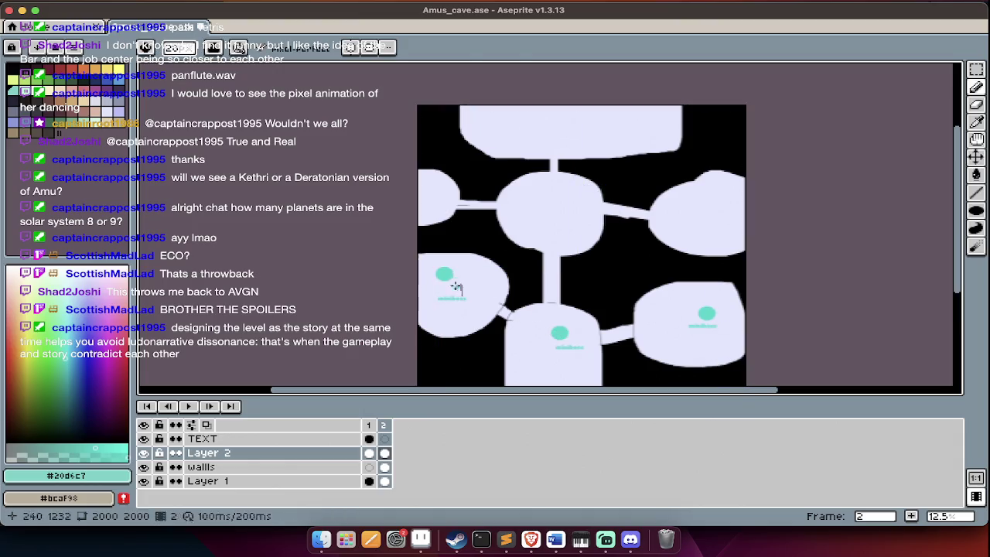
Paste teal dot copies into the upper-left, central and right-hand chambers.
key("ctrl+v")
left_click_drag(447, 277, 438, 203)
key("Return")
key("ctrl+v")
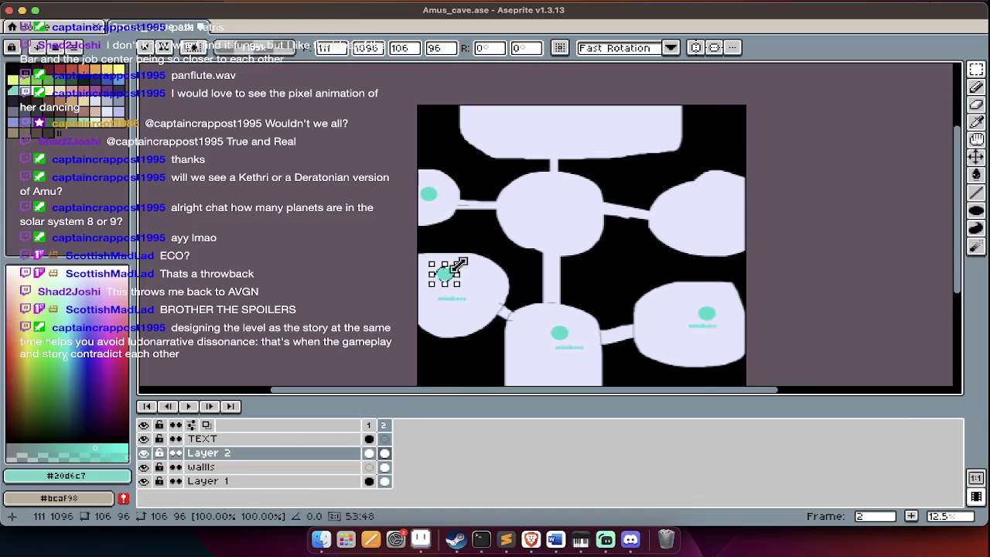
left_click_drag(447, 277, 567, 205)
key("Return")
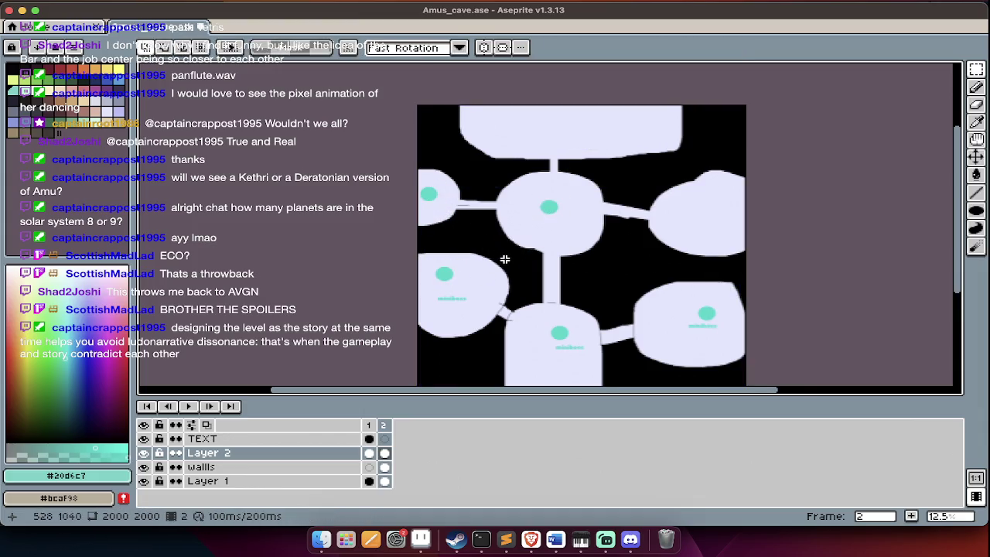
scroll(495, 261, "right", 3)
scroll(662, 219, "up", 2)
key("ctrl+v")
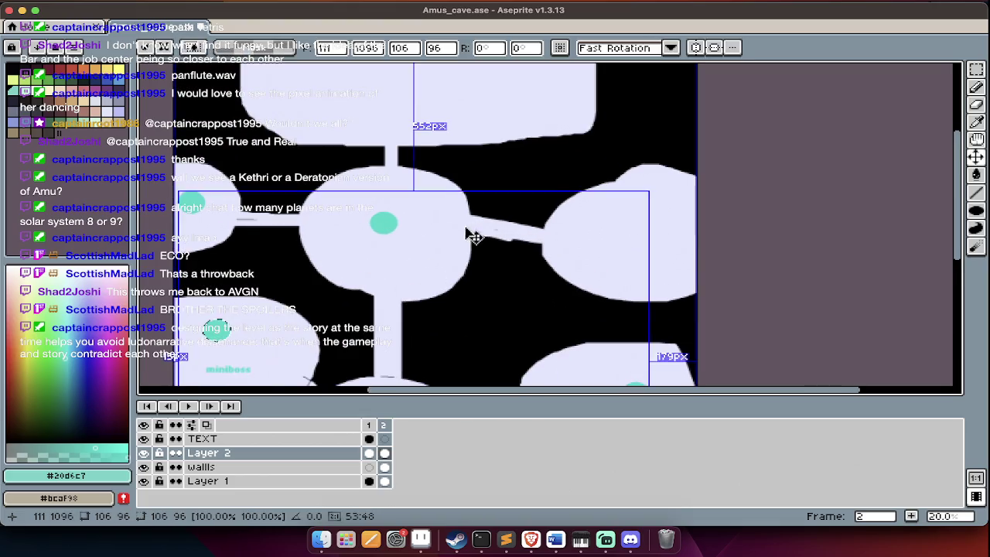
left_click_drag(219, 331, 647, 232)
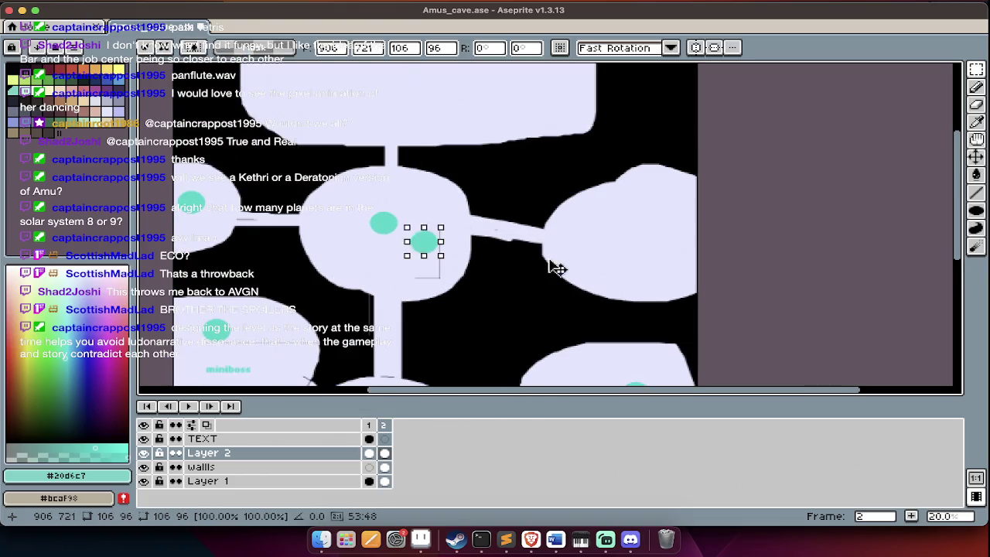
key("Return")
Enter 'respawners' as the text for a new label.
scroll(642, 228, "down", 3)
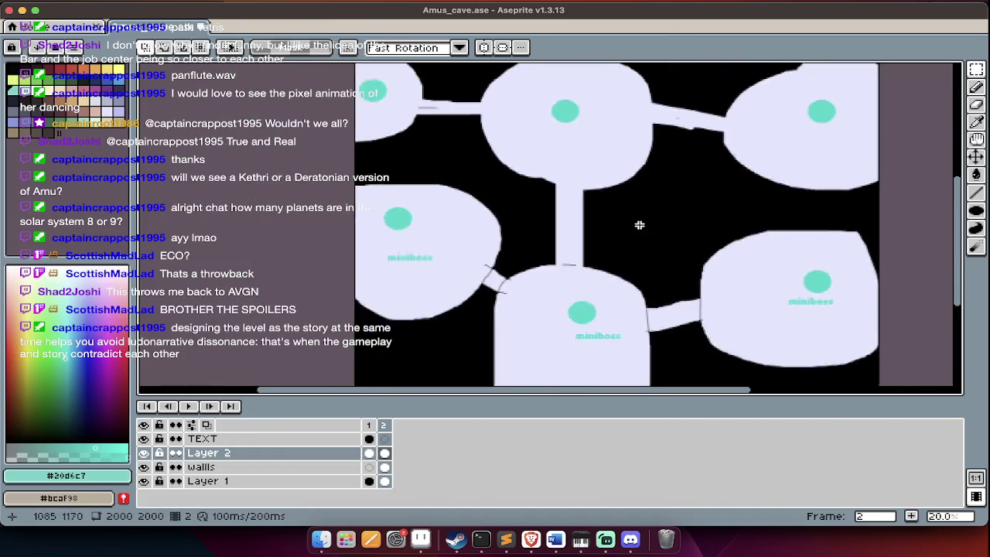
scroll(641, 226, "down", 3)
scroll(640, 225, "down", 2)
scroll(640, 225, "up", 2)
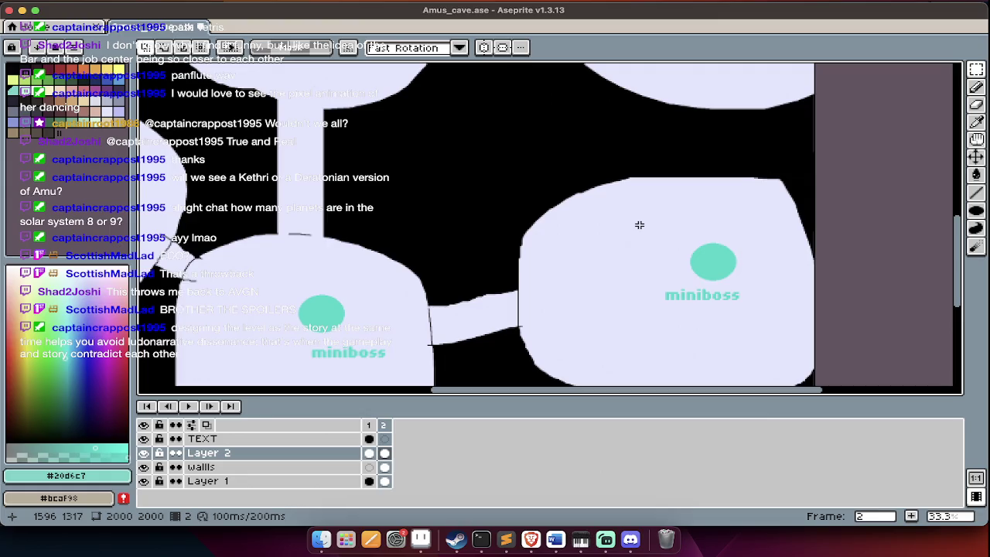
scroll(638, 222, "left", 2)
scroll(640, 223, "down", 5)
scroll(619, 201, "up", 1)
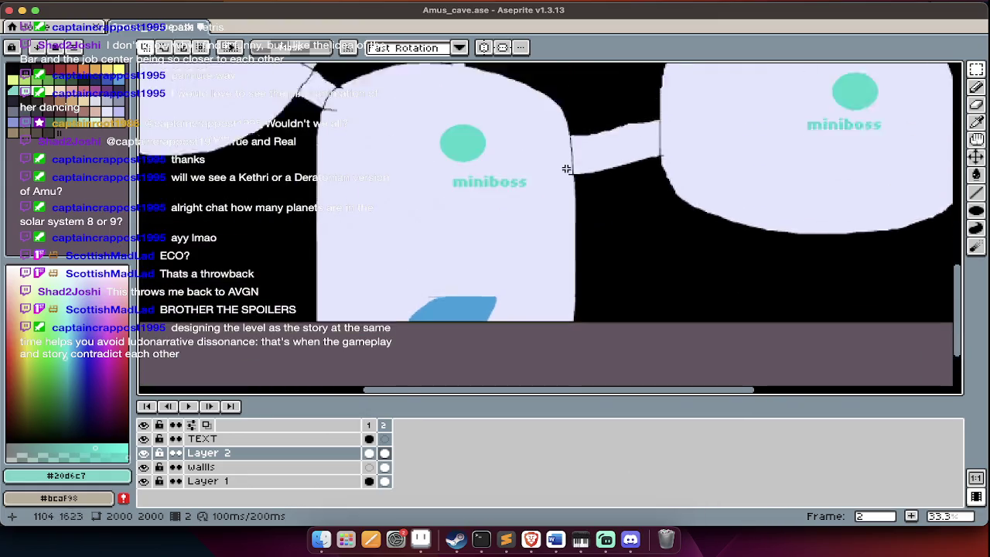
scroll(542, 170, "up", 3)
scroll(466, 158, "up", 3)
scroll(467, 158, "left", 1)
scroll(467, 158, "down", 1)
scroll(466, 158, "down", 2)
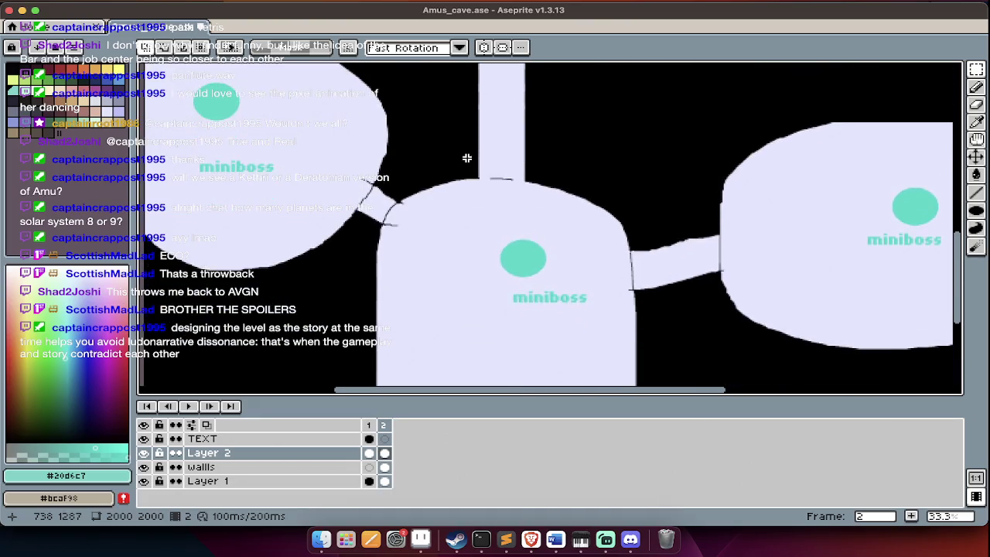
scroll(489, 205, "up", 2)
scroll(489, 205, "up", 3)
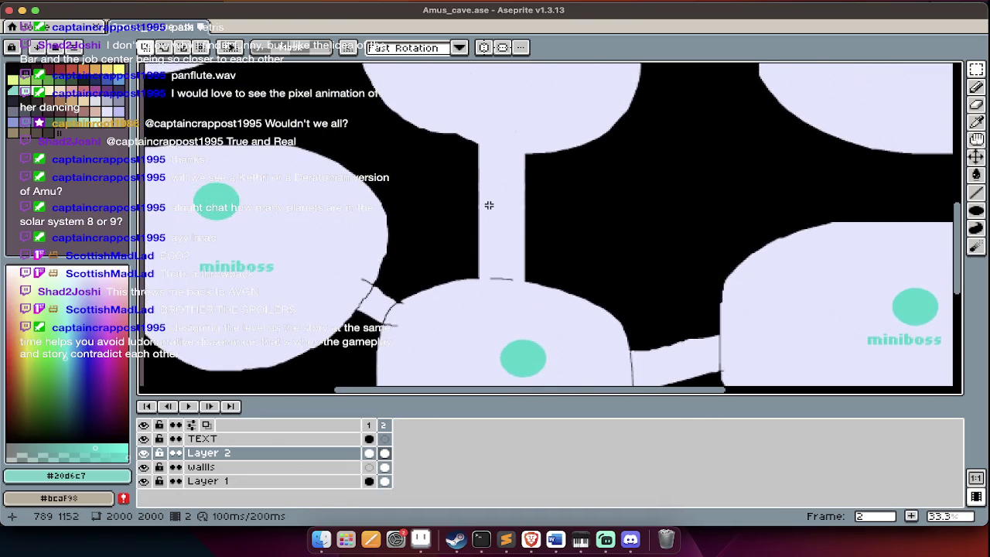
scroll(501, 245, "down", 1)
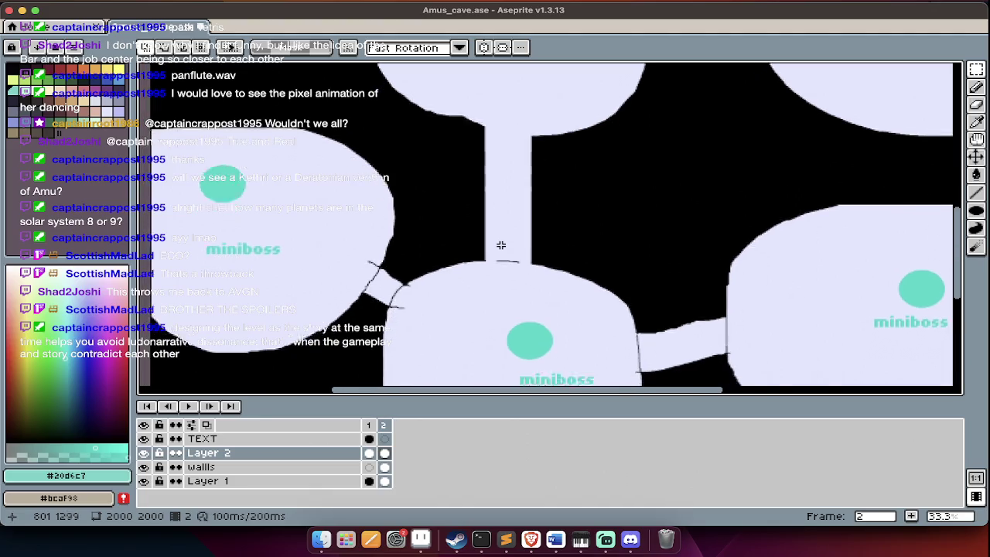
scroll(503, 242, "down", 3)
type("e")
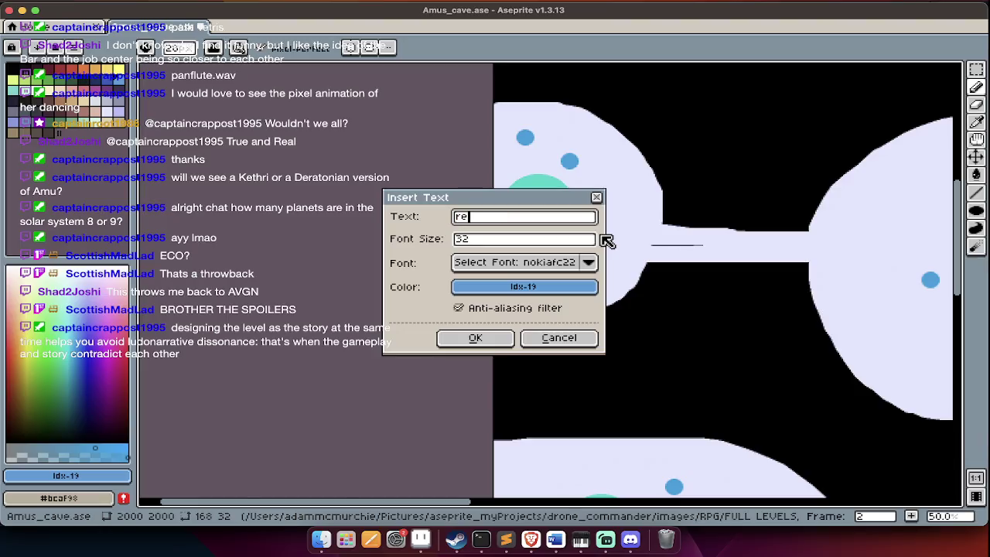
type("spawners")
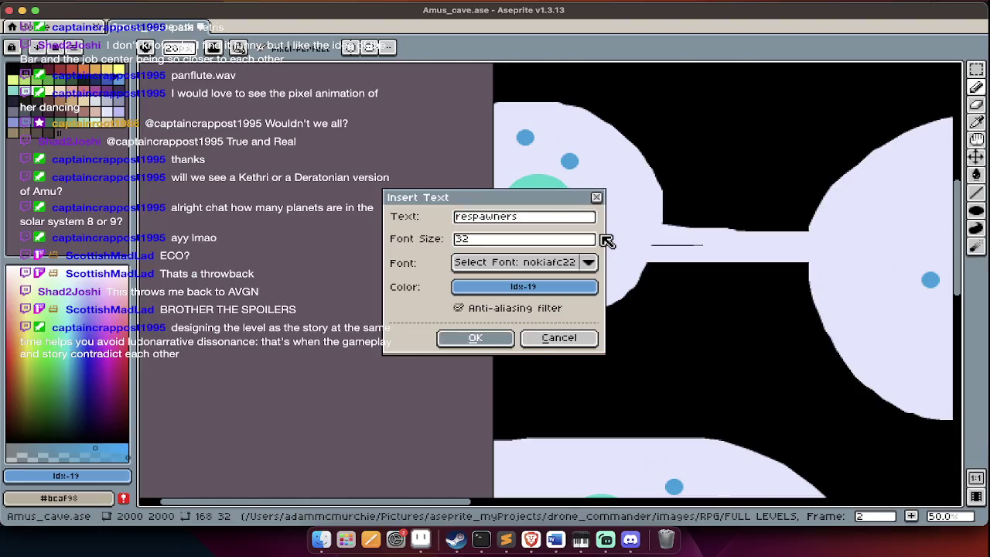
Place the 'respawners' label inside the left chamber.
key("Return")
left_click_drag(616, 286, 565, 235)
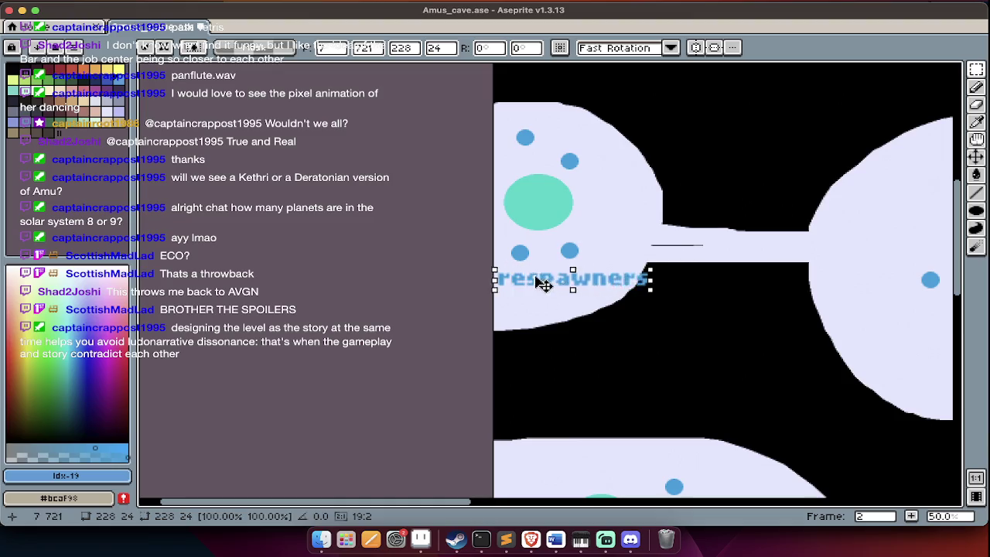
key("Return")
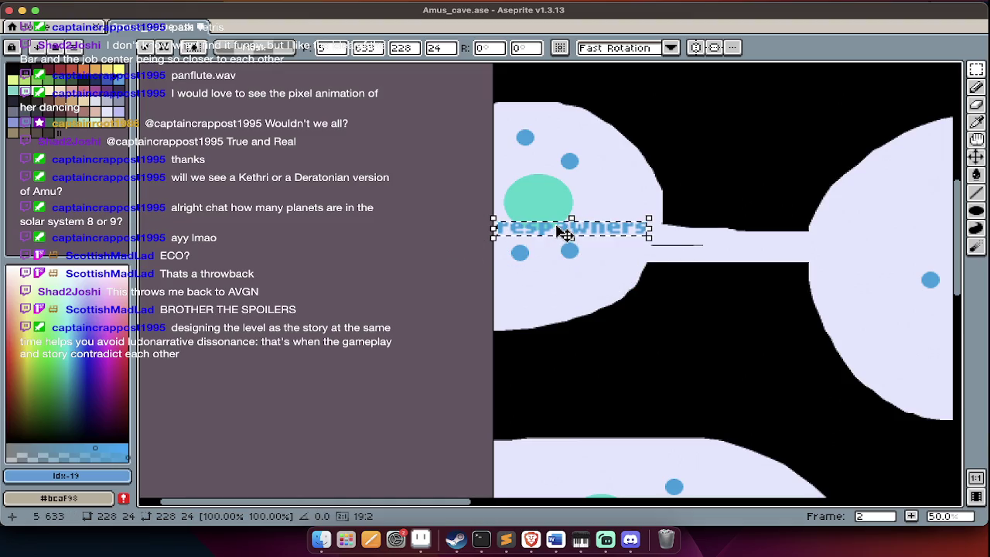
Paint blue dots around the teal dot in the right chamber.
scroll(557, 224, "right", 10)
scroll(564, 232, "right", 10)
scroll(574, 254, "right", 5)
key("b")
left_click(562, 259)
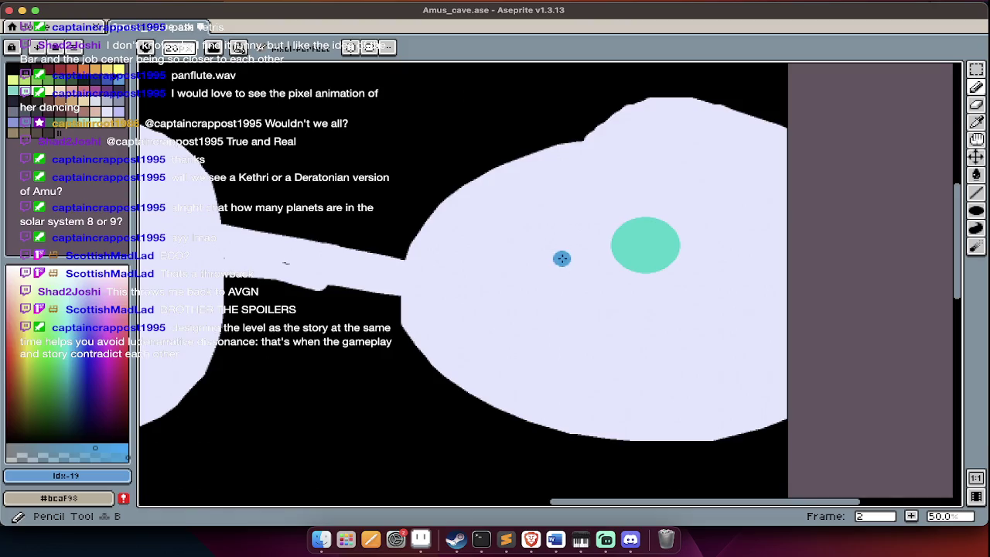
left_click(672, 172)
Add a 'Buff enemy' label below the right chamber's teal dot.
type("t")
type("Buff")
type("my")
key("Return")
left_click_drag(521, 301, 696, 352)
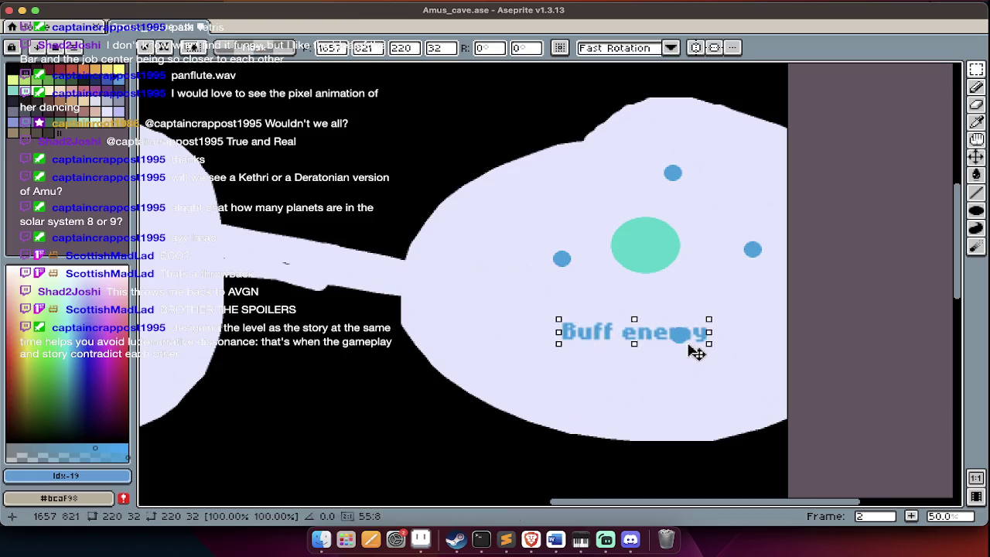
scroll(700, 364, "left", 5)
scroll(700, 371, "up", 5)
scroll(699, 375, "down", 3)
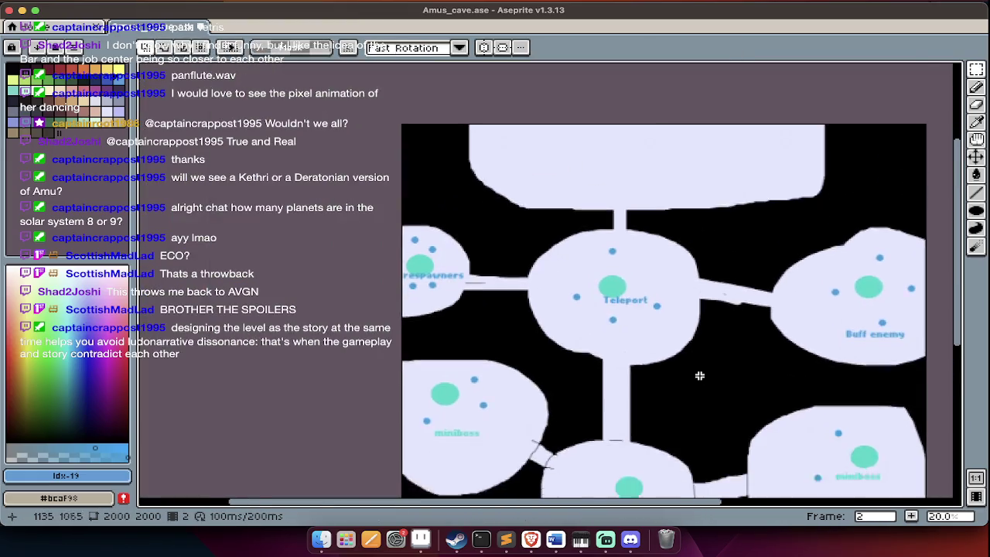
scroll(699, 375, "down", 3)
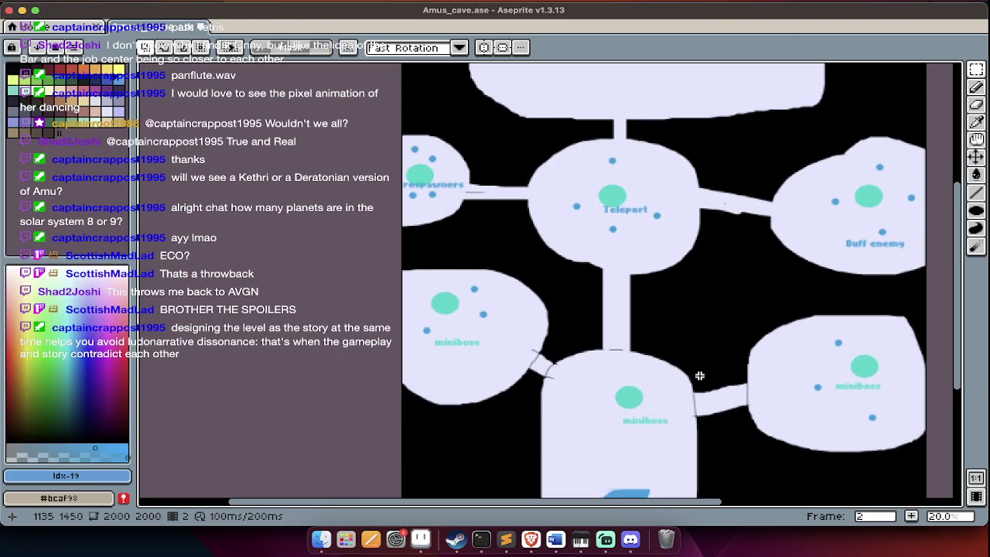
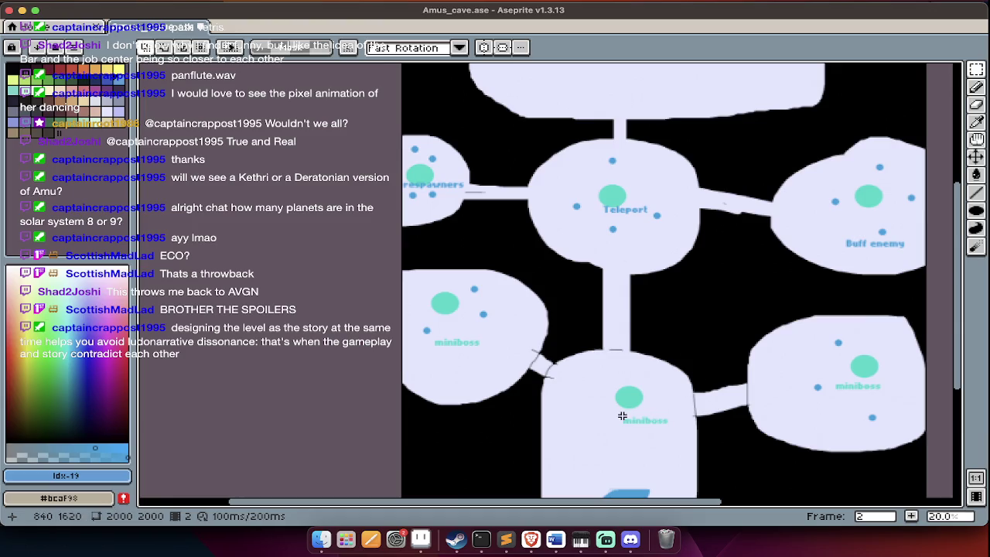
Scroll around the cave map to survey the rooms needing numbers.
scroll(618, 416, "down", 1)
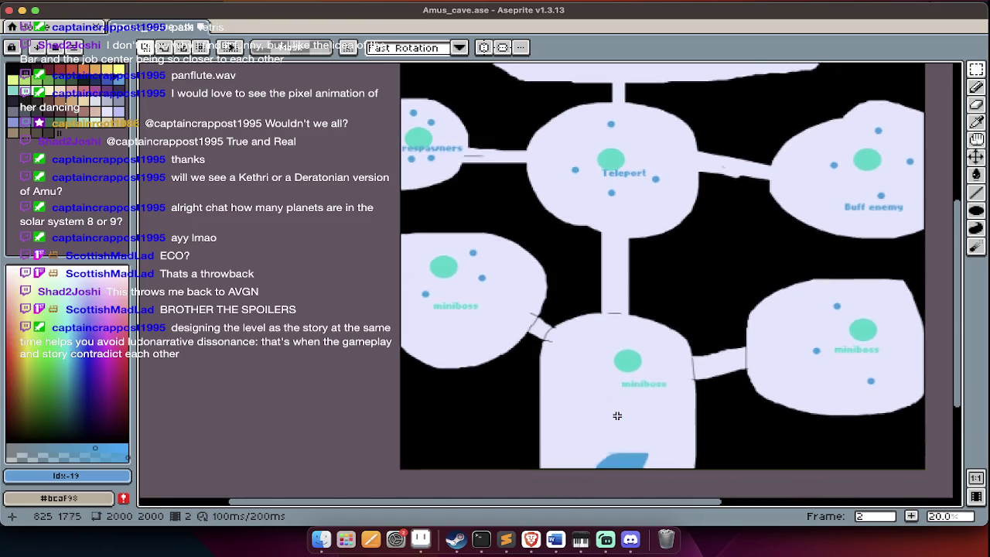
scroll(617, 416, "down", 2)
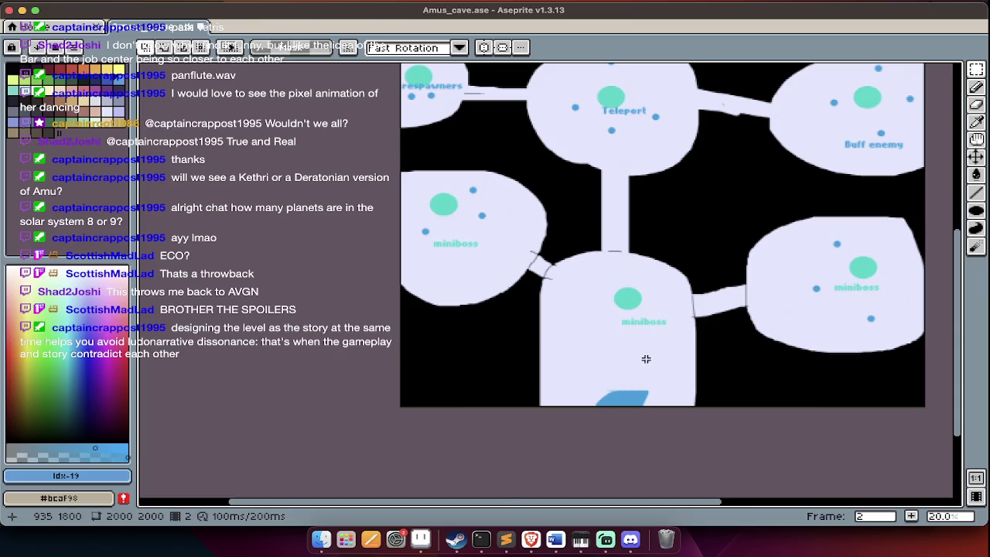
scroll(646, 359, "up", 2)
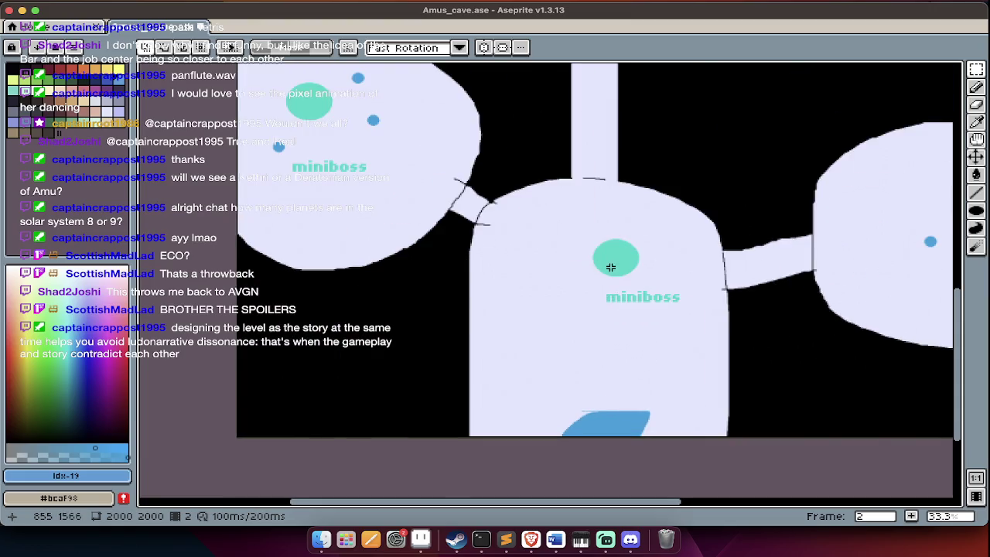
scroll(616, 287, "down", 2)
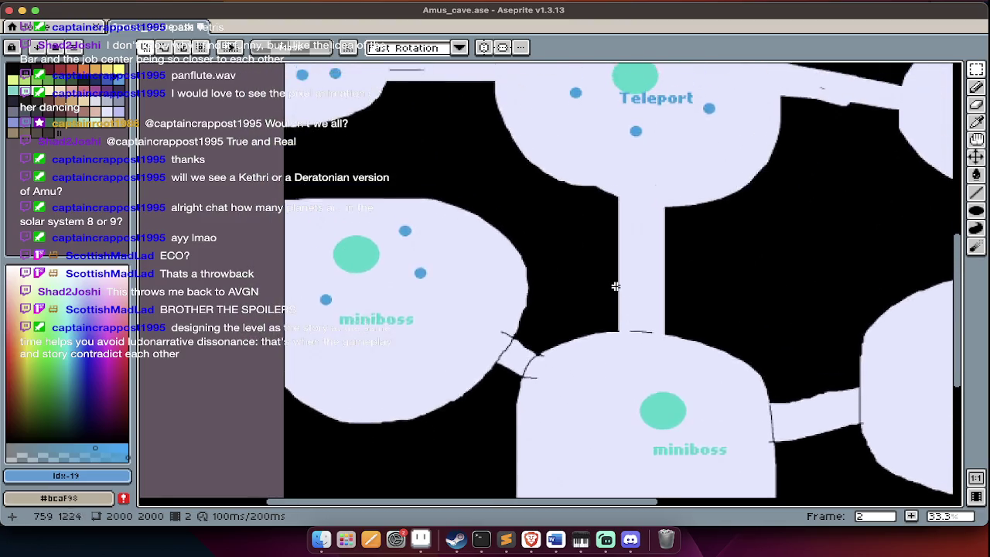
scroll(608, 286, "up", 1)
scroll(494, 341, "down", 1)
scroll(573, 353, "up", 2)
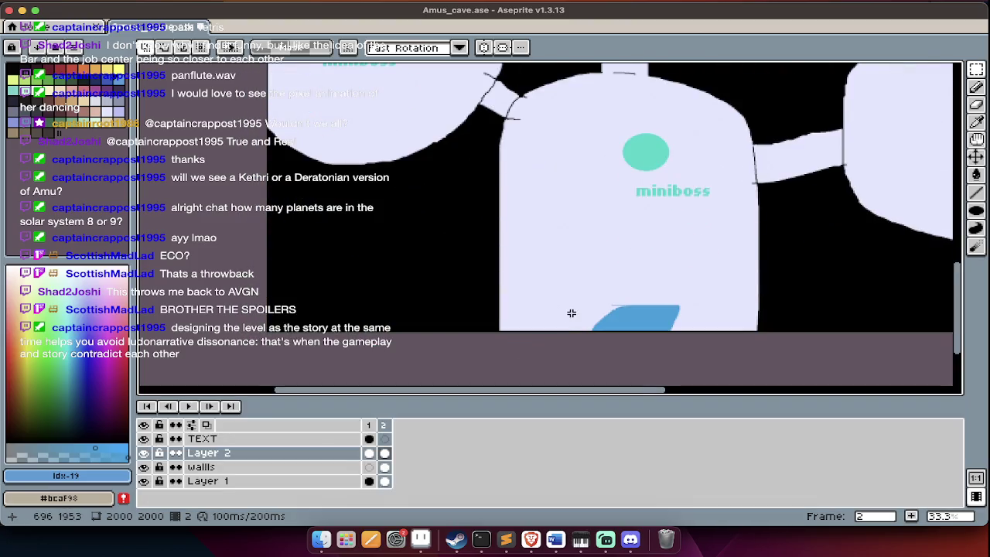
scroll(570, 316, "up", 2)
scroll(603, 332, "up", 1)
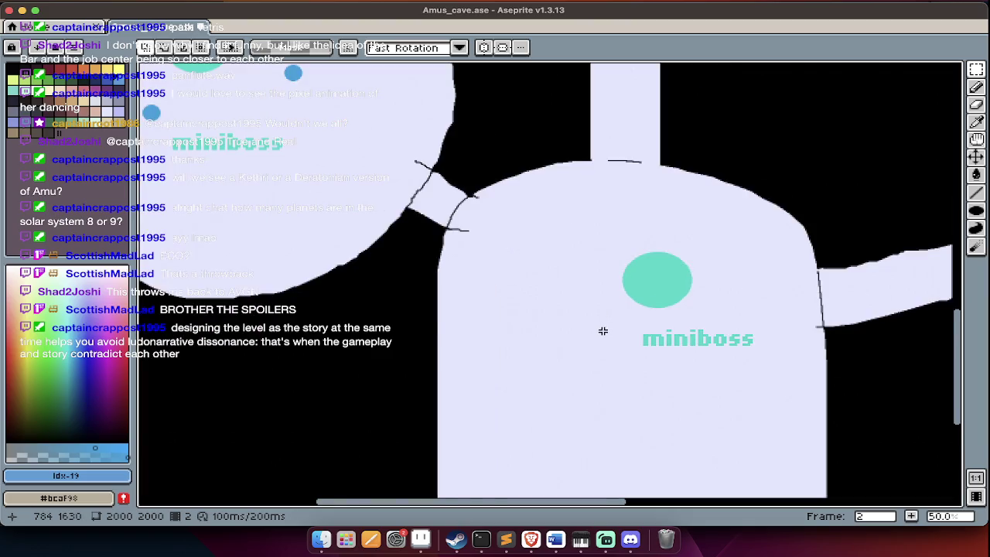
scroll(604, 331, "up", 1)
scroll(603, 331, "down", 1)
scroll(604, 331, "up", 1)
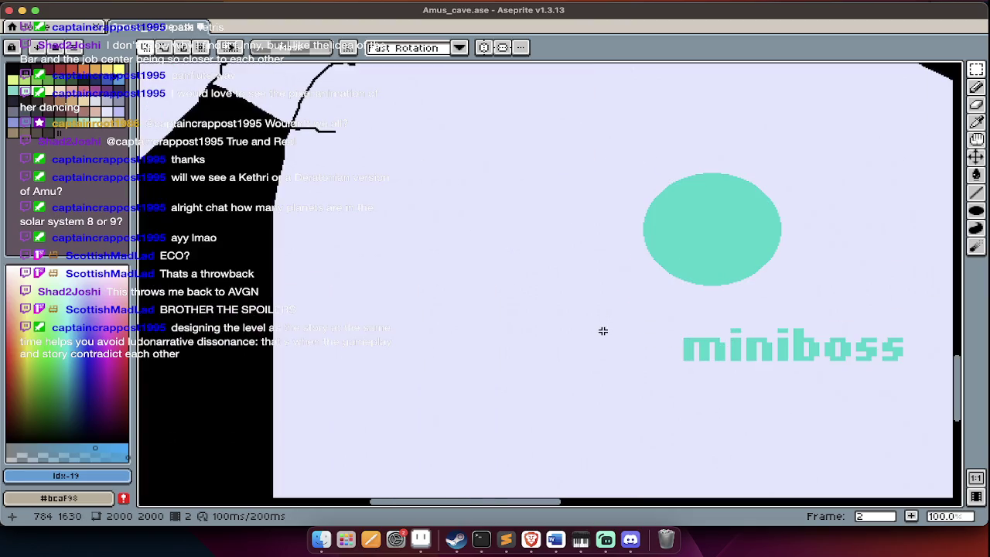
Try test text labels on the map and undo them again.
type("tq")
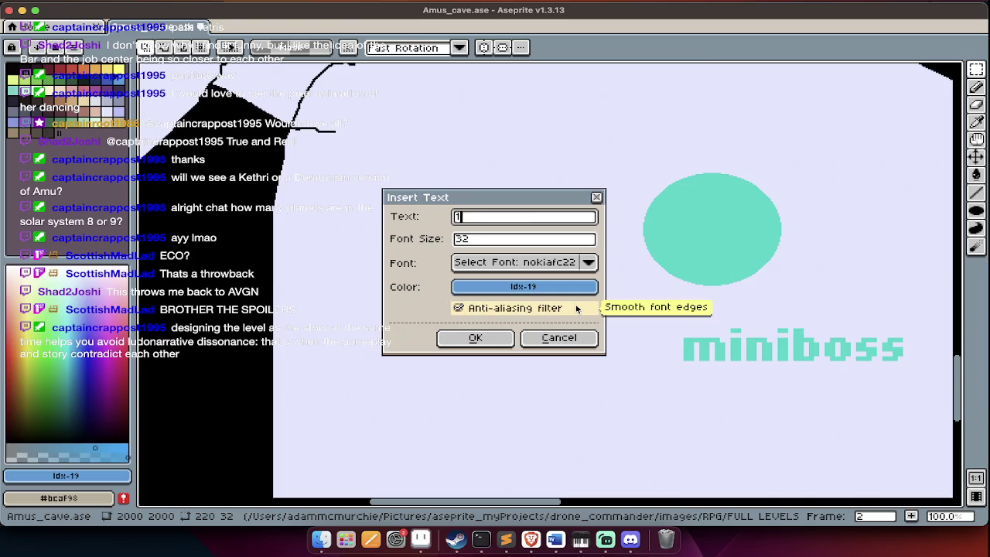
key("Escape")
scroll(741, 393, "down", 1)
key("q")
scroll(741, 392, "up", 1)
scroll(741, 392, "down", 2)
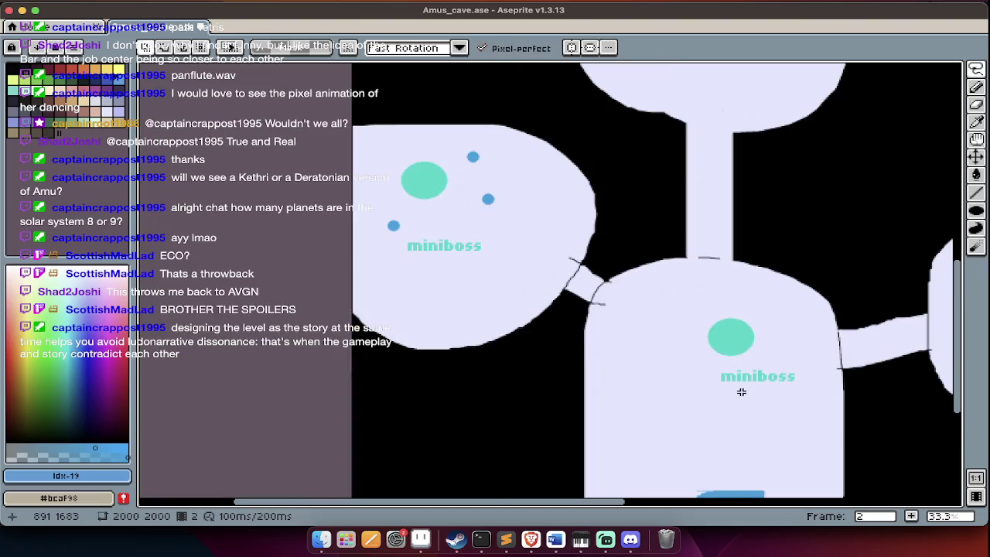
type("tl")
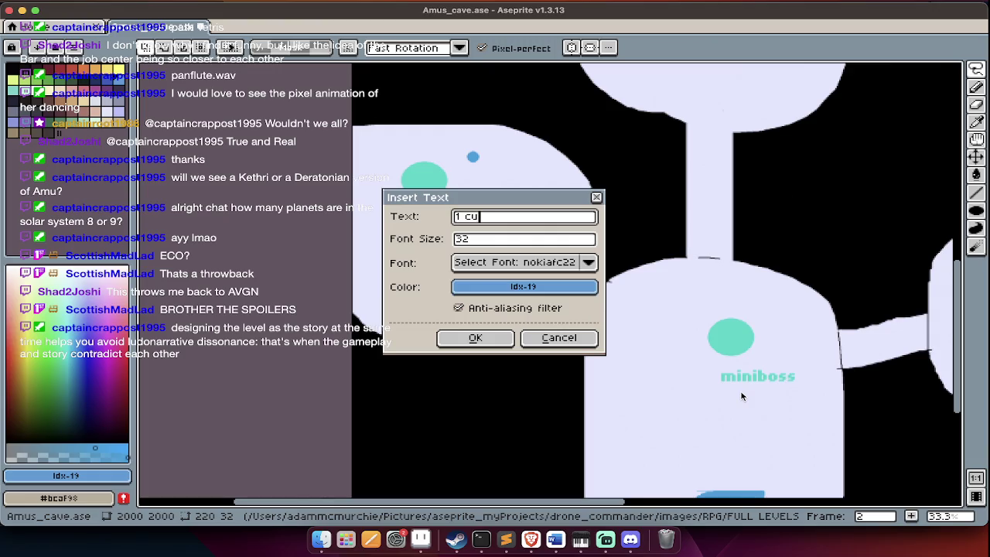
type("ene")
key("Return")
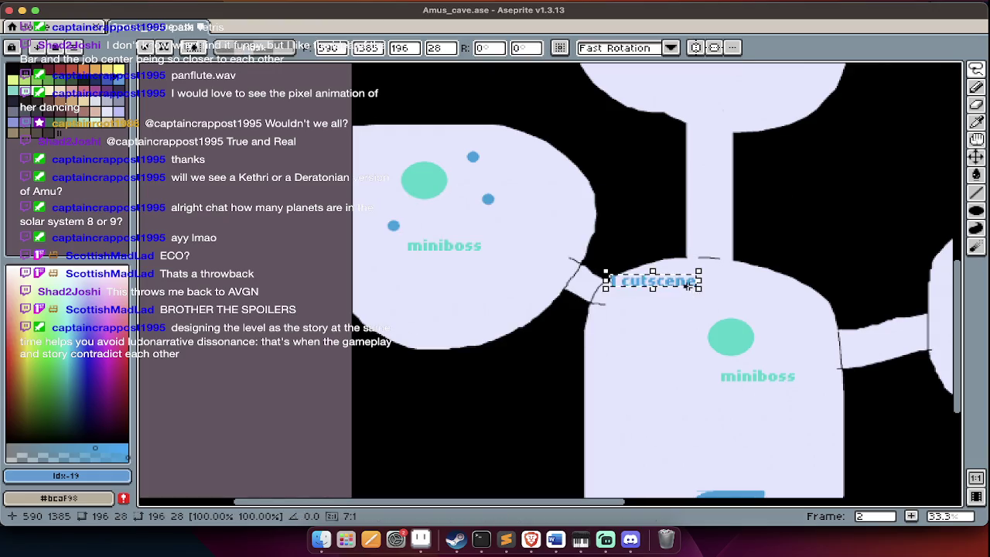
key("ctrl+z")
type("t1")
key("Return")
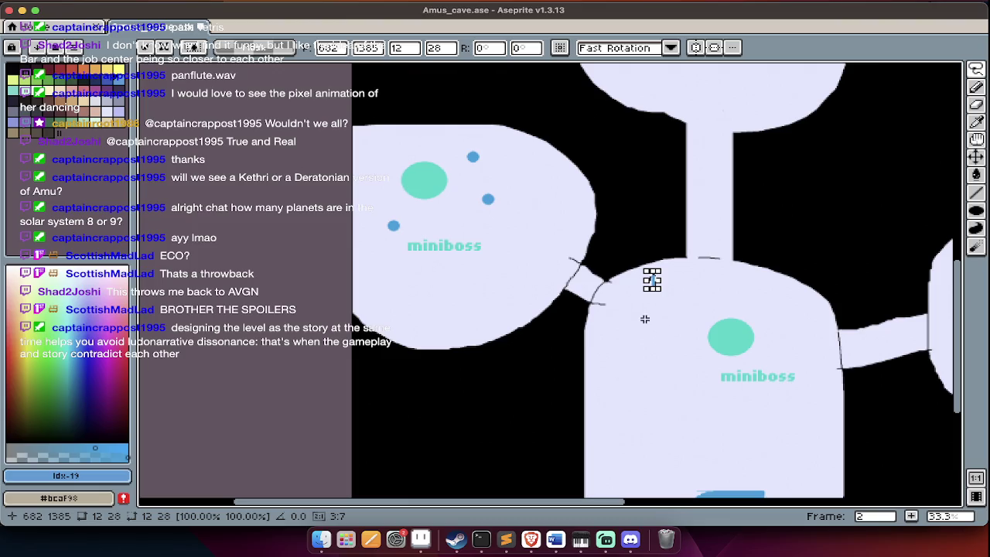
key("b")
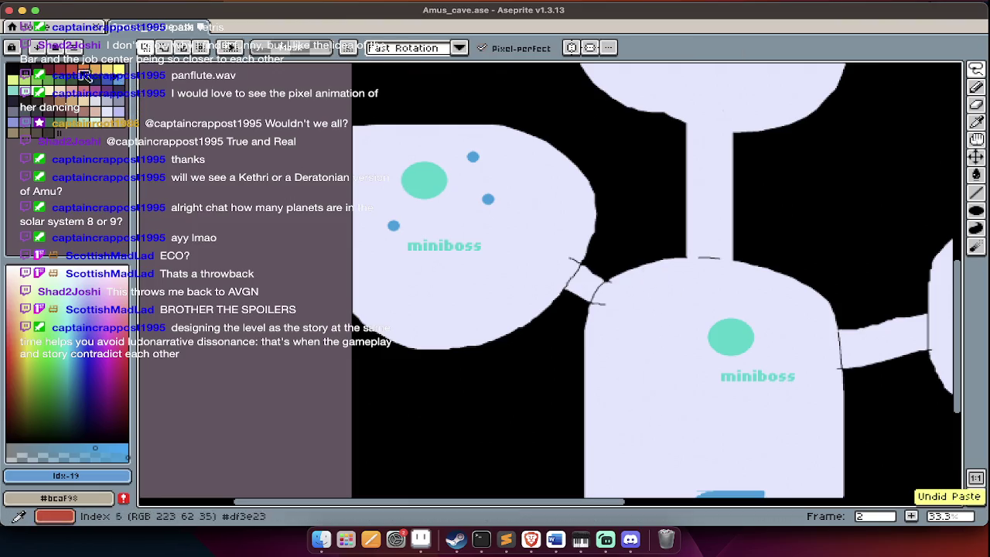
Switch to red and place the number 1 in the bottom room.
left_click(81, 71)
scroll(459, 355, "up", 2)
key("super+t")
key("Return")
scroll(484, 321, "down", 1)
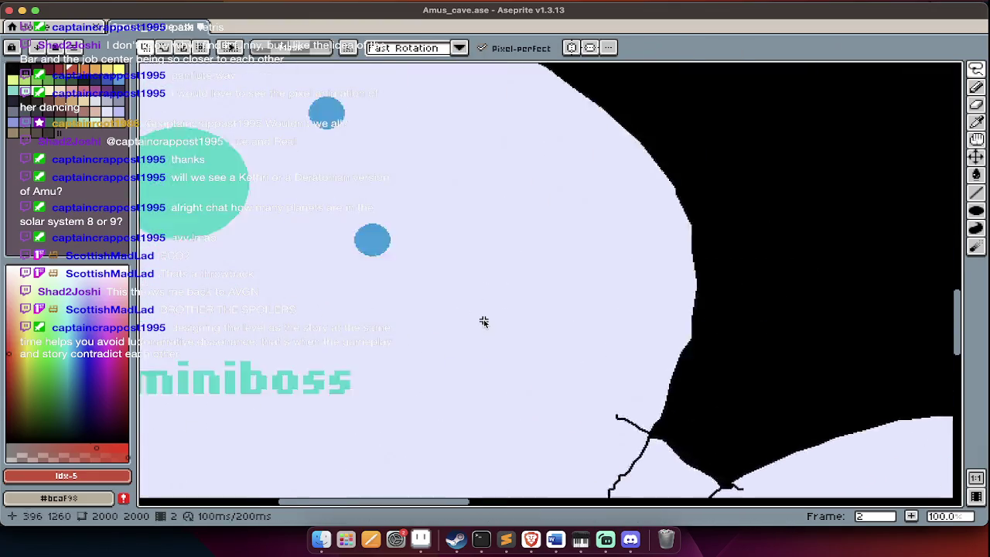
scroll(484, 321, "down", 1)
key("super+t")
Add red 2 and 3 labels in the right and left miniboss rooms.
type("2")
key("Return")
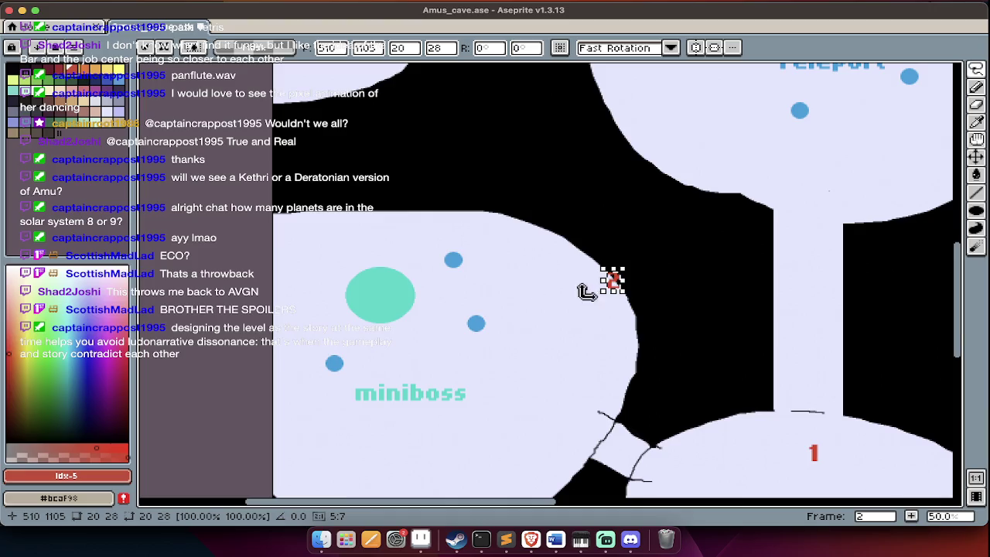
scroll(616, 286, "right", 3)
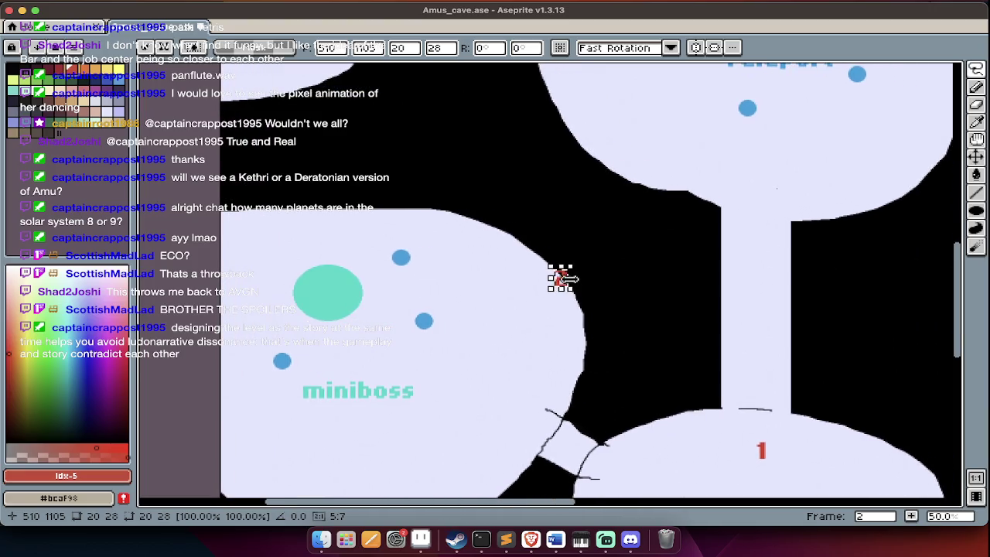
scroll(573, 288, "right", 10)
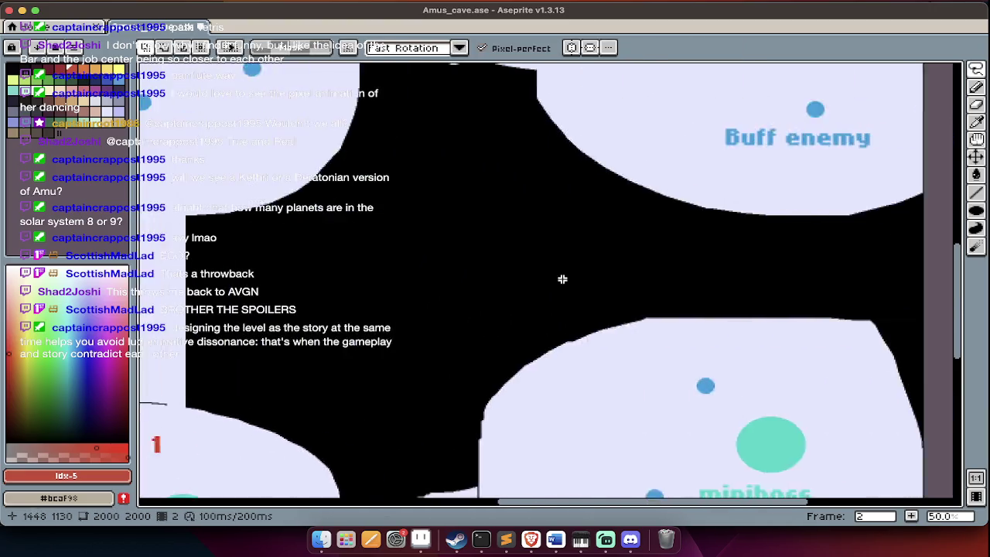
key("super+t")
key("Return")
scroll(420, 274, "right", 6)
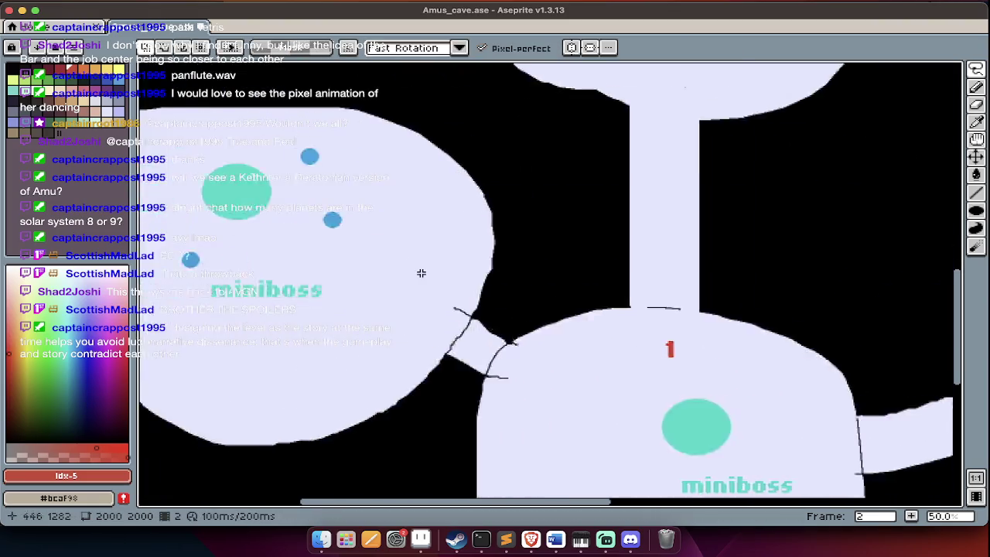
scroll(420, 263, "right", 4)
key("super+t")
type("3")
key("Return")
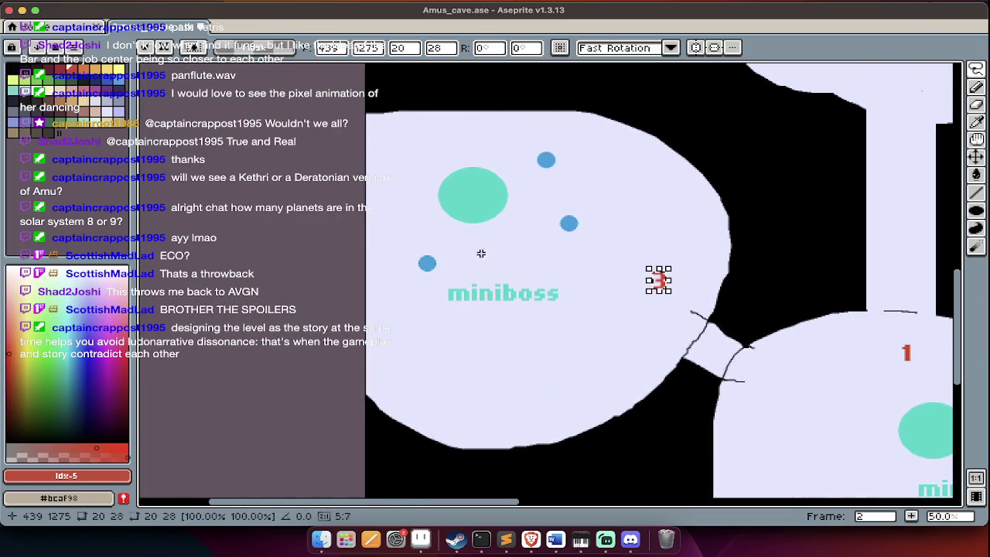
Place a red 4 above the Teleport room.
scroll(521, 294, "right", 5)
scroll(523, 293, "right", 5)
key("super+t")
type("4")
key("Return")
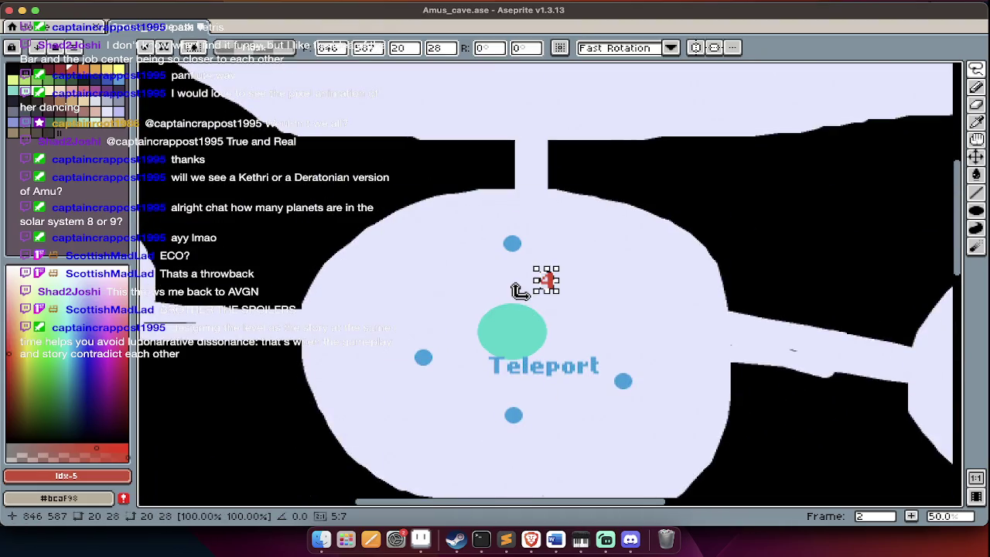
Add a red 5 and move it beside the respawners label.
scroll(526, 302, "left", 10)
key("super+t")
type("5")
key("Return")
key("super+z")
key("super+t")
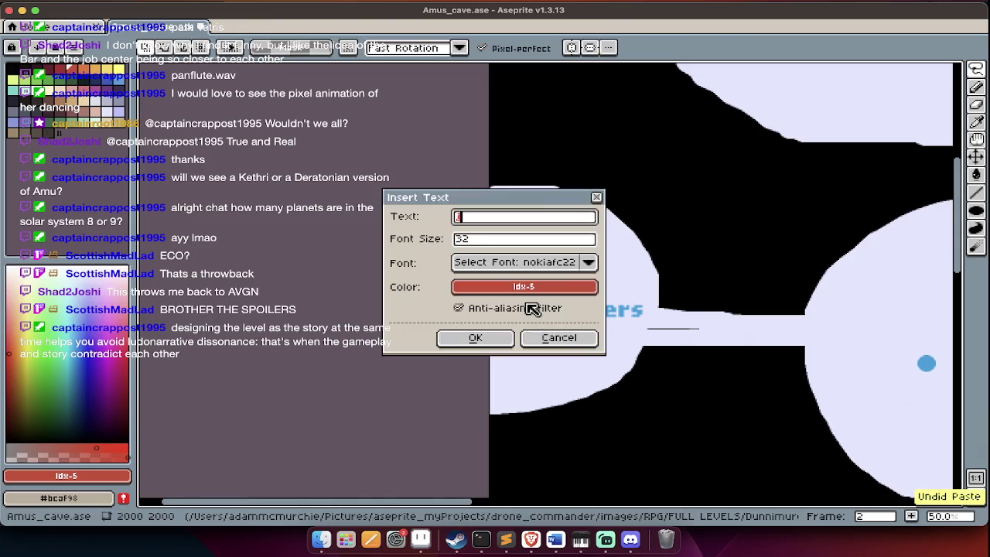
left_click(475, 337)
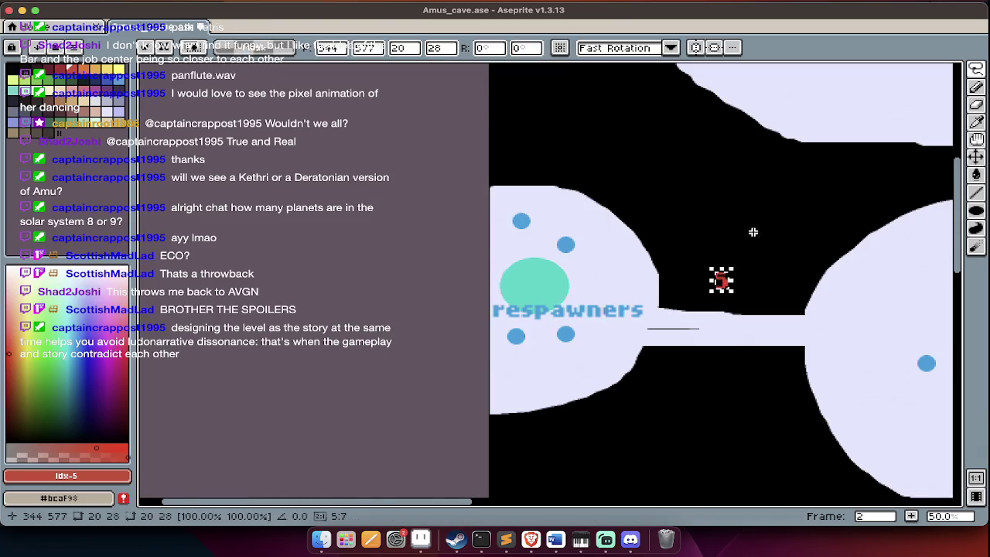
left_click_drag(721, 280, 623, 280)
Scroll toward the Buff enemy room and undo a misplaced 6 label.
scroll(614, 271, "right", 2)
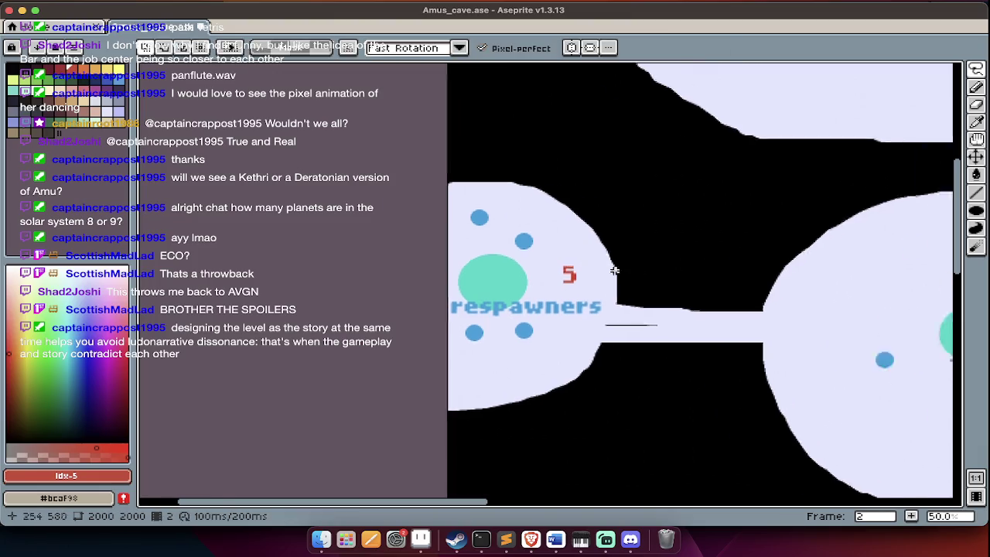
scroll(614, 271, "right", 10)
scroll(614, 271, "up", 10)
scroll(614, 289, "down", 2)
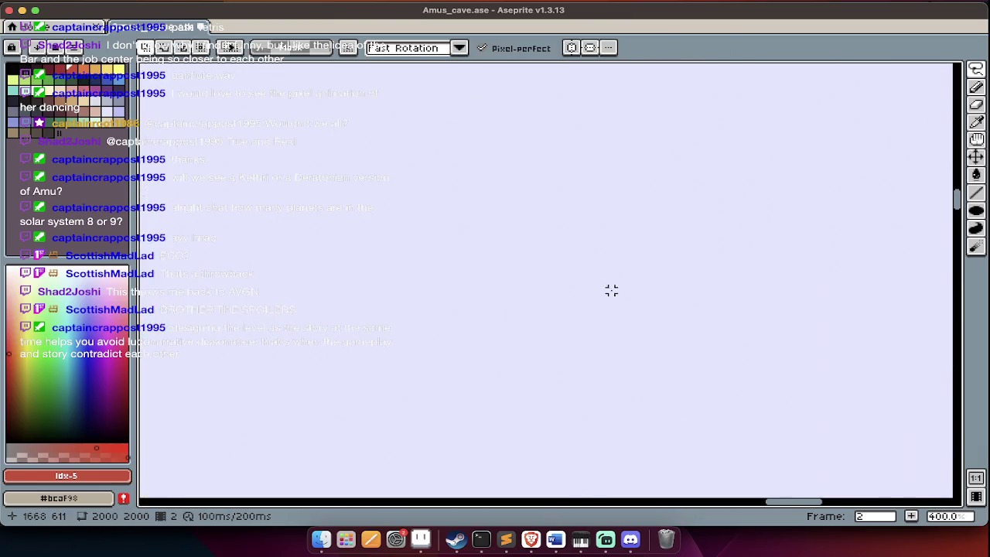
scroll(614, 290, "down", 3)
scroll(614, 290, "down", 3)
scroll(612, 300, "down", 3)
scroll(612, 300, "left", 3)
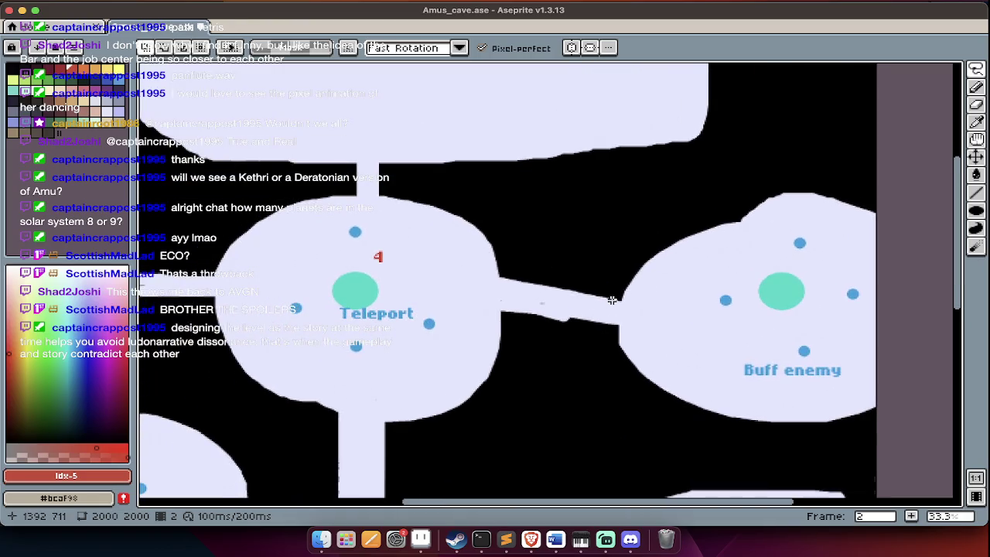
key("ctrl+t")
key("Return")
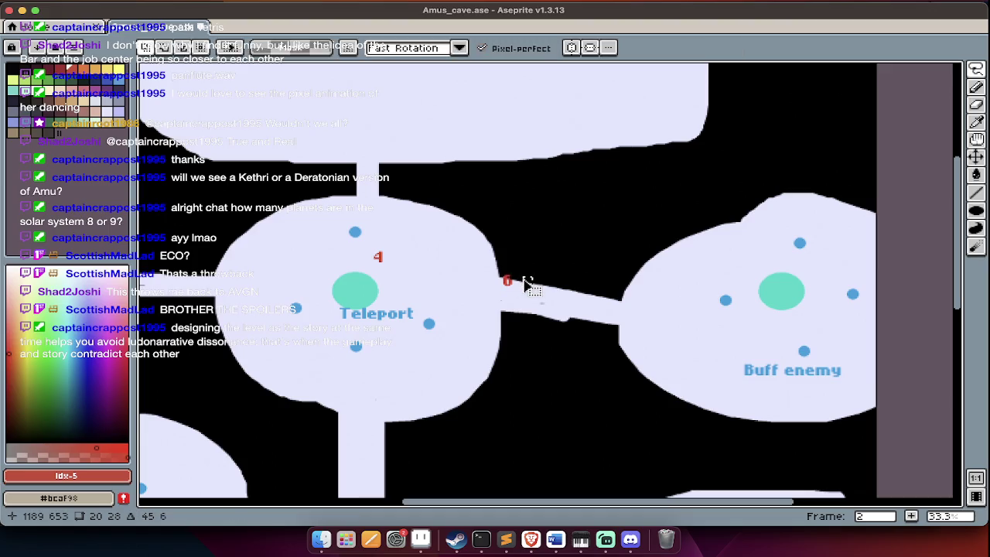
key("ctrl+z")
key("ctrl+z")
Re-insert the red 6 and drop it into the Buff enemy room.
scroll(522, 281, "down", 1)
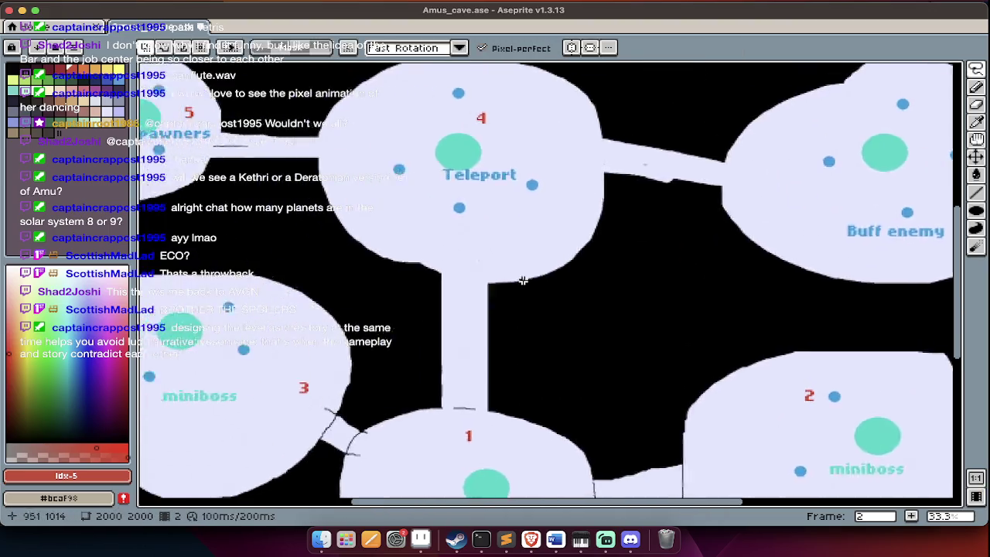
scroll(522, 281, "down", 1)
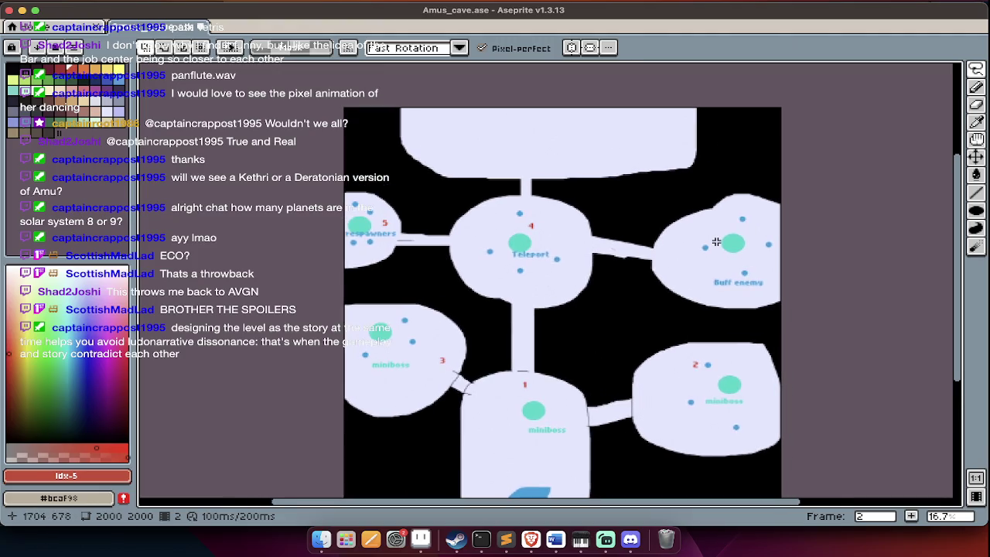
scroll(717, 242, "up", 3)
key("ctrl+t")
type("6")
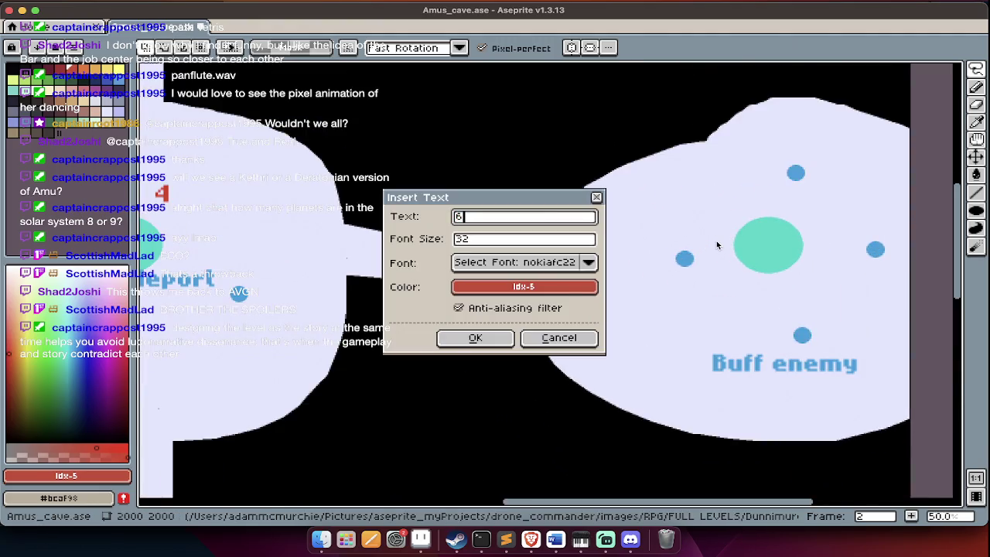
key("Return")
left_click_drag(542, 274, 650, 199)
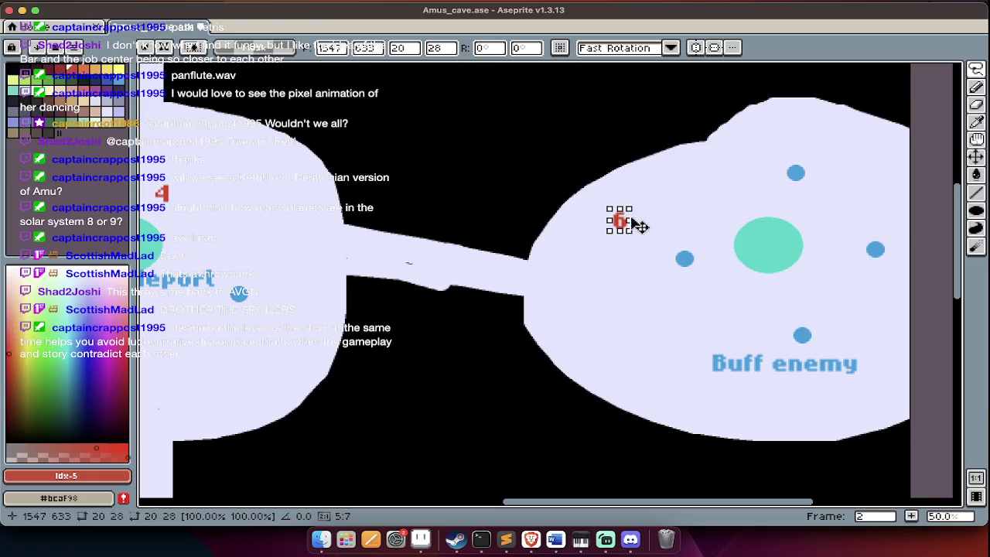
scroll(645, 201, "down", 3)
key("Return")
scroll(652, 194, "down", 3)
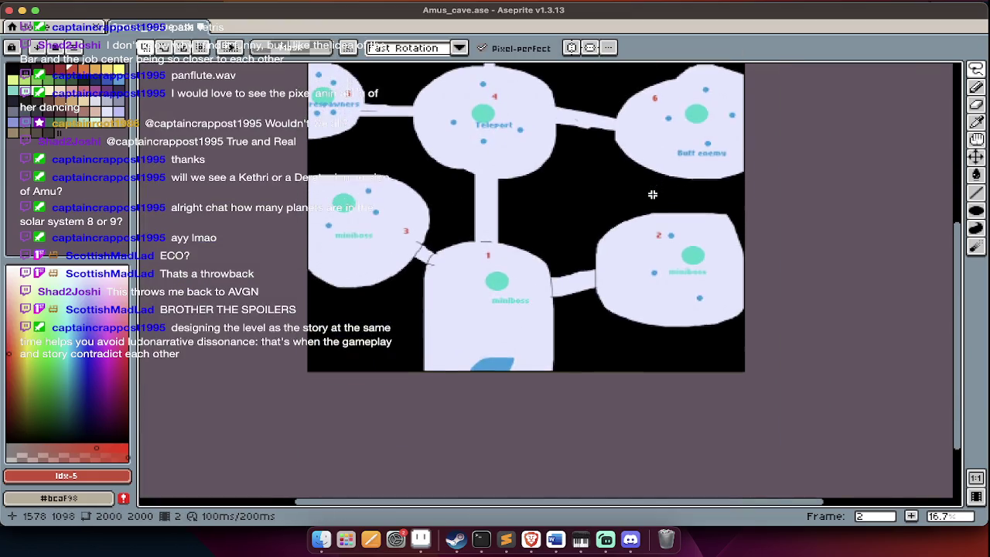
Insert a red 7 and commit it in the large top room.
scroll(653, 195, "left", 4)
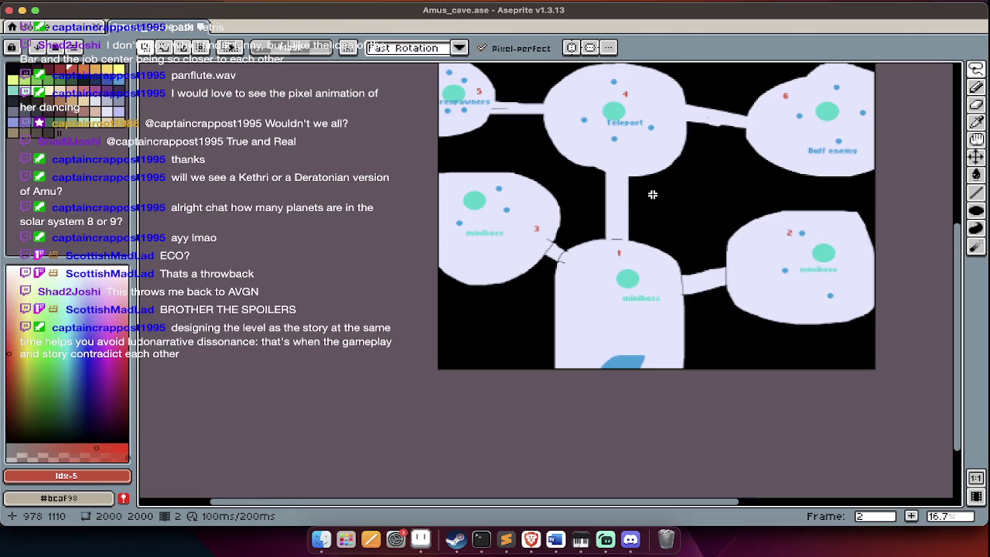
scroll(652, 194, "up", 3)
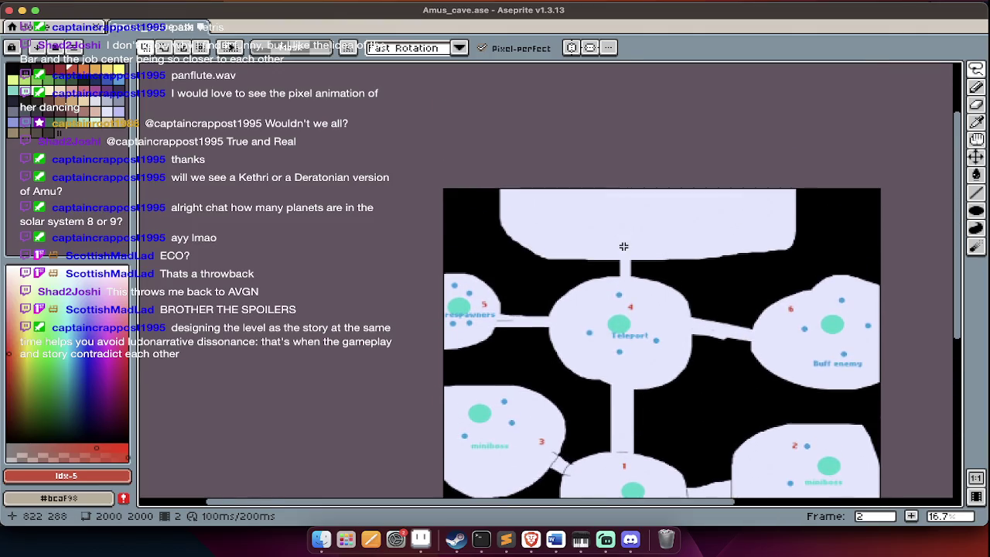
scroll(623, 246, "up", 2)
scroll(623, 246, "up", 2)
scroll(623, 246, "left", 2)
type("t7")
key("Return")
left_click_drag(633, 338, 574, 285)
key("Return")
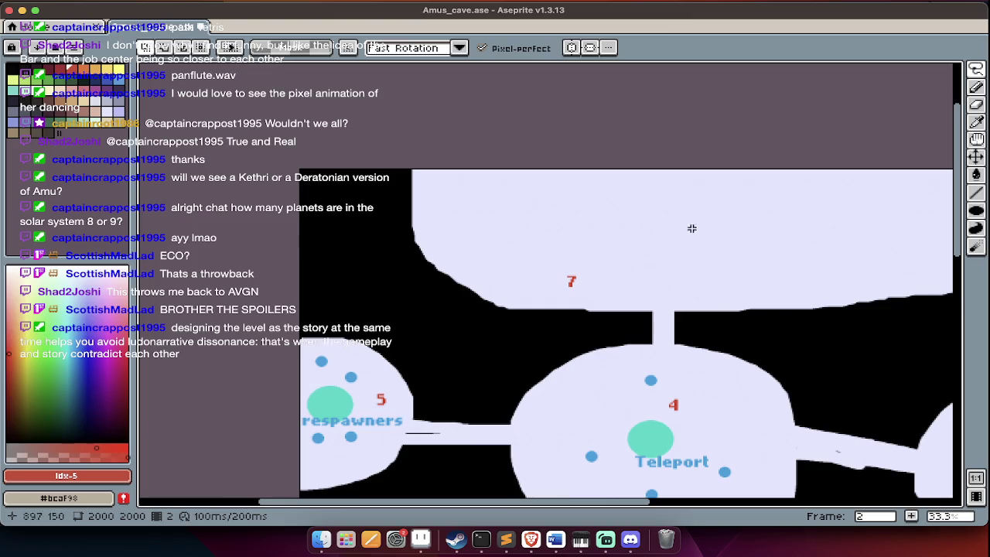
Pan across the numbered cave map to review rooms 1 through 7.
scroll(590, 203, "right", 5)
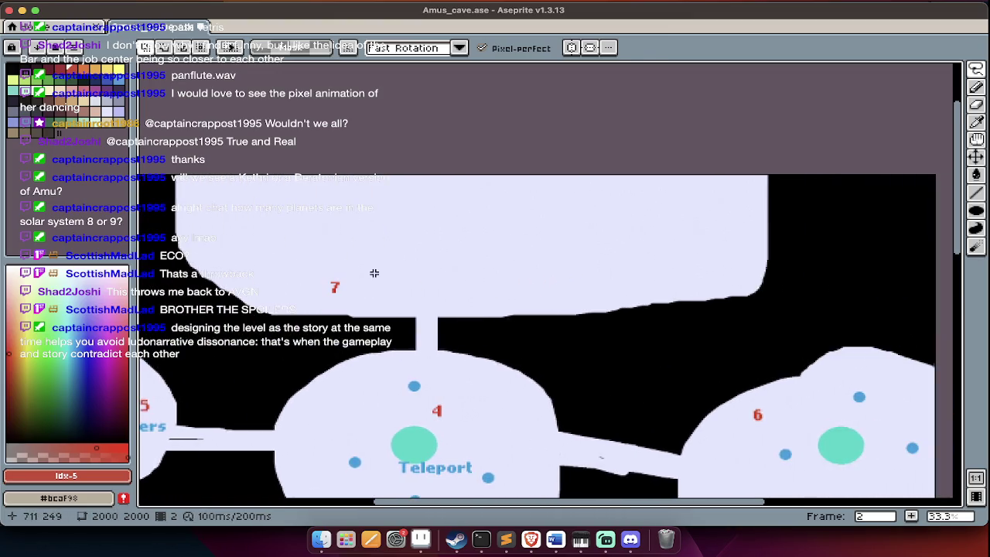
scroll(374, 273, "down", 5)
scroll(374, 274, "down", 3)
scroll(373, 273, "down", 3)
scroll(409, 307, "up", 1)
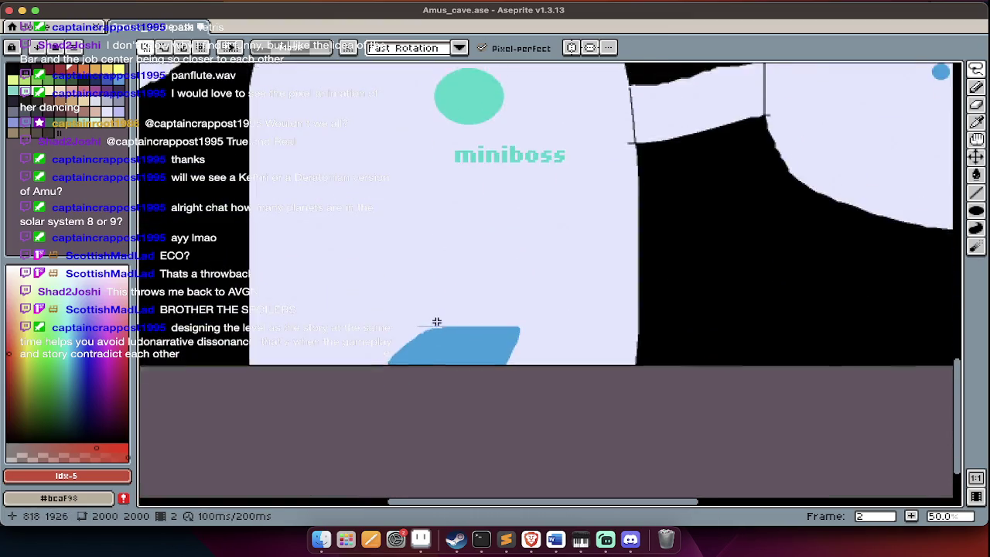
scroll(466, 200, "up", 2)
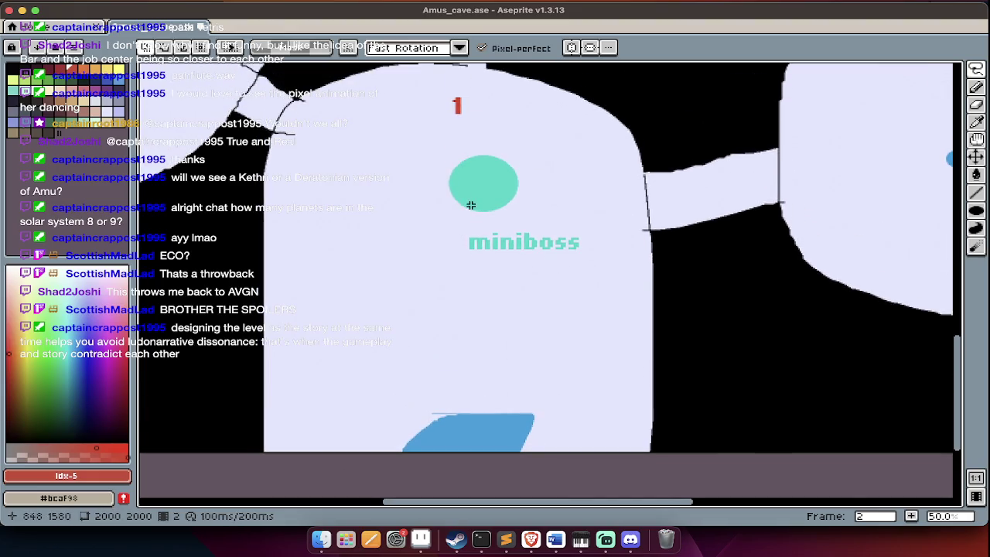
scroll(470, 206, "left", 5)
scroll(470, 205, "up", 2)
scroll(470, 205, "right", 8)
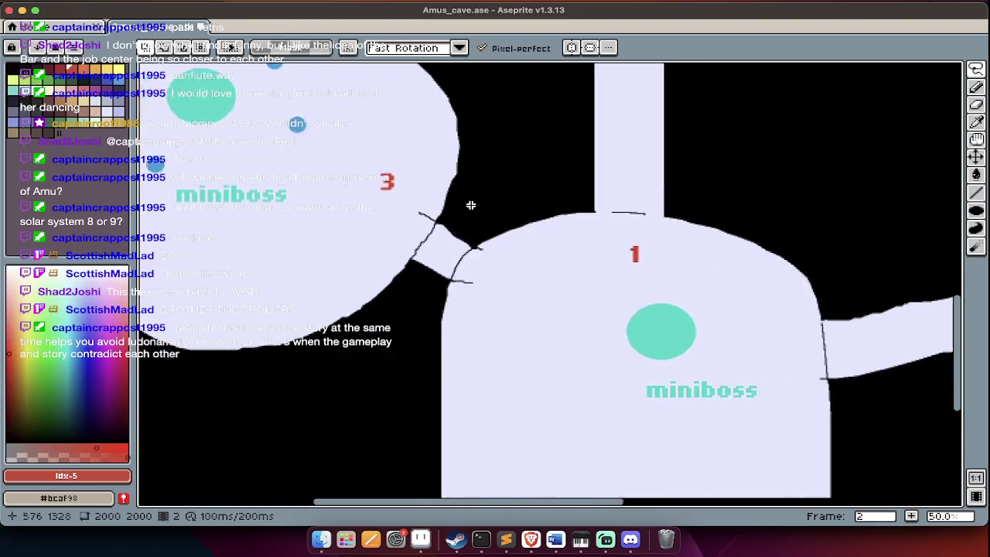
scroll(471, 205, "right", 10)
scroll(470, 205, "up", 5)
scroll(470, 205, "up", 7)
scroll(471, 209, "down", 5)
scroll(471, 213, "left", 2)
scroll(471, 215, "down", 1)
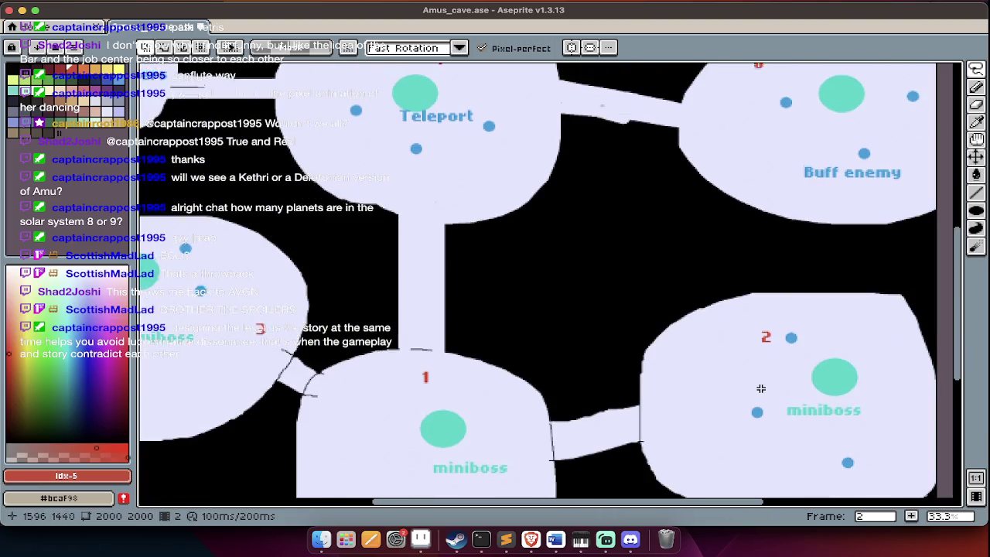
scroll(756, 389, "up", 5)
scroll(690, 229, "left", 8)
scroll(621, 331, "up", 5)
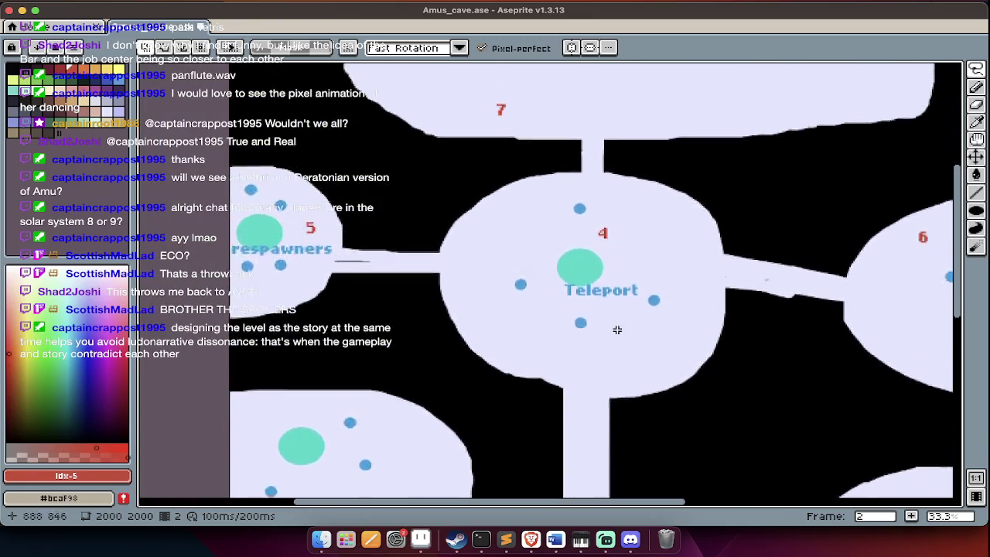
scroll(621, 330, "up", 5)
scroll(619, 330, "down", 8)
scroll(618, 330, "down", 3)
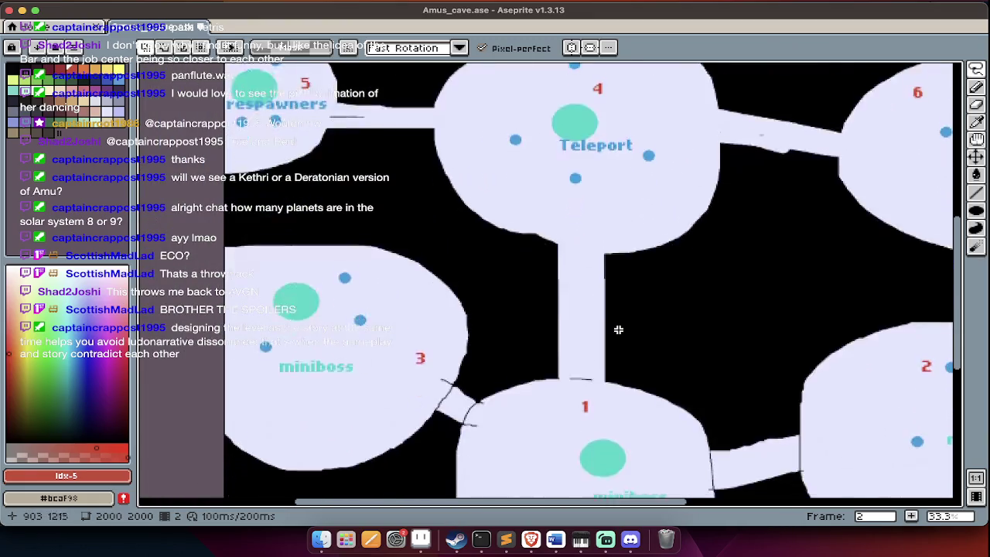
scroll(618, 330, "down", 2)
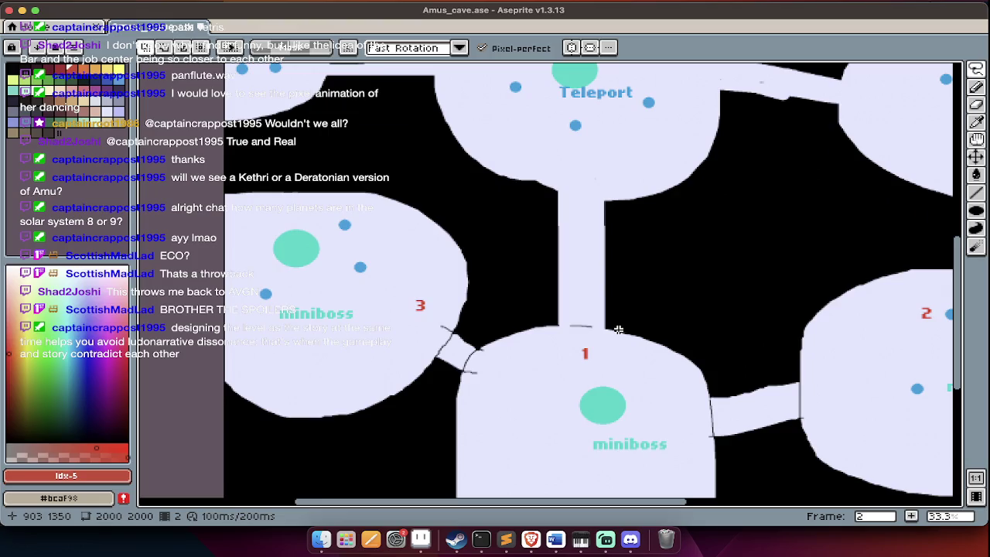
scroll(618, 331, "up", 8)
scroll(618, 330, "up", 6)
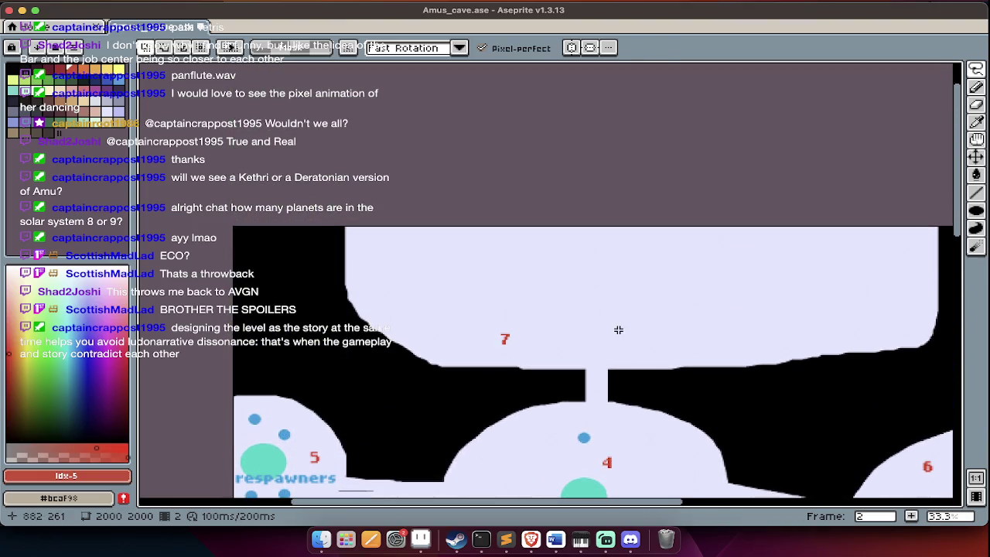
scroll(618, 330, "down", 6)
scroll(619, 330, "down", 2)
scroll(618, 330, "down", 3)
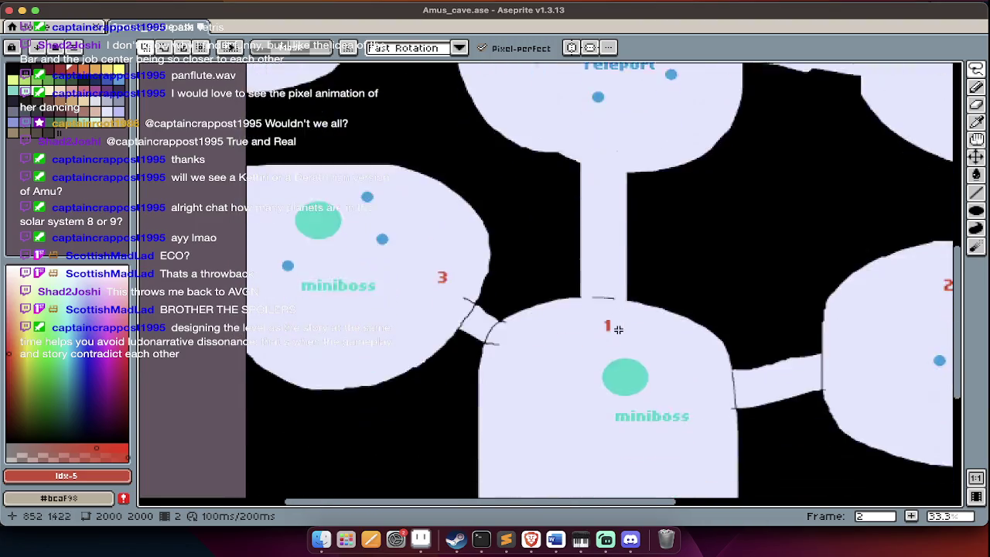
scroll(619, 330, "down", 2)
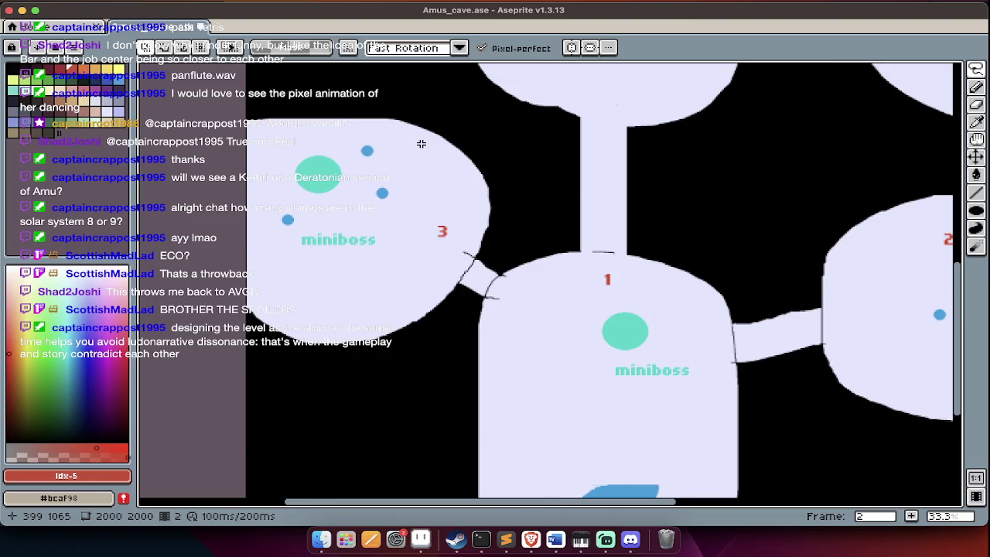
scroll(426, 155, "up", 5)
scroll(433, 171, "up", 5)
scroll(438, 178, "up", 2)
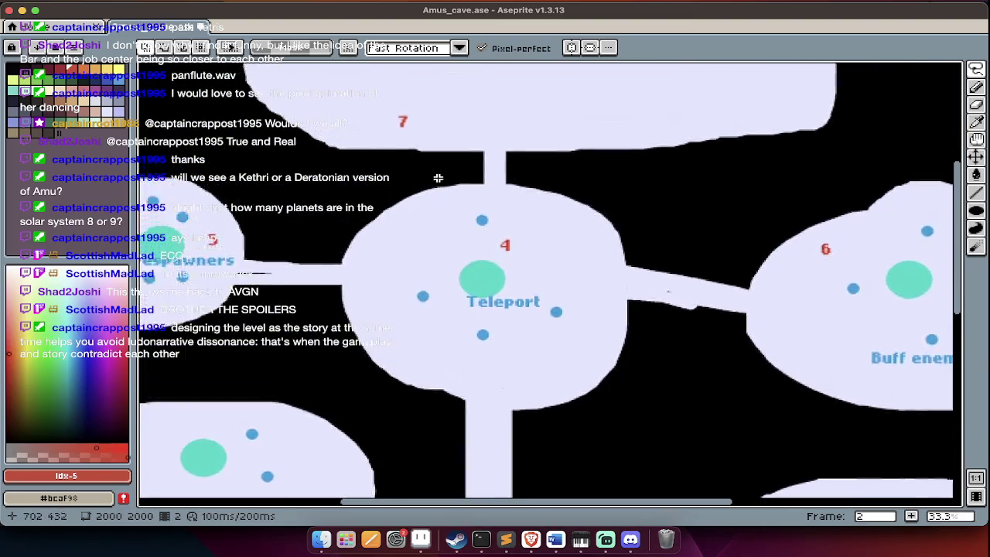
scroll(438, 178, "up", 3)
scroll(438, 178, "down", 5)
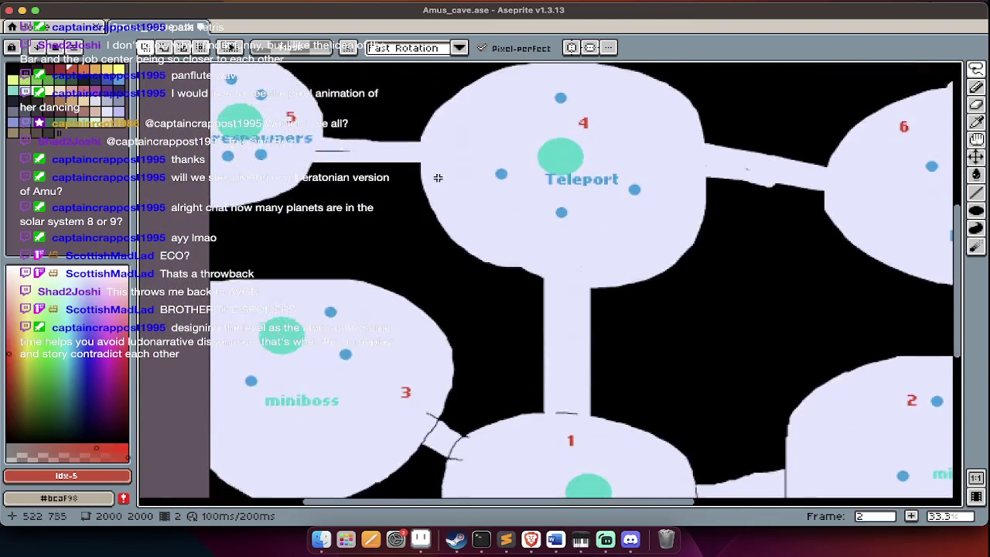
scroll(438, 180, "down", 1)
scroll(437, 182, "down", 4)
scroll(437, 184, "down", 1)
key("super+Tab")
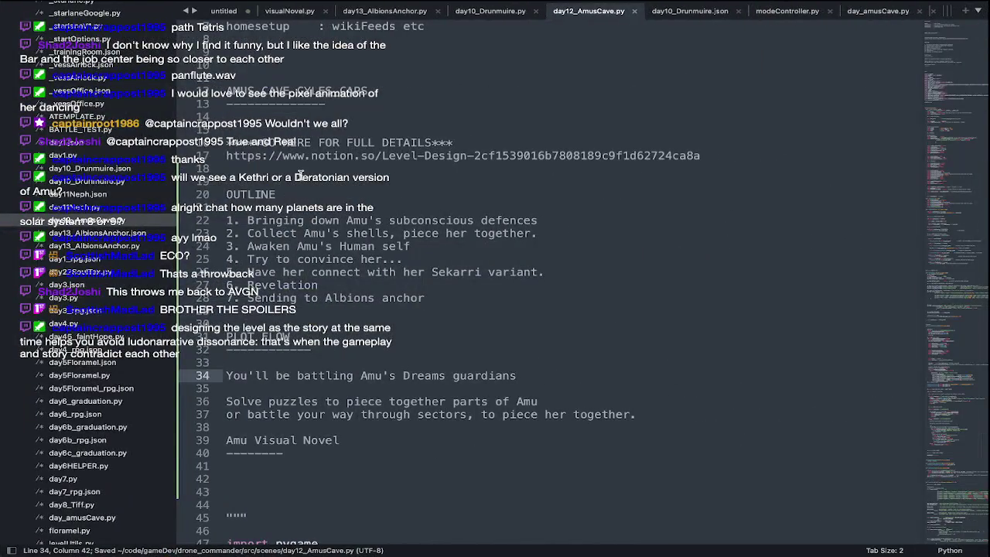
Open the Level Design notes page in a new Brave tab.
key("super+Tab")
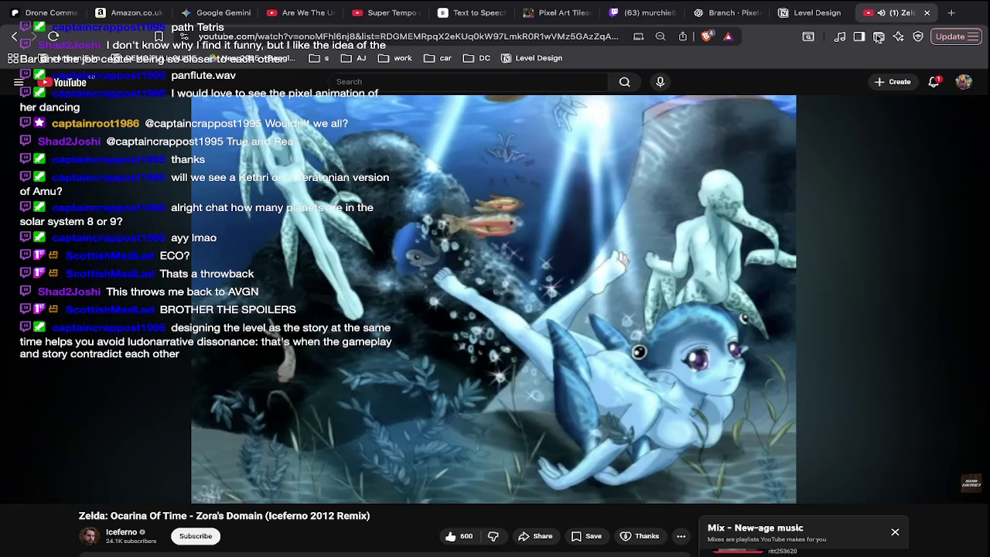
left_click(953, 13)
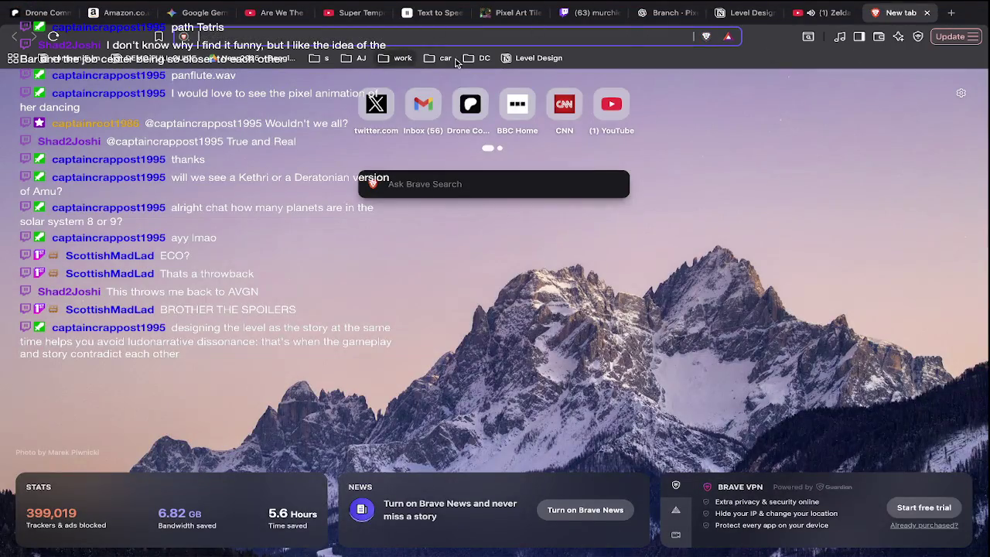
left_click(528, 60)
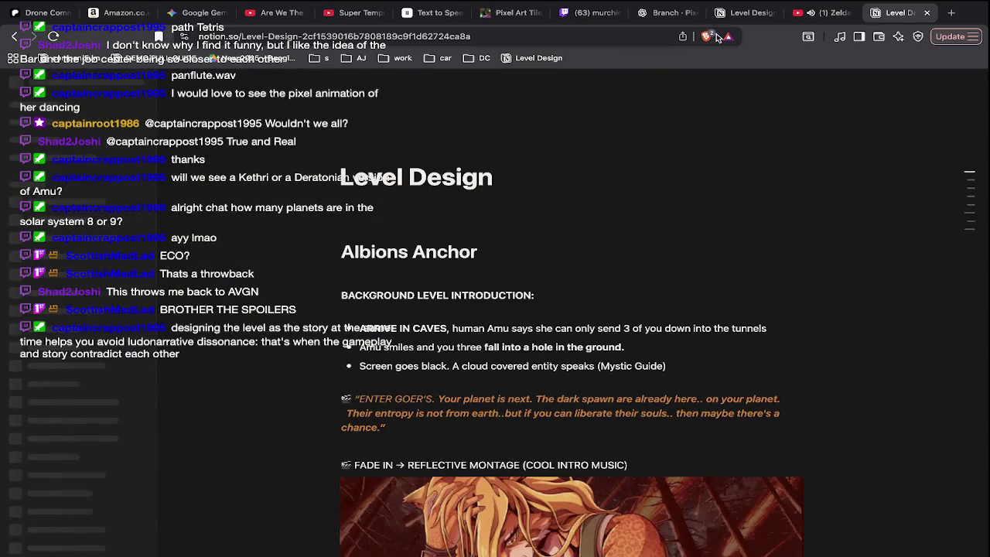
Close the duplicate tab and read the Level Design sector 2 loop and Puzzles notes.
key("ctrl+w")
left_click(808, 12)
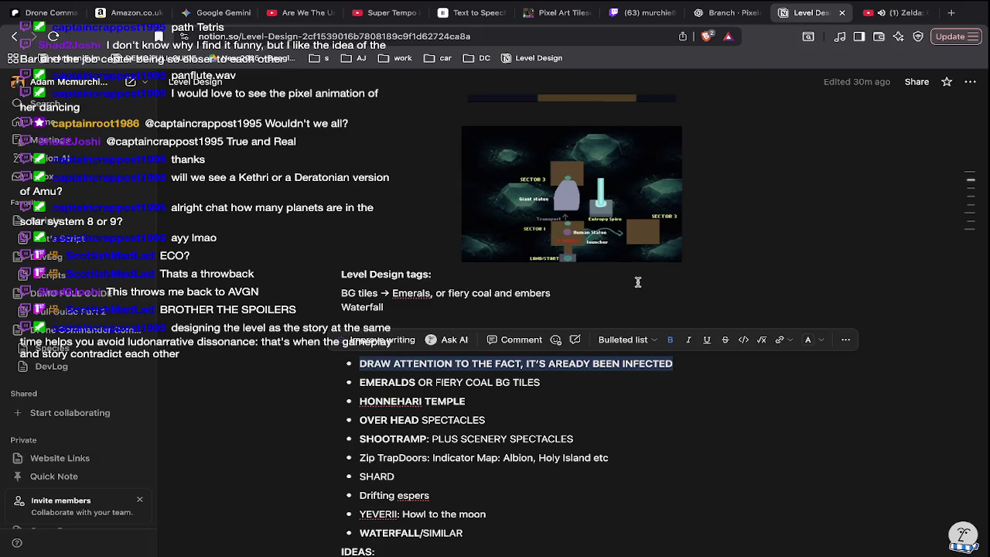
scroll(638, 282, "down", 1)
scroll(637, 288, "down", 1)
scroll(638, 295, "down", 2)
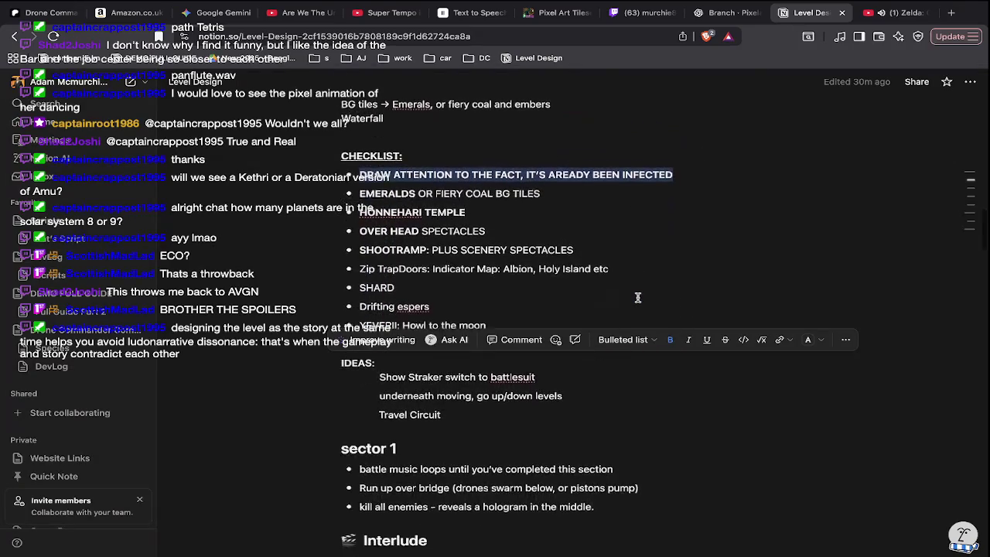
scroll(626, 288, "down", 4)
scroll(627, 288, "down", 5)
scroll(627, 288, "down", 3)
scroll(627, 288, "up", 2)
scroll(627, 288, "down", 4)
scroll(627, 288, "down", 2)
scroll(627, 288, "down", 4)
scroll(626, 288, "down", 8)
scroll(627, 287, "down", 3)
scroll(626, 287, "up", 1)
scroll(627, 287, "up", 10)
scroll(627, 287, "up", 8)
scroll(627, 288, "up", 1)
scroll(626, 288, "up", 5)
scroll(627, 288, "up", 2)
scroll(627, 288, "down", 2)
scroll(626, 288, "up", 5)
scroll(626, 288, "up", 3)
scroll(627, 287, "up", 1)
scroll(626, 288, "down", 5)
scroll(627, 287, "down", 3)
scroll(626, 287, "down", 1)
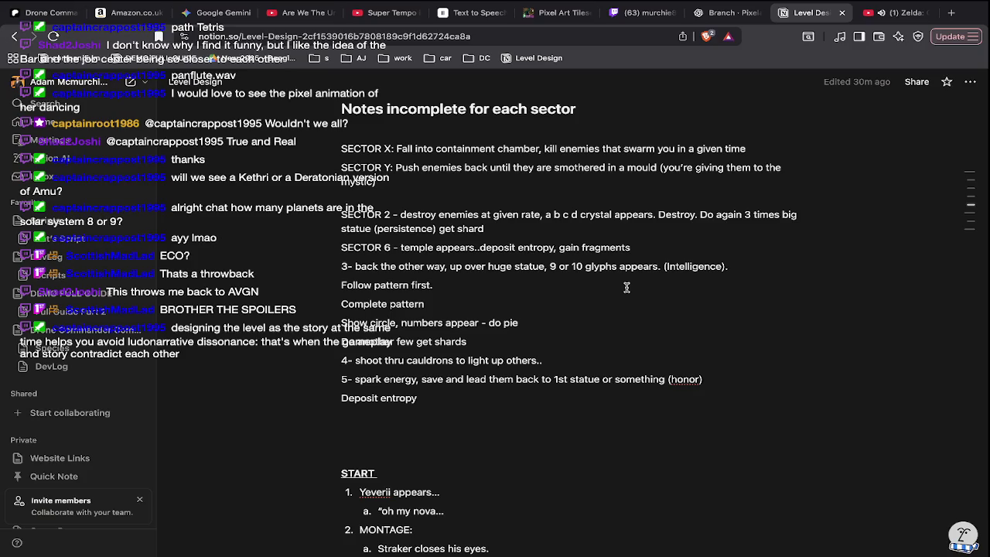
scroll(627, 287, "down", 2)
scroll(627, 287, "down", 1)
scroll(627, 287, "down", 5)
scroll(626, 287, "down", 5)
scroll(627, 287, "up", 1)
scroll(626, 287, "down", 2)
scroll(627, 287, "down", 2)
scroll(626, 287, "down", 5)
scroll(627, 287, "up", 1)
scroll(627, 287, "up", 7)
scroll(620, 296, "up", 3)
scroll(621, 297, "up", 3)
scroll(620, 294, "up", 5)
scroll(621, 294, "up", 2)
scroll(620, 292, "up", 1)
scroll(620, 291, "up", 4)
scroll(621, 291, "up", 3)
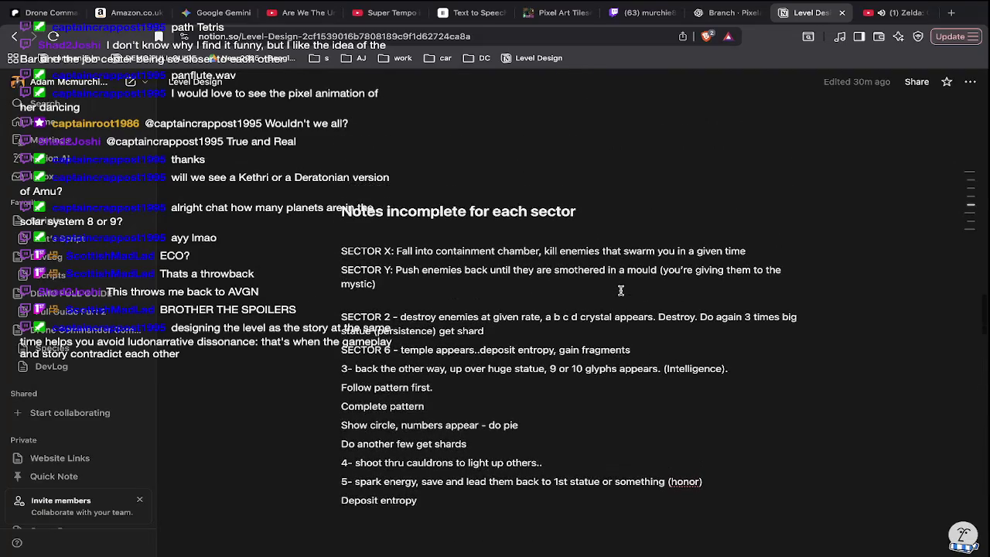
scroll(621, 291, "up", 8)
scroll(621, 290, "up", 1)
scroll(620, 289, "up", 5)
scroll(621, 286, "up", 1)
scroll(620, 286, "up", 7)
scroll(620, 286, "down", 13)
scroll(620, 286, "down", 6)
scroll(621, 287, "up", 1)
scroll(620, 286, "down", 1)
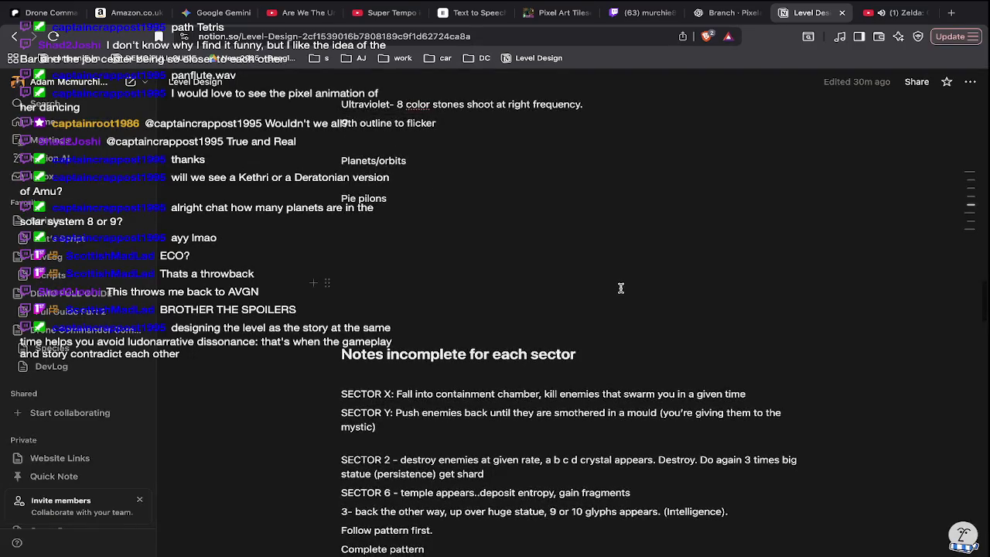
mouse_move(649, 427)
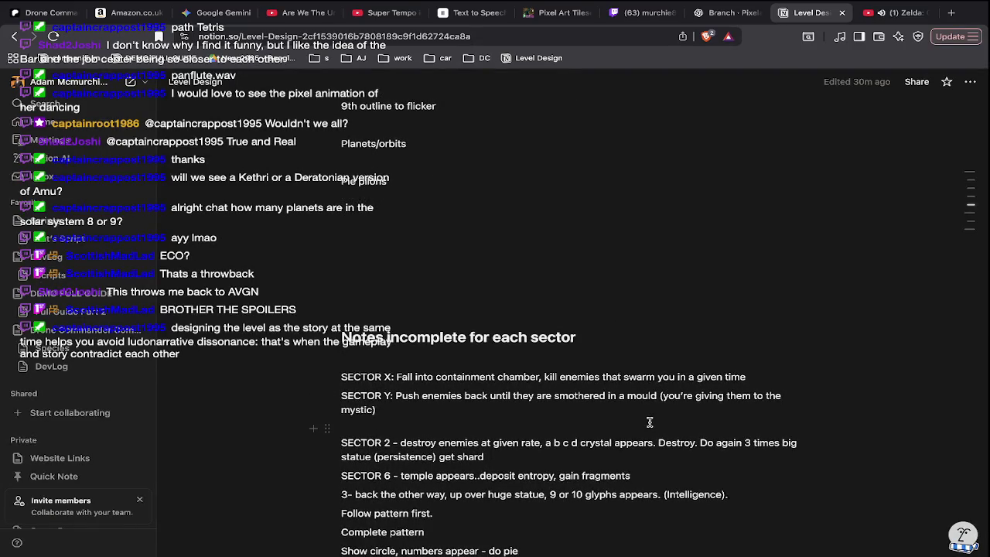
scroll(650, 422, "up", 7)
scroll(650, 422, "up", 8)
scroll(650, 421, "up", 8)
scroll(650, 422, "up", 7)
scroll(650, 422, "down", 5)
scroll(650, 422, "down", 3)
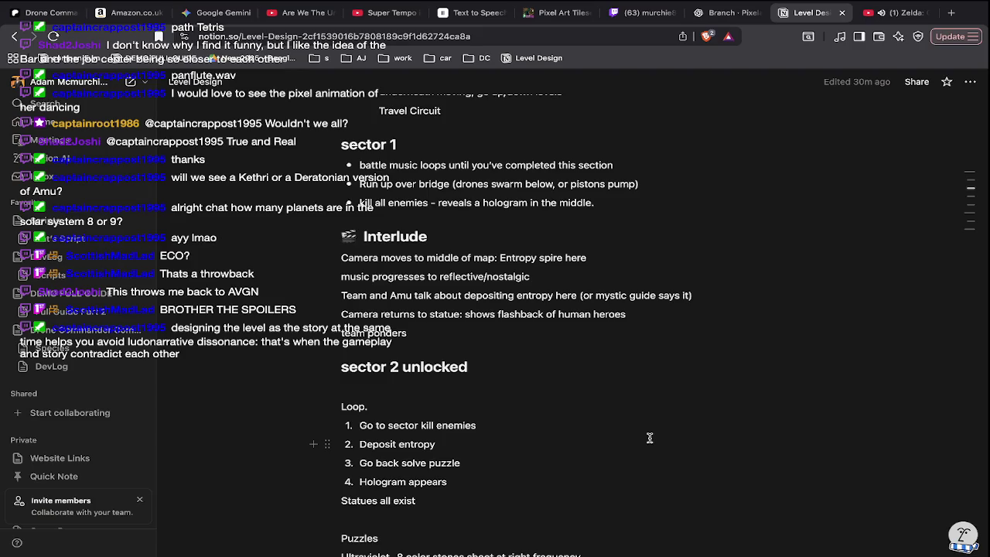
scroll(650, 438, "down", 1)
scroll(650, 438, "down", 2)
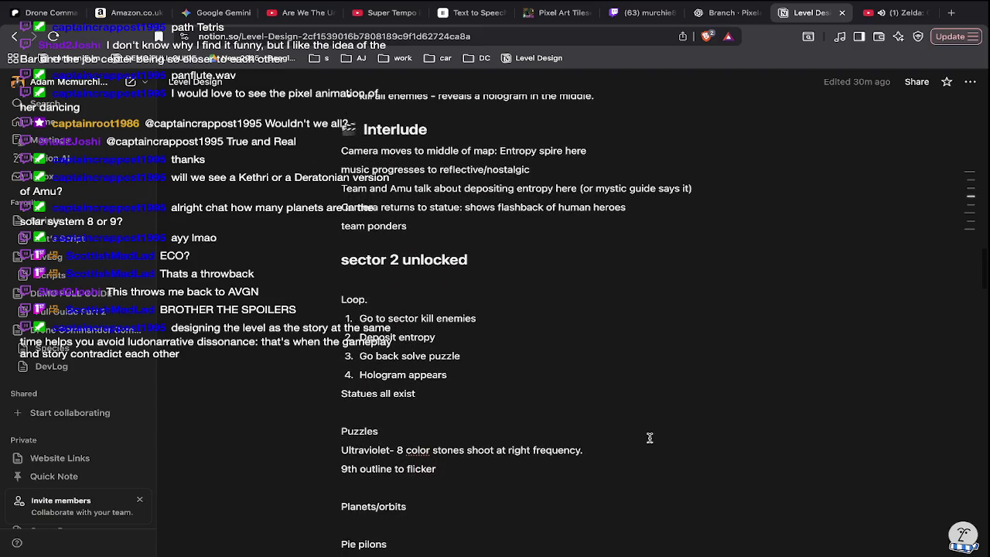
scroll(650, 438, "down", 1)
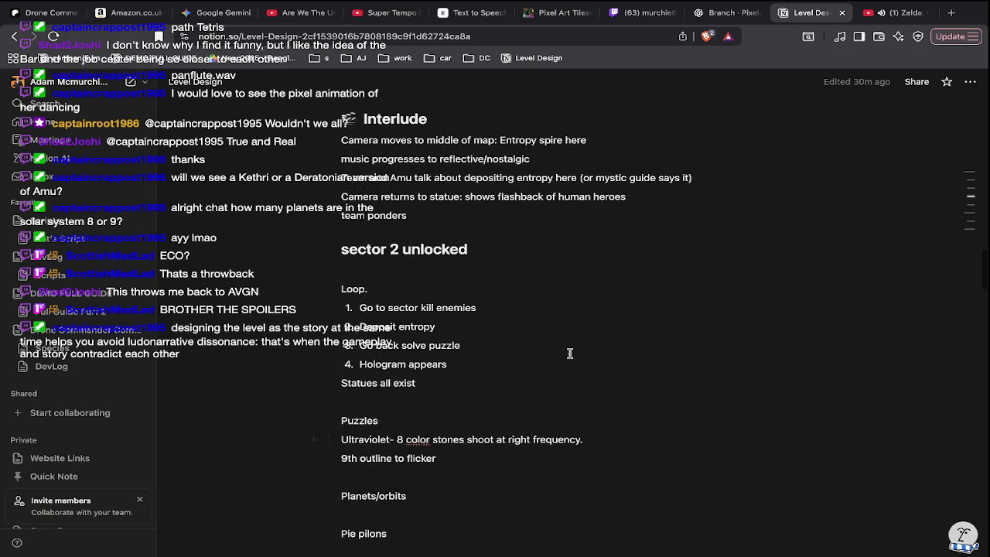
Rewrite the heading above the loop steps as MAIN LOOP.
left_click_drag(520, 248, 388, 248)
left_click(402, 267)
triple_click(402, 256)
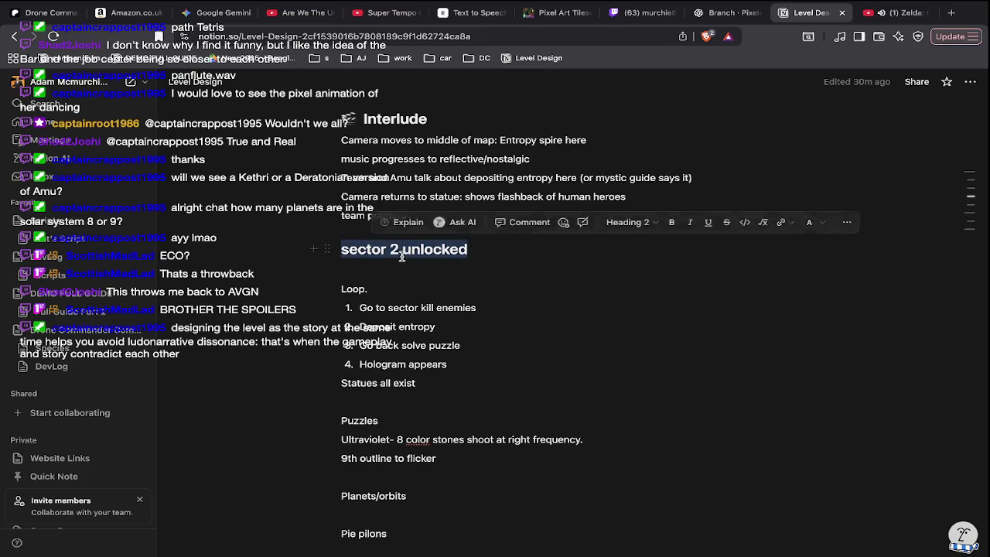
left_click(403, 289)
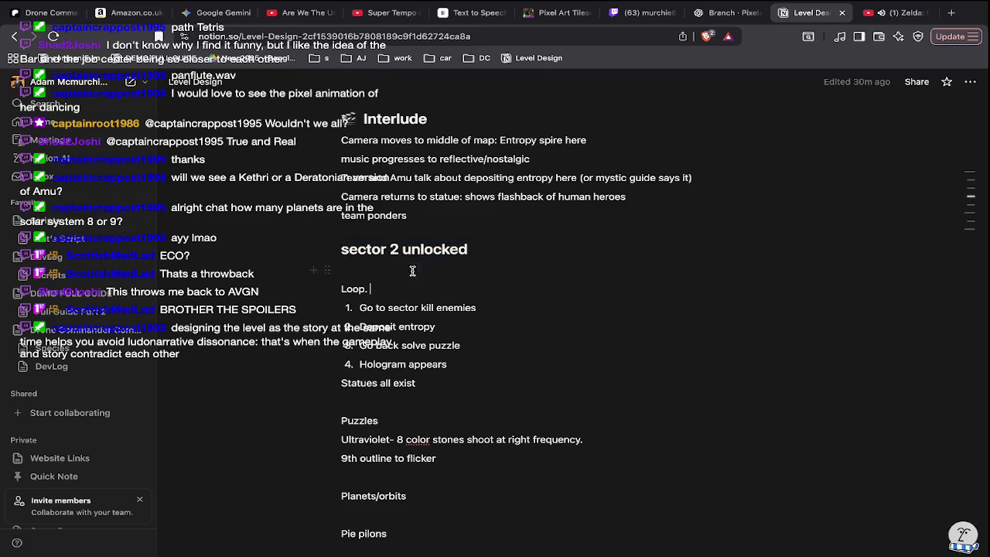
left_click_drag(487, 249, 340, 249)
type("main")
key("BackSpace")
type("MAIN LOOP")
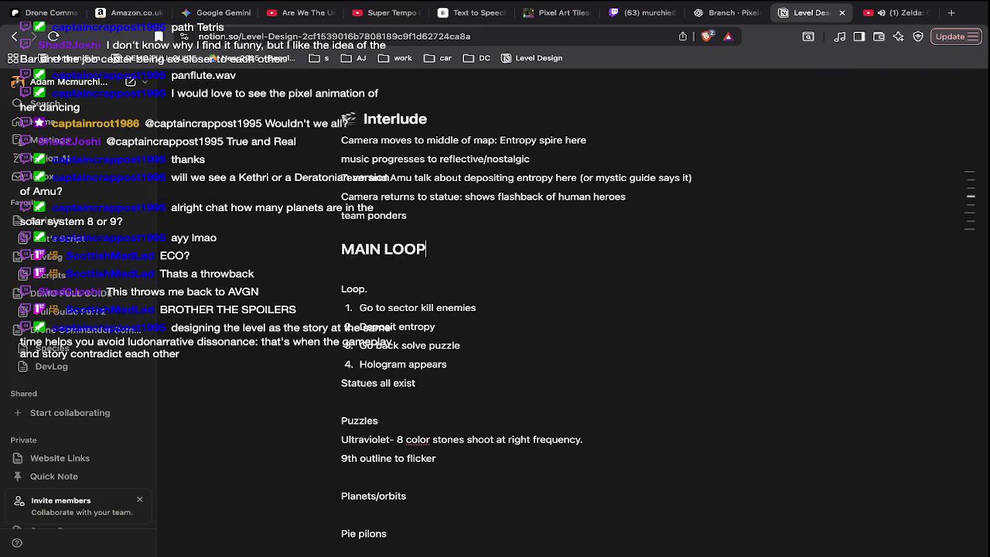
key("Escape")
scroll(557, 223, "up", 5)
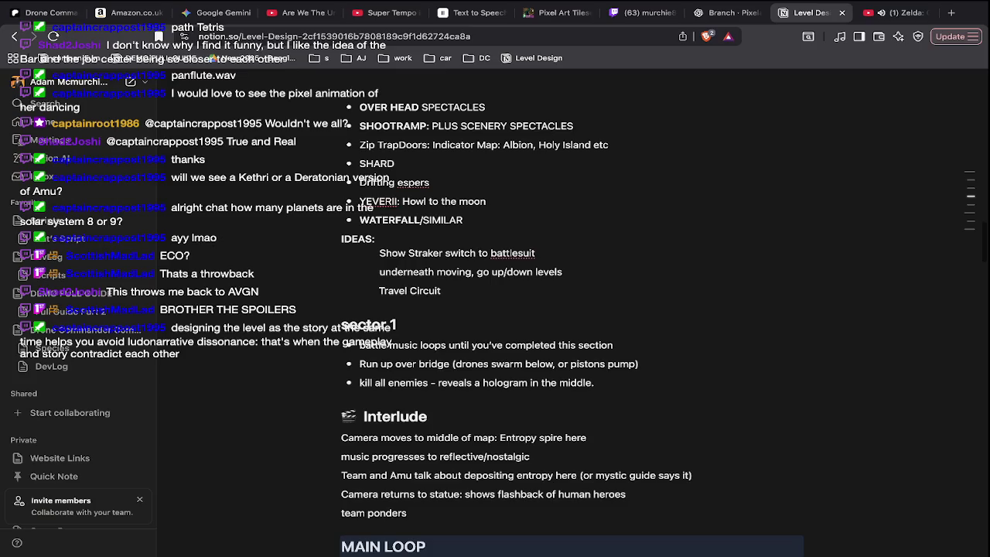
scroll(558, 223, "down", 2)
Start a 'sector 2 unlocked' bullet below the 'kill all enemies' item under sector 1.
left_click(630, 281)
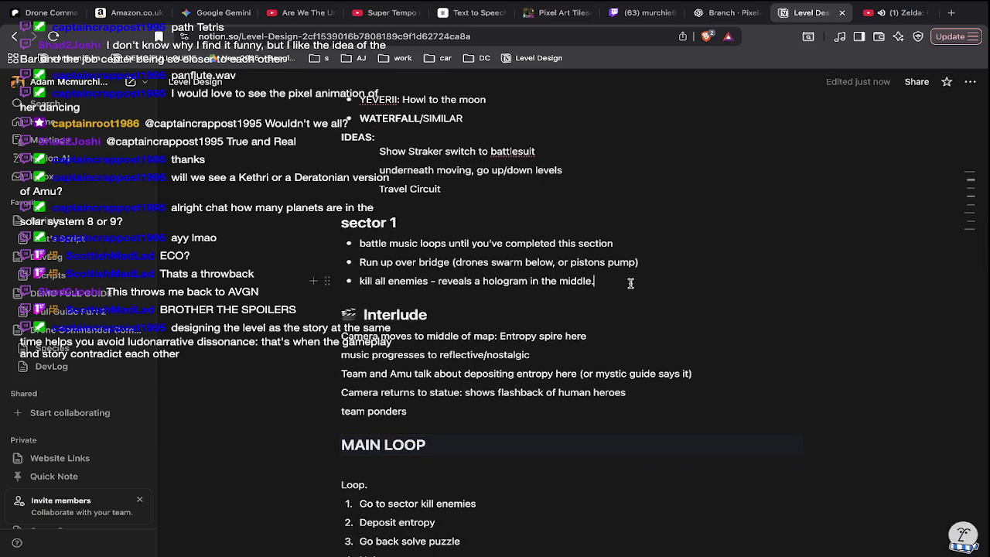
key("Return")
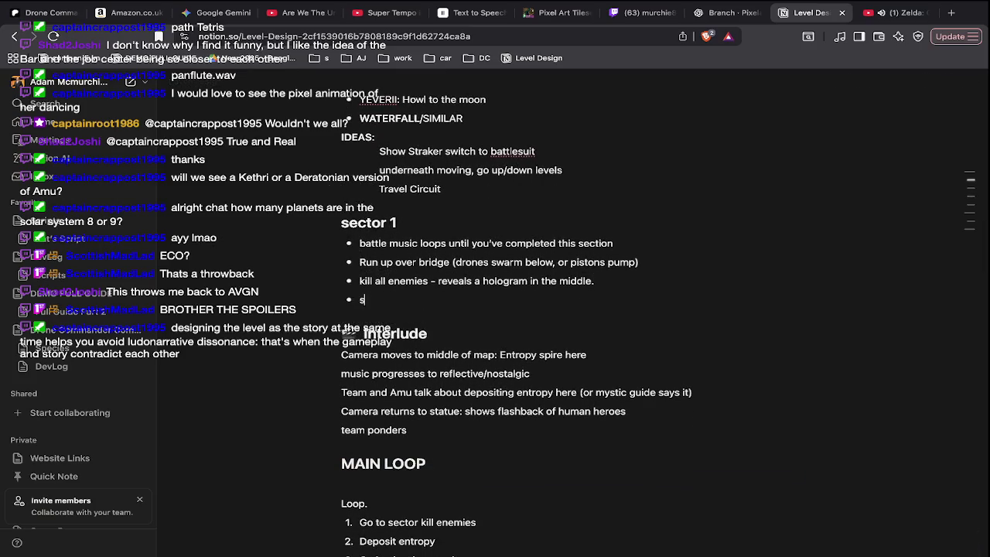
type("sector 2 unlocke")
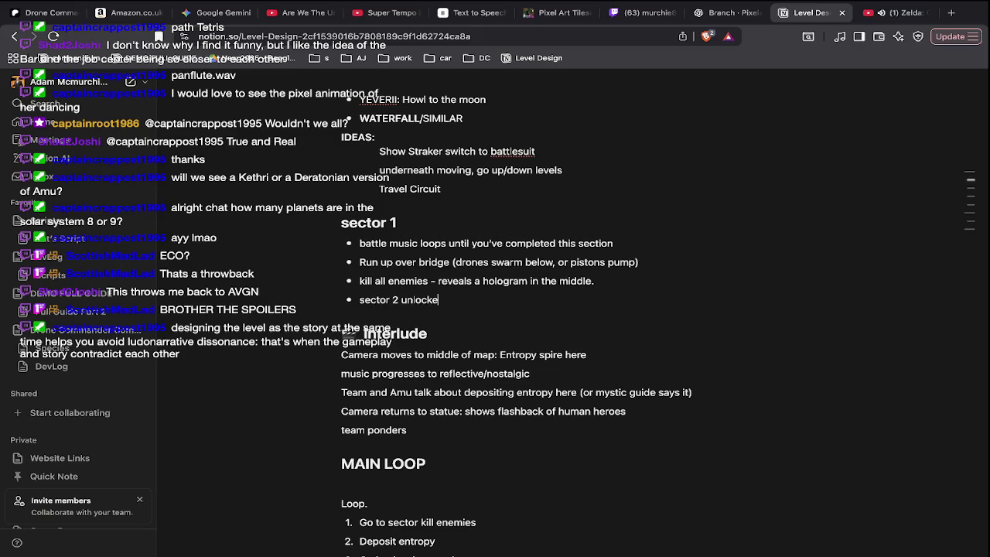
type("d")
scroll(485, 228, "down", 5)
scroll(485, 228, "down", 3)
scroll(485, 228, "up", 1)
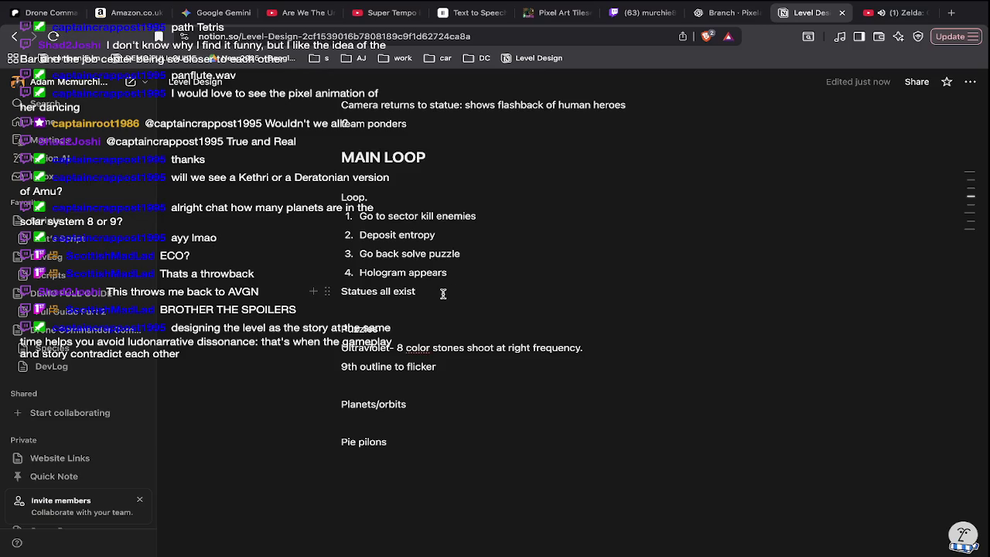
Delete the 'Loop.' line and add a SECTOR IDEAS heading above Puzzles.
left_click_drag(370, 198, 314, 201)
key("BackSpace")
key("BackSpace")
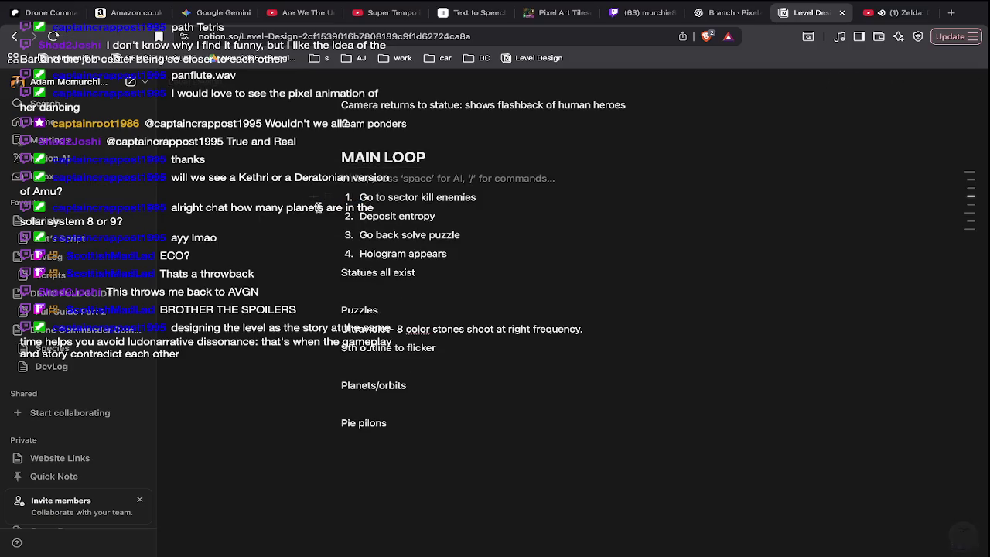
left_click_drag(427, 157, 341, 157)
left_click(388, 301)
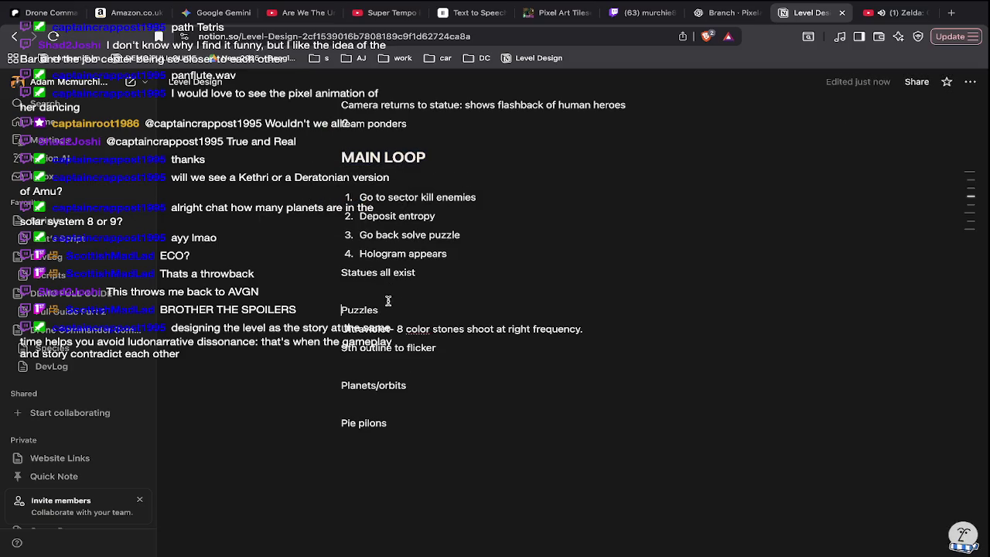
key("ctrl+v")
double_click(415, 325)
triple_click(415, 324)
type("SECTOR IDEAS")
key("Return")
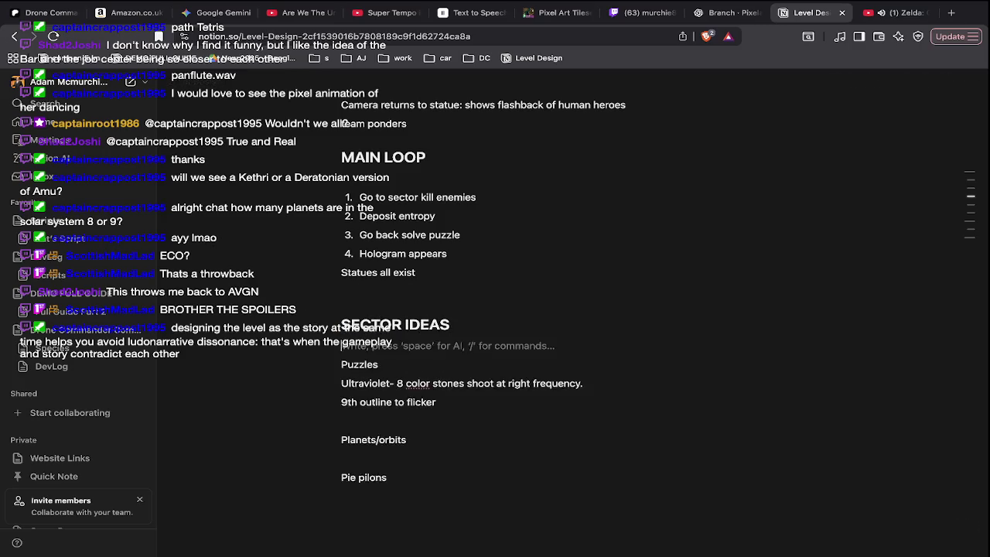
key("Return")
key("Return")
key("Return")
key("Up")
key("Up")
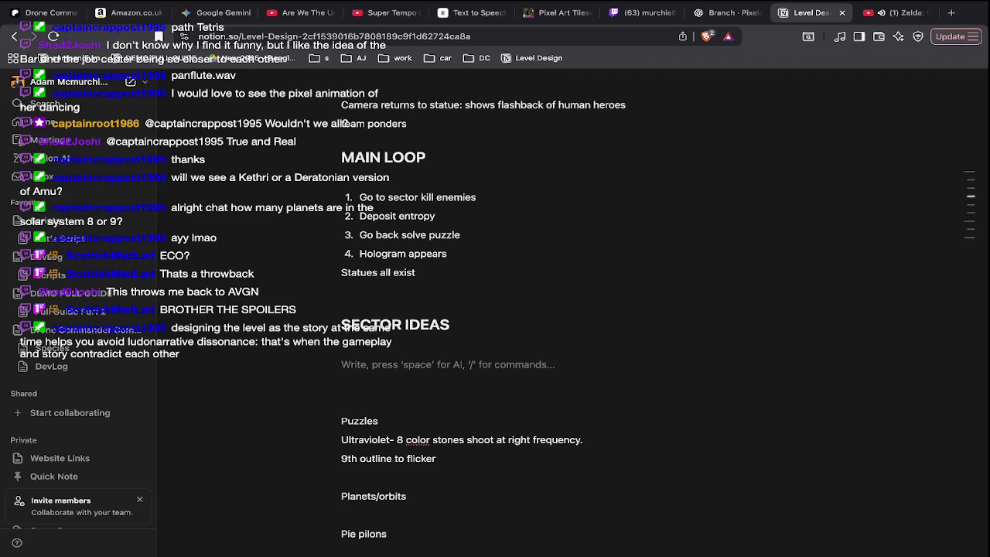
List the SPAWNER PIT: and PUSH-BACK pit ideas under SECTOR IDEAS.
type("sp")
key("BackSpace")
type("SAP")
key("BackSpace")
type("PAWNER PIT:")
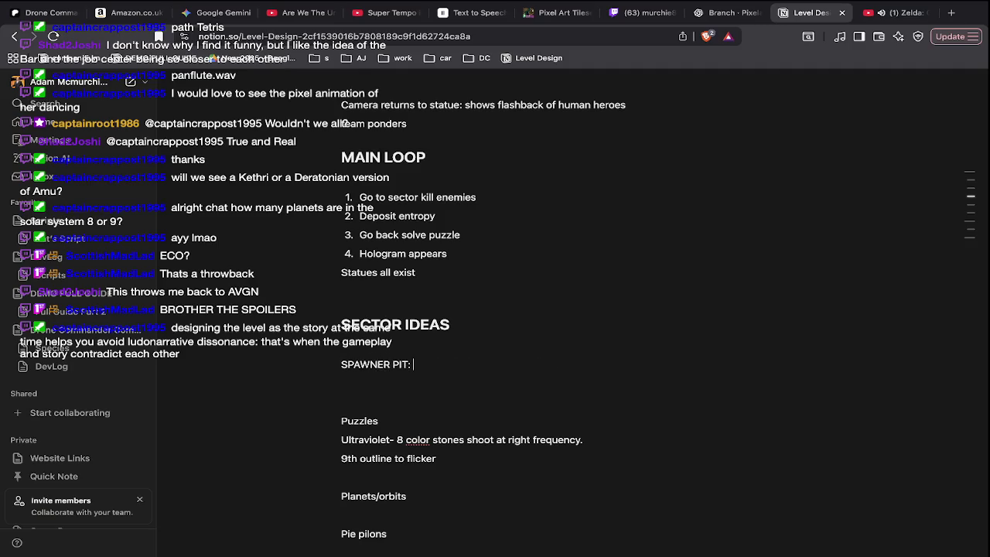
key("Return")
key("Return")
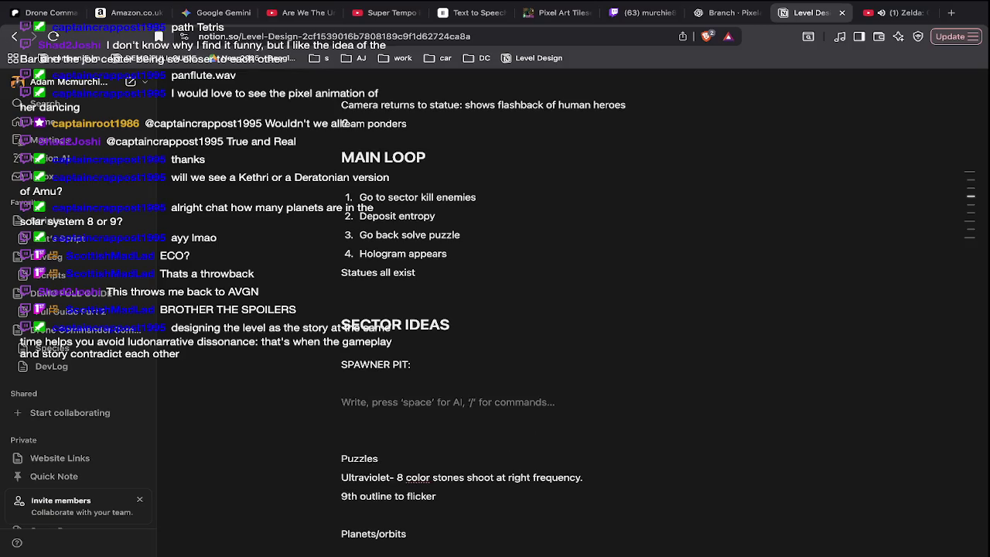
type("PUSH")
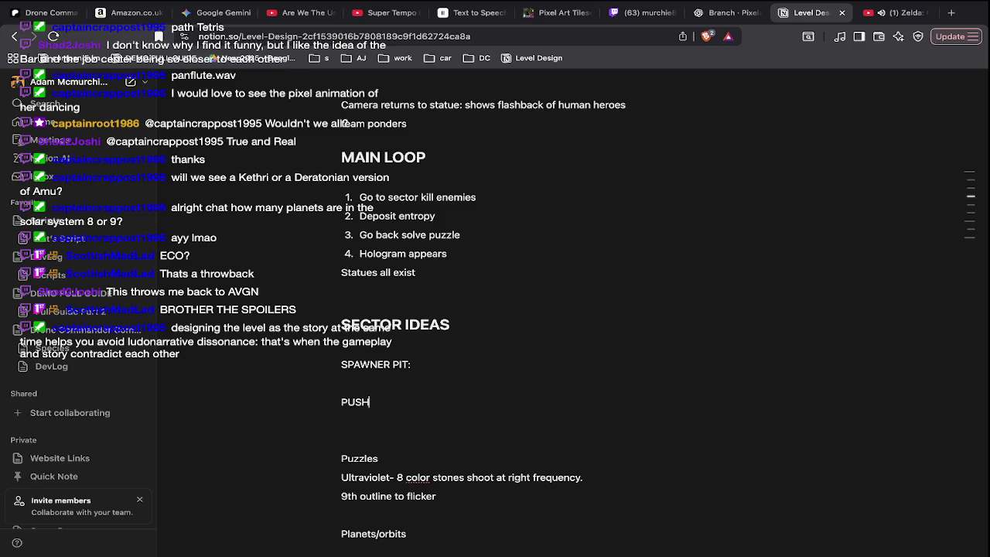
type("-BACK PIT")
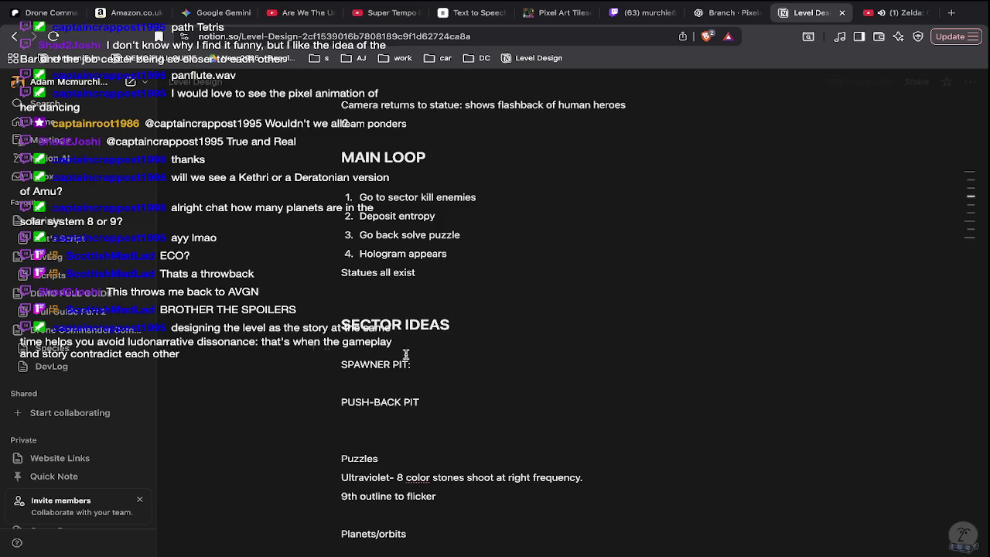
scroll(402, 406, "down", 1)
Replace the old Puzzles line with a PUZZLES subheading.
double_click(398, 421)
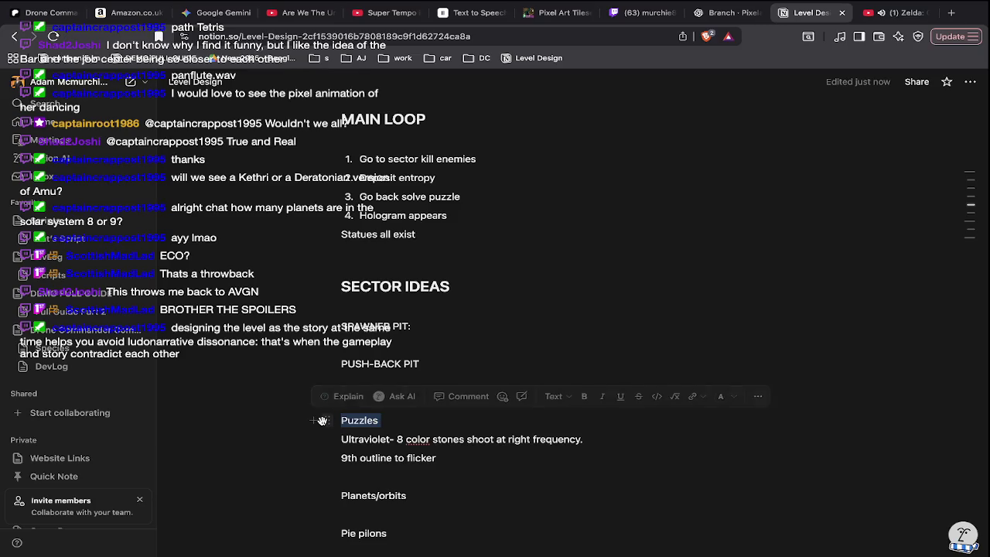
key("BackSpace")
key("BackSpace")
key("BackSpace")
key("Return")
type("pu")
key("BackSpace")
type("PUZZLES")
Add a bold ENV subheading under SECTOR IDEAS and make PUZZLES bold and underlined.
left_click(399, 308)
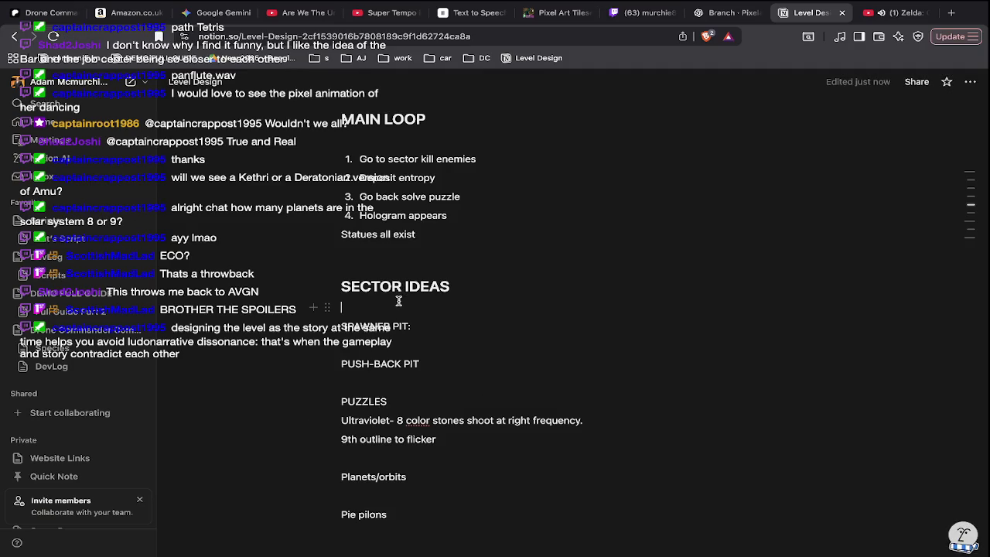
key("Return")
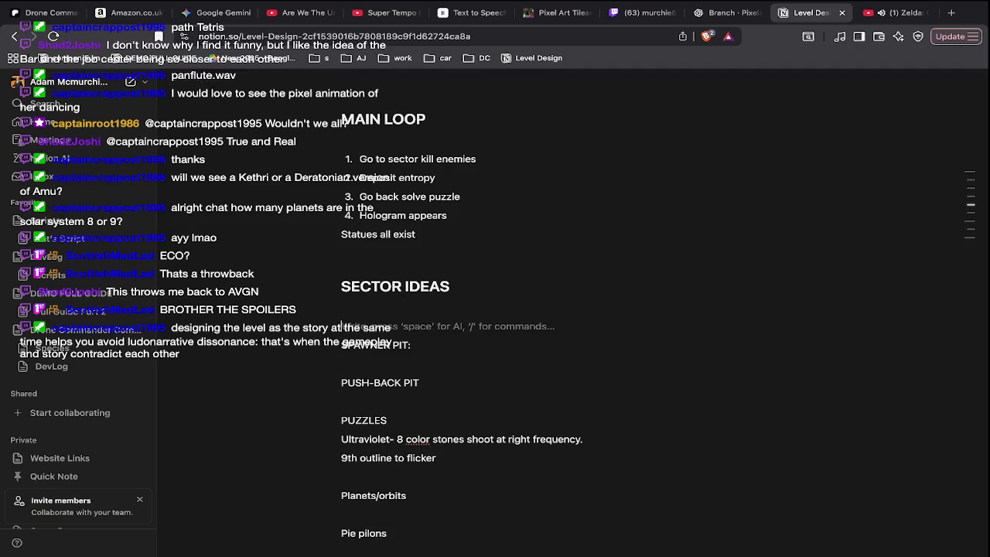
type("ENV")
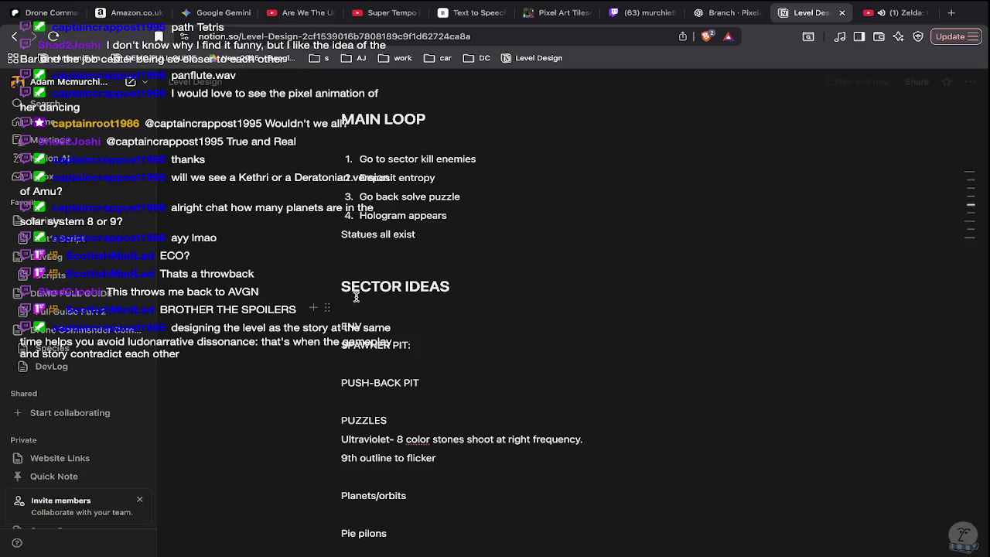
key("shift+Home")
key("ctrl+b")
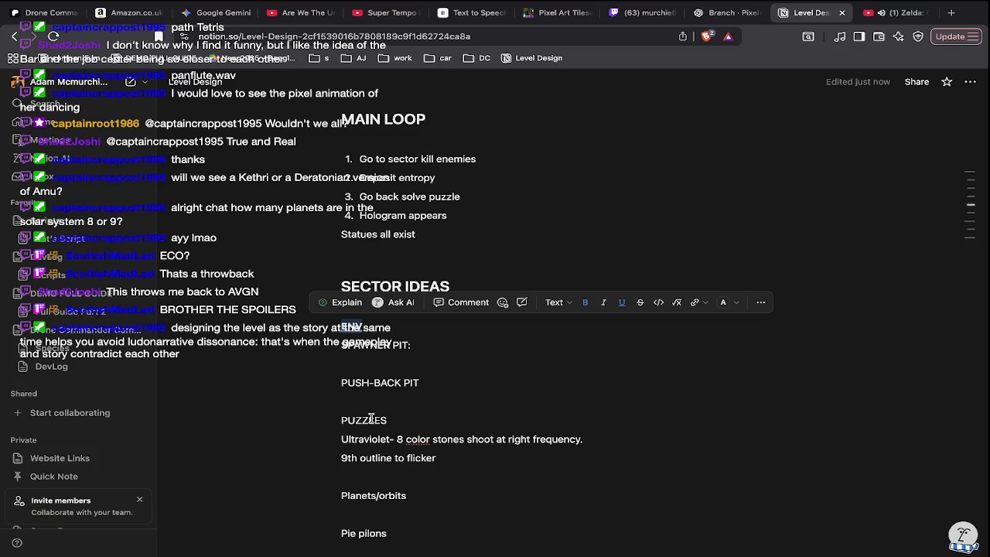
double_click(371, 420)
key("ctrl+b")
key("ctrl+u")
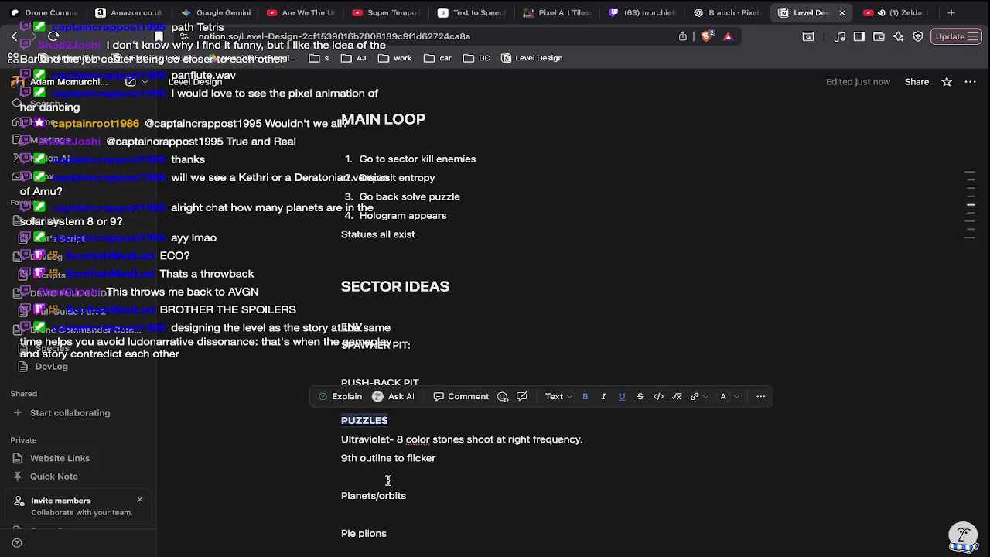
Remove the blank lines between puzzle ideas and rename 'Pie pilons' to 'Fibbonaci pilons'.
scroll(388, 480, "down", 1)
left_click(342, 458)
key("BackSpace")
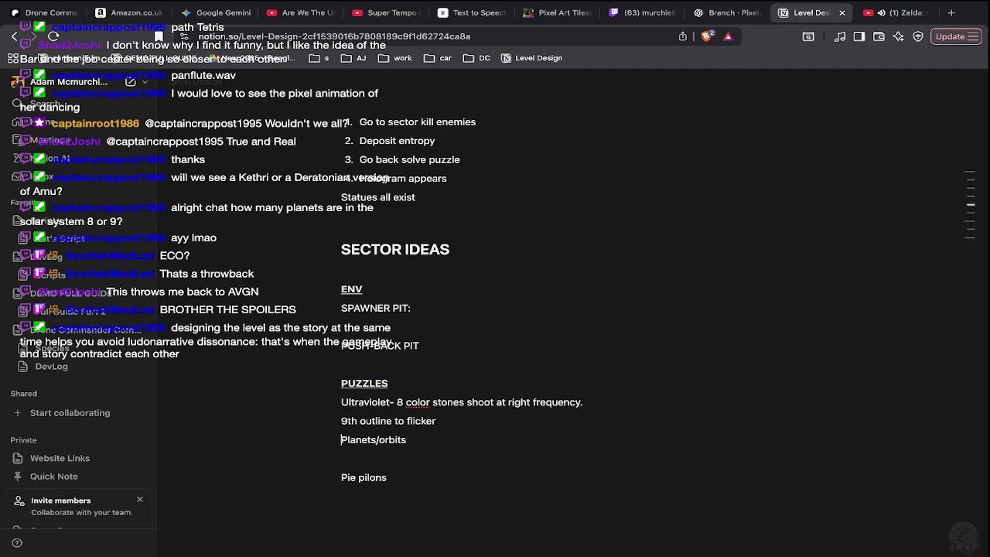
left_click(342, 478)
key("BackSpace")
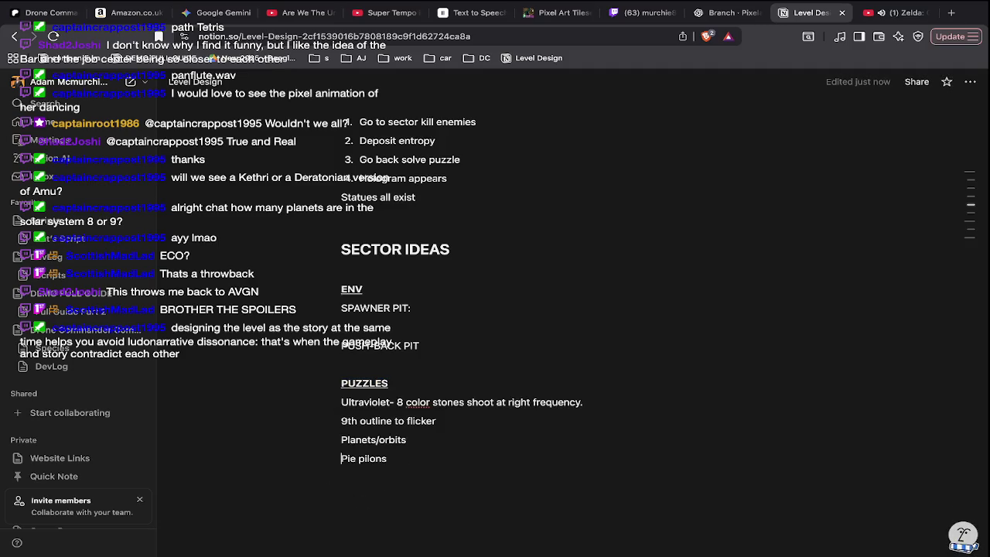
double_click(348, 459)
type("Final")
key("BackSpace")
key("BackSpace")
key("BackSpace")
type("bbonaci")
scroll(405, 485, "down", 2)
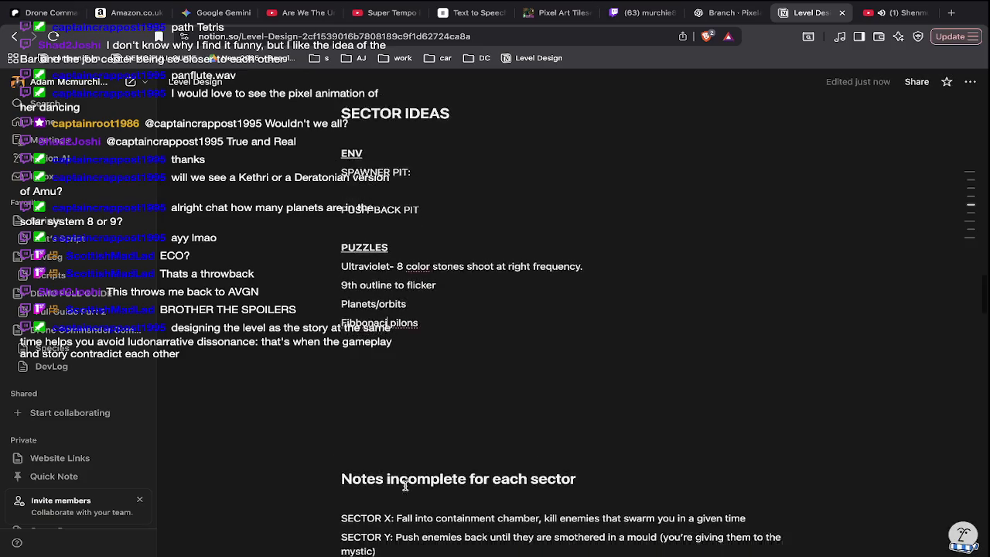
Under the emerald tiles checklist item, add the bullet 'HAVE DIFFERENT FLOORS, EVEN IF'.
scroll(404, 485, "up", 2)
scroll(404, 496, "up", 5)
scroll(404, 499, "up", 1)
scroll(404, 503, "up", 3)
scroll(404, 510, "up", 2)
scroll(405, 516, "up", 1)
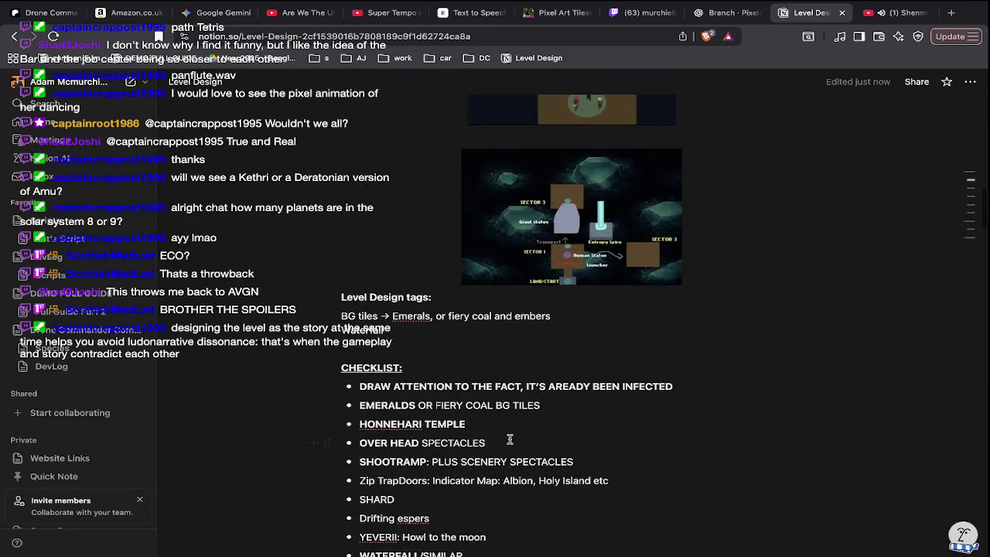
key("Return")
type("HAVE DIFFERENT LEVELS, EVEN IF UND")
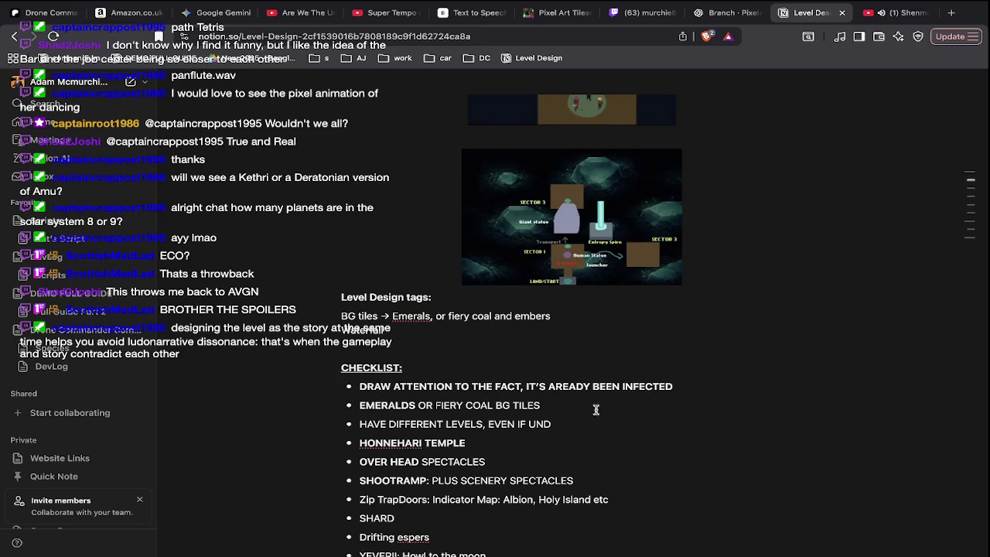
double_click(471, 424)
type("FLOORS")
Finish the bullet as 'EVEN JUST THE PITS' and bring Sublime Text to the front.
left_click(570, 428)
key("BackSpace")
key("BackSpace")
key("BackSpace")
type("JUST THE PITS")
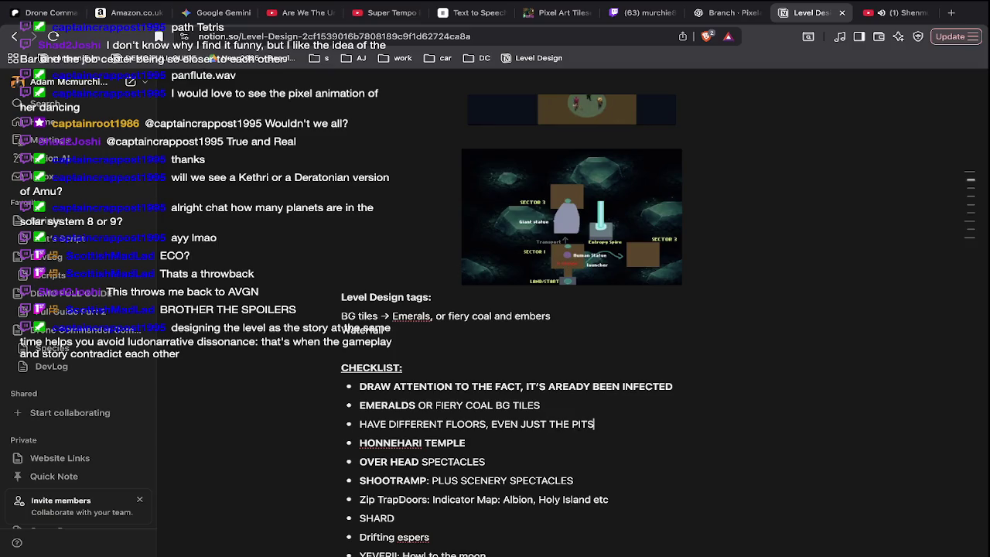
key("ctrl+Tab")
key("ctrl+Left")
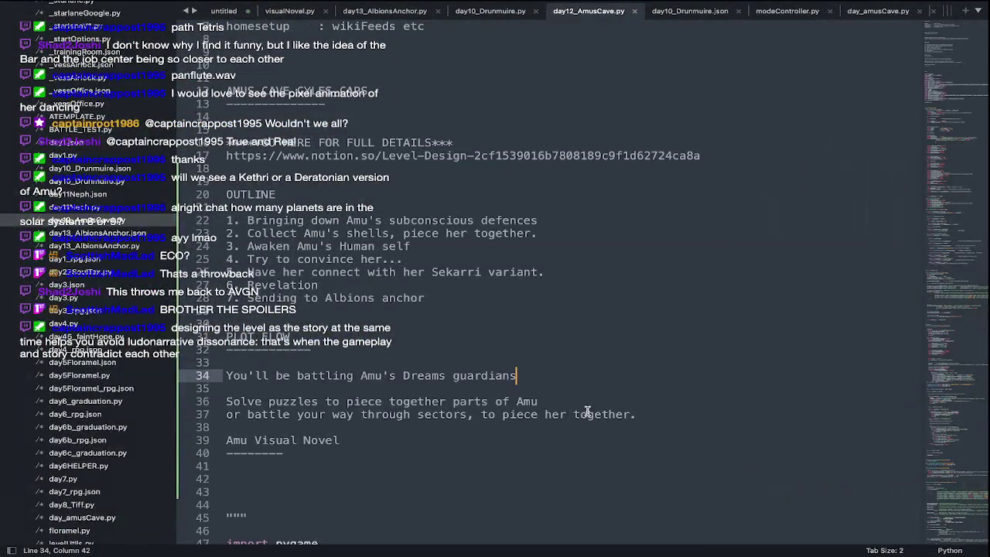
Switch to the Amus_cave.ase map in Aseprite and hide the timeline panel.
key("super+Tab")
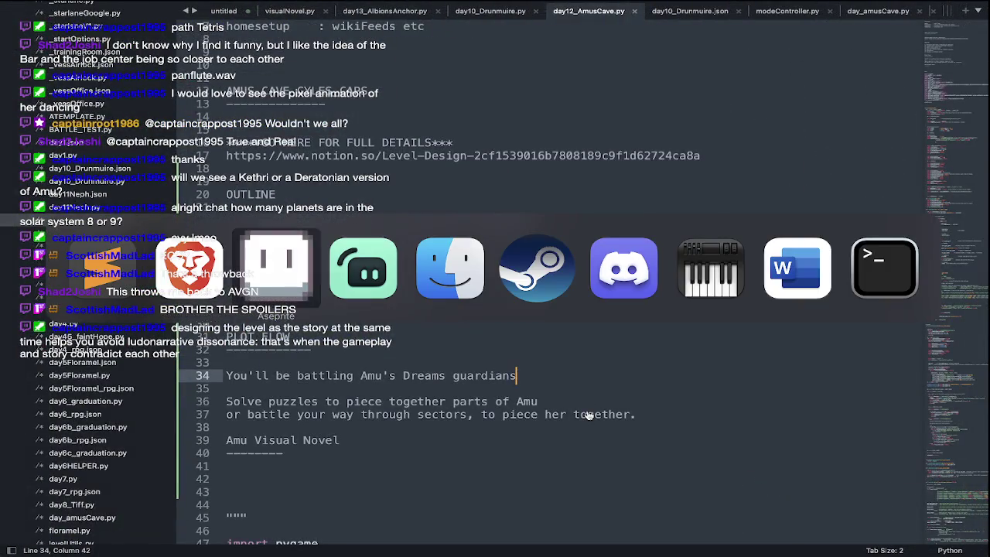
key("Tab")
key("Tab")
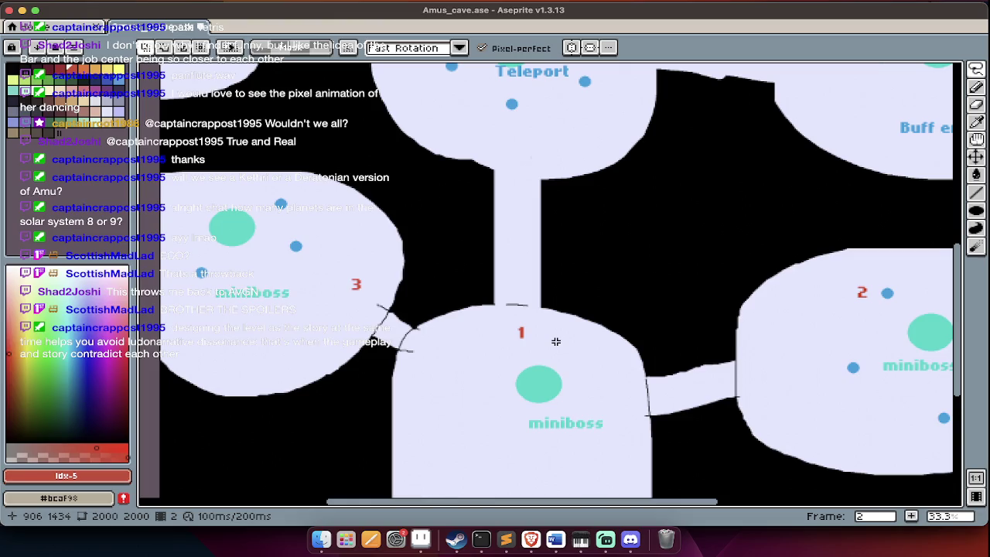
scroll(555, 341, "up", 5)
scroll(556, 341, "up", 4)
scroll(555, 341, "down", 7)
scroll(556, 341, "right", 1)
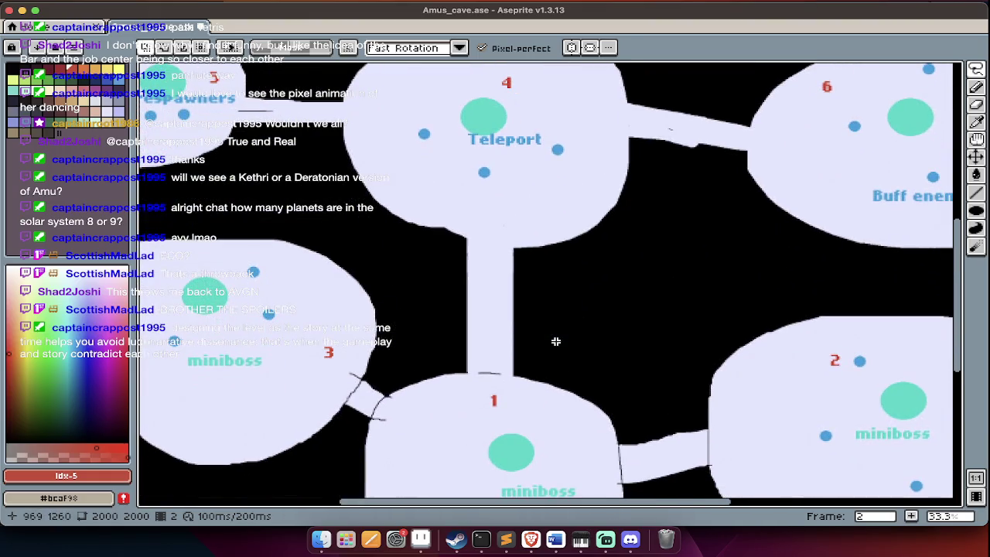
scroll(555, 341, "up", 5)
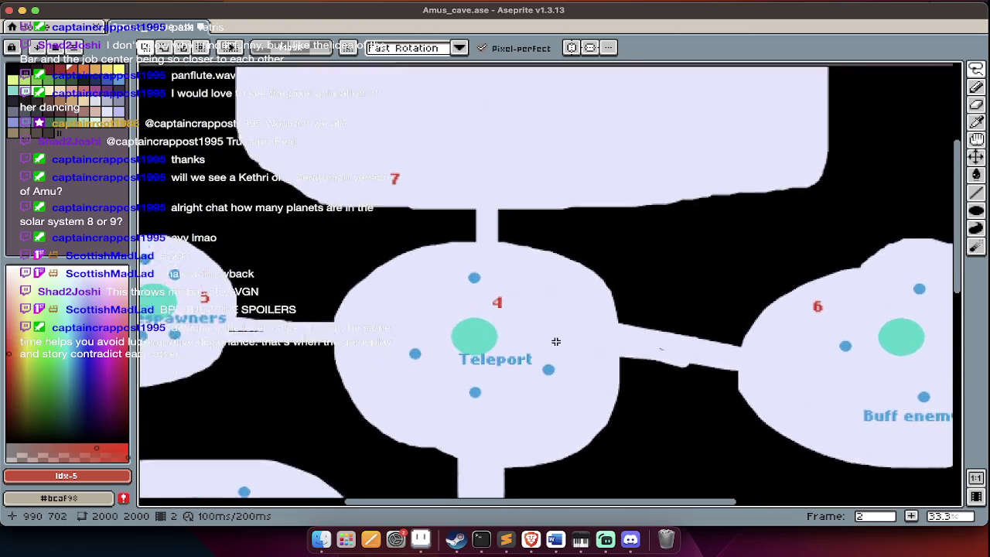
scroll(555, 341, "up", 1)
scroll(555, 341, "down", 1)
scroll(556, 341, "down", 6)
scroll(556, 341, "left", 2)
scroll(556, 342, "down", 2)
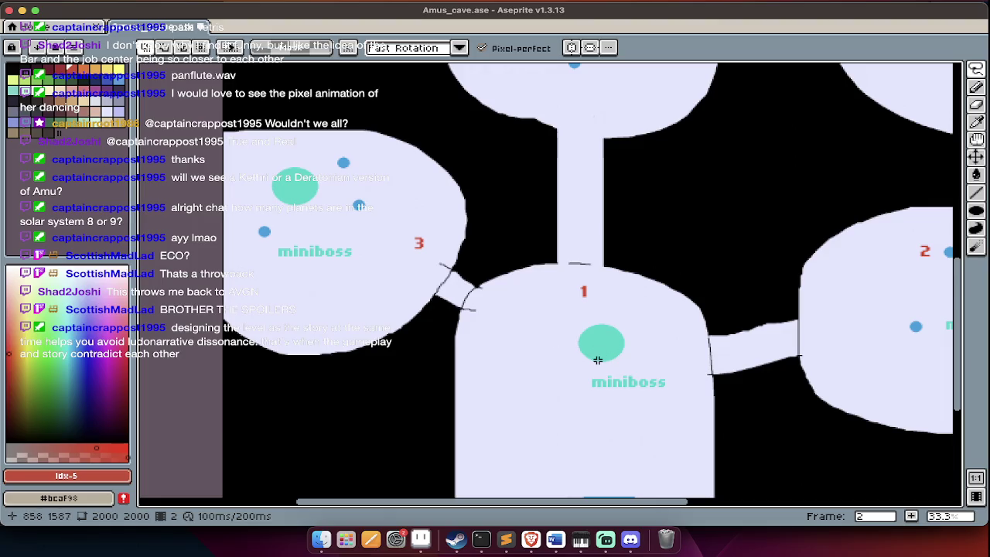
scroll(597, 360, "up", 1)
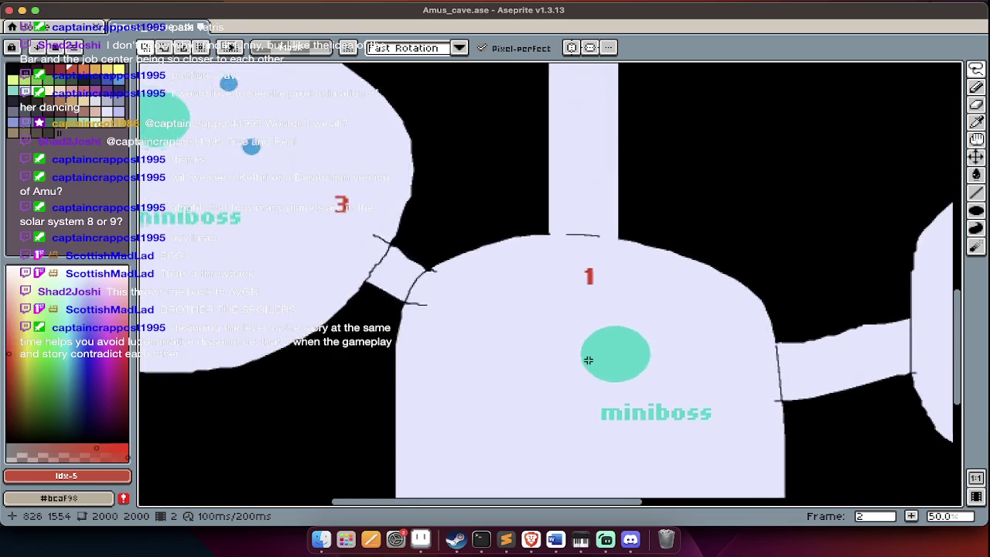
scroll(579, 364, "up", 2)
scroll(563, 355, "left", 5)
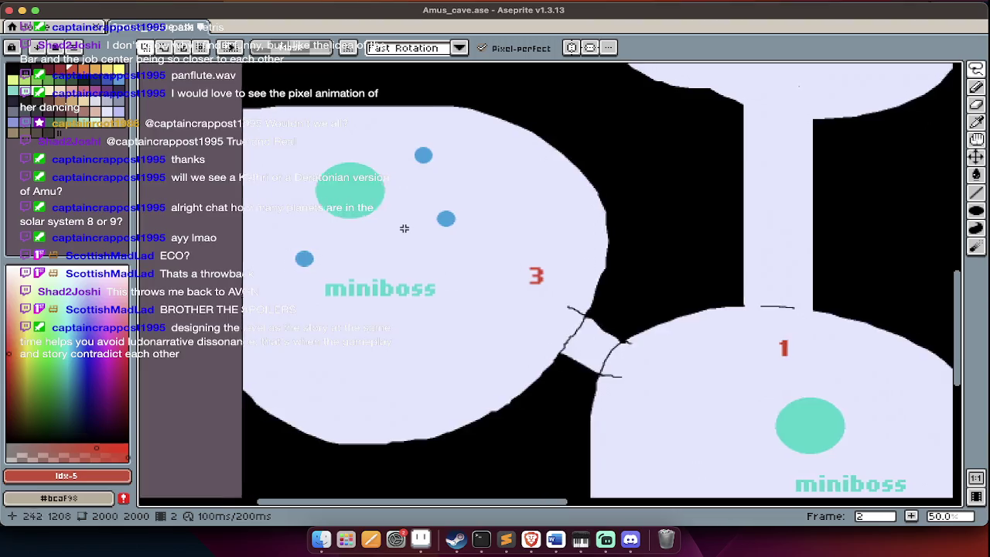
scroll(404, 229, "right", 5)
scroll(465, 279, "right", 4)
scroll(492, 360, "left", 5)
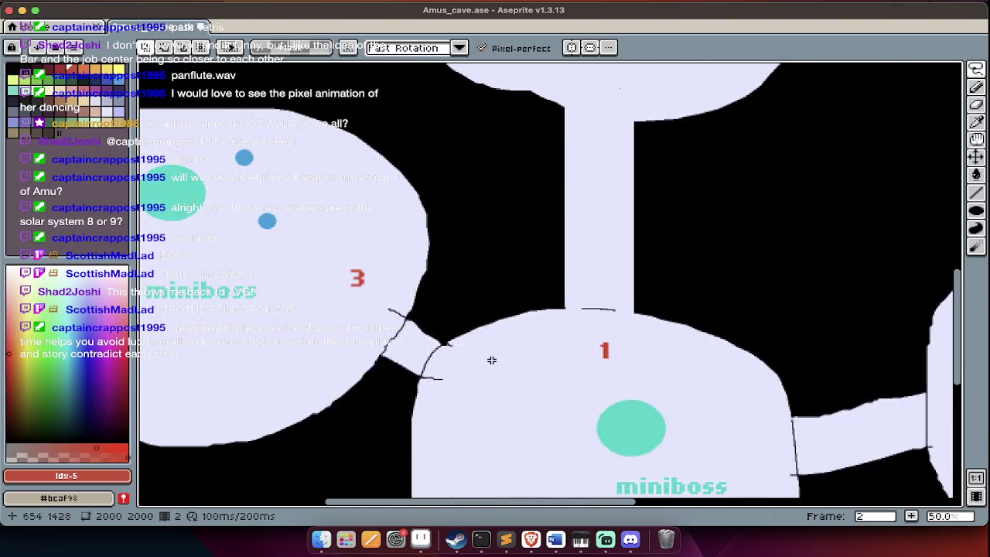
scroll(490, 358, "down", 3)
scroll(497, 369, "up", 3)
scroll(497, 371, "up", 1)
scroll(500, 372, "up", 5)
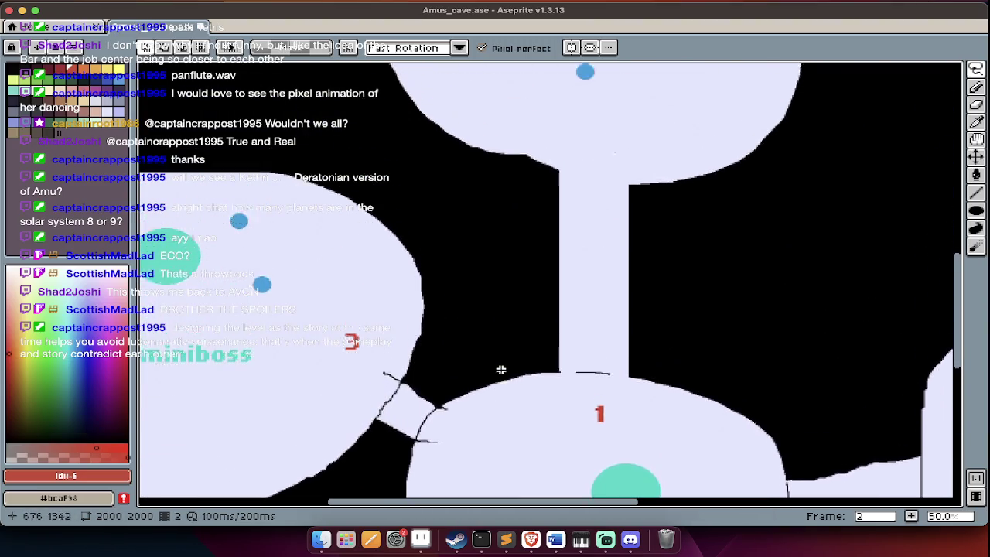
scroll(466, 248, "down", 1)
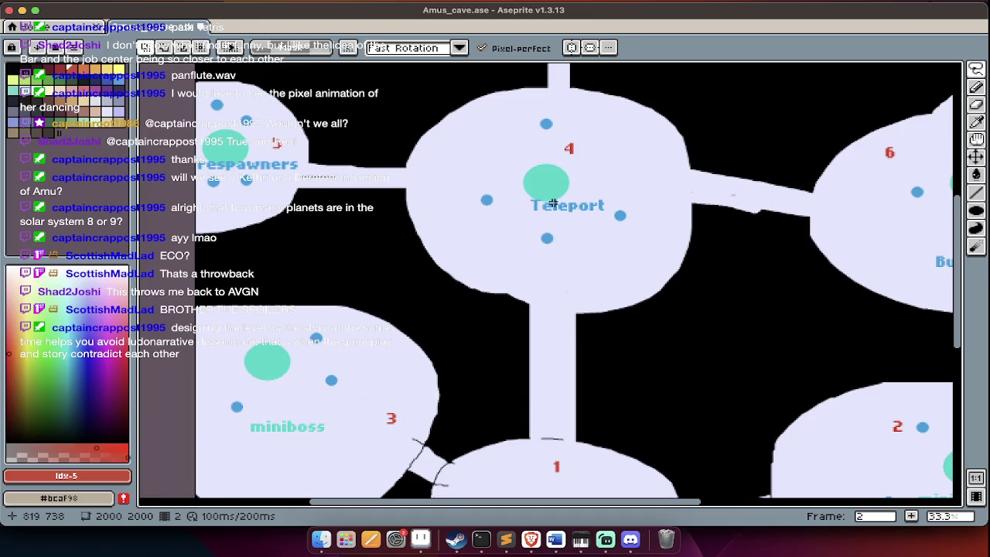
scroll(554, 203, "right", 5)
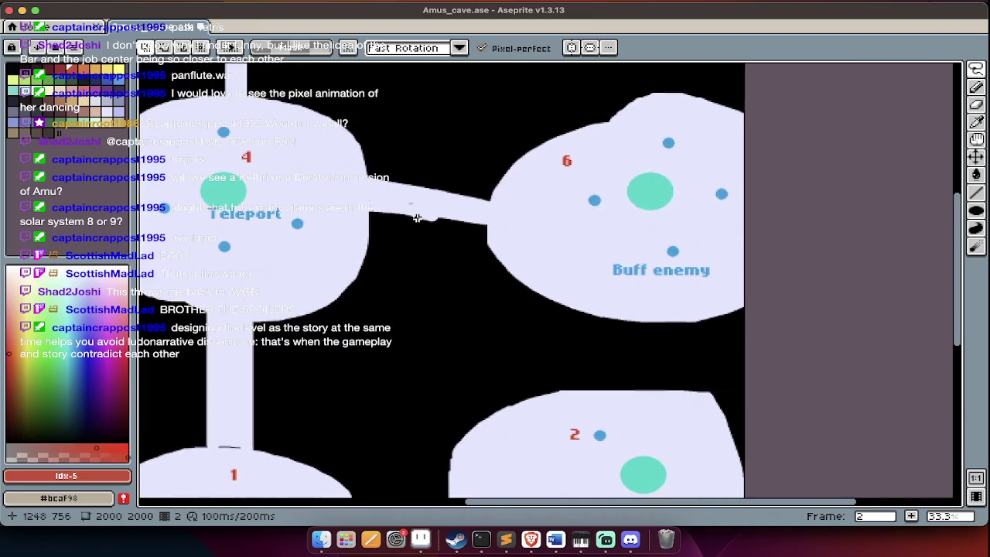
scroll(417, 218, "left", 4)
scroll(417, 218, "left", 2)
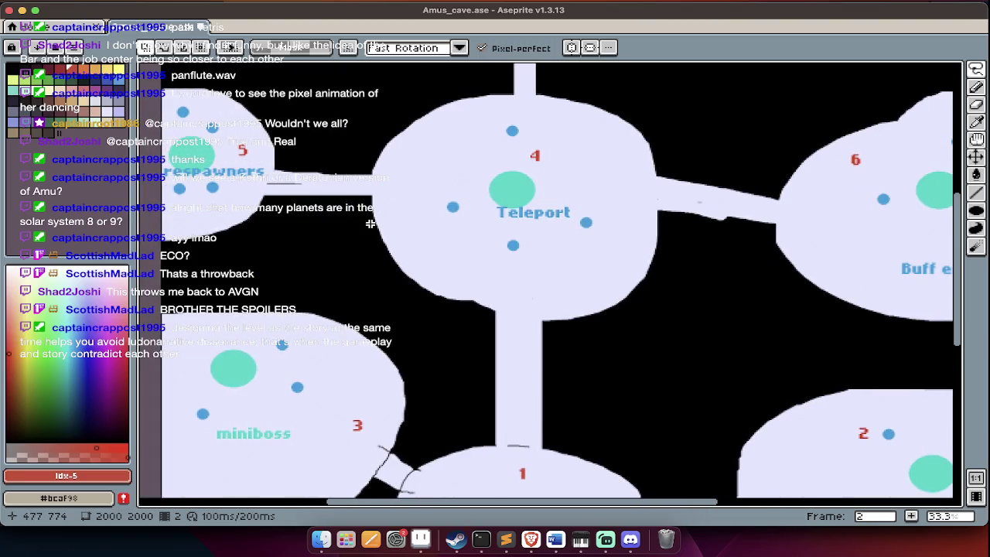
scroll(370, 224, "down", 8)
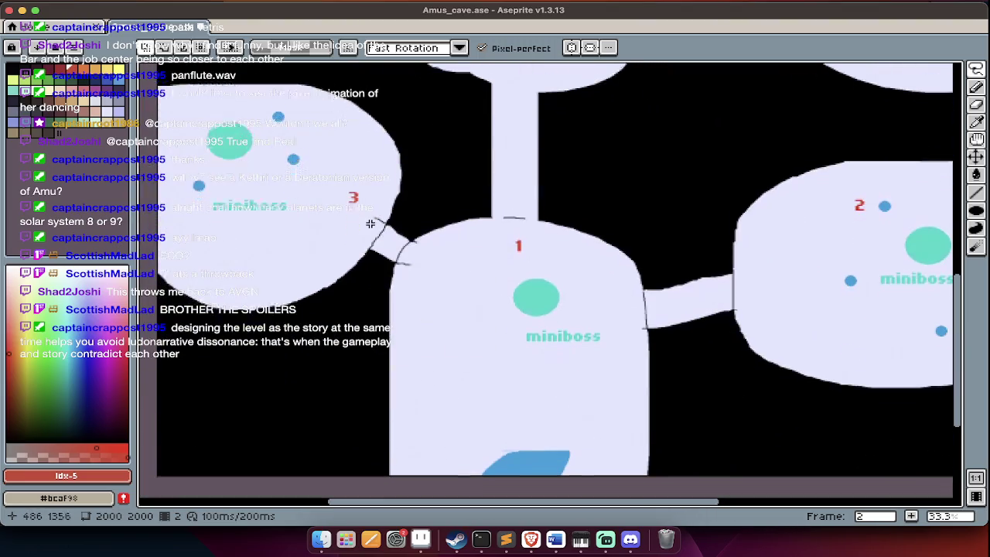
scroll(415, 238, "up", 3)
scroll(415, 238, "up", 3)
scroll(414, 238, "up", 3)
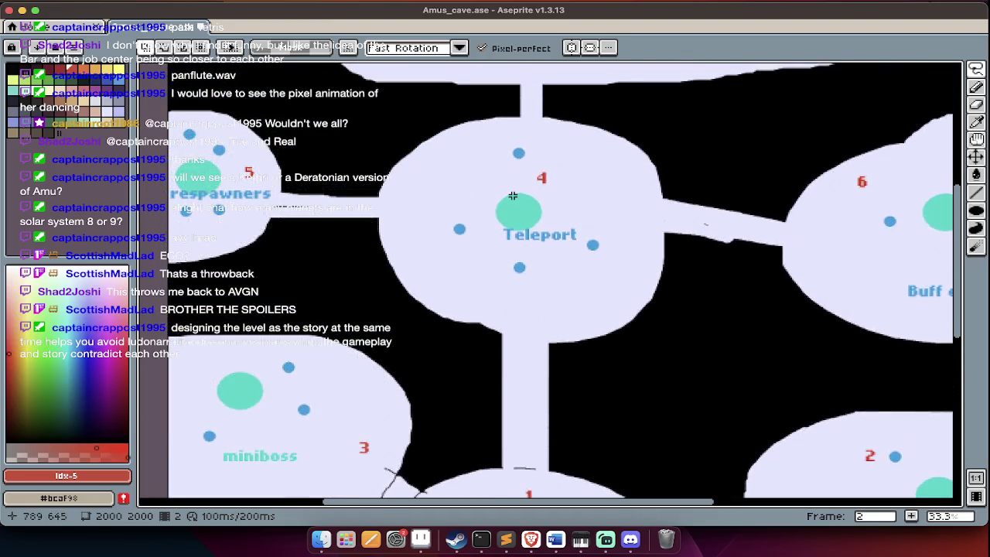
scroll(513, 196, "up", 1)
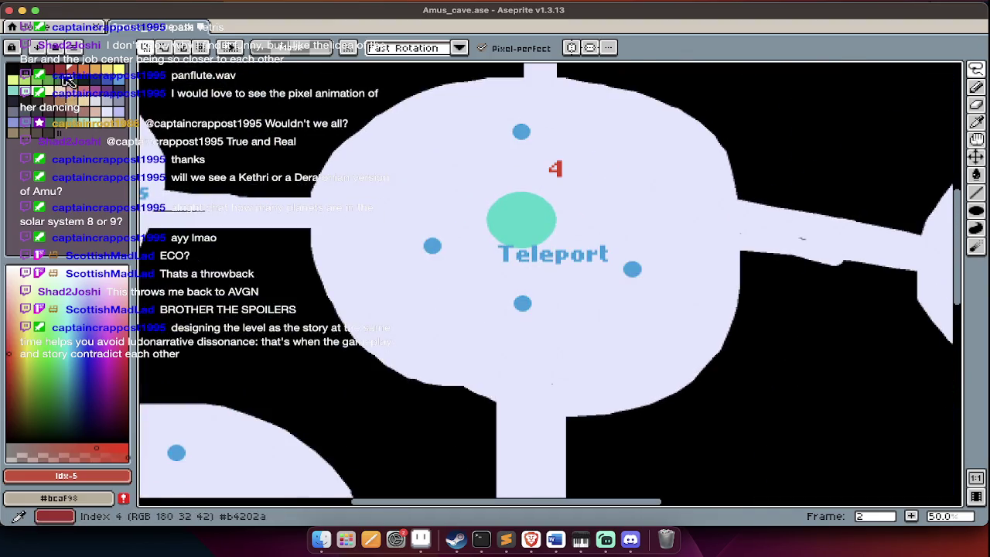
Add a red 'SAVE POINT' label along the Teleport room's lower edge.
left_click(58, 77)
type("tAVE POINT")
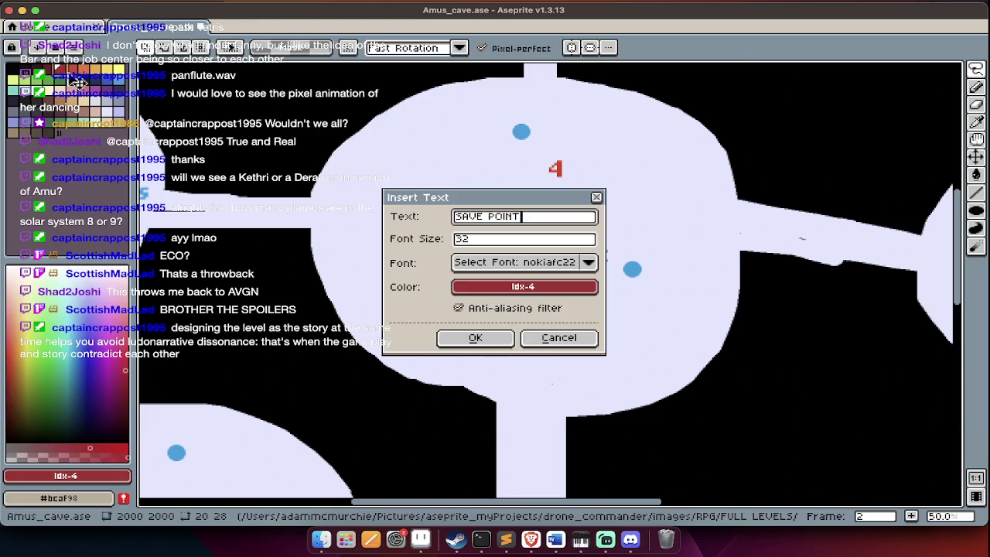
key("Return")
left_click_drag(529, 282, 516, 367)
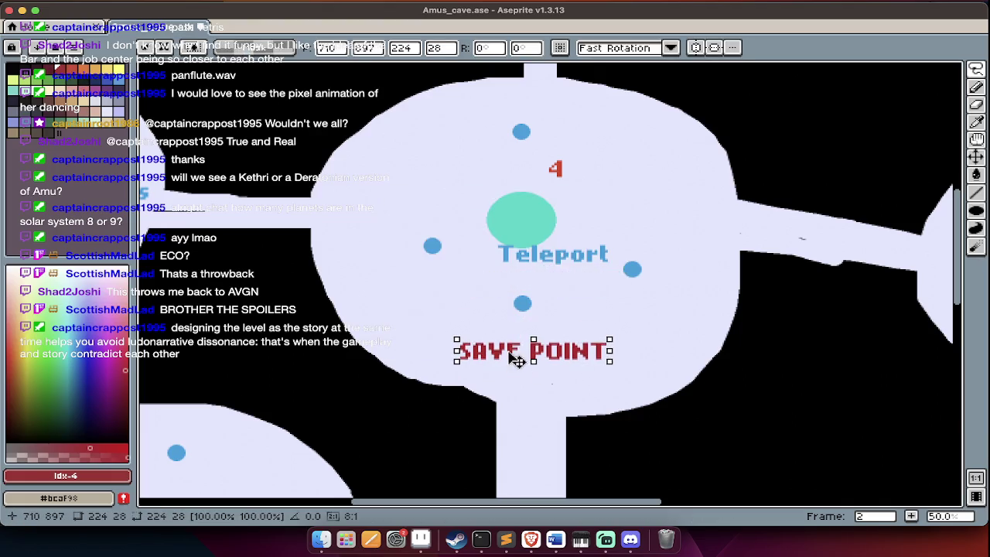
key("Return")
scroll(507, 362, "down", 3)
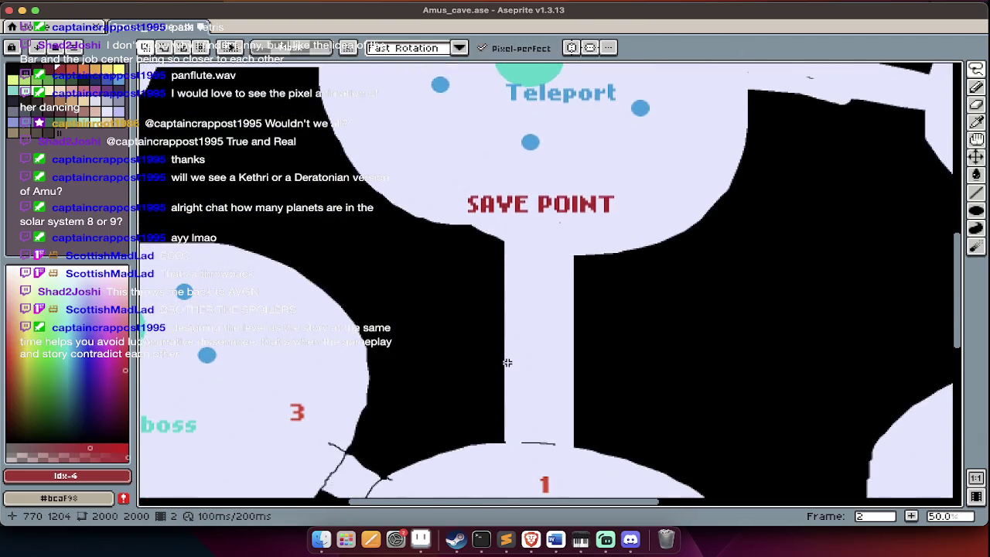
scroll(507, 362, "down", 2)
scroll(507, 362, "up", 1)
scroll(507, 362, "down", 1)
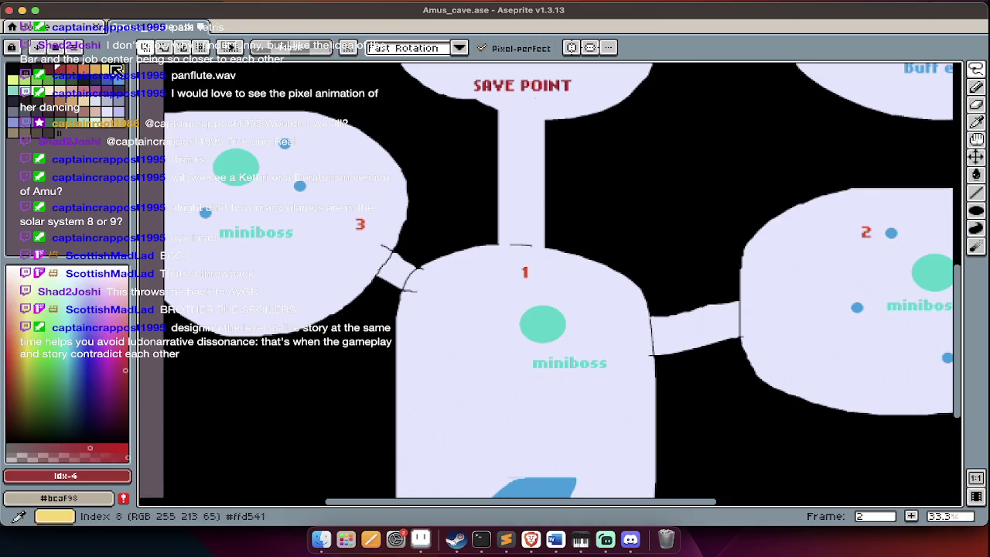
Place an orange 'CUTSCENE' label in room 1 beside its miniboss circle.
left_click(117, 71)
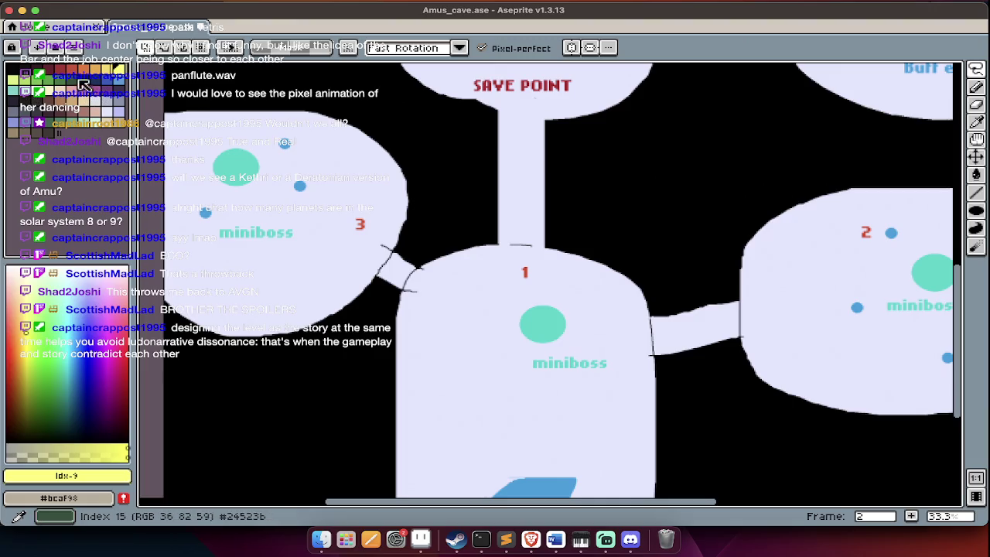
left_click(95, 70)
key("super+t")
type("C")
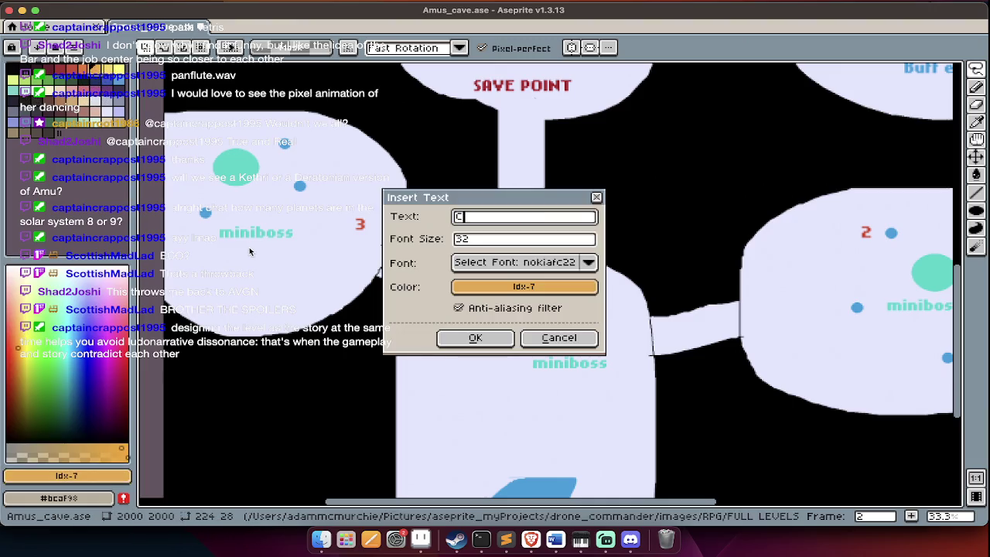
type("ENE")
key("Return")
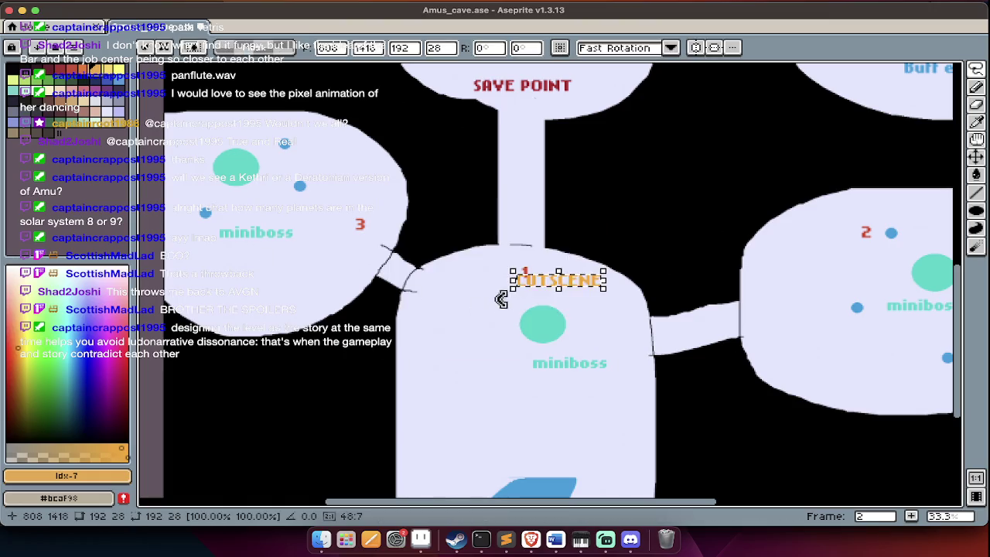
left_click_drag(570, 290, 485, 354)
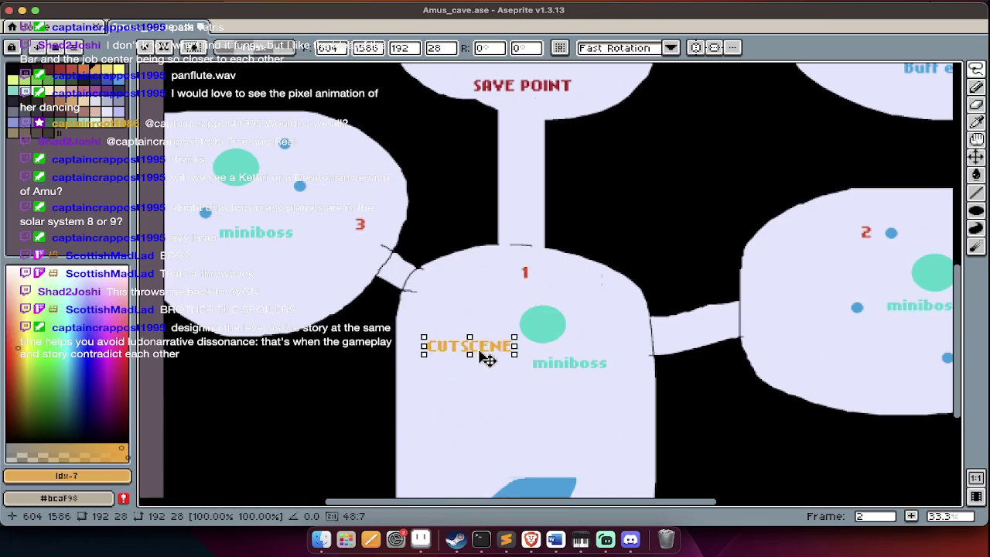
key("Return")
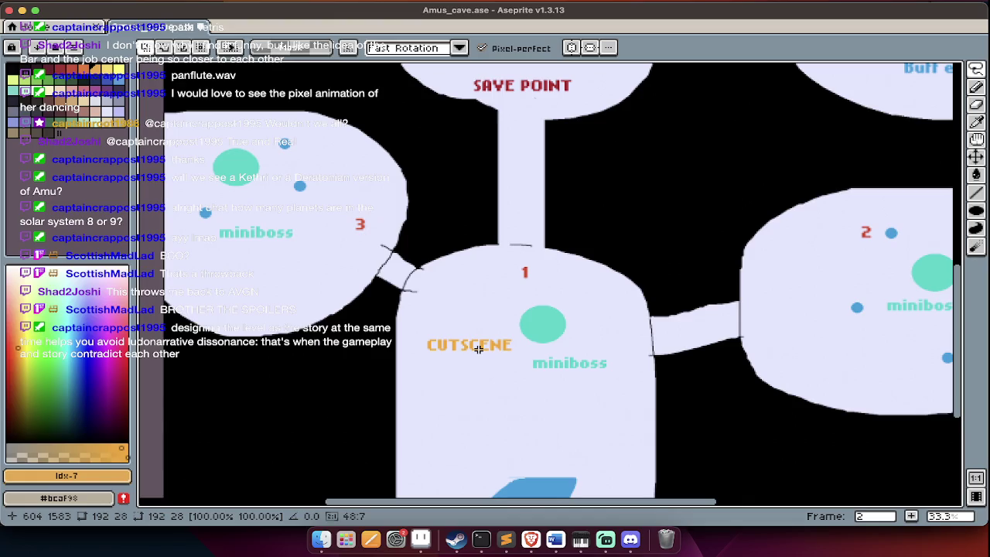
scroll(443, 359, "right", 2)
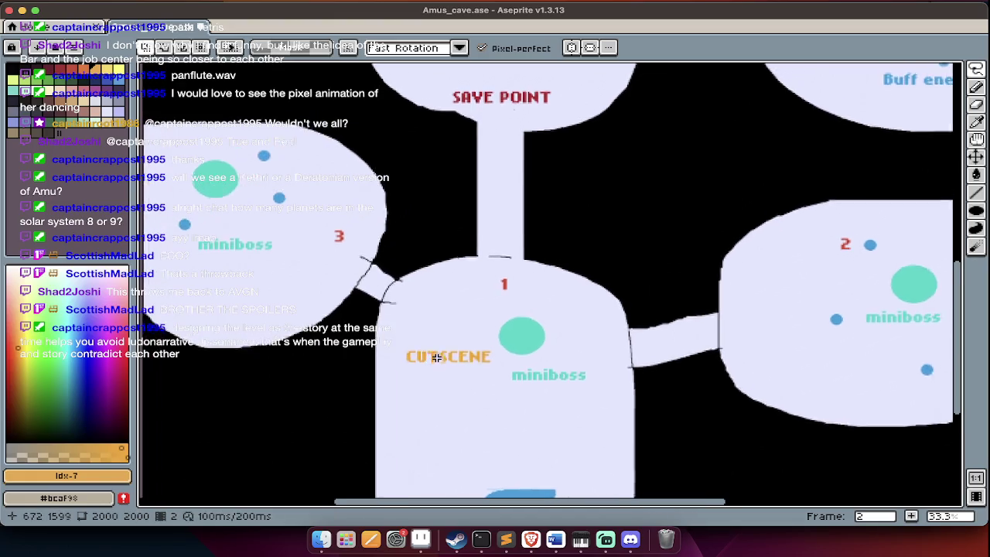
Place an orange 'CUTSCENE' label at the bottom of room 3.
scroll(437, 357, "up", 3)
key("ctrl+t")
type("CUTSCENE")
key("Return")
left_click_drag(577, 287, 257, 356)
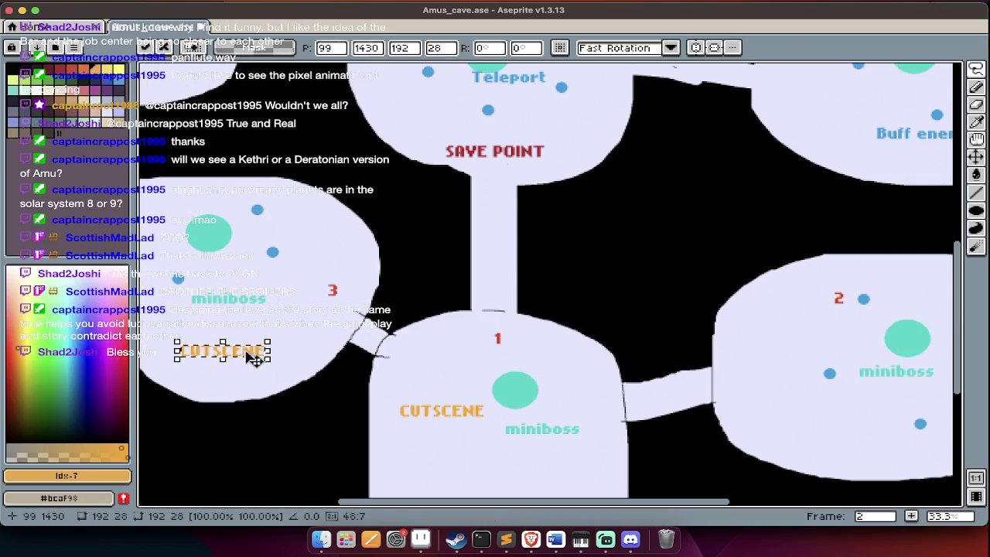
key("Return")
scroll(250, 378, "left", 2)
Add an orange 'DREAM' label just below CUTSCENE, then scroll around to review the map.
key("ctrl+t")
type("DREAM")
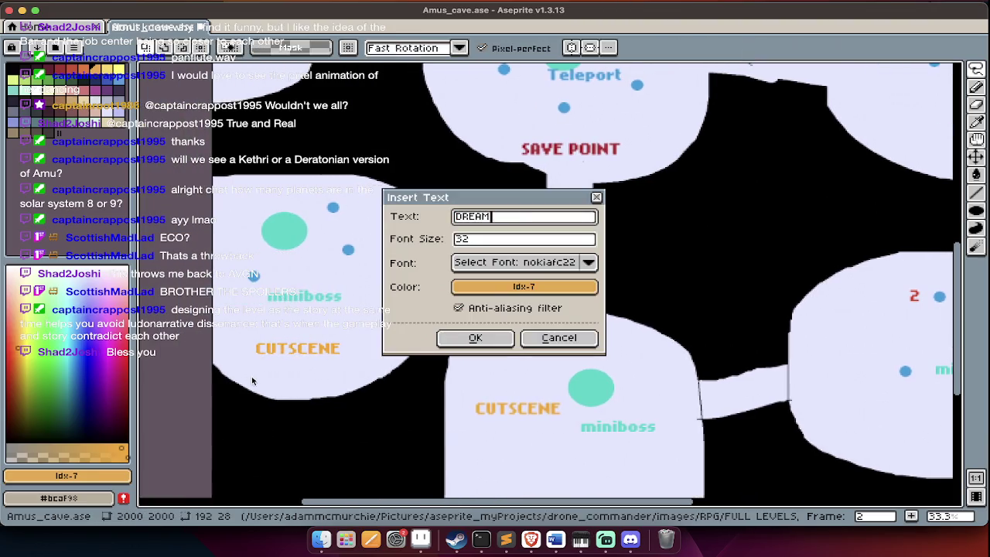
key("Return")
left_click_drag(545, 280, 300, 370)
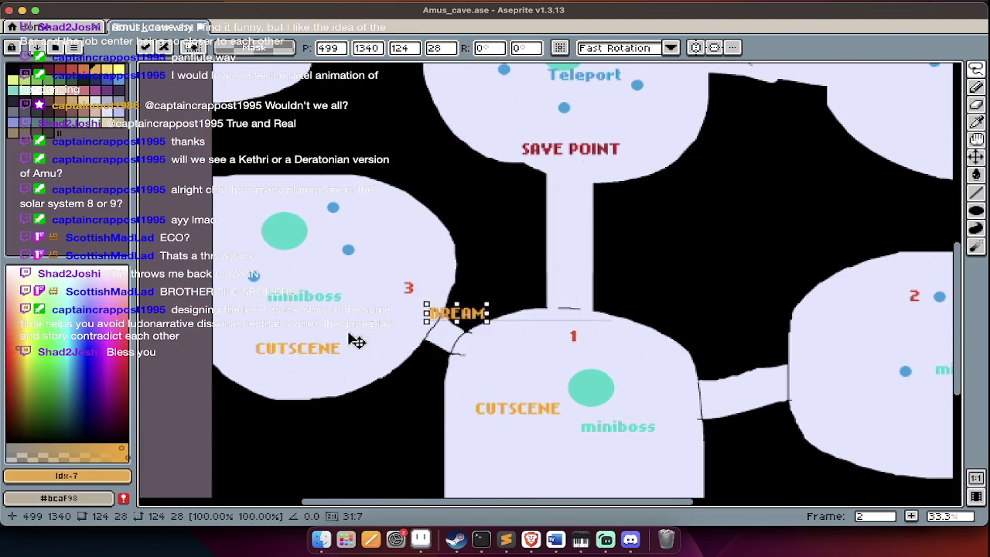
key("Return")
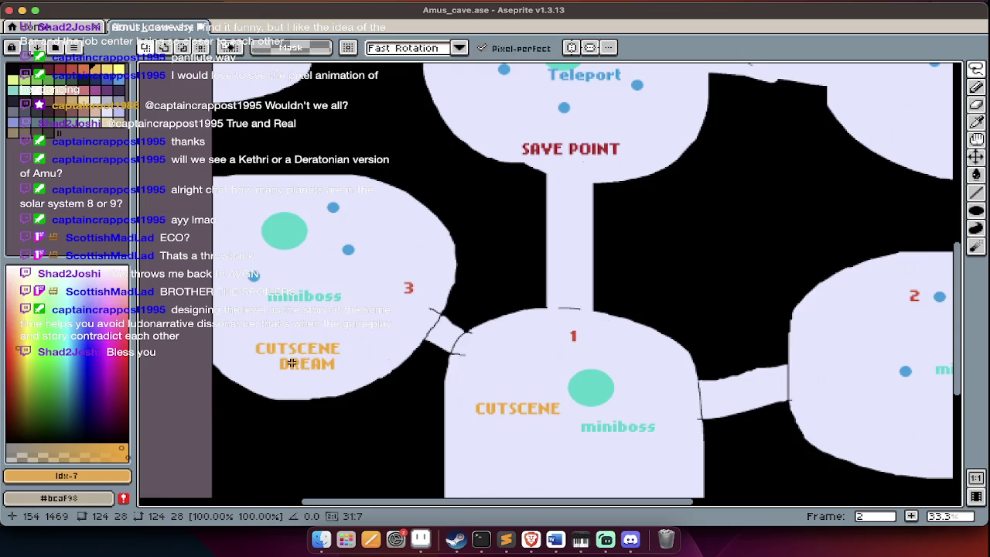
scroll(292, 363, "up", 2)
scroll(292, 363, "up", 5)
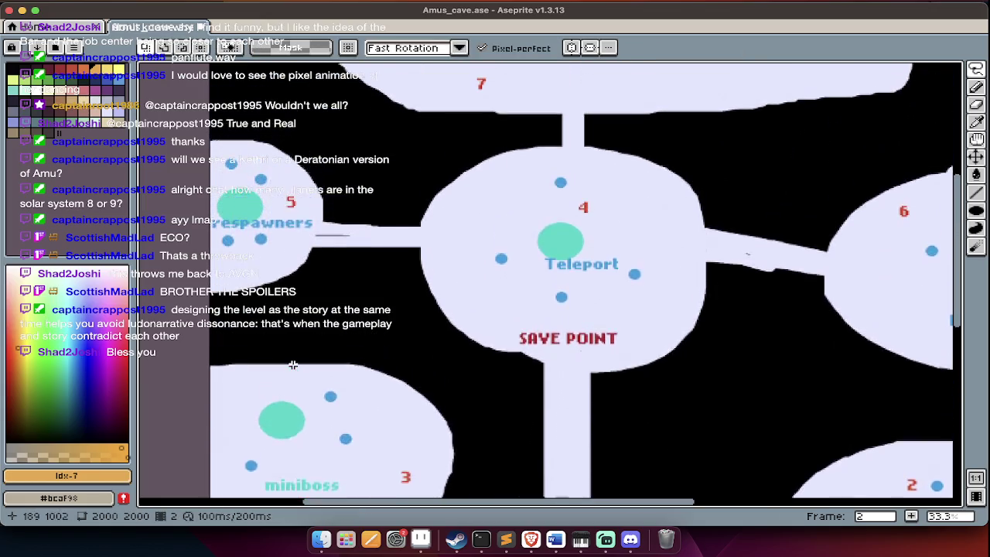
scroll(292, 363, "down", 10)
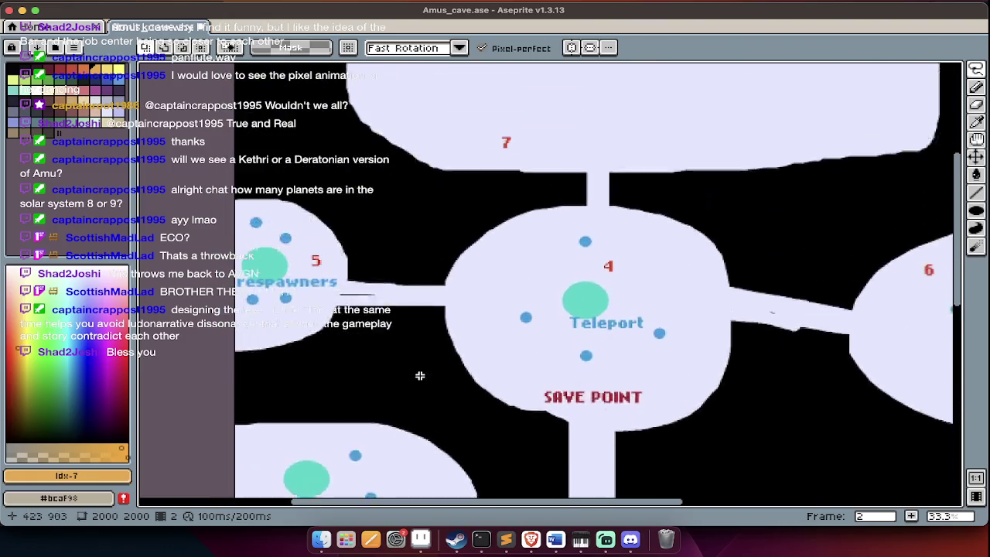
scroll(420, 375, "up", 12)
scroll(420, 375, "up", 3)
scroll(420, 375, "down", 5)
scroll(420, 375, "down", 8)
scroll(420, 375, "right", 5)
scroll(420, 375, "down", 3)
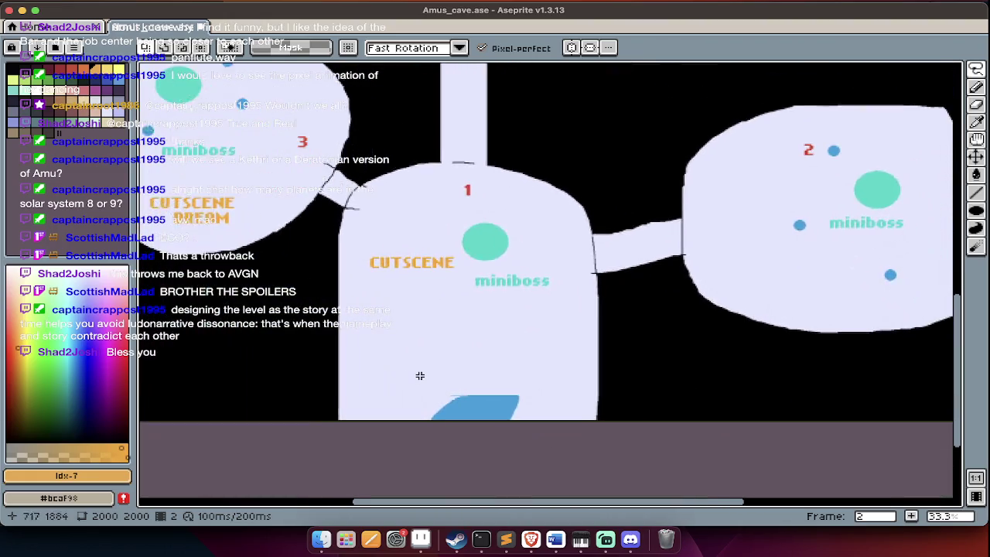
scroll(464, 379, "up", 5)
scroll(476, 403, "up", 5)
scroll(476, 403, "up", 5)
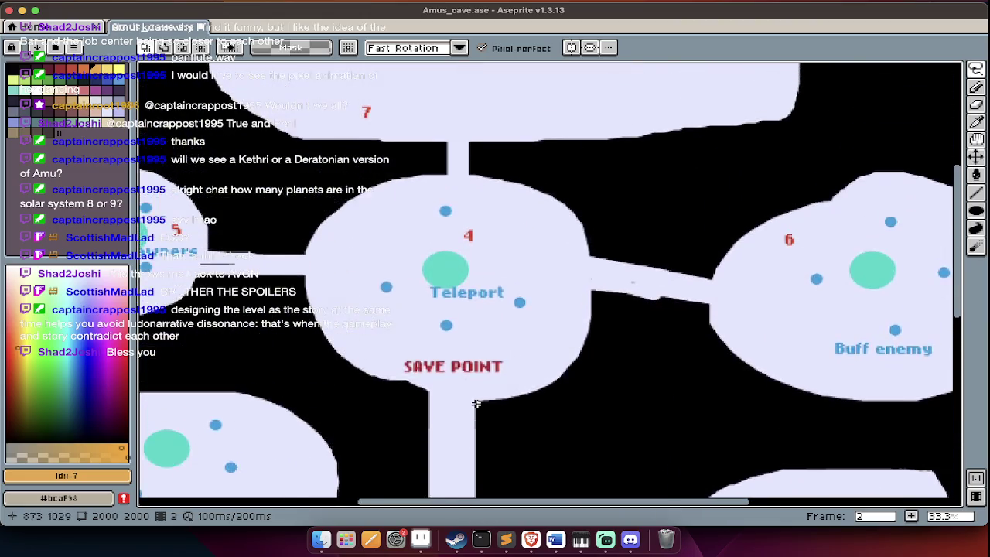
scroll(476, 403, "down", 5)
scroll(476, 403, "left", 2)
scroll(476, 403, "down", 5)
scroll(476, 403, "left", 2)
scroll(476, 403, "down", 5)
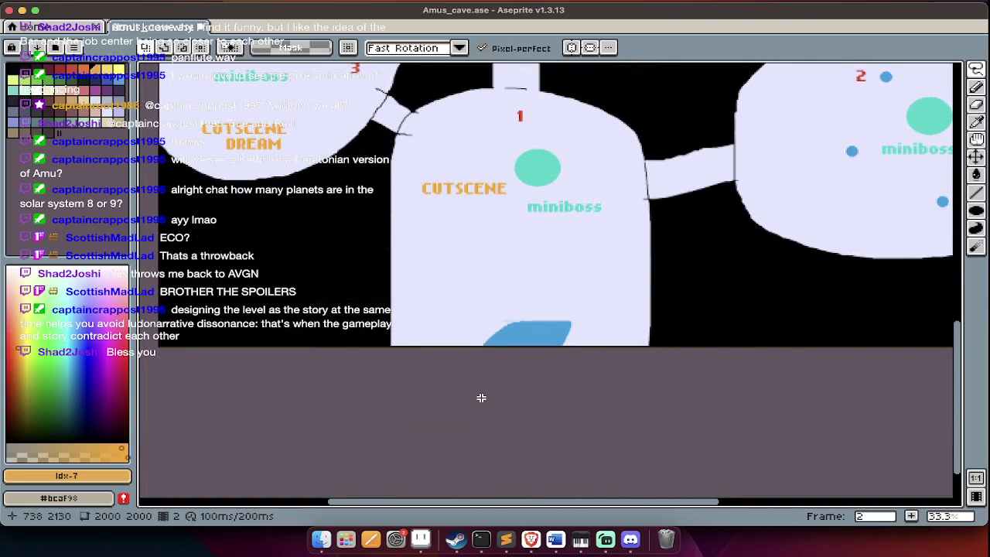
scroll(481, 398, "up", 3)
scroll(481, 398, "up", 1)
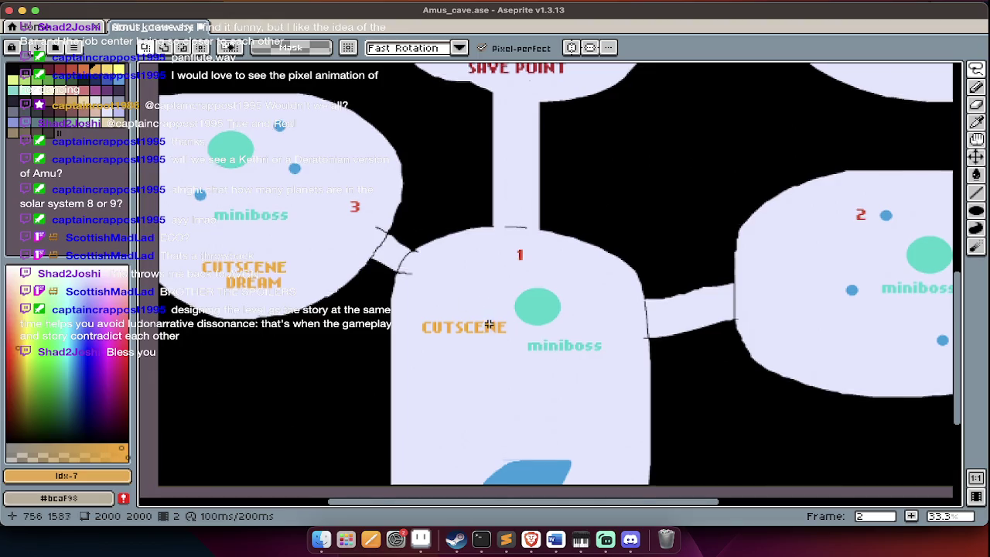
scroll(490, 325, "up", 10)
scroll(489, 324, "down", 4)
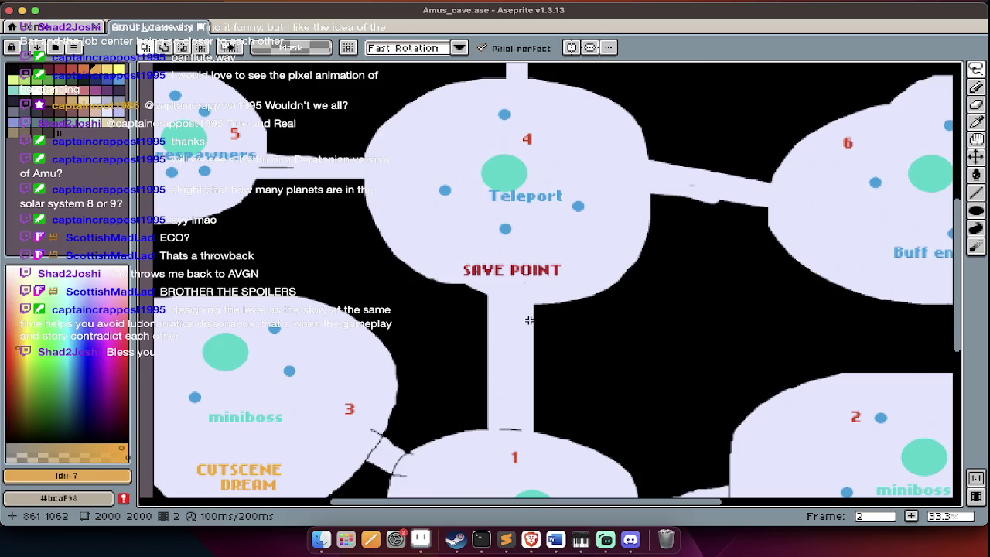
Bring room 7 into view enlarged and pick blue #249fde with a 28-pixel brush.
scroll(529, 320, "up", 3)
scroll(529, 319, "up", 3)
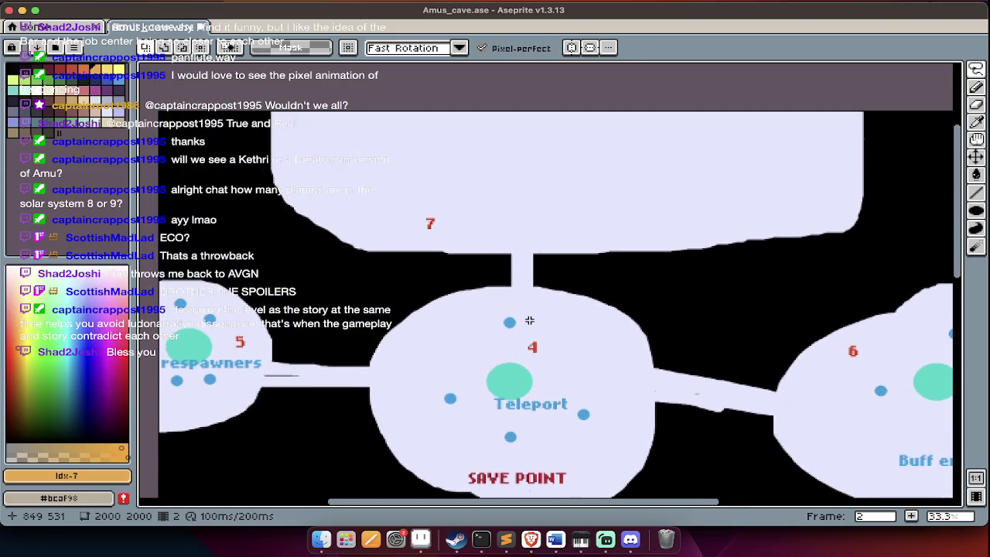
scroll(530, 319, "down", 1)
scroll(529, 319, "down", 4)
scroll(529, 320, "up", 2)
scroll(526, 320, "up", 6)
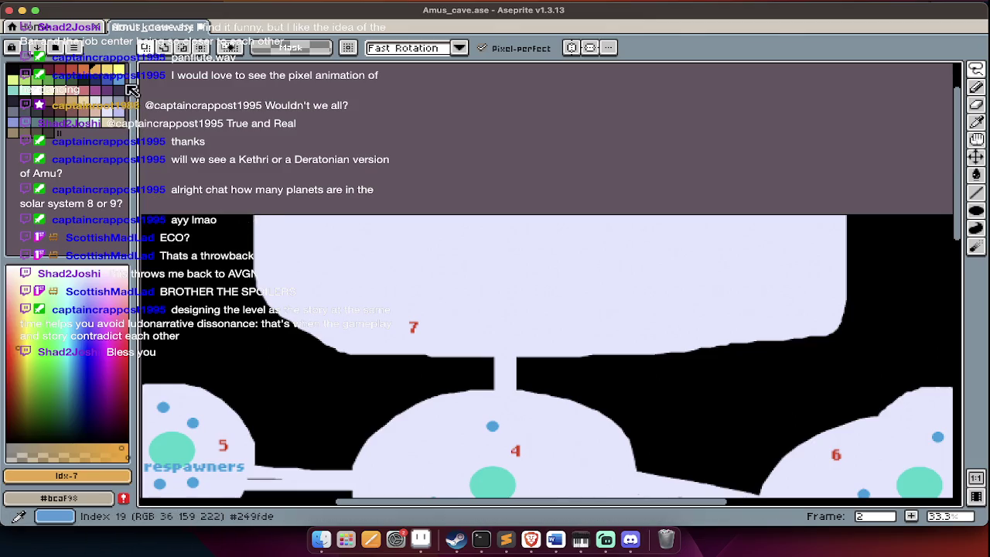
left_click(127, 81)
key("Tab")
key("Tab")
scroll(564, 308, "up", 1)
key("b")
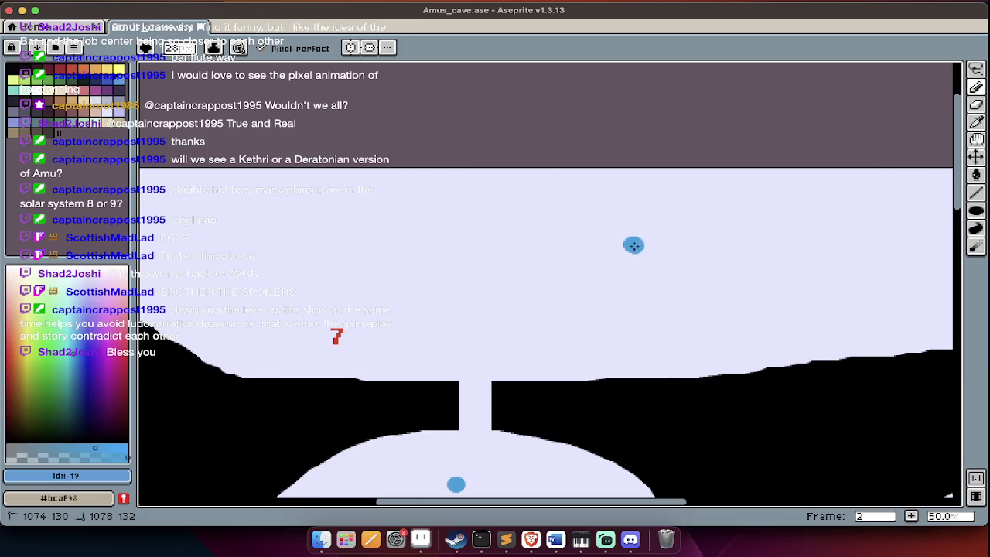
Paint a blue X-shaped sprawled stick figure body across room 7.
mouse_move(633, 246)
left_mouse_down()
mouse_move(512, 251)
mouse_move(456, 222)
left_mouse_up()
left_click_drag(512, 261, 447, 282)
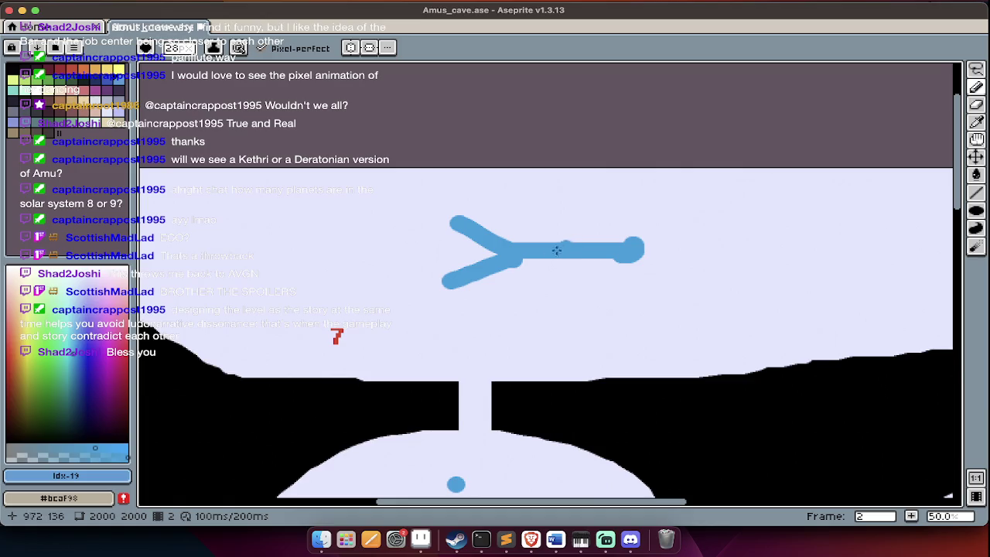
left_click_drag(551, 257, 619, 290)
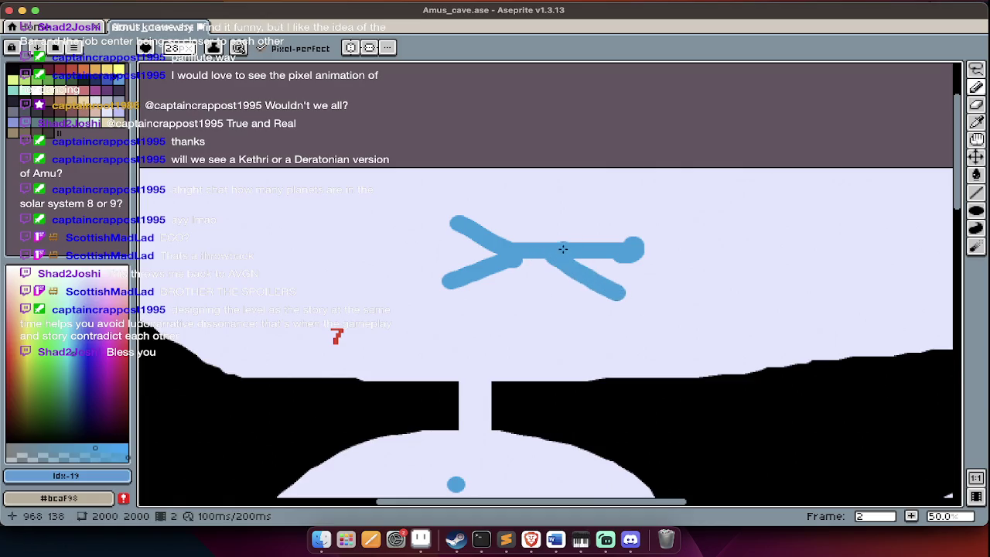
left_click_drag(557, 246, 591, 222)
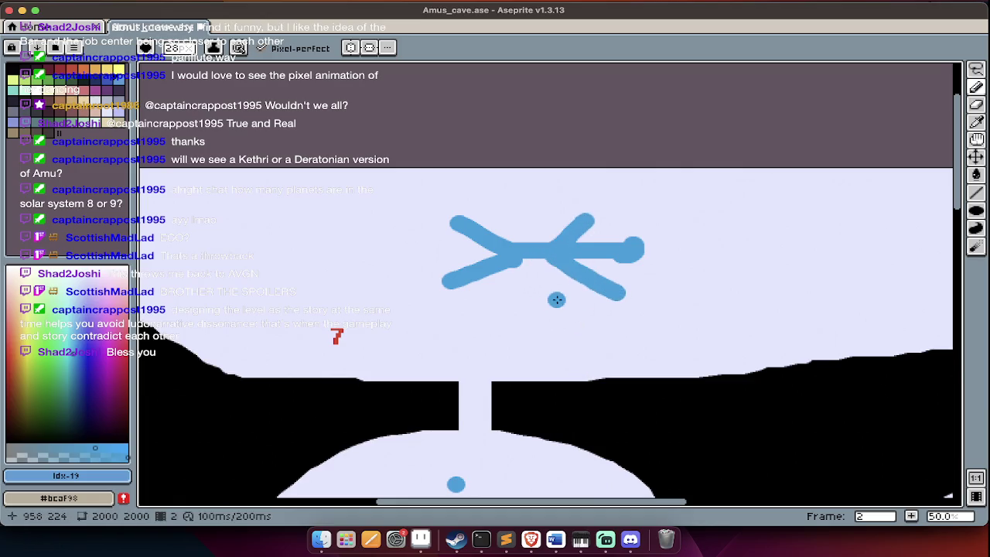
Add a pale mint vertical beam onto the figure's centre and enlarge its blue round head.
left_click(25, 94)
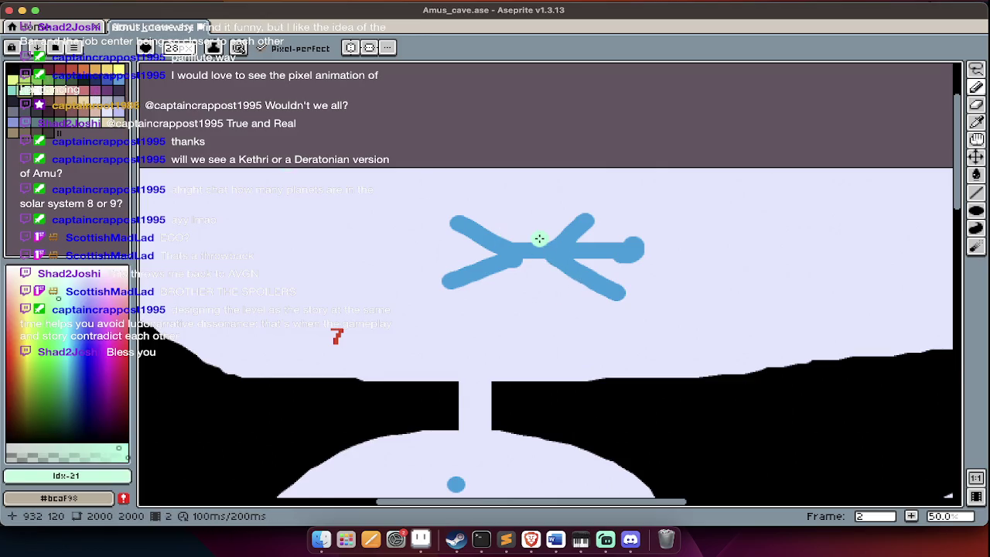
left_click_drag(535, 243, 540, 203)
left_click_drag(544, 243, 544, 128)
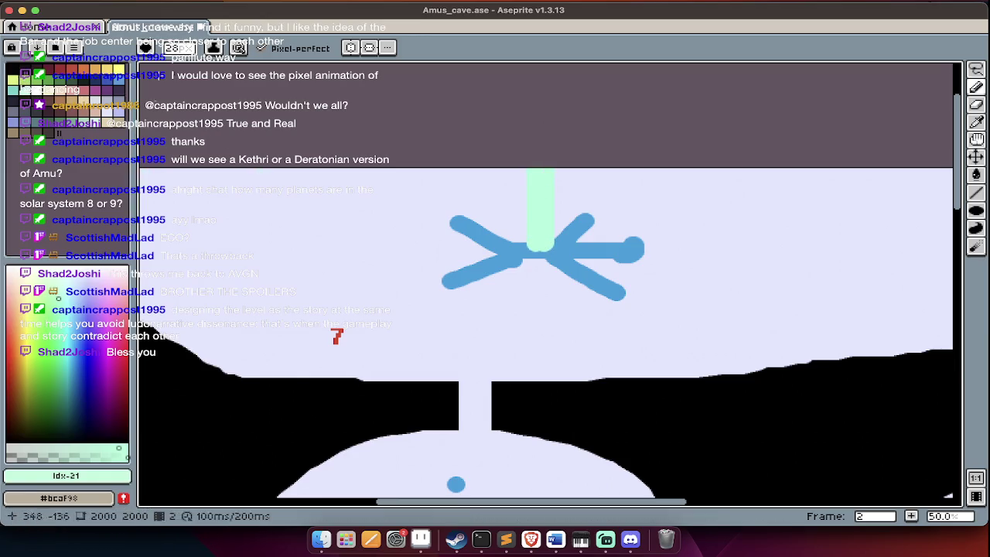
left_click(629, 239, "alt")
mouse_move(641, 239)
left_mouse_down()
mouse_move(621, 243)
mouse_move(639, 265)
mouse_move(649, 242)
left_mouse_up()
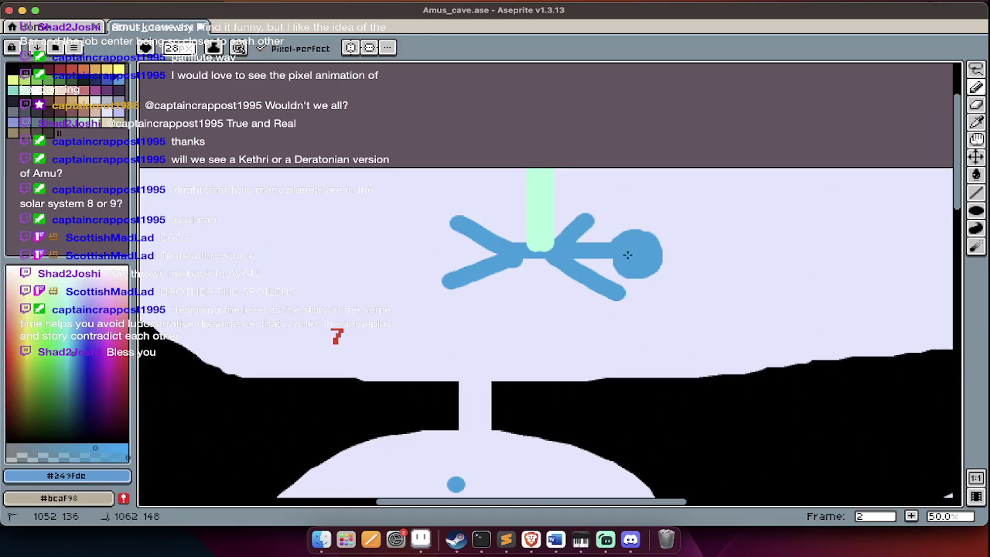
scroll(629, 249, "down", 2)
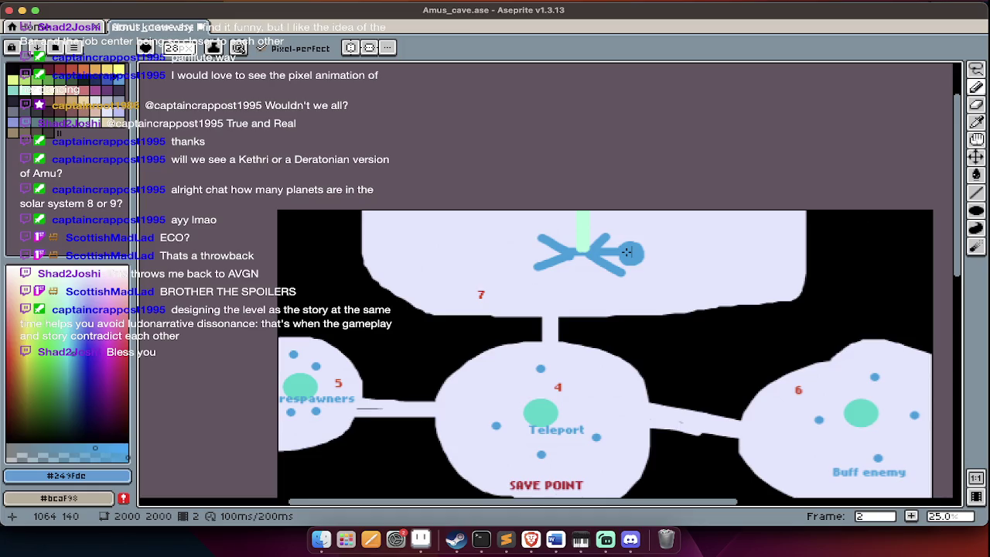
Scatter small teal dots around the stick figure in room 7, leaving red as the active colour.
scroll(588, 248, "down", 7)
scroll(433, 244, "down", 3)
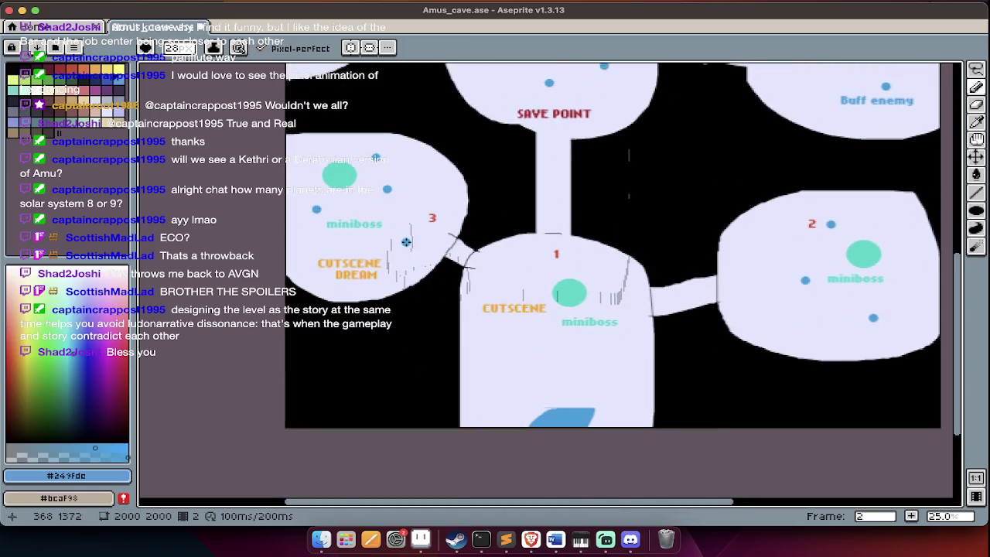
scroll(405, 242, "up", 2)
scroll(468, 299, "up", 1)
scroll(468, 299, "up", 8)
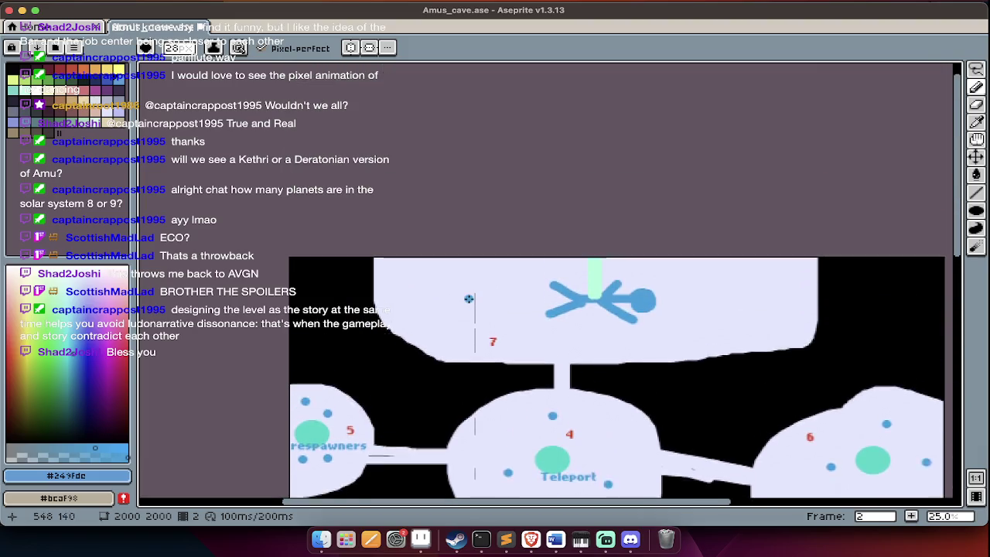
scroll(467, 324, "down", 4)
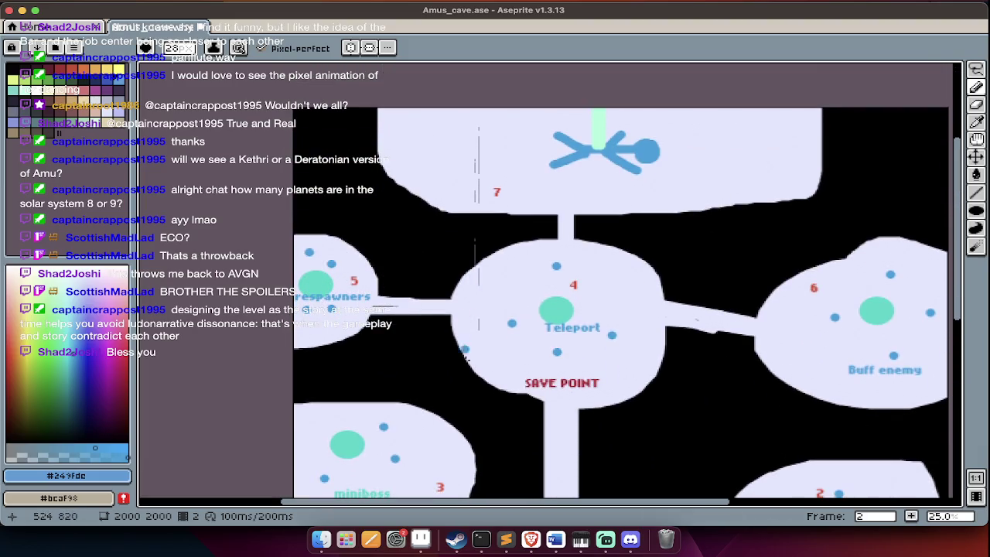
scroll(319, 293, "up", 2)
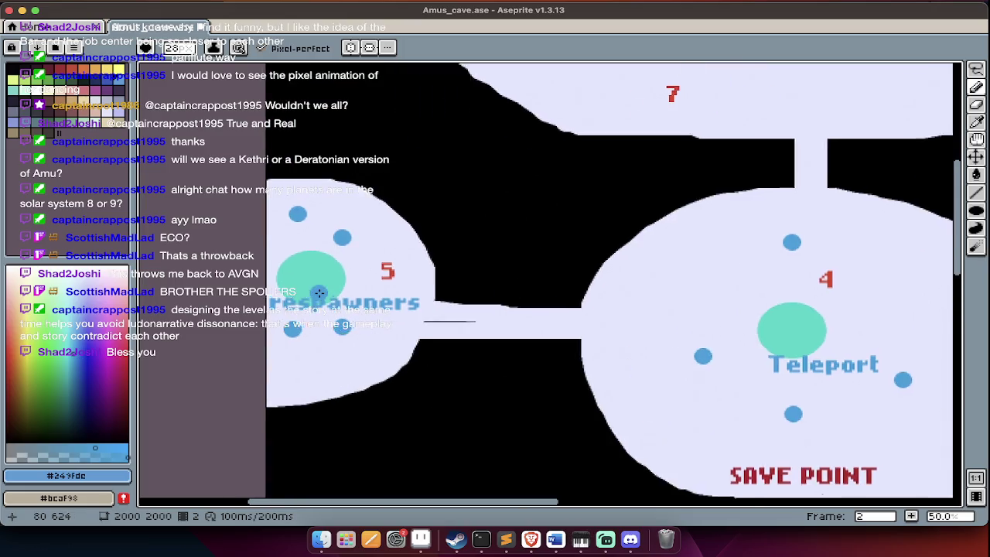
scroll(319, 293, "right", 4)
scroll(319, 293, "up", 6)
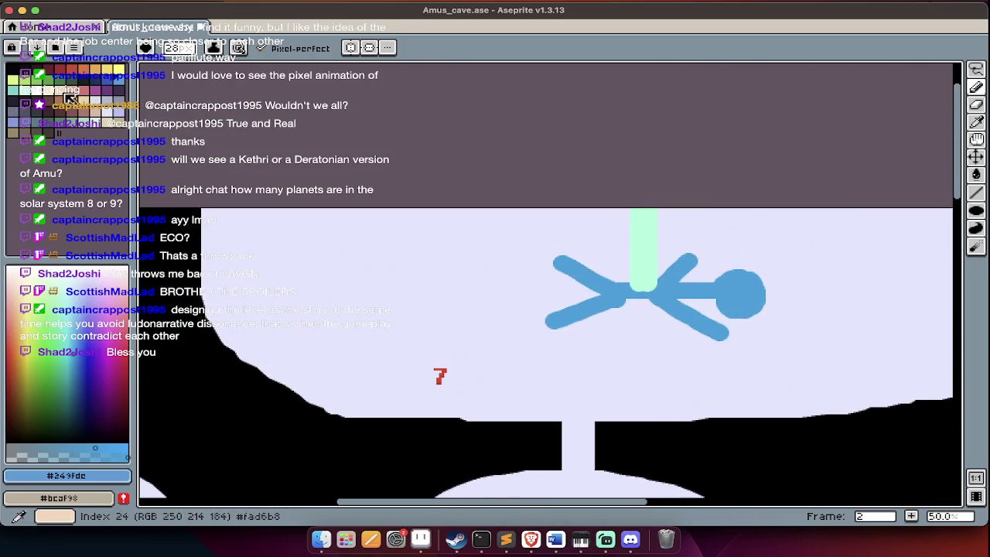
left_click(28, 93)
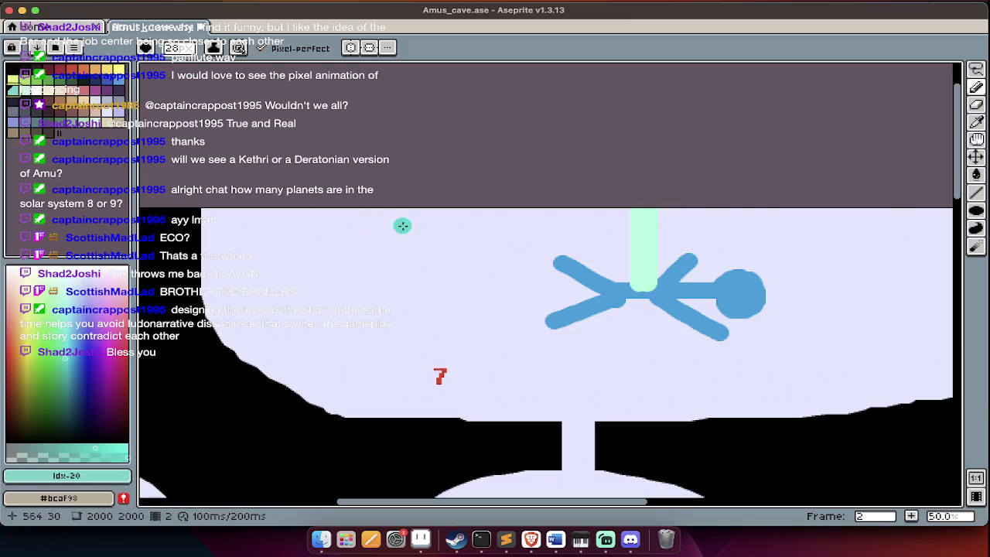
left_click(346, 251)
left_click(392, 310)
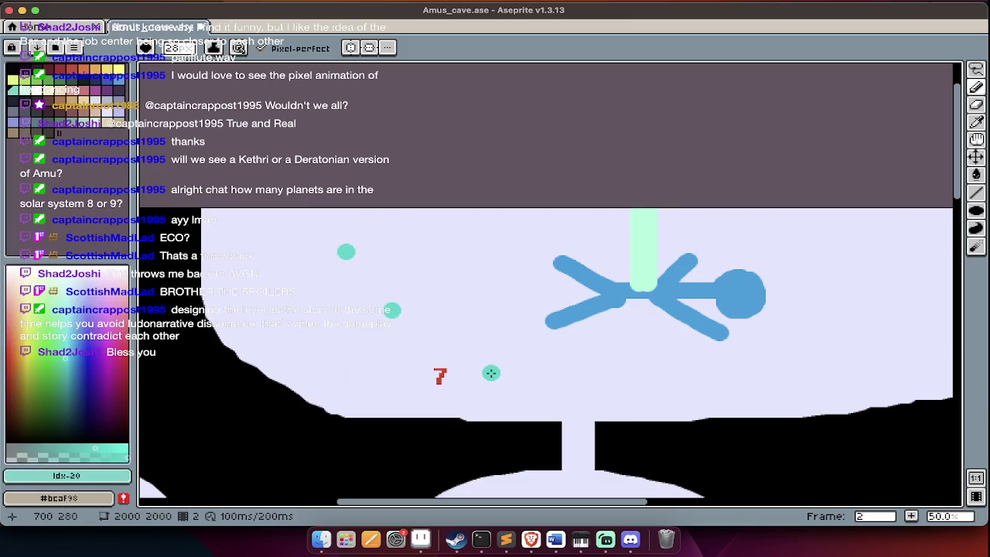
left_click(491, 373)
left_click(774, 387)
left_click(839, 353)
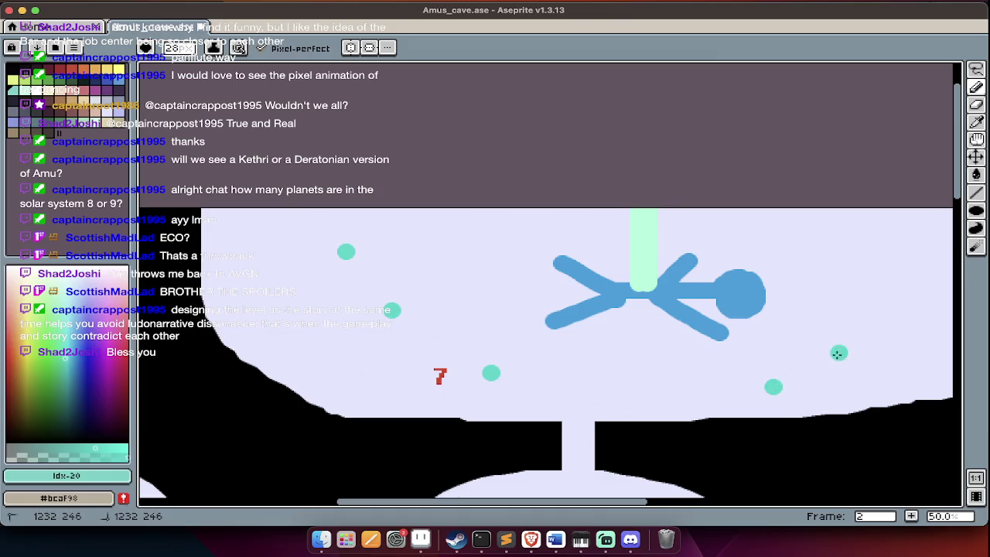
left_click(903, 271)
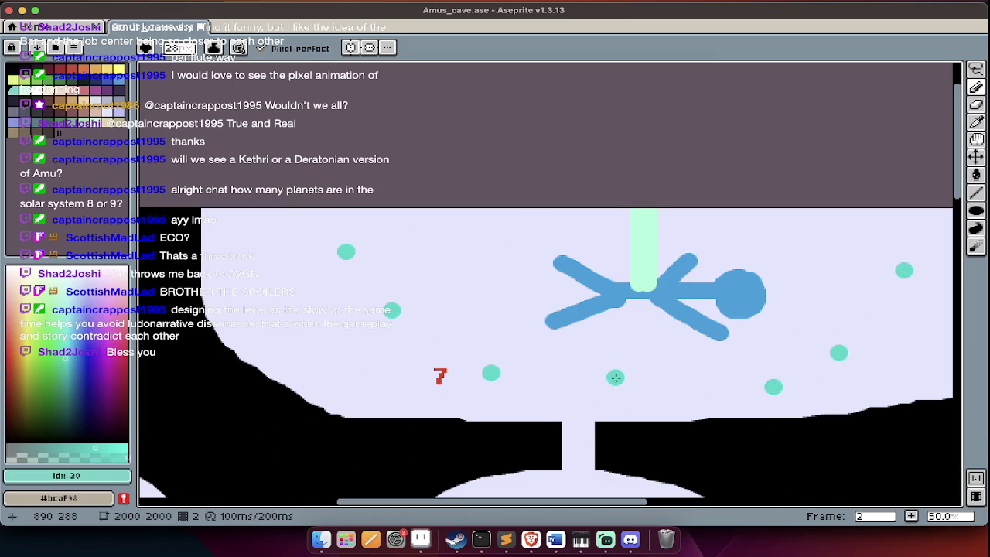
scroll(619, 373, "down", 1)
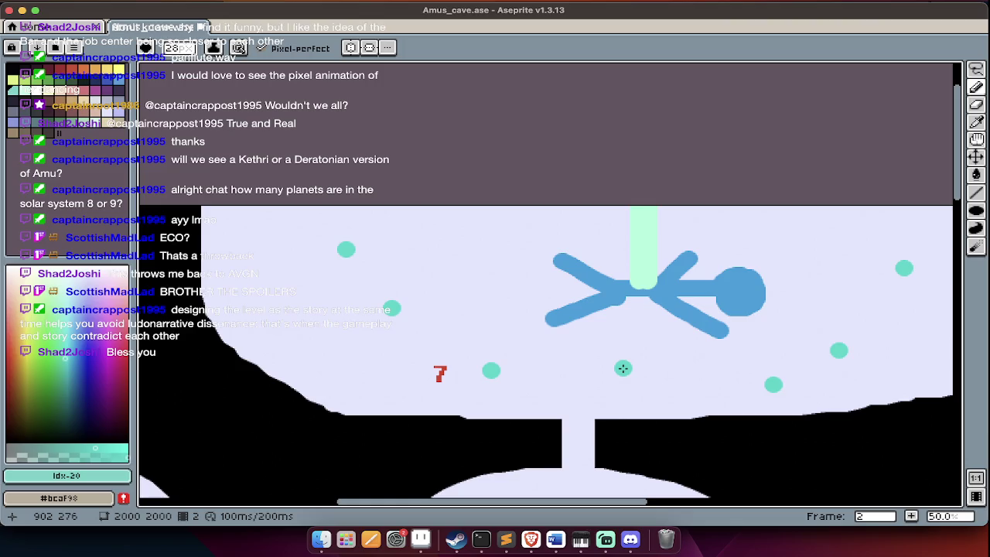
left_click(67, 71)
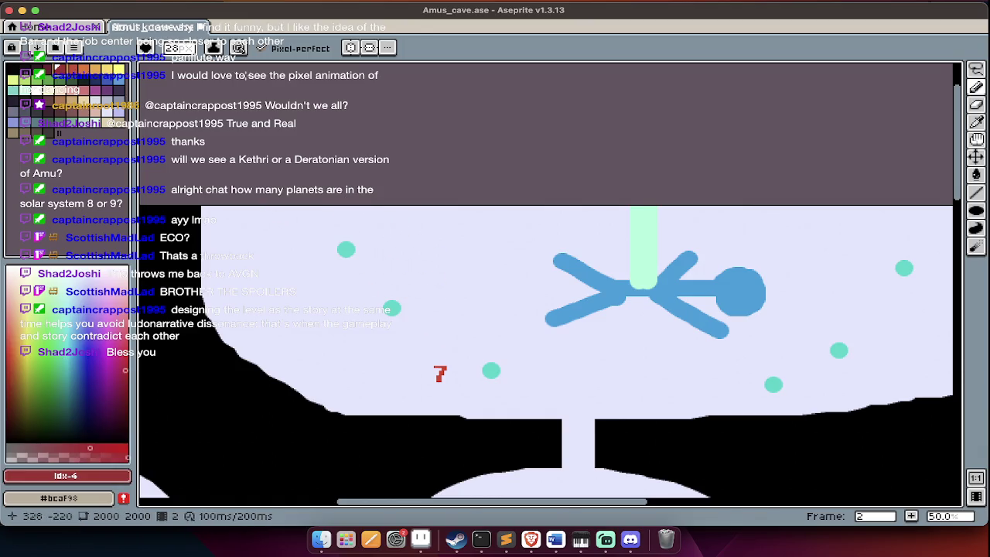
Draw a thin 5px red line enclosing the stick figure's area in room 7.
left_click(177, 48)
left_click_drag(201, 67, 172, 67)
mouse_move(374, 208)
left_mouse_down()
mouse_move(540, 352)
mouse_move(641, 343)
mouse_move(762, 358)
mouse_move(851, 296)
mouse_move(896, 209)
left_mouse_up()
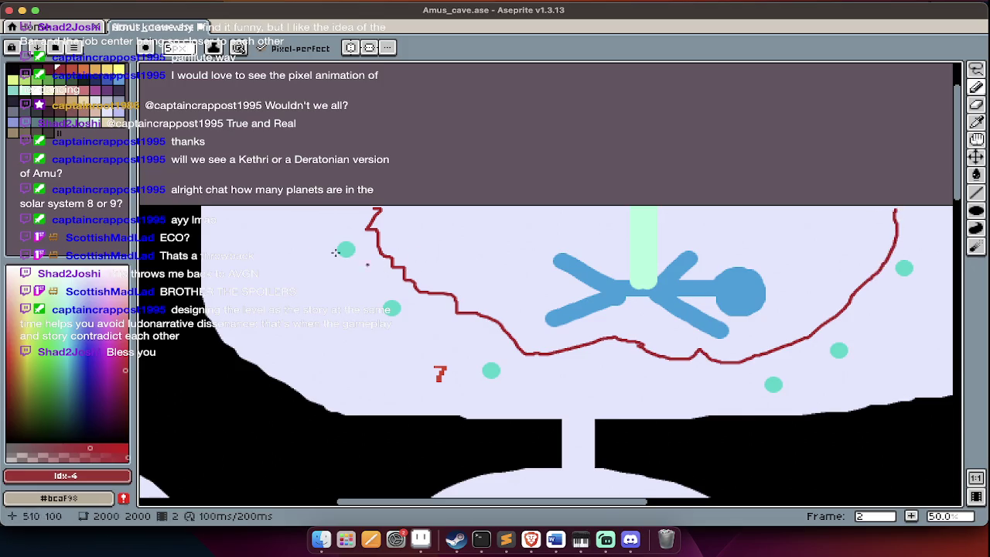
scroll(317, 241, "up", 2)
scroll(464, 290, "down", 2)
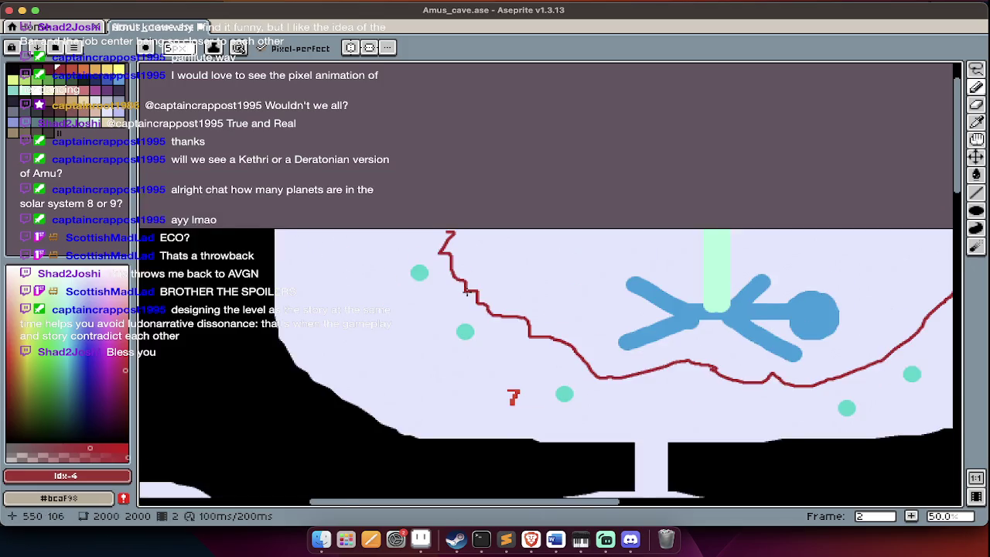
scroll(466, 292, "right", 5)
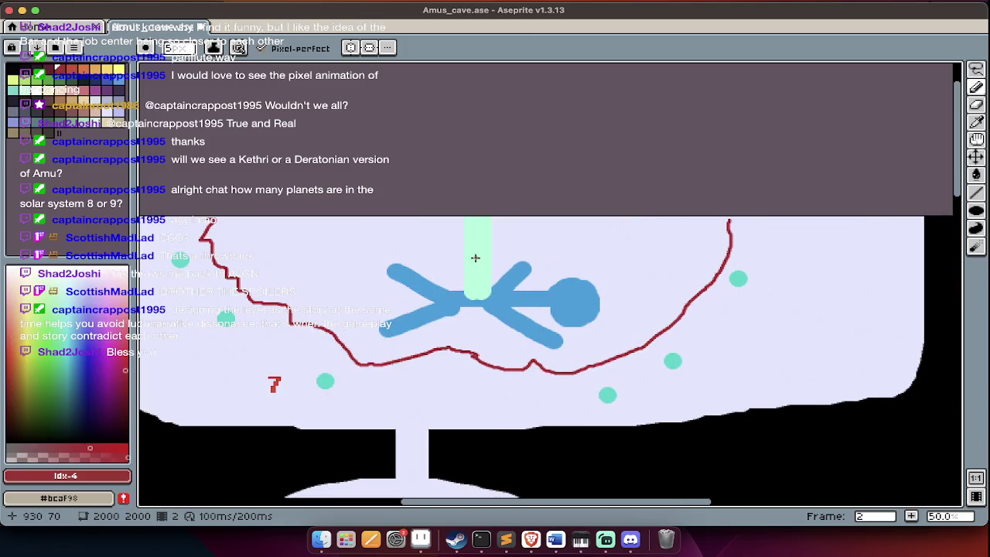
Zoom out and switch to the day12_AmusCave.py notes in Sublime Text.
scroll(475, 257, "down", 2)
scroll(475, 258, "down", 2)
scroll(475, 258, "down", 5)
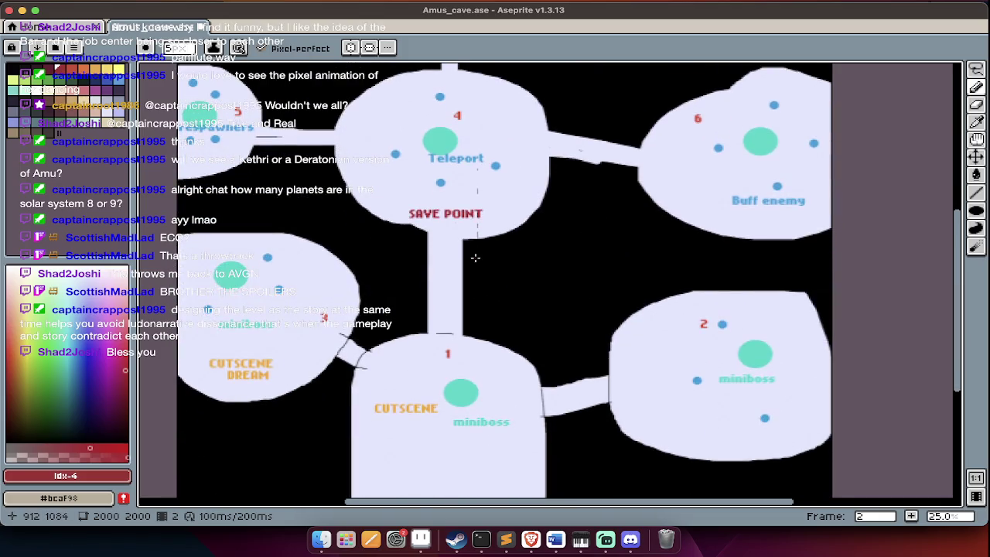
key("super+Tab")
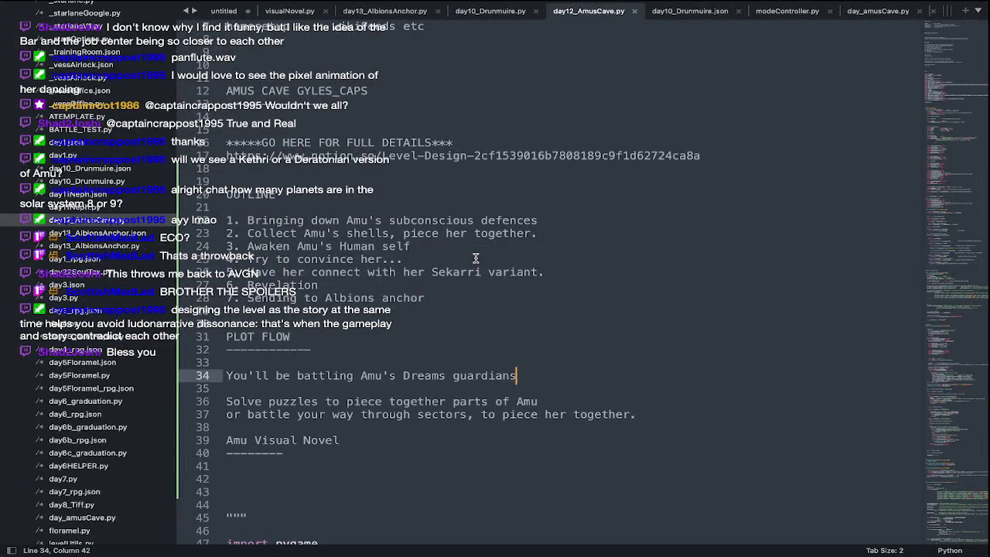
Back in day12_AmusCave.py, add a '(6 IN TOTAL)' note after 'defences' on line 22.
key("super+Tab")
key("super+Tab")
key("super+Tab")
key("super+Tab")
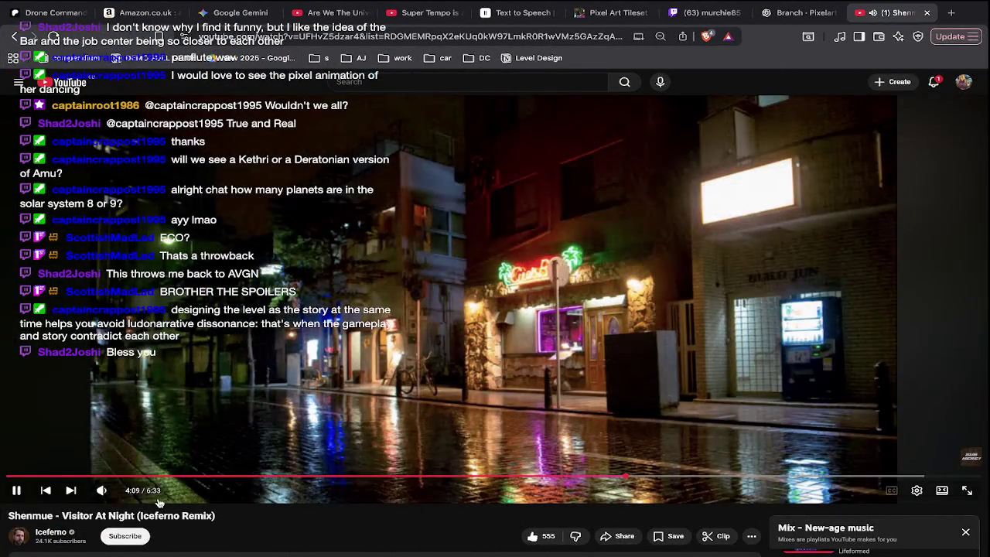
mouse_move(101, 490)
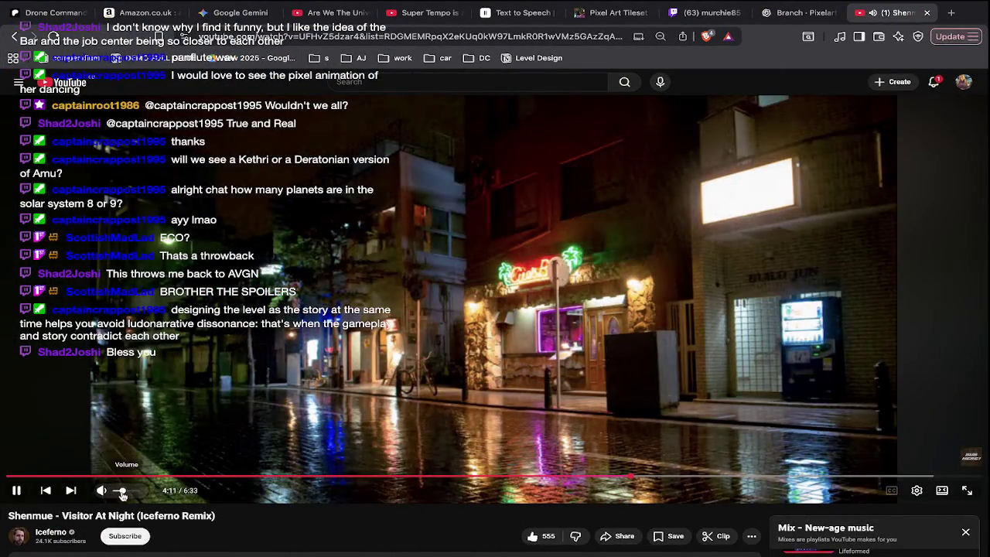
key("super+Tab")
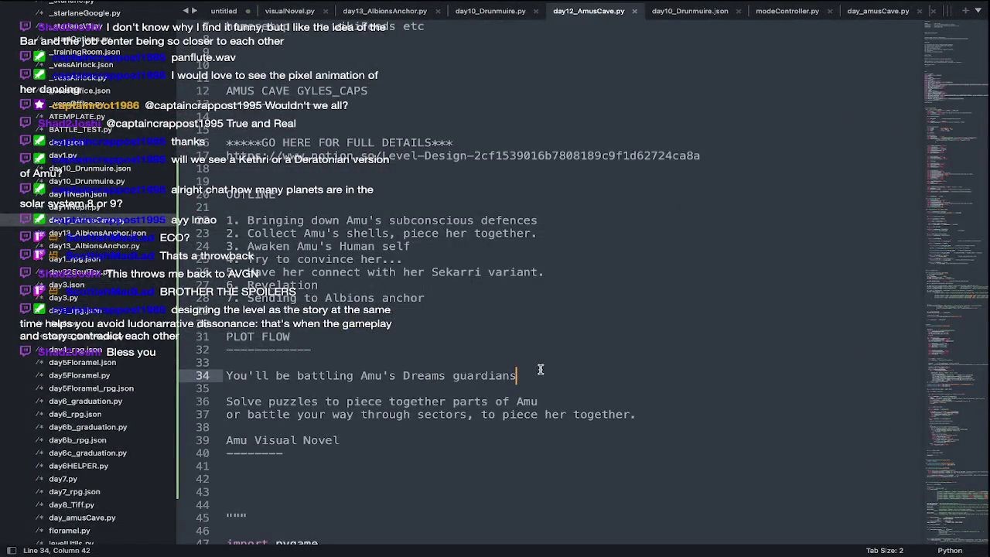
left_click(531, 219)
type("(6 IN TYO")
key("BackSpace")
key("BackSpace")
key("BackSpace")
type("YOY")
key("BackSpace")
key("BackSpace")
type("TOTAL)")
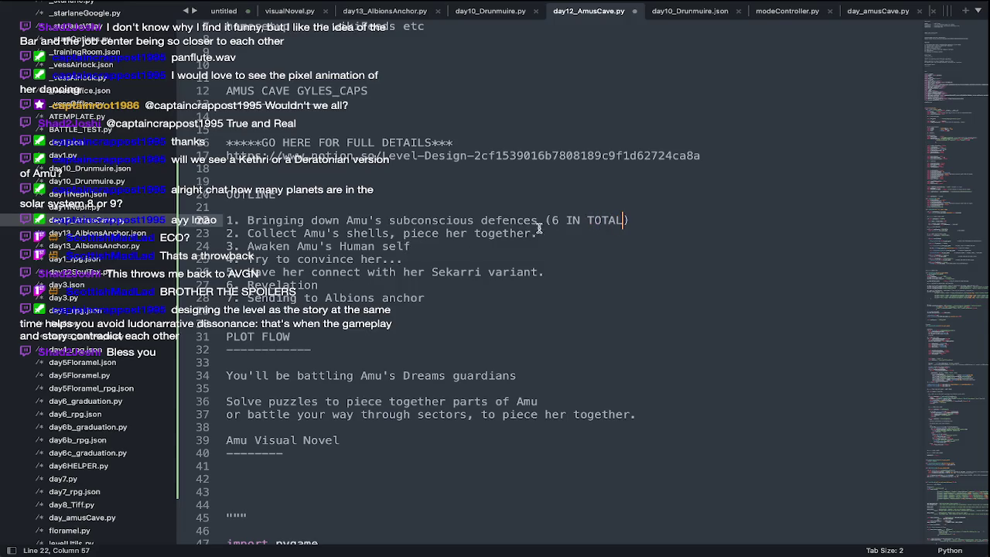
Append '(AMU IS IN FORCEFIELD, LOCK IN THE DREAM SEGMENTS)' to line 23.
left_click(554, 232)
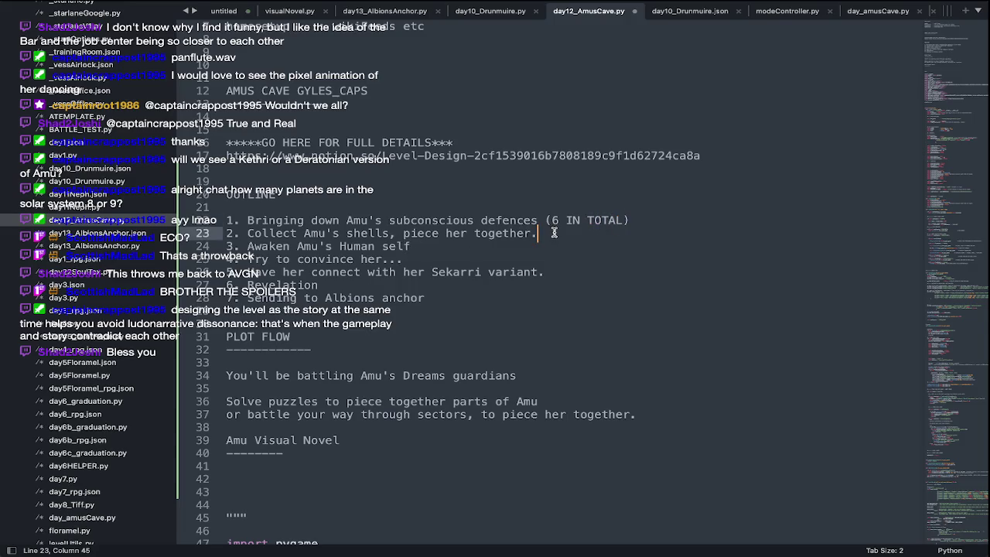
type("(A")
type("MU IS YING DO")
key("BackSpace")
key("BackSpace")
key("BackSpace")
key("BackSpace")
key("BackSpace")
key("BackSpace")
key("BackSpace")
type("IN FORCEFIELD, LOCK IN THE DREAM SEGMENTS")
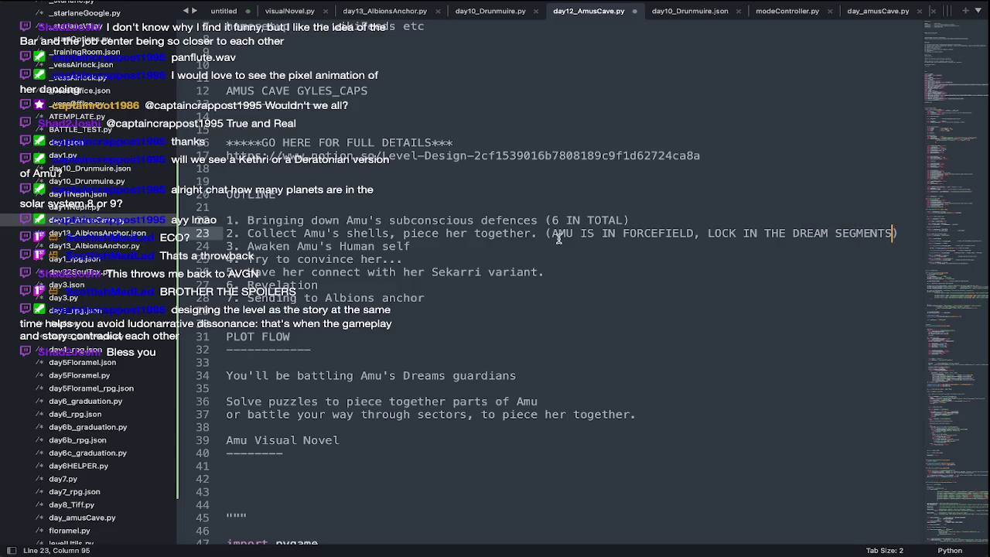
Append '(NEUTRINO BEAM SWITCHES OF' to the end of line 24.
left_click(444, 246)
type("(NEUTRINO B")
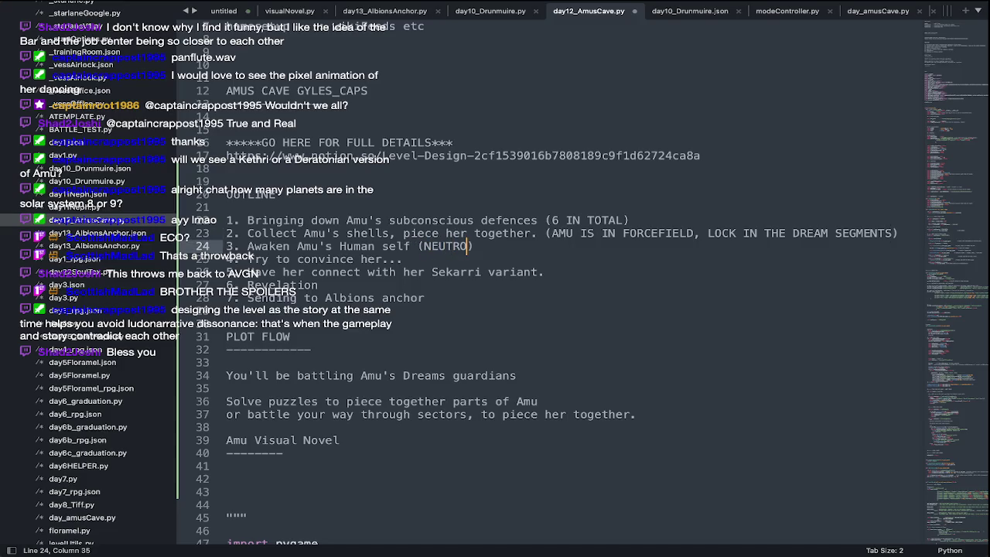
type("EAM SWITCHES OF")
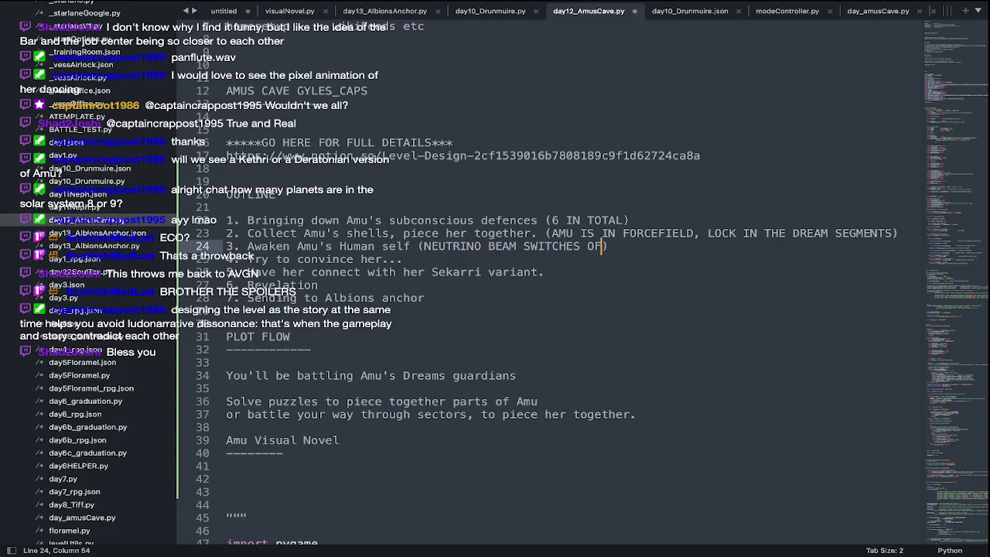
key("super+Tab")
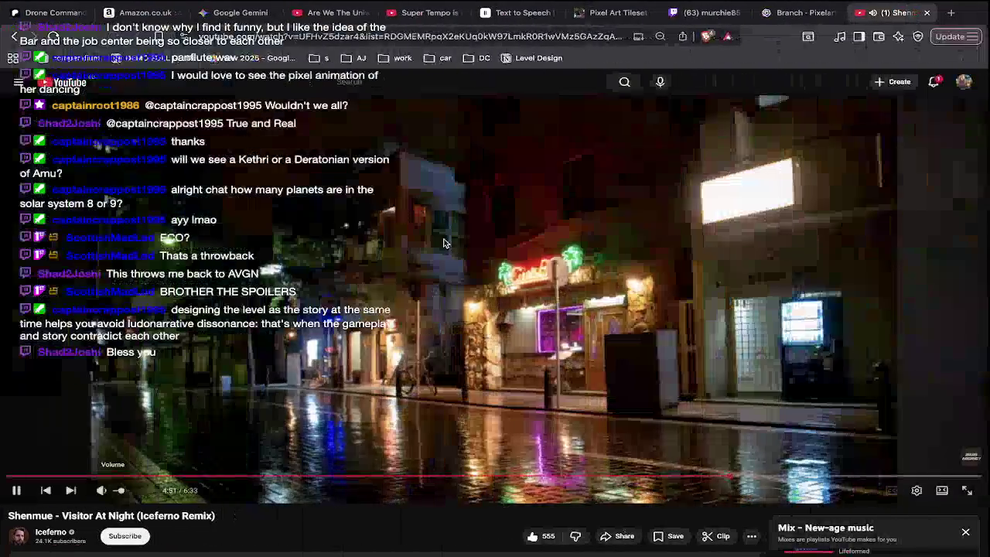
Switch briefly to Streamlabs Desktop, then return to the Aseprite cave map.
key("super+Tab")
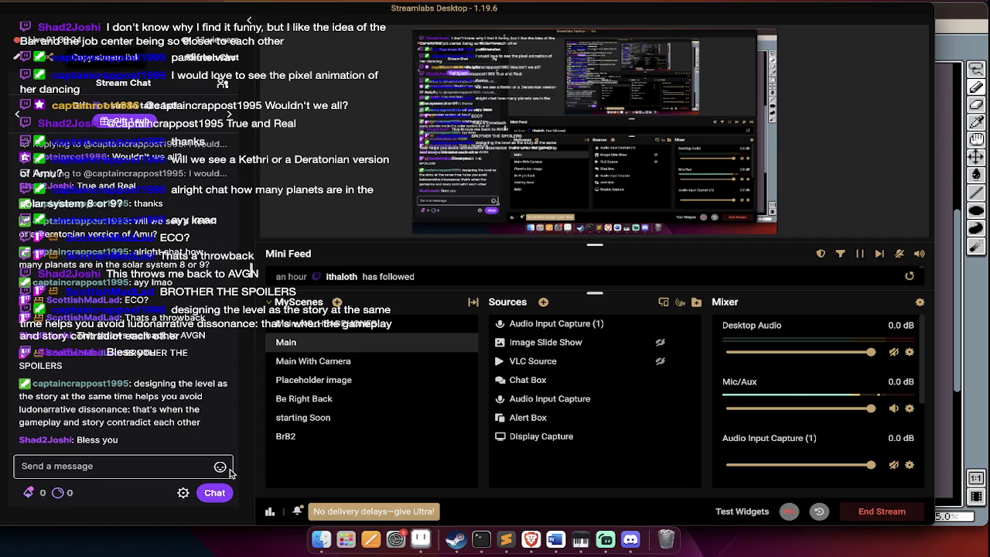
key("super+Tab")
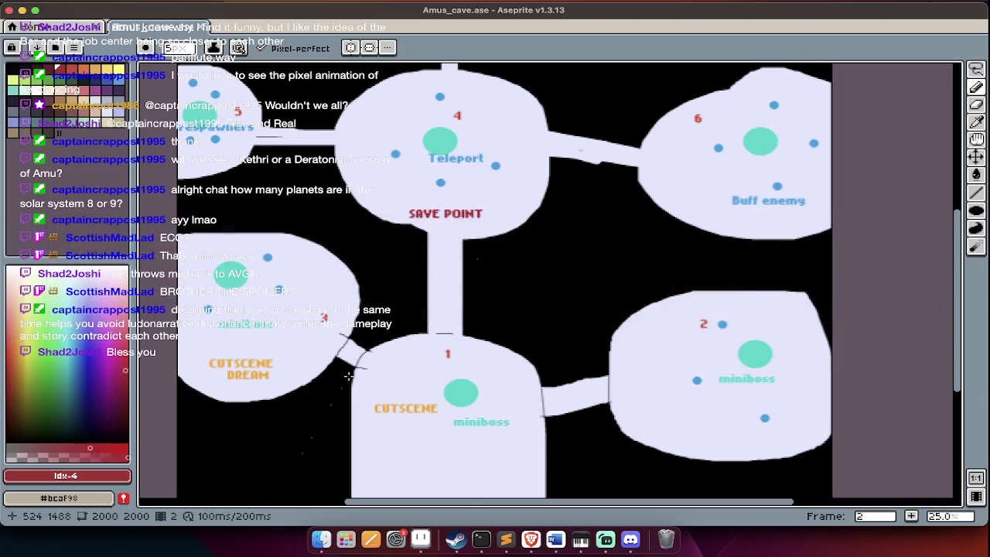
Make Layer 1 the working layer and pick a near-black blue drawing colour.
scroll(349, 376, "down", 1)
scroll(352, 376, "down", 2)
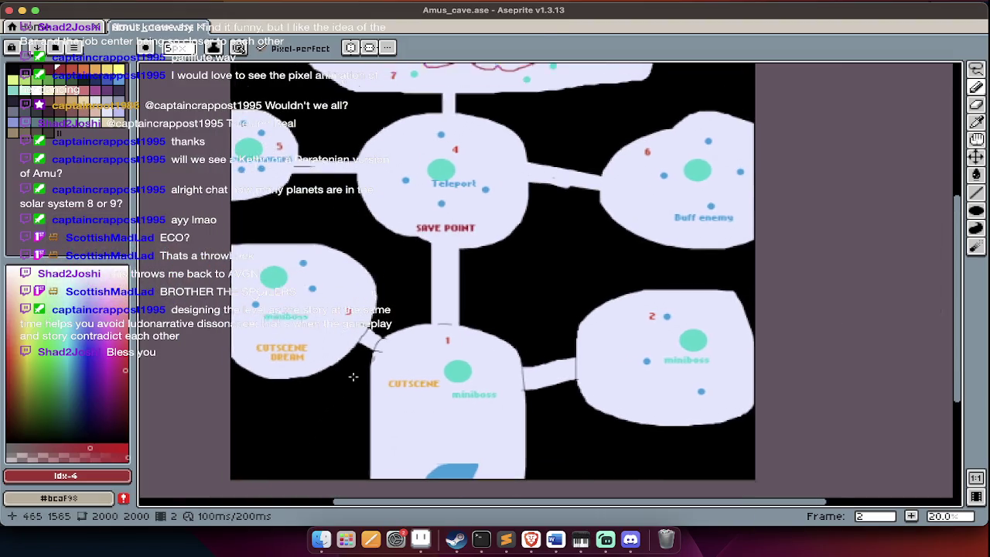
key("Tab")
key("Tab")
scroll(355, 377, "left", 2)
key("Tab")
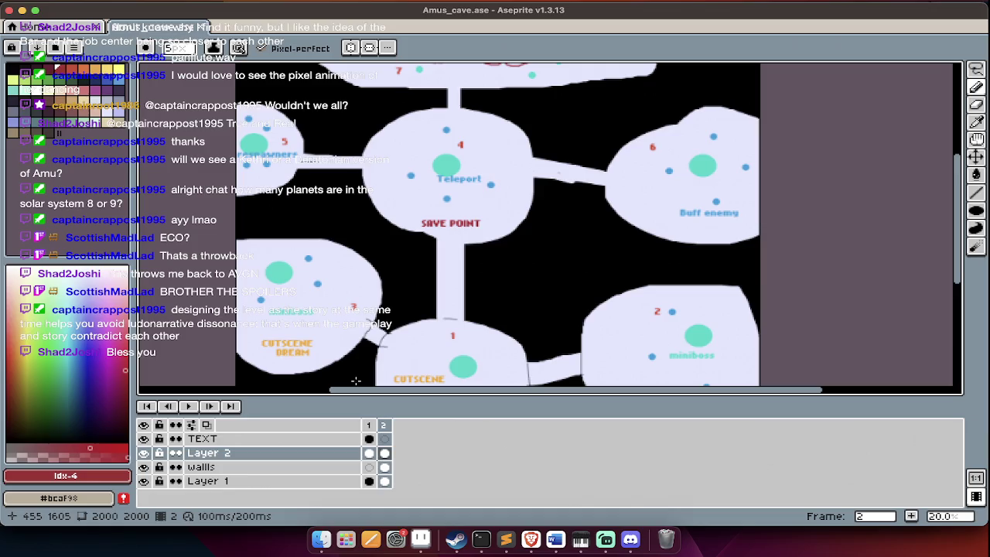
key("Down")
key("Down")
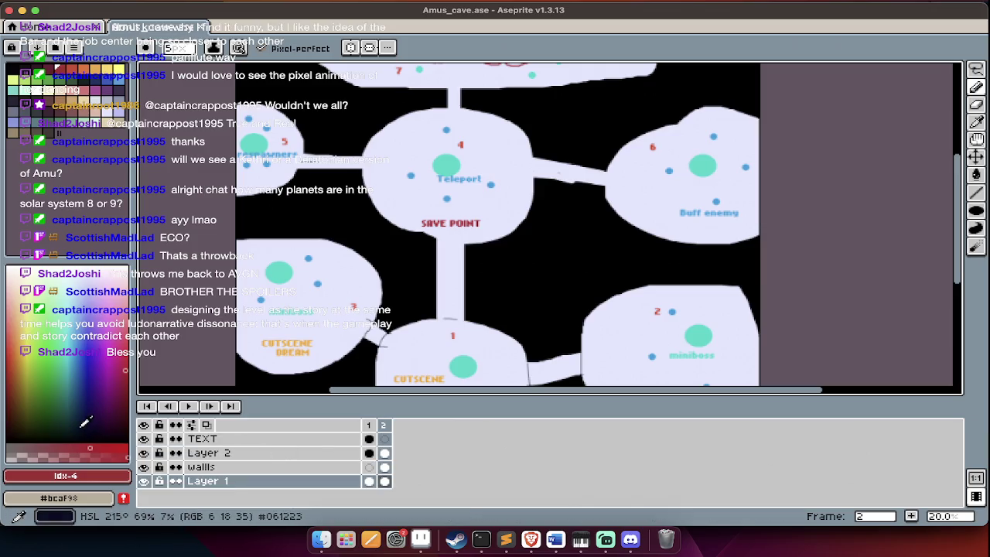
left_click(71, 424)
key("Tab")
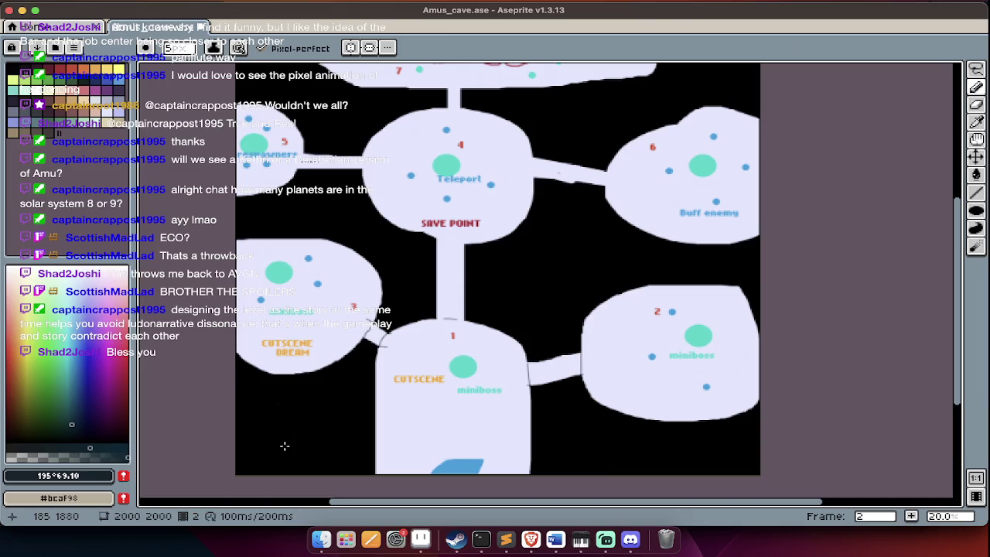
Pan around the Amus_cave map to review the rooms, briefly checking the streaming software.
scroll(288, 429, "up", 3)
key("Tab")
key("Tab")
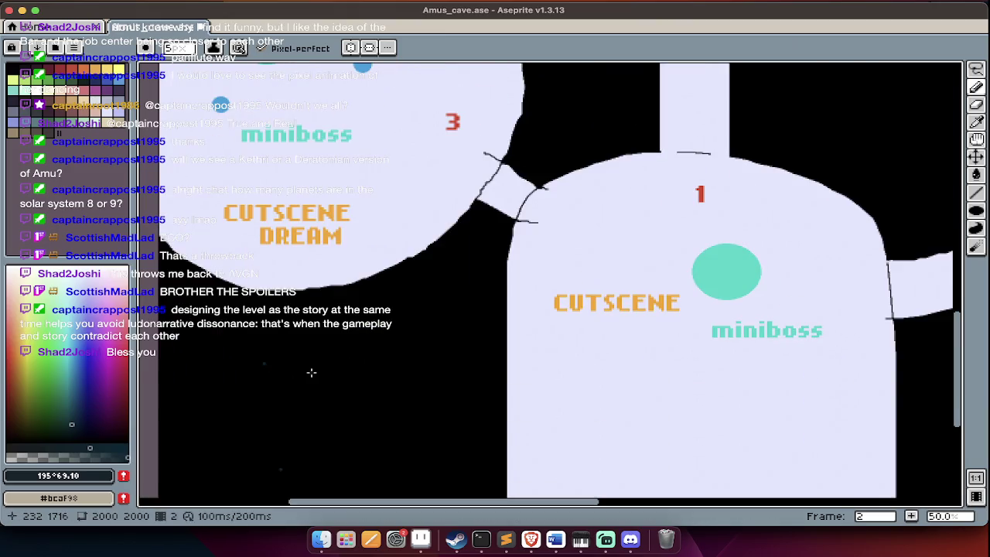
scroll(311, 372, "up", 1)
scroll(311, 372, "down", 2)
scroll(311, 372, "left", 2)
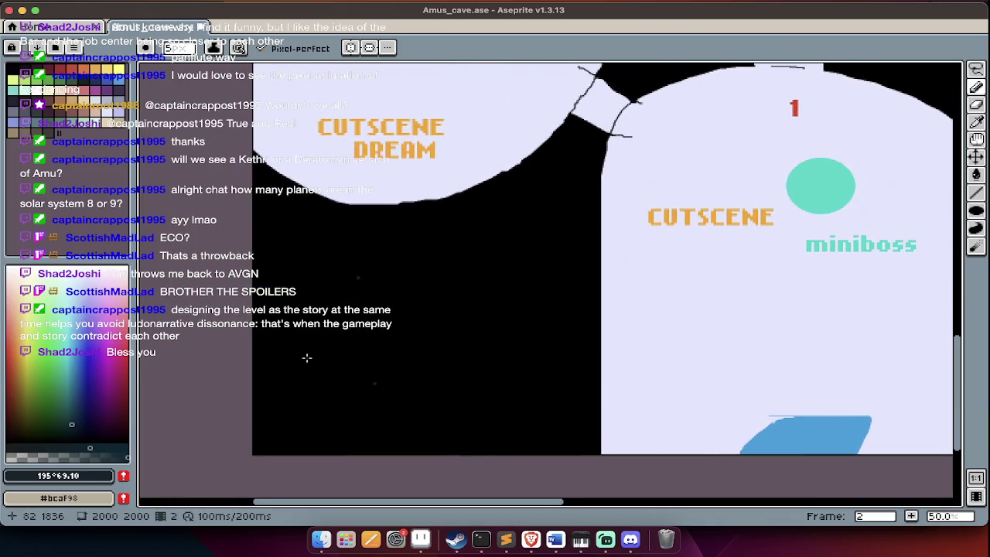
scroll(307, 358, "down", 1)
scroll(306, 358, "up", 5)
scroll(307, 358, "up", 2)
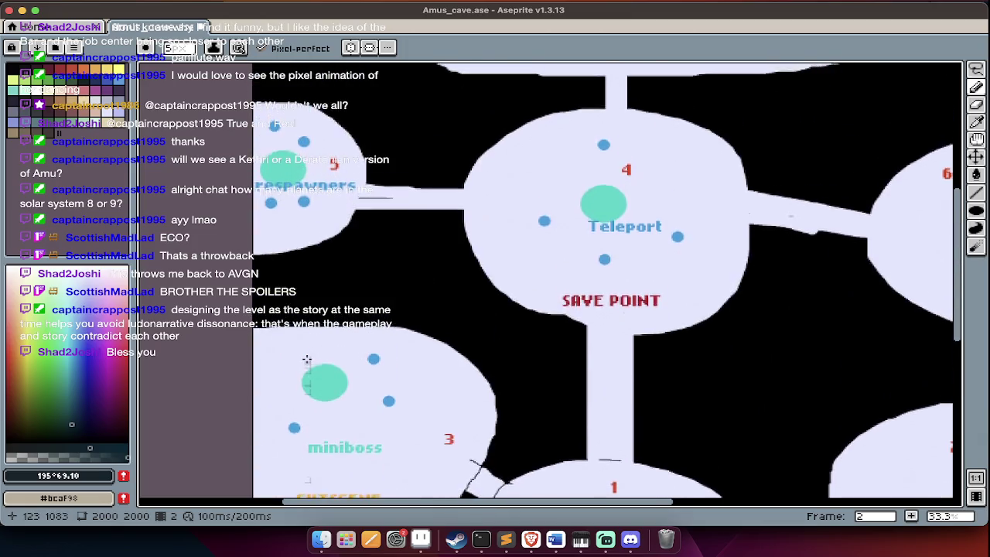
scroll(306, 358, "up", 2)
scroll(306, 358, "up", 1)
scroll(306, 359, "up", 5)
scroll(307, 358, "right", 2)
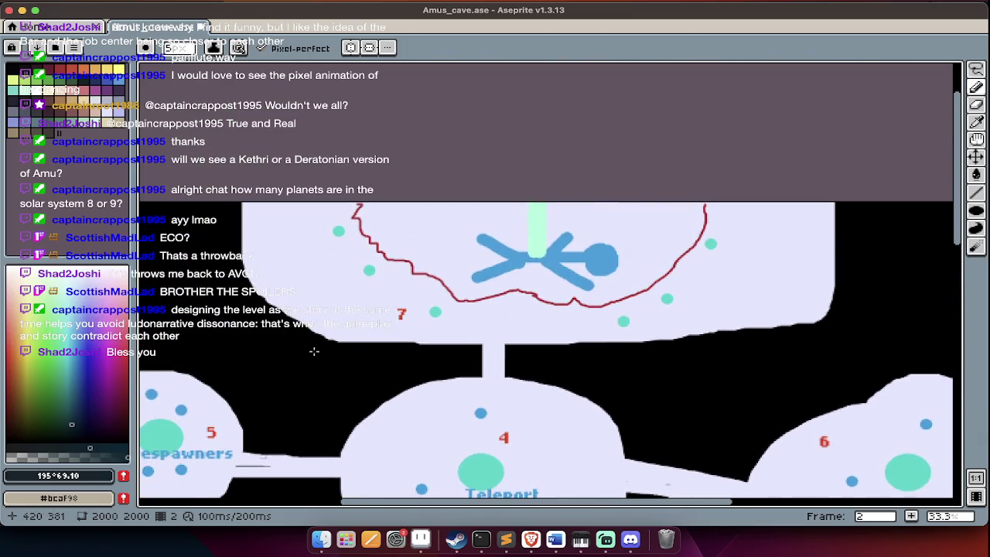
scroll(314, 351, "down", 2)
scroll(314, 351, "down", 7)
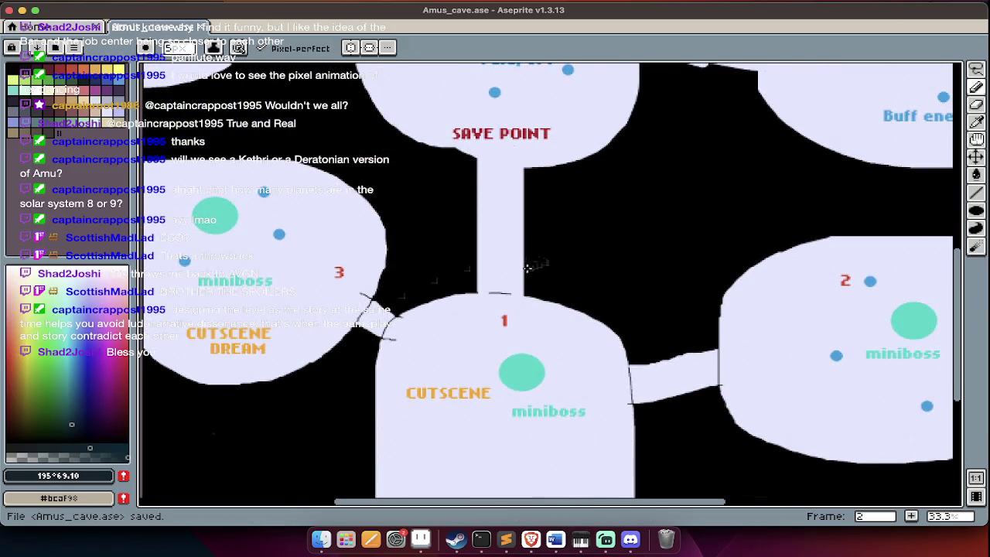
key("super+Tab")
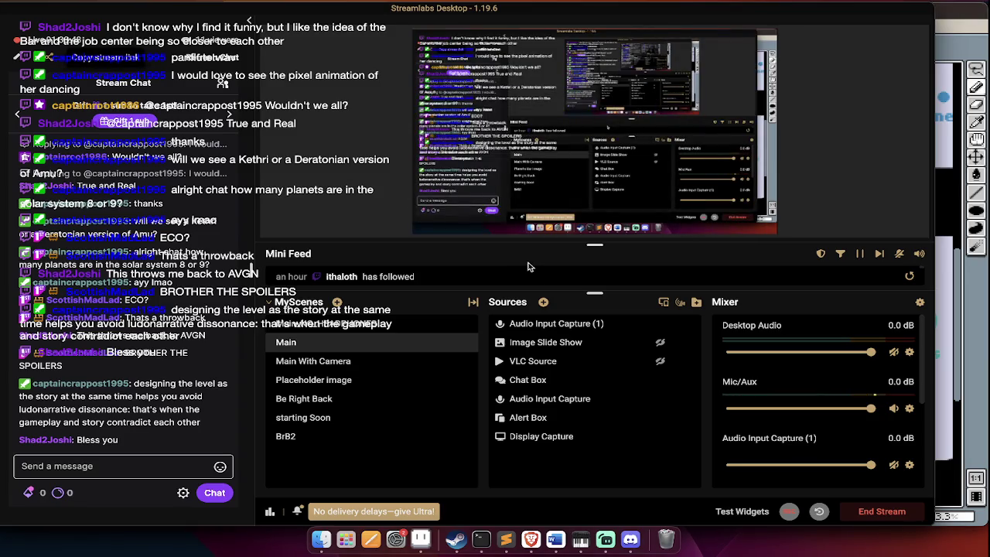
key("super+Tab")
scroll(538, 270, "down", 3)
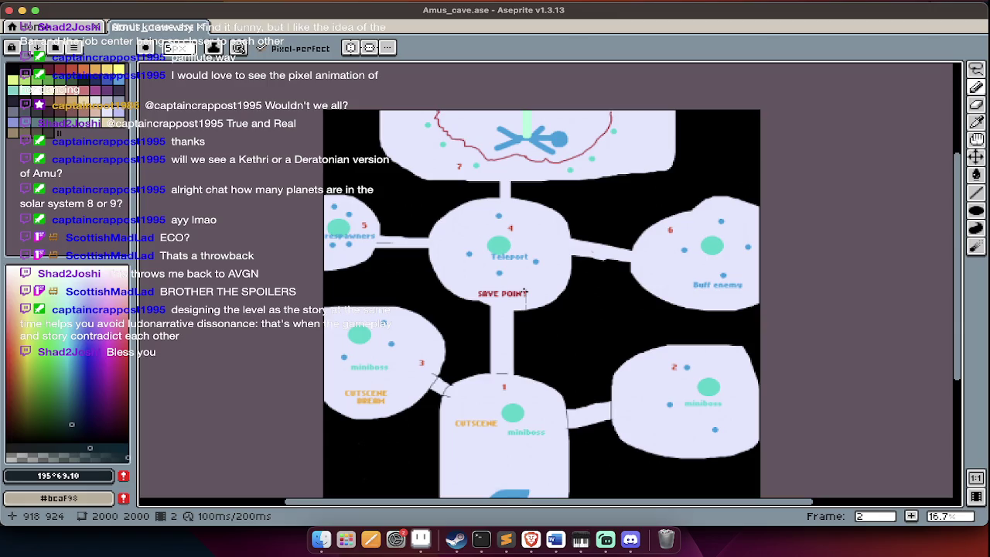
scroll(537, 414, "up", 2)
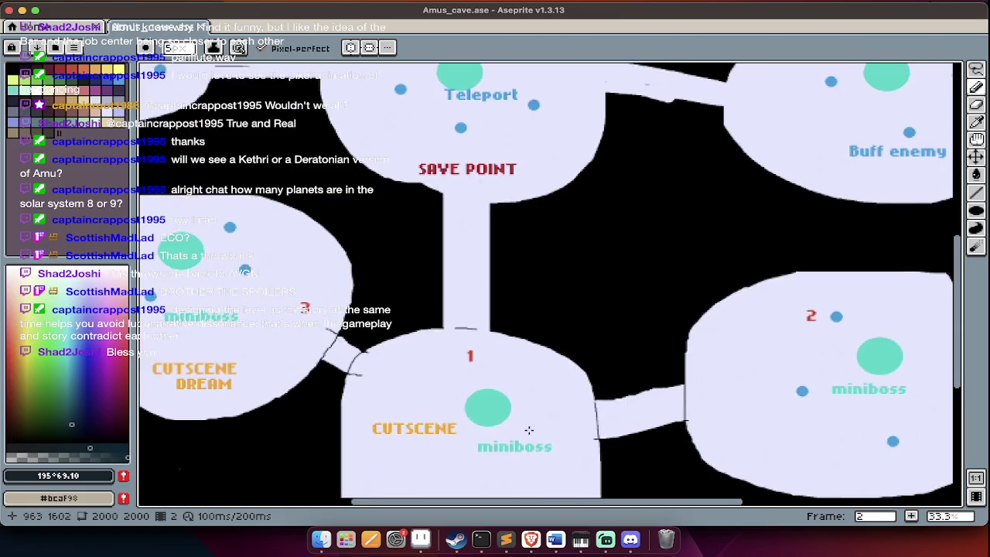
scroll(529, 430, "down", 1)
scroll(530, 430, "left", 1)
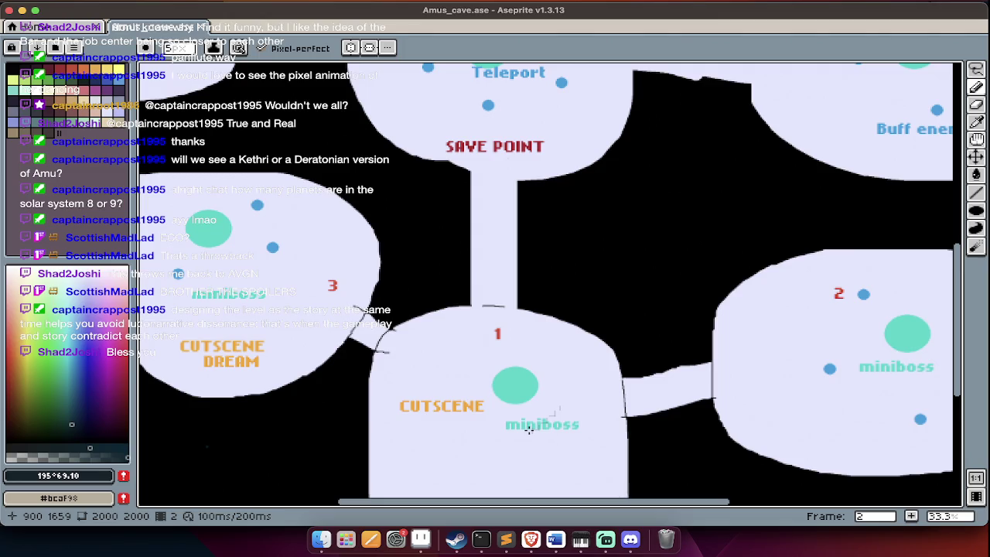
scroll(529, 430, "down", 2)
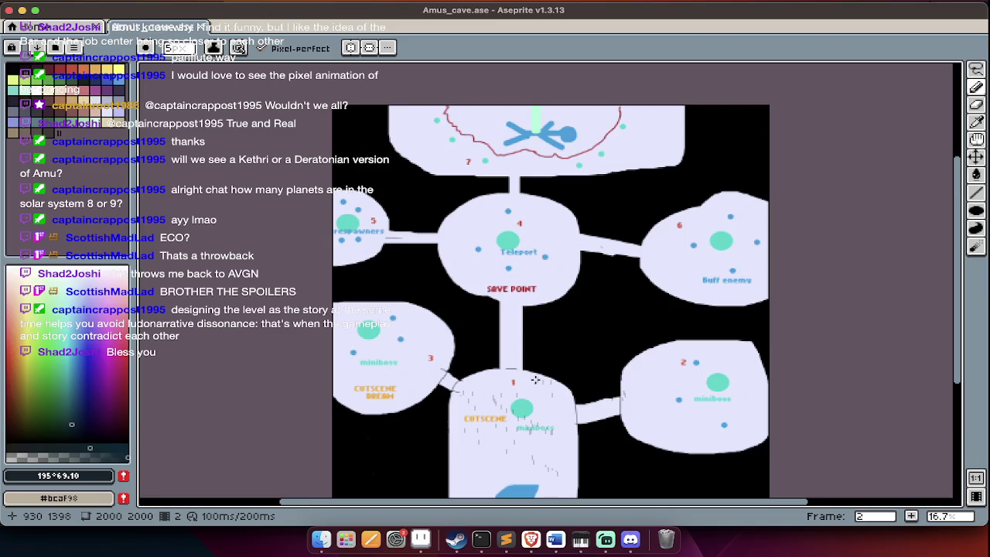
Close Amus_cave.ase and open a sprite from the Dunnimure folder.
key("super+w")
key("super+o")
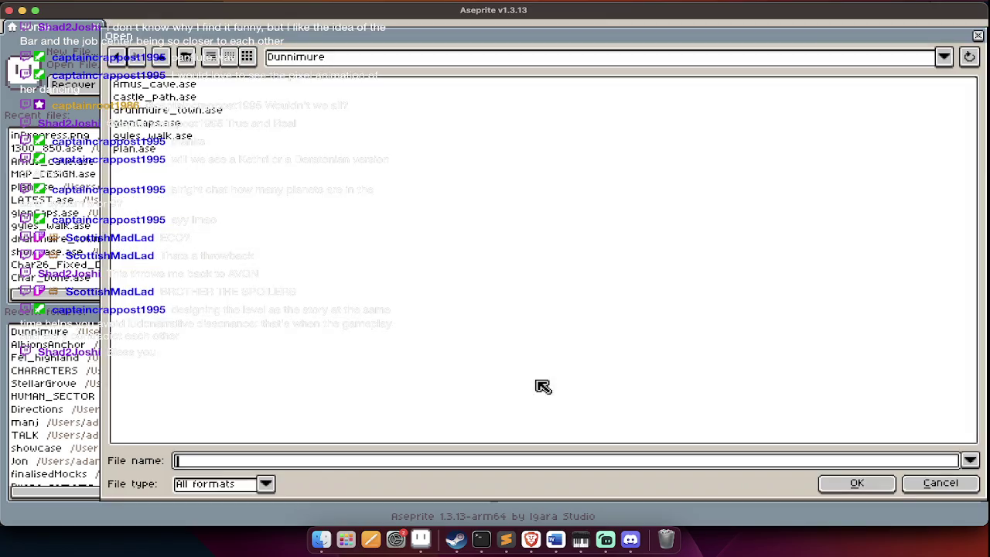
double_click(198, 138)
Close that wrong file and open glenCaps.ase instead.
key("super+w")
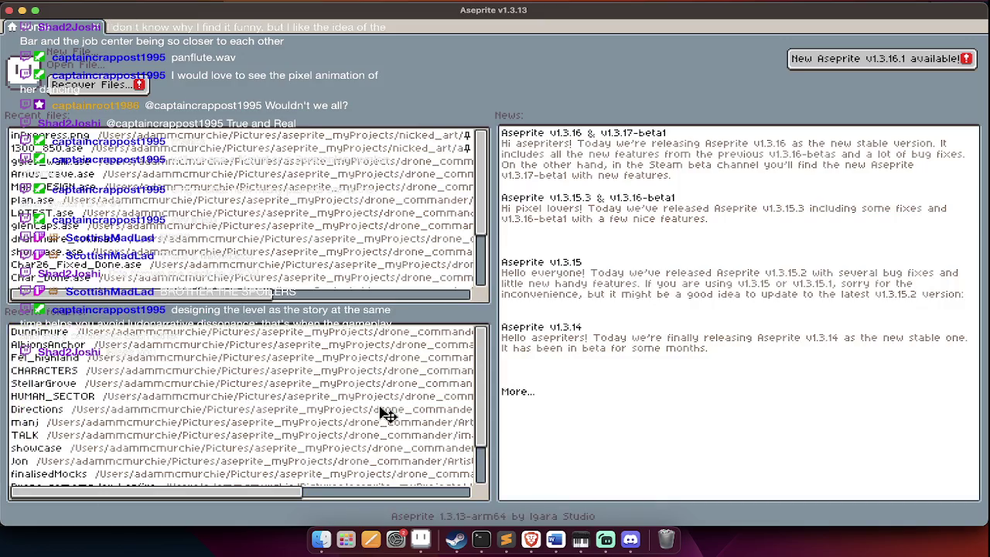
key("super+o")
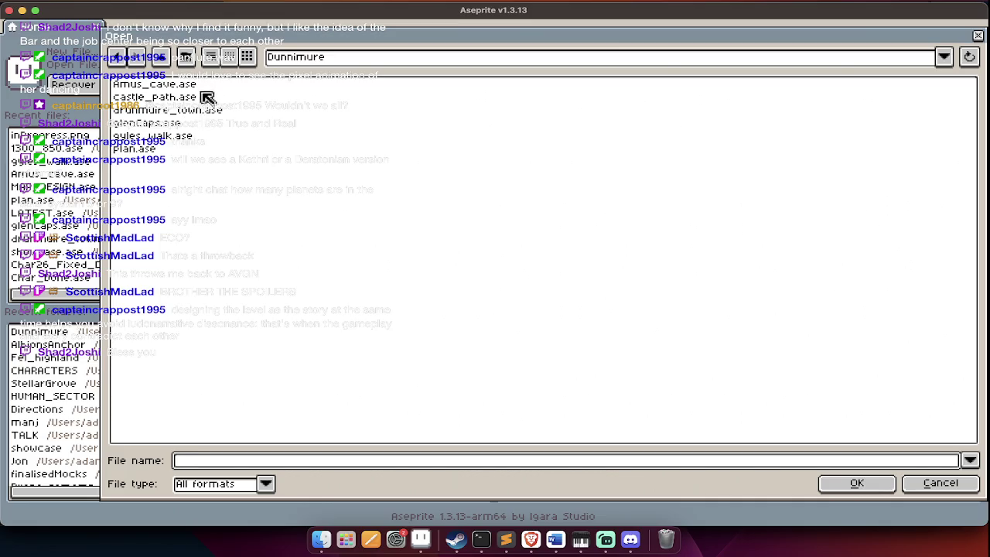
double_click(206, 122)
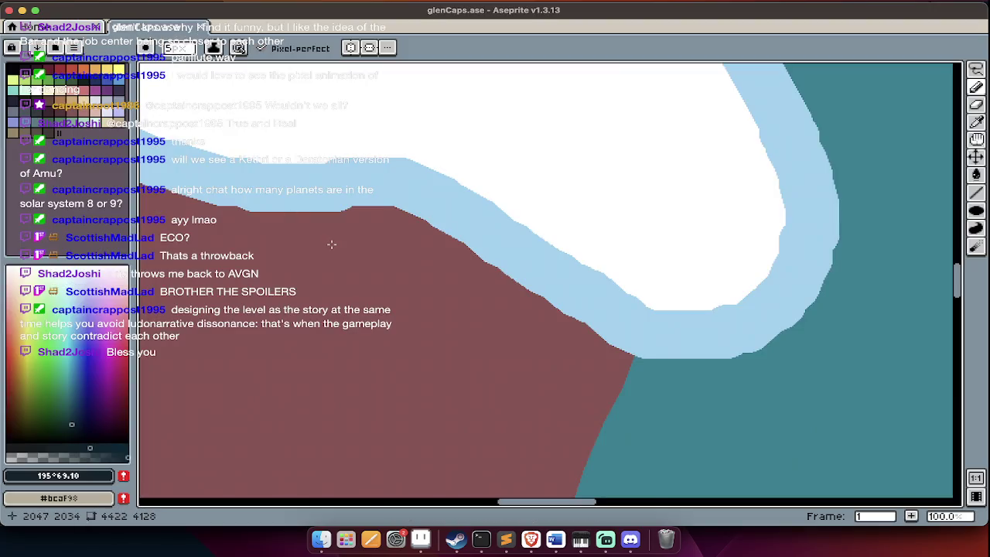
scroll(331, 244, "down", 4)
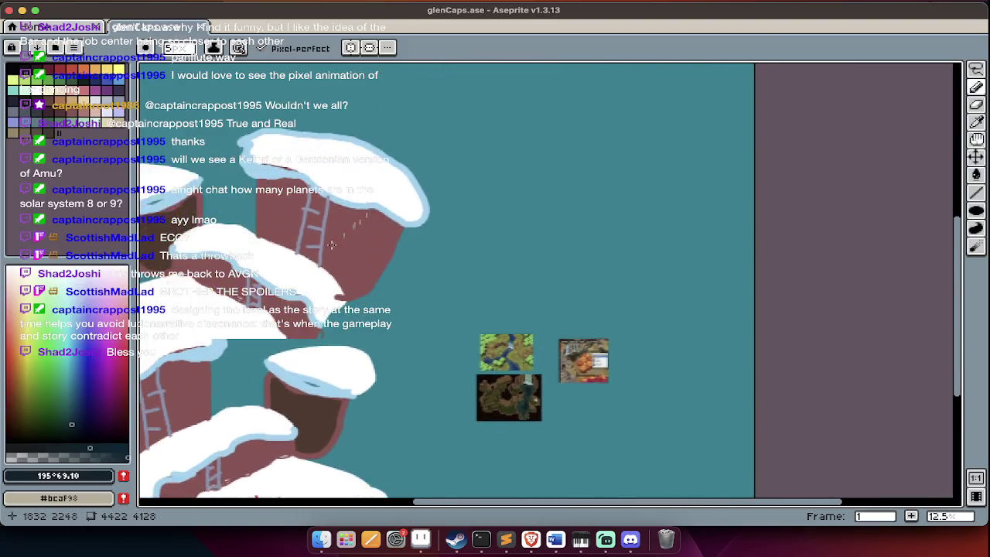
scroll(332, 244, "down", 2)
scroll(332, 244, "left", 2)
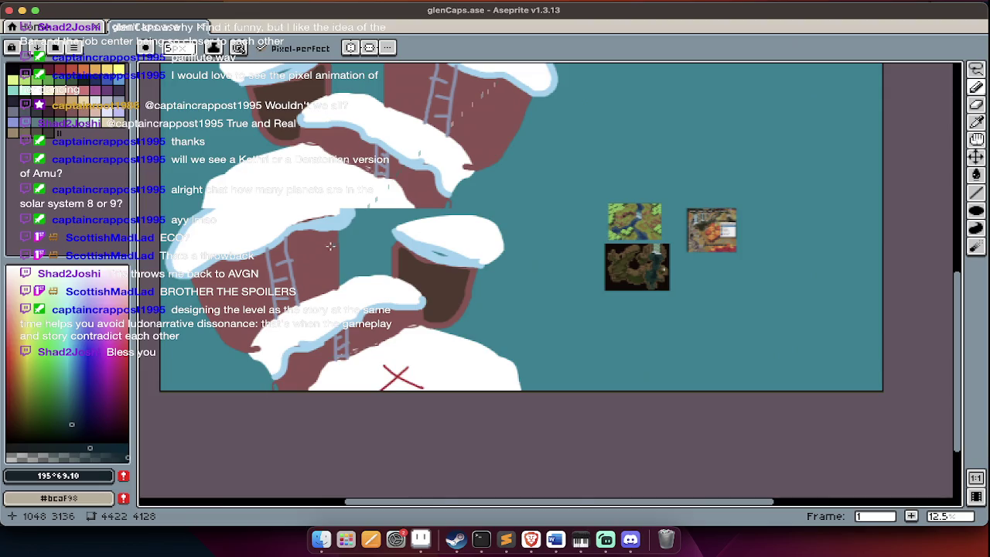
scroll(394, 402, "up", 2)
scroll(394, 402, "up", 1)
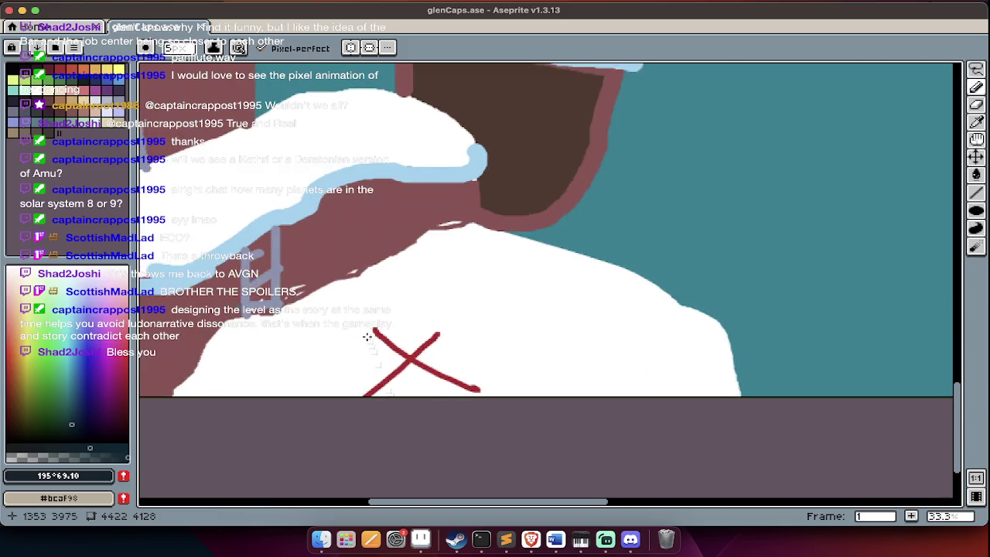
scroll(369, 348, "up", 5)
scroll(368, 341, "left", 4)
scroll(367, 337, "up", 2)
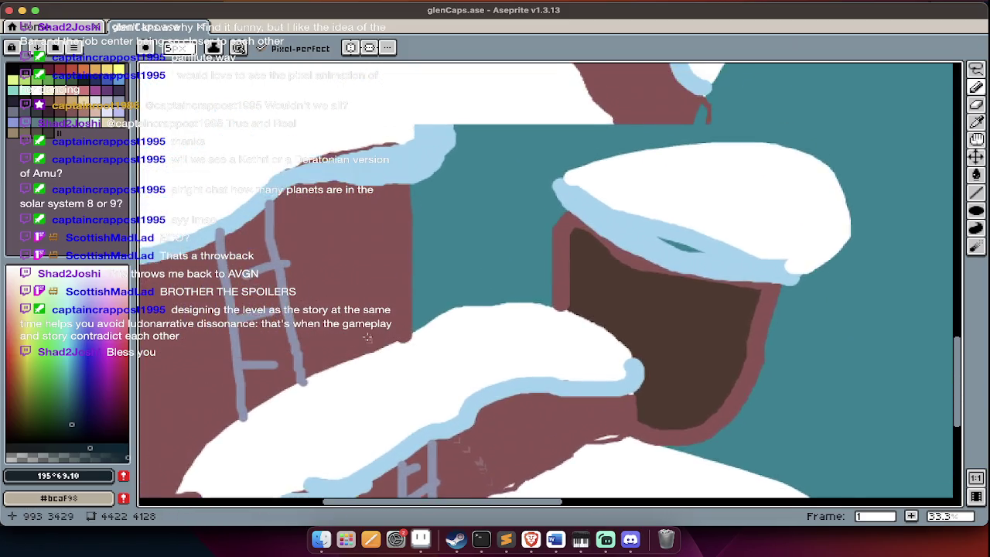
scroll(367, 336, "up", 3)
scroll(367, 336, "up", 2)
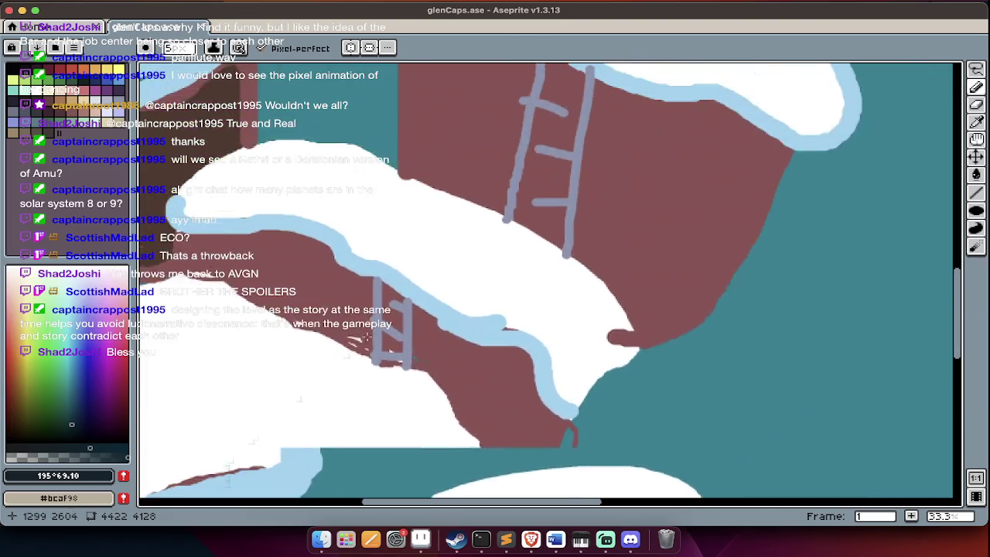
scroll(367, 337, "up", 3)
scroll(367, 337, "right", 3)
scroll(366, 337, "up", 3)
scroll(366, 336, "up", 2)
scroll(366, 336, "down", 1)
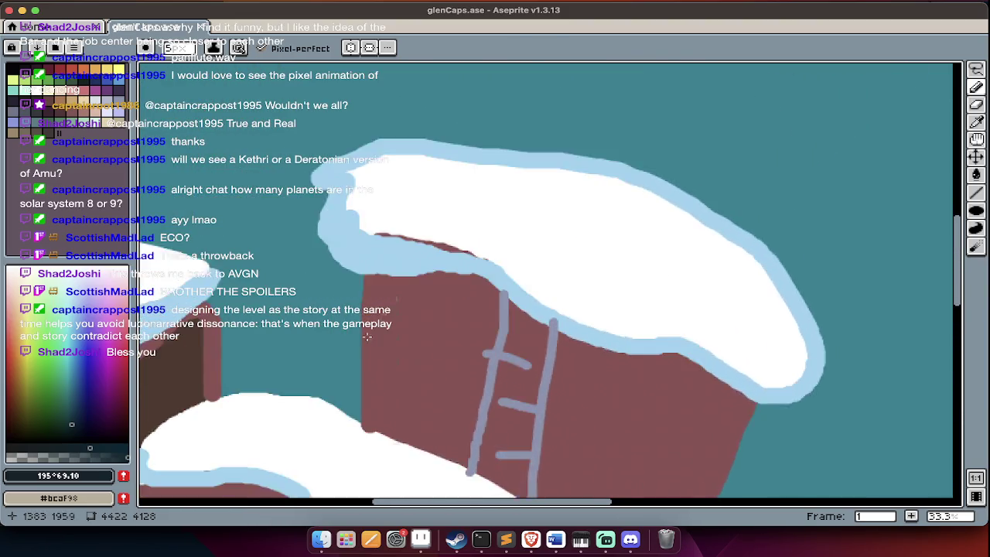
scroll(367, 337, "down", 3)
scroll(366, 337, "down", 3)
scroll(366, 337, "left", 3)
scroll(367, 337, "down", 3)
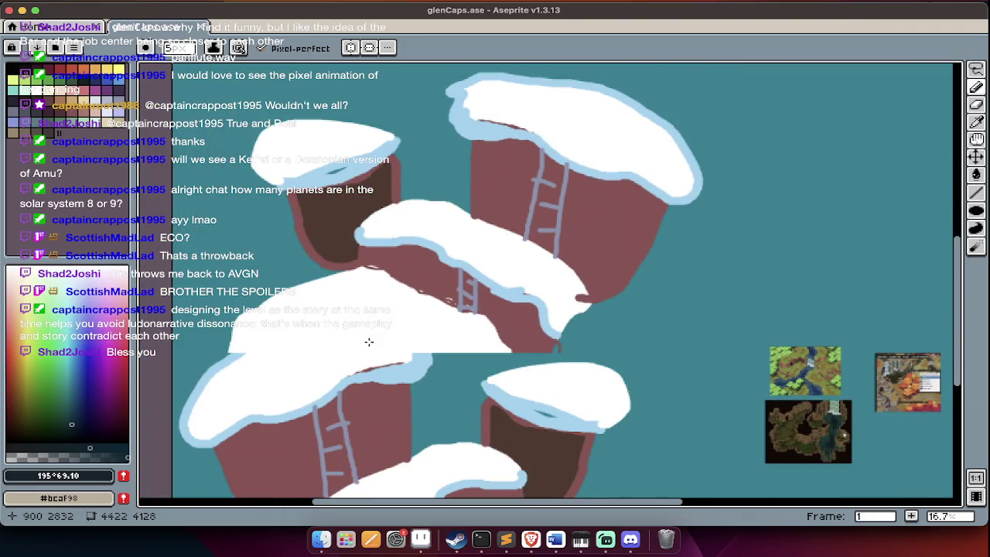
scroll(369, 341, "down", 2)
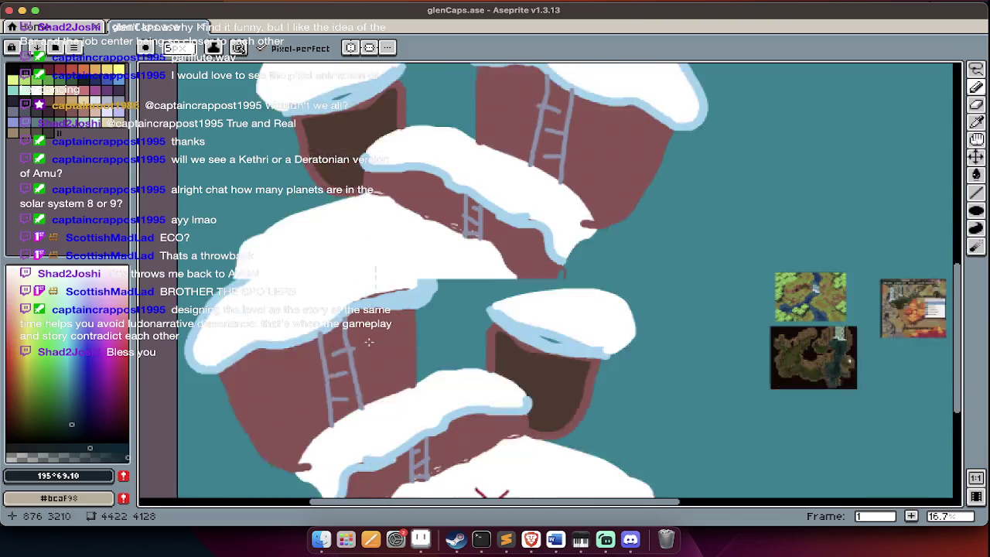
scroll(441, 376, "down", 2)
scroll(425, 336, "up", 5)
scroll(426, 336, "up", 3)
scroll(425, 336, "down", 1)
scroll(425, 336, "up", 1)
scroll(426, 335, "up", 2)
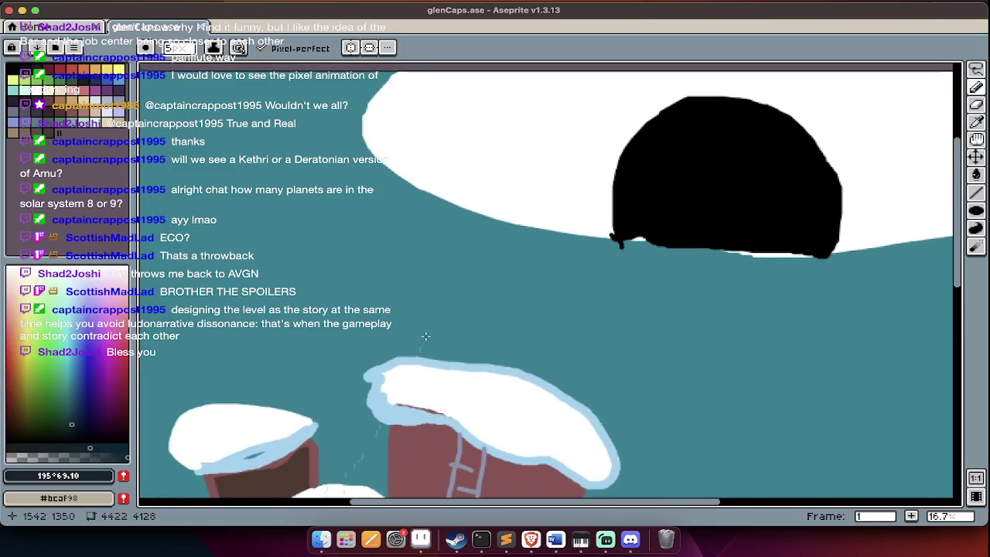
scroll(457, 294, "down", 2)
scroll(503, 233, "down", 4)
scroll(542, 183, "down", 2)
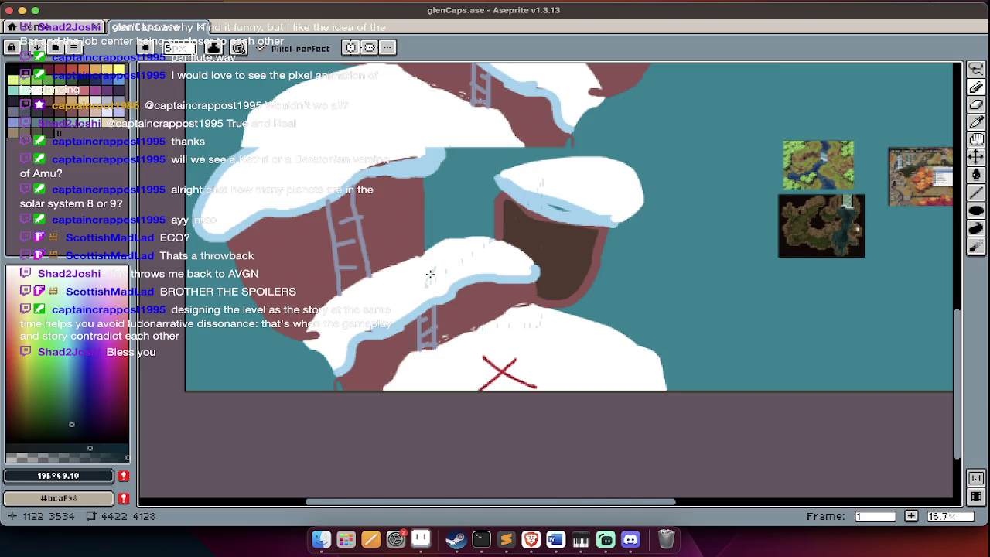
scroll(430, 274, "up", 2)
scroll(430, 274, "up", 2)
scroll(430, 275, "right", 1)
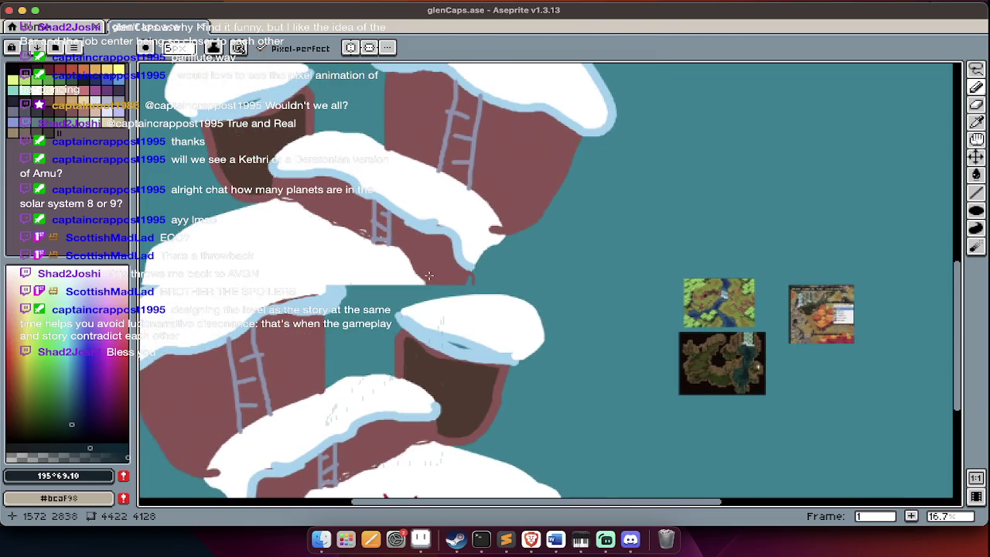
scroll(428, 275, "up", 1)
scroll(429, 276, "up", 2)
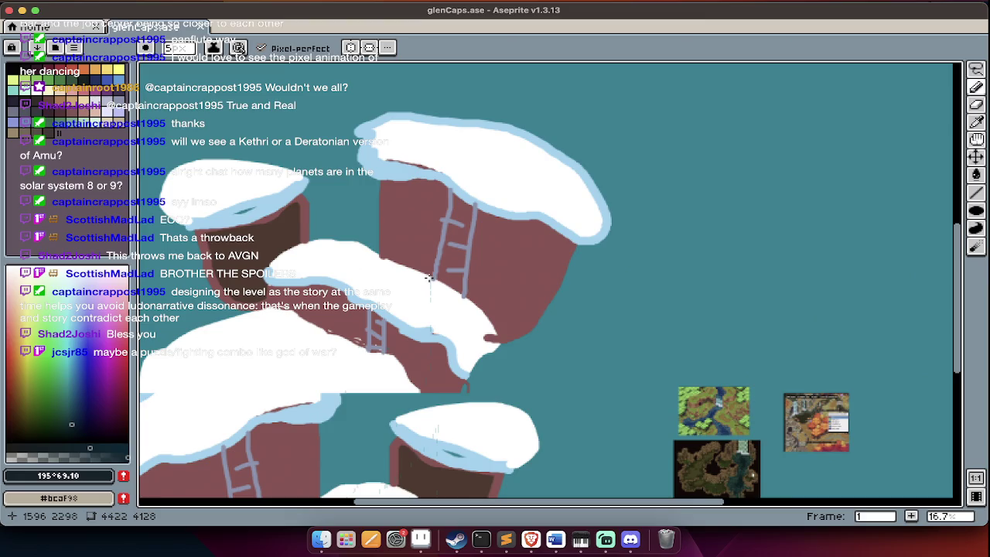
scroll(428, 278, "down", 5)
scroll(427, 279, "left", 3)
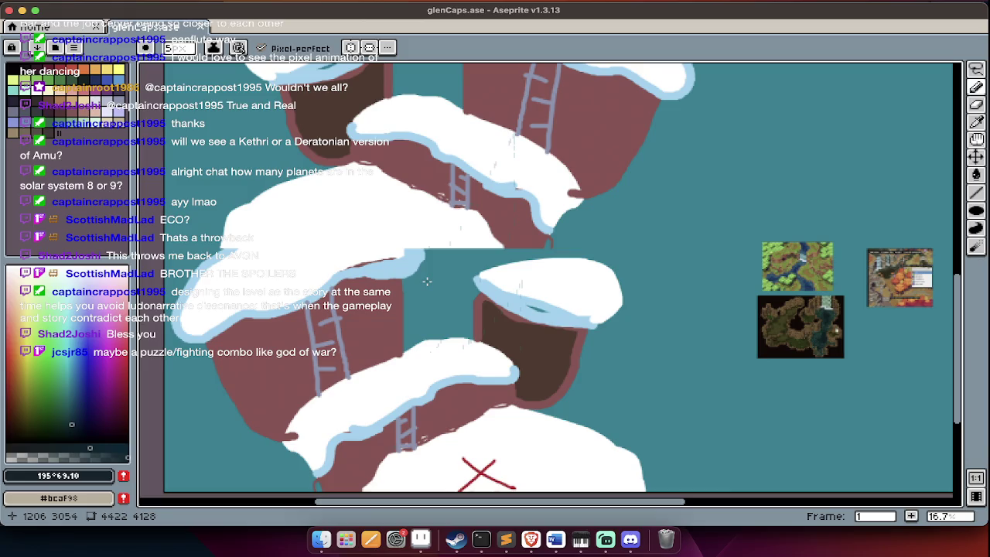
scroll(427, 281, "up", 3)
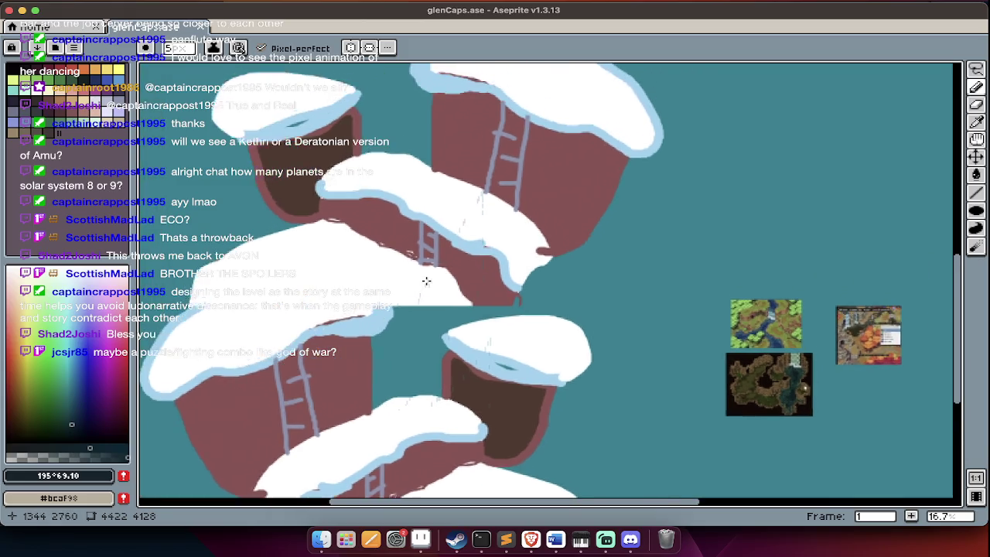
scroll(445, 281, "right", 7)
Show the layer list, select the TEXT layer, and place a trial text label.
key("Tab")
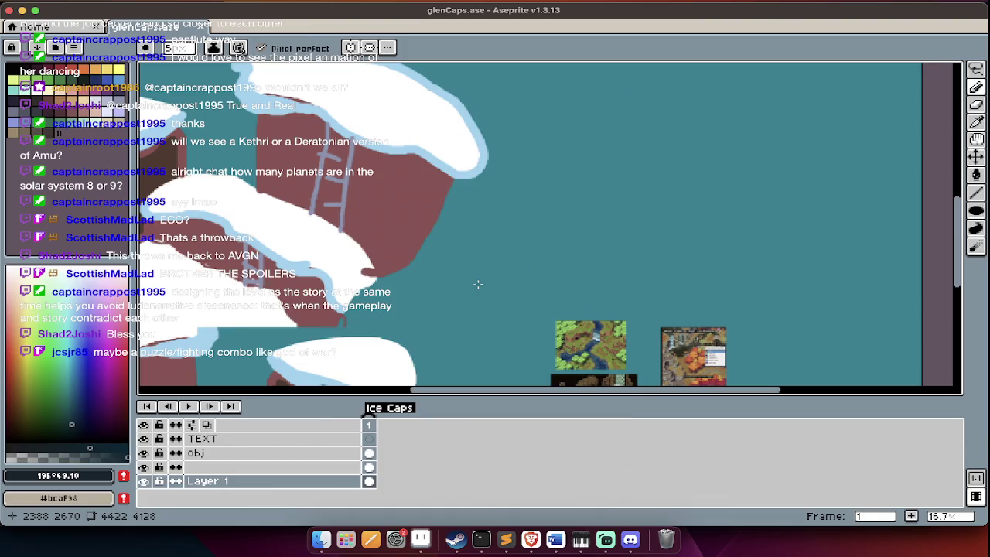
left_click(478, 285, "ctrl")
key("super+t")
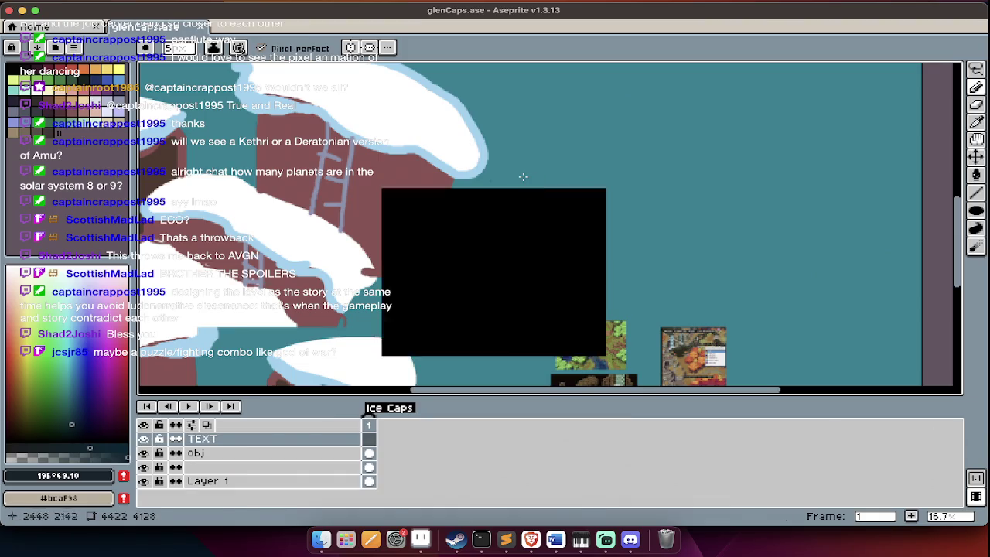
key("Escape")
scroll(523, 178, "up", 2)
scroll(523, 178, "right", 2)
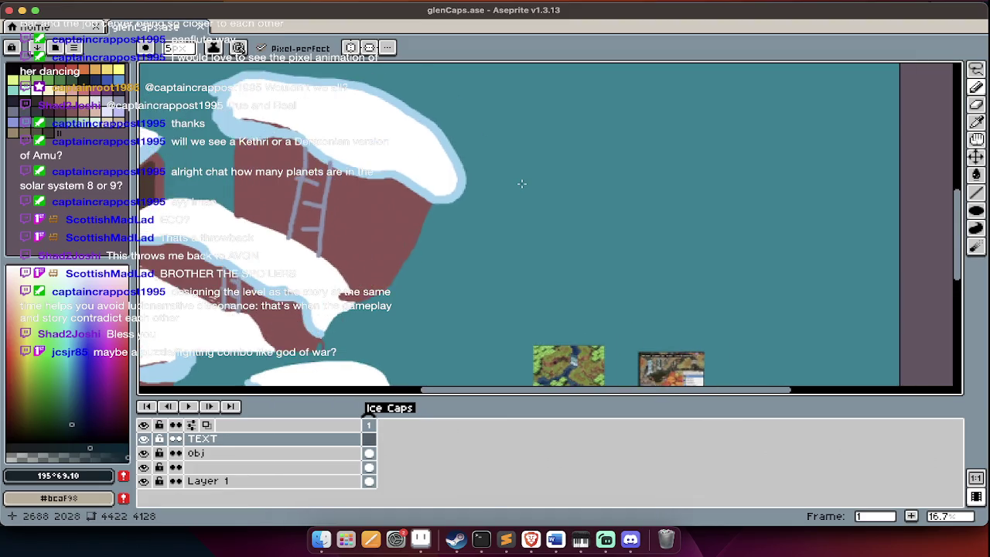
key("super+t")
type("Dreams")
key("BackSpace")
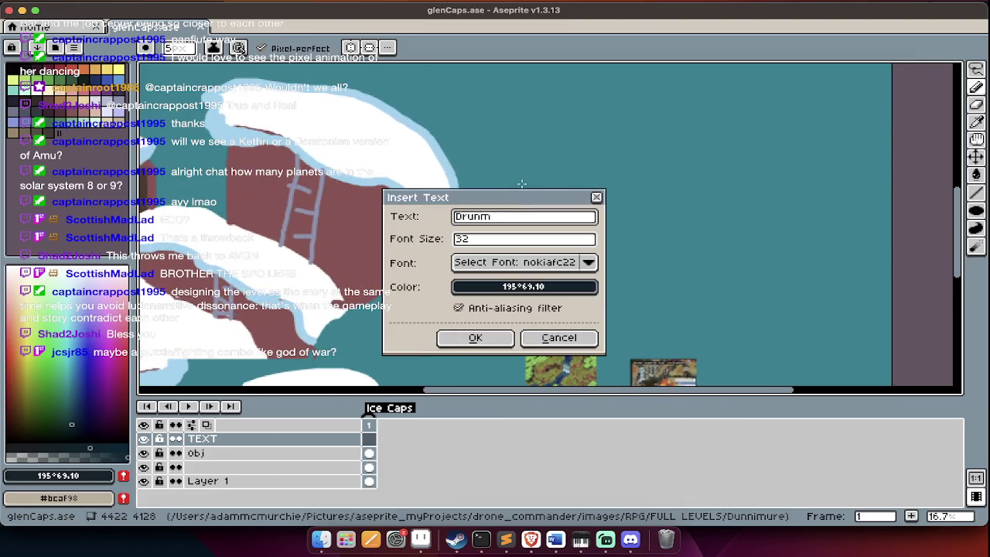
key("Return")
key("Return")
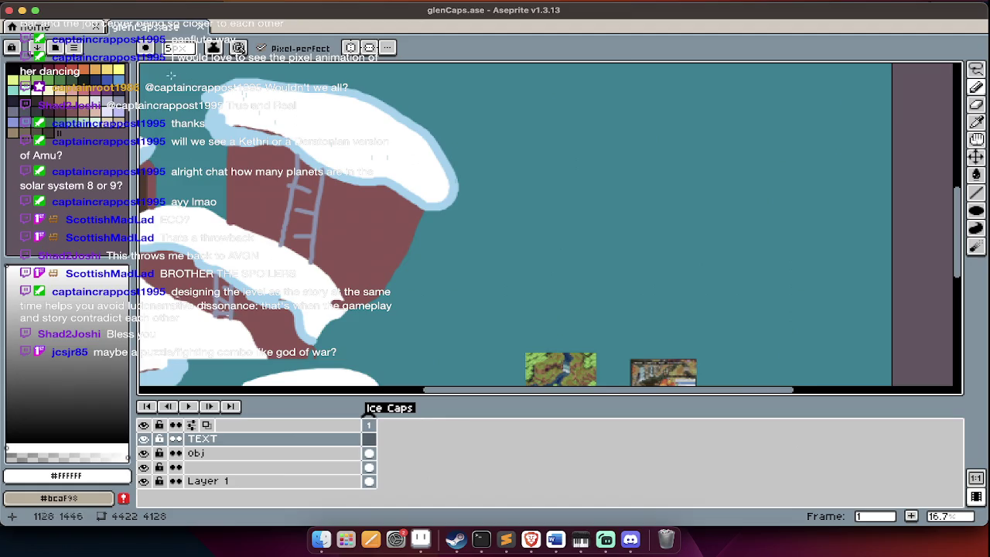
Add a yellow 'drumuire - sidequests/talking' label and move it right.
left_click(122, 70)
scroll(394, 170, "right", 3)
key("super+t")
type("drumuire - ")
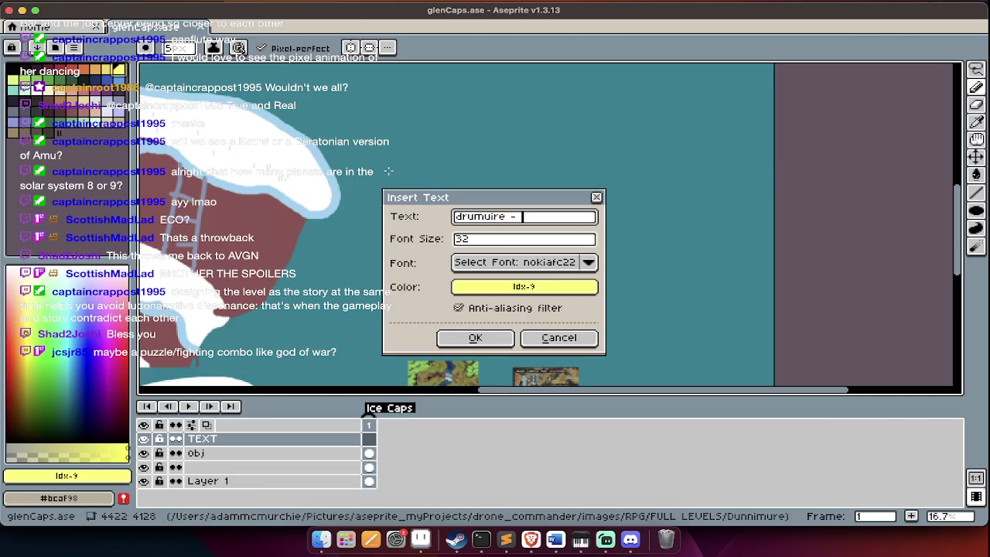
type("sidequets")
key("BackSpace")
key("BackSpace")
type("sts/")
type("talking")
key("Return")
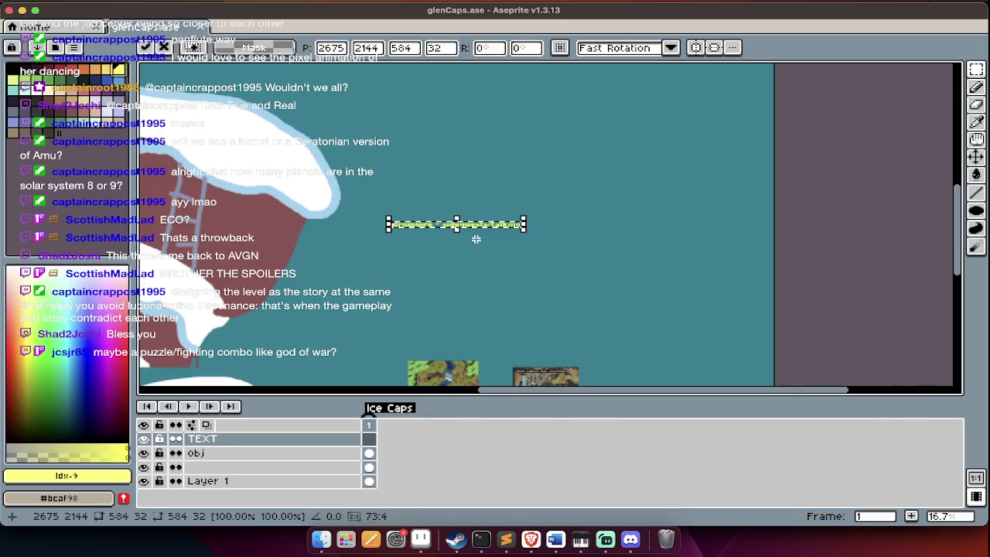
scroll(479, 232, "up", 2)
scroll(485, 229, "up", 2)
left_click_drag(485, 229, 582, 229)
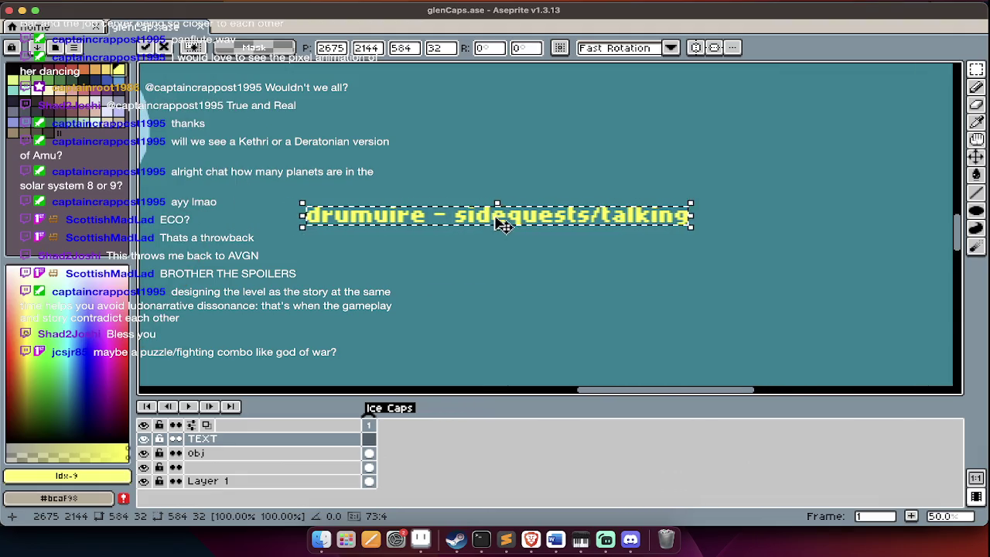
scroll(501, 223, "down", 2)
scroll(495, 221, "up", 1)
Add the amu's cave 'battling and cutscenes' label below drumuire.
key("Return")
type("ts/talking")
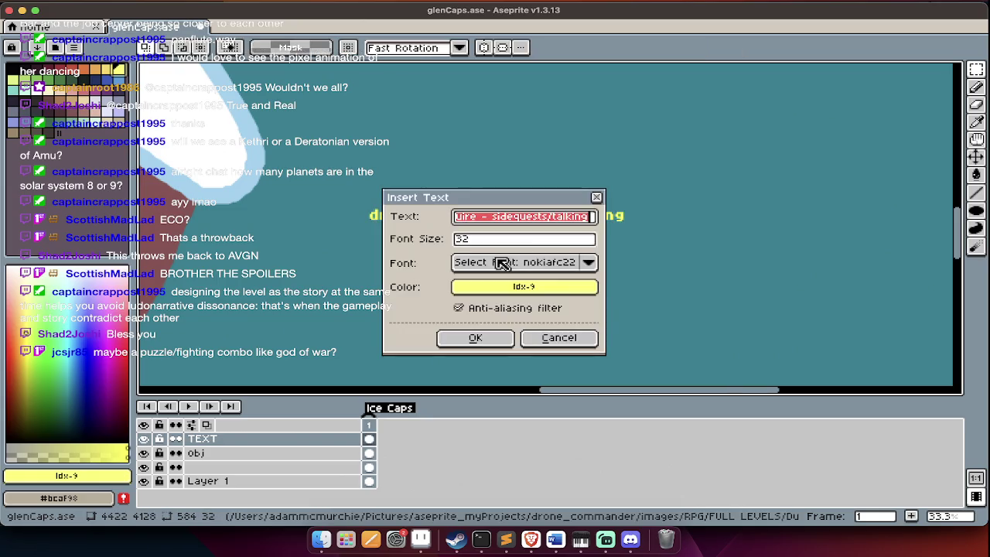
type("amu's")
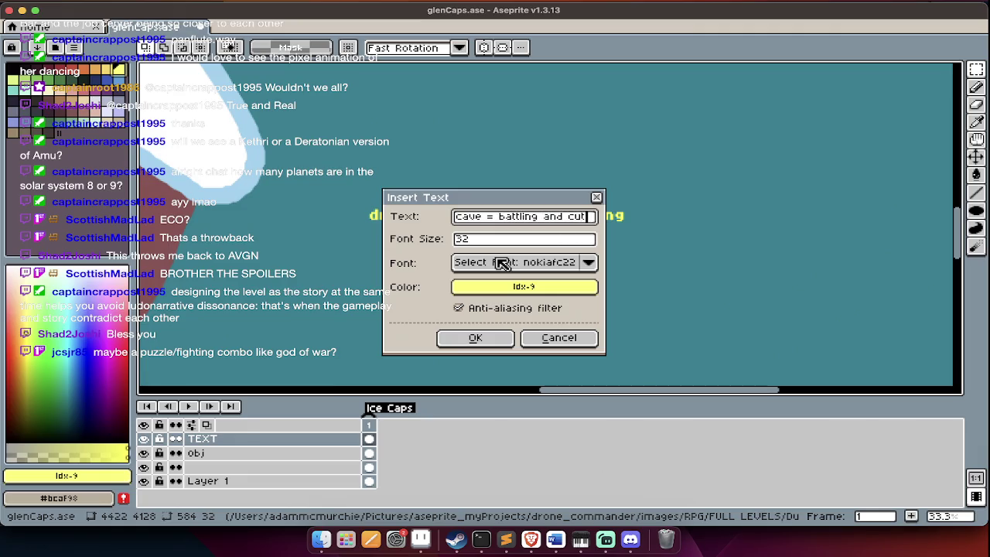
type("enes")
key("Return")
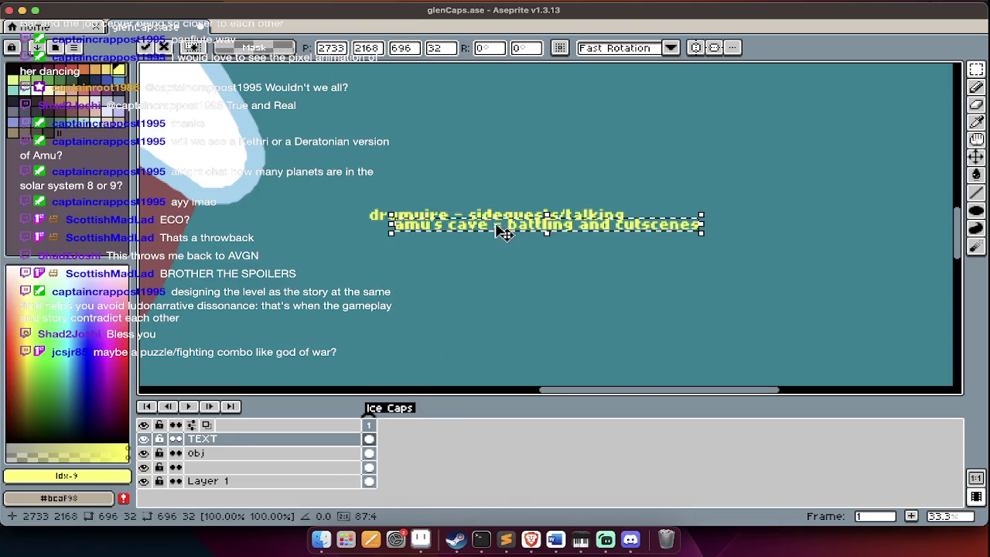
left_click_drag(484, 271, 473, 288)
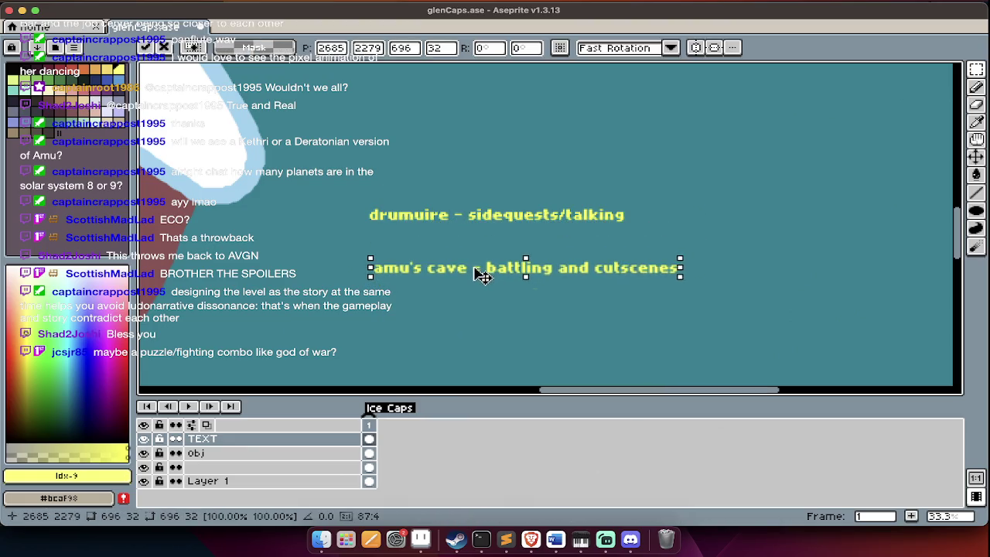
Add the albions anchor label below amu's cave and zoom out.
key("ctrl+t")
type("a")
type("onbs anchor")
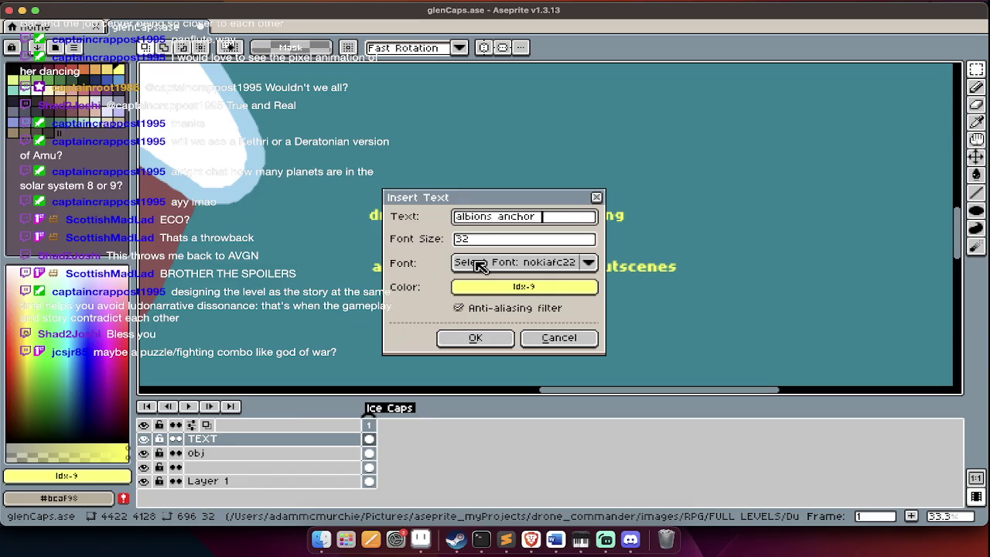
type("attles, puzzles, cutscenes")
key("Return")
left_click_drag(503, 232, 520, 319)
key("Return")
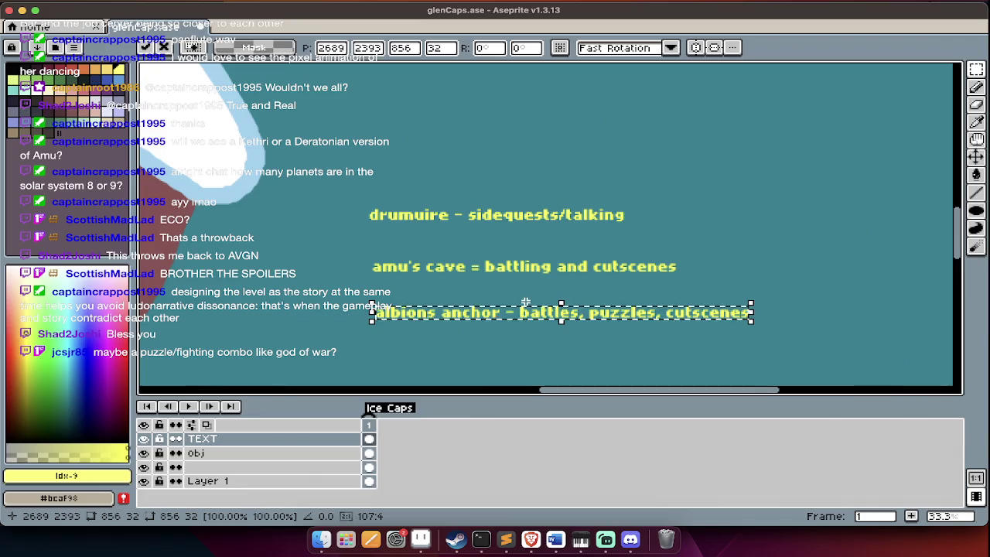
key("ctrl+d")
scroll(525, 303, "down", 1)
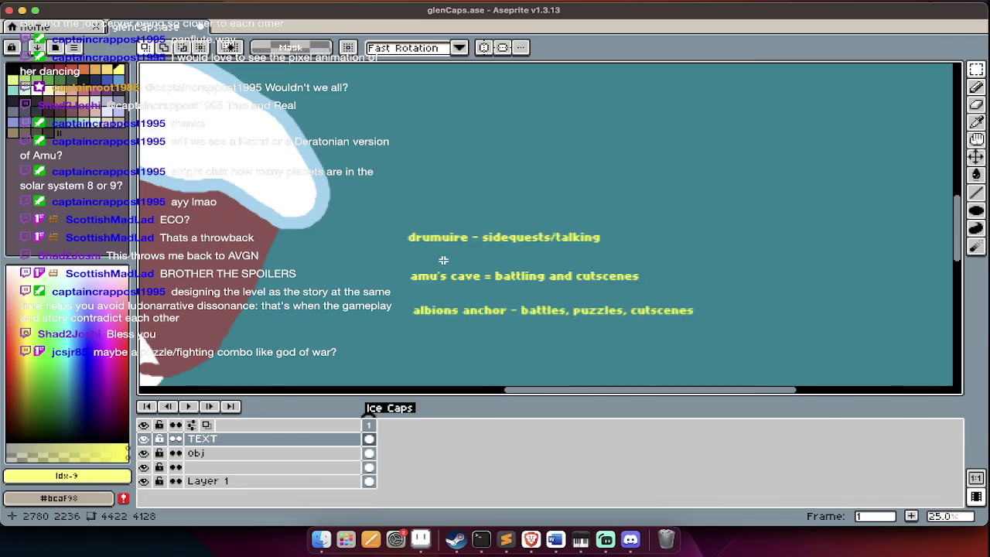
Add a 'gyles caps' label and move it under drumuire.
type("t")
type("gyles caps -")
key("Return")
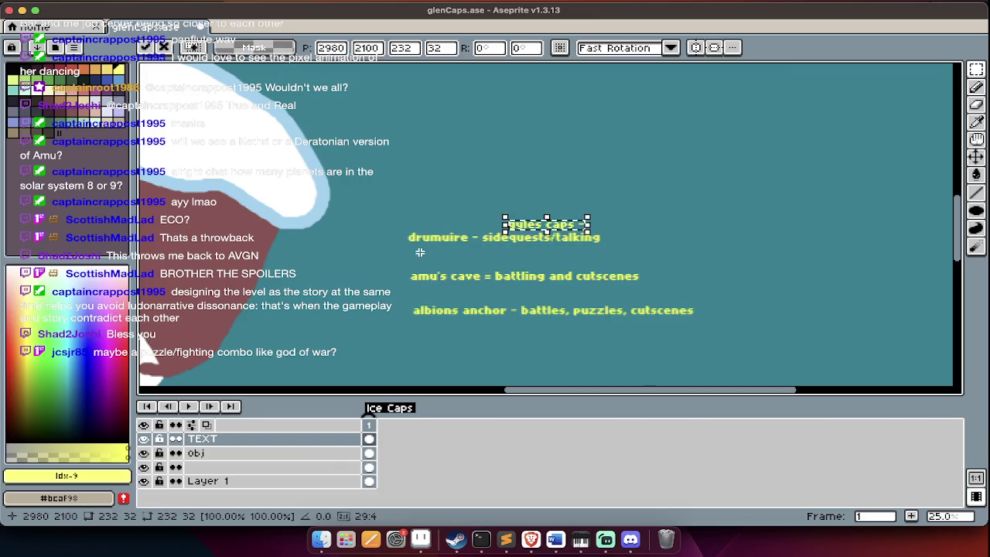
scroll(503, 226, "up", 2)
left_click_drag(544, 227, 352, 294)
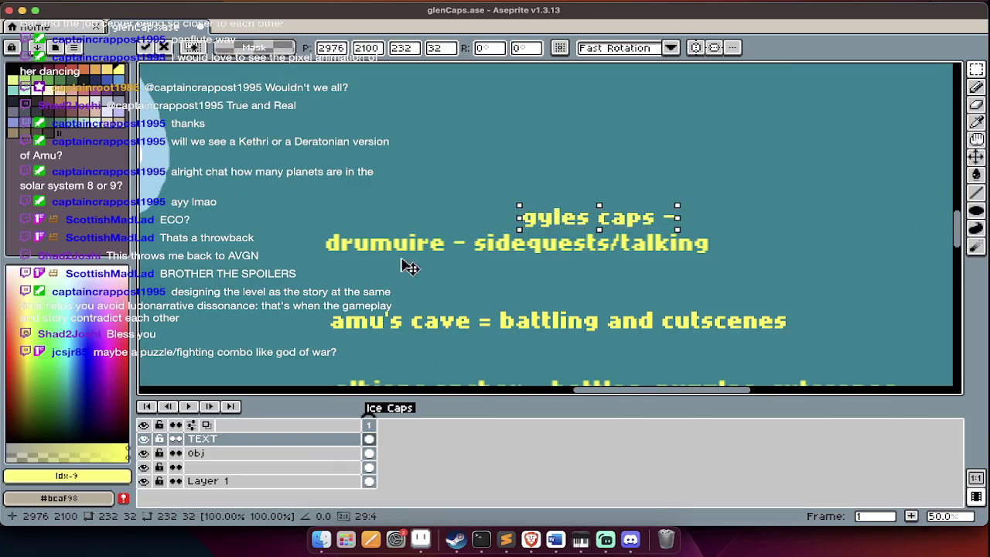
scroll(352, 295, "down", 1)
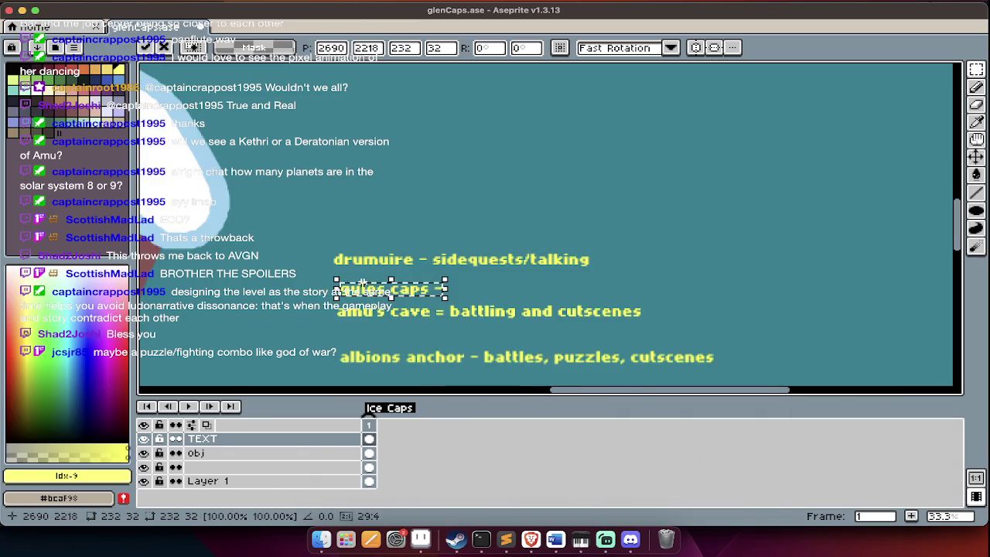
scroll(372, 325, "down", 5)
key("Return")
Scroll around the canvas to review the stacked yellow labels.
scroll(390, 382, "down", 1)
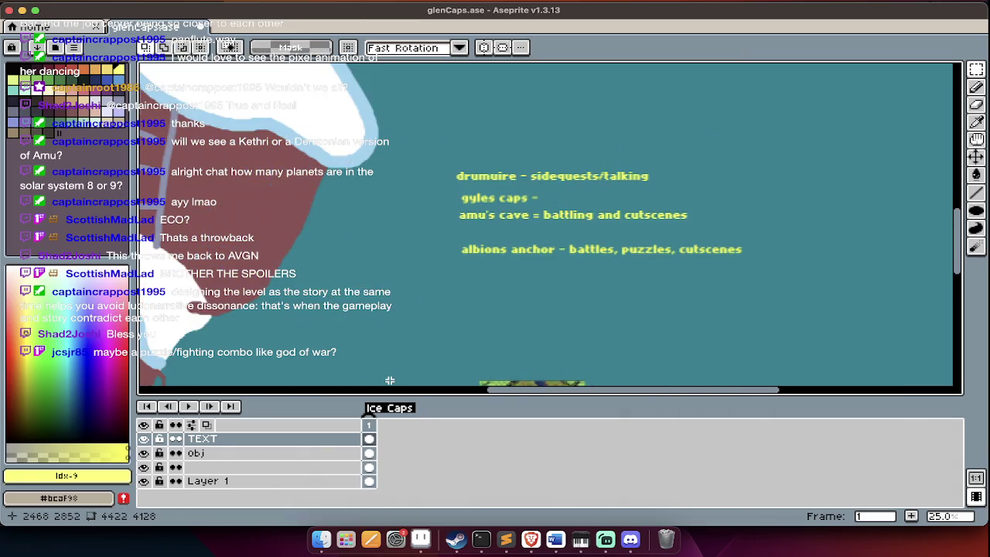
scroll(333, 263, "down", 10)
scroll(310, 185, "up", 4)
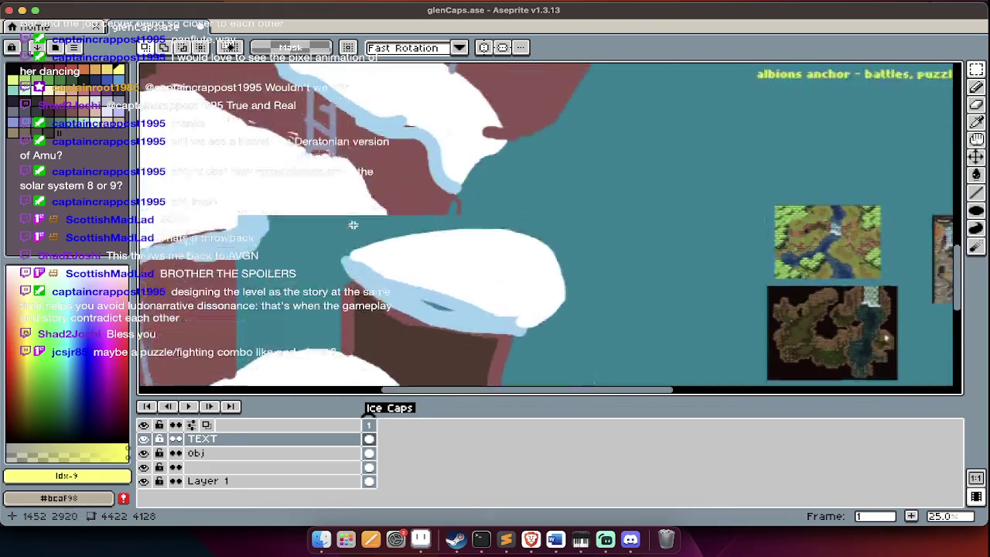
scroll(352, 222, "up", 4)
scroll(360, 205, "up", 3)
scroll(369, 192, "down", 3)
scroll(386, 201, "right", 5)
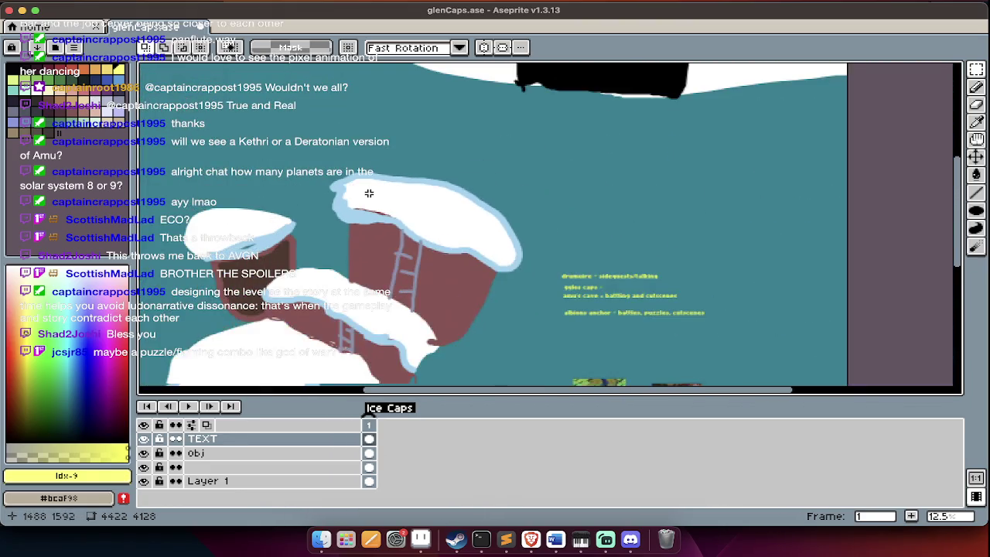
scroll(464, 217, "down", 2)
scroll(482, 222, "right", 5)
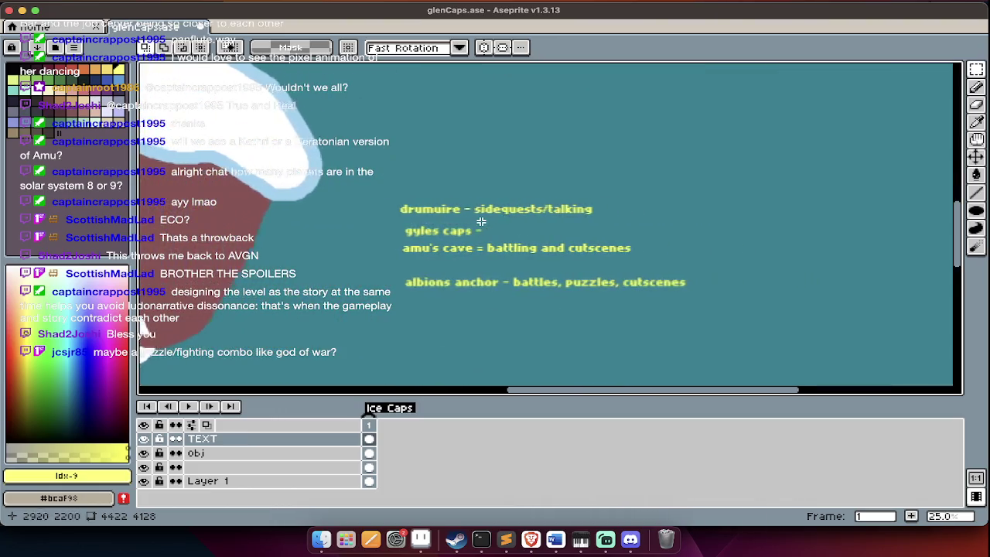
scroll(402, 225, "right", 2)
scroll(348, 226, "right", 2)
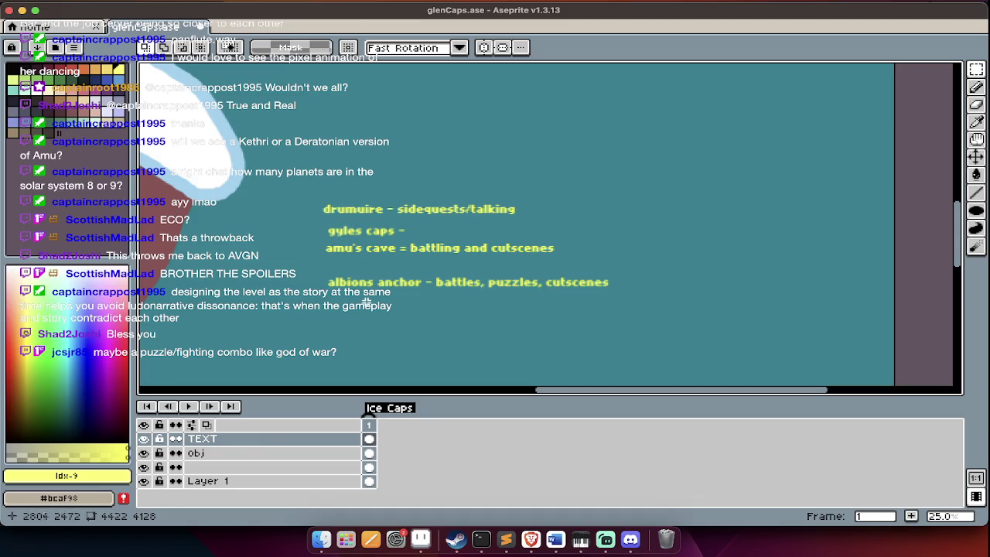
Scroll around the glenCaps world overview to inspect the labelled areas.
scroll(311, 270, "down", 3)
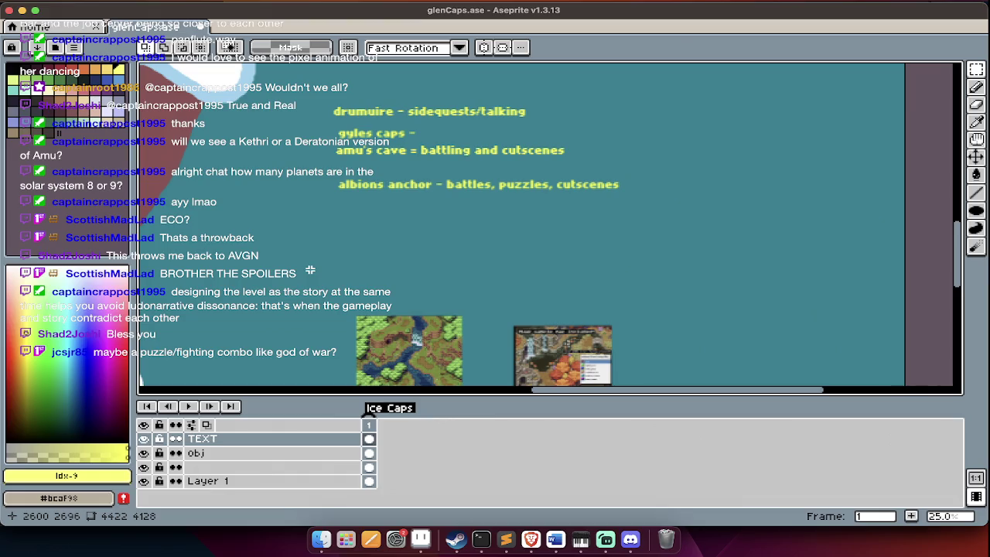
scroll(309, 270, "down", 5)
scroll(310, 278, "down", 5)
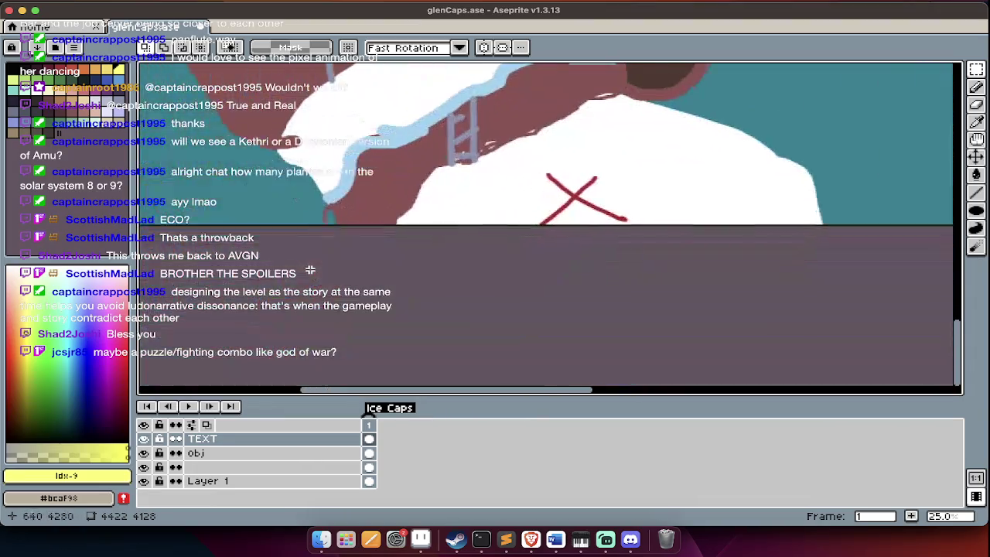
scroll(311, 285, "up", 5)
scroll(311, 285, "up", 5)
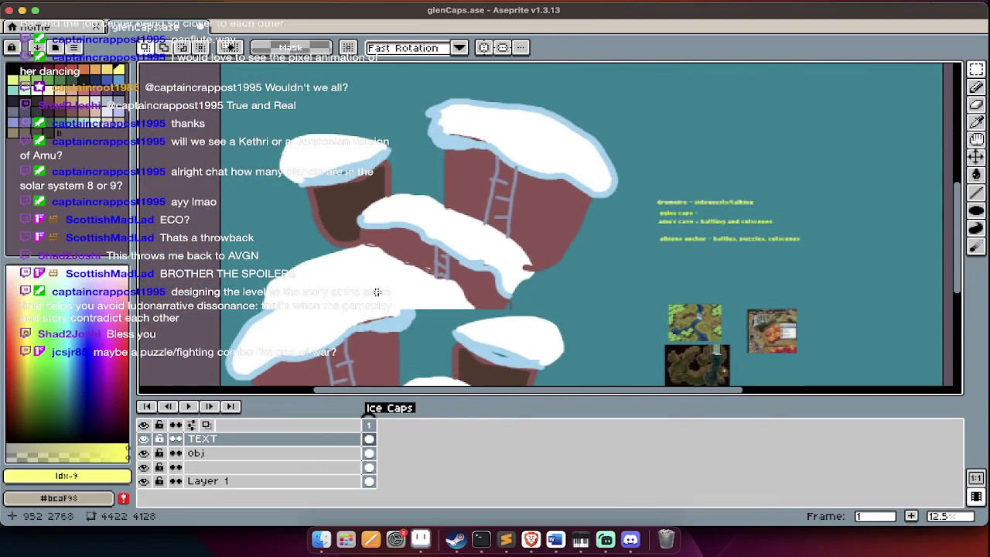
scroll(375, 259, "up", 1)
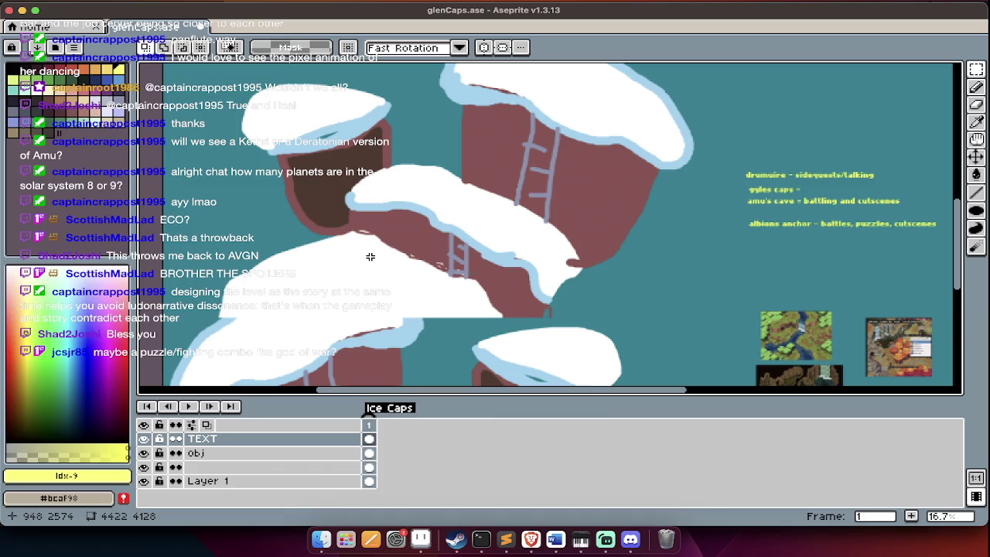
scroll(370, 256, "right", 3)
scroll(451, 231, "right", 2)
scroll(530, 228, "up", 3)
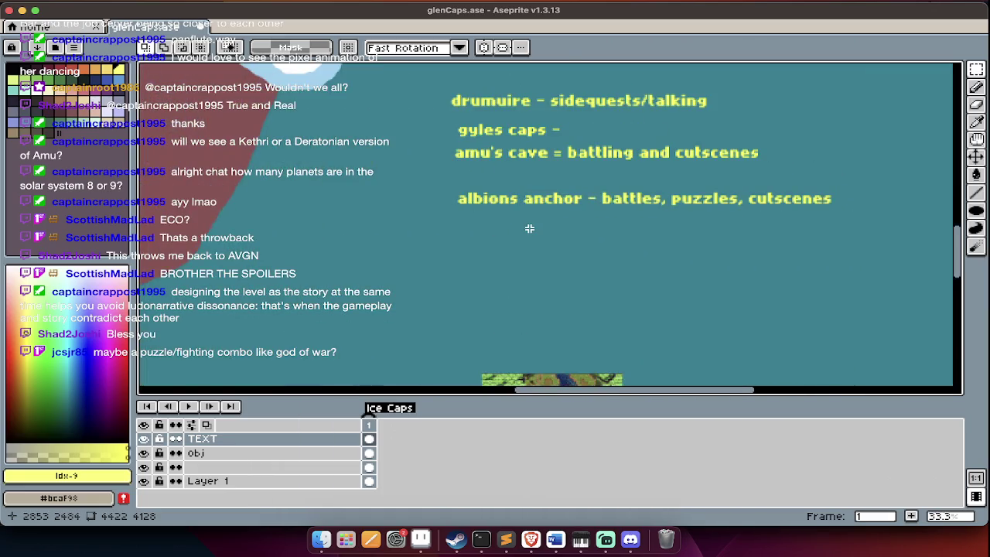
Hide the timeline to enlarge the canvas and choose red as the annotation colour.
key("Tab")
scroll(418, 147, "right", 2)
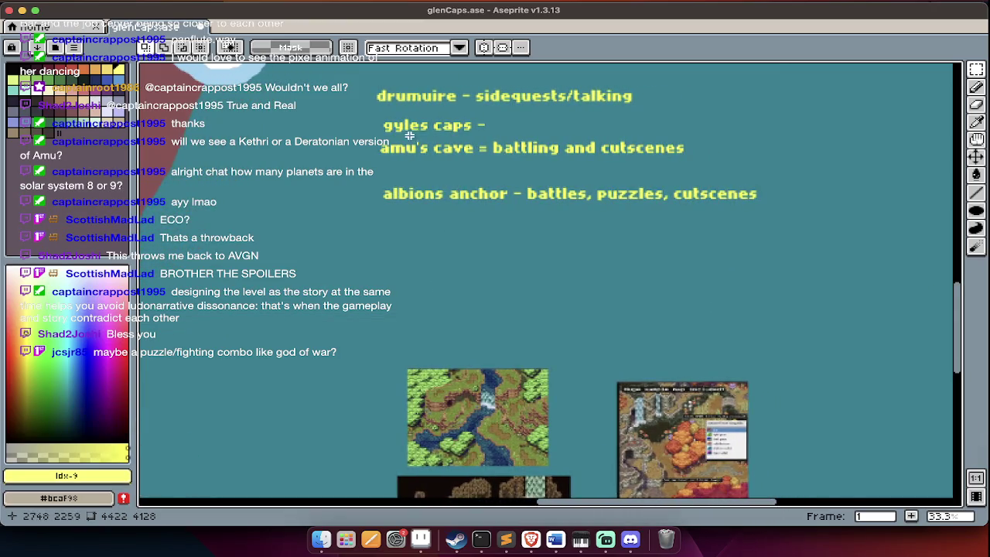
scroll(381, 137, "left", 5)
scroll(381, 140, "down", 1)
scroll(381, 142, "up", 2)
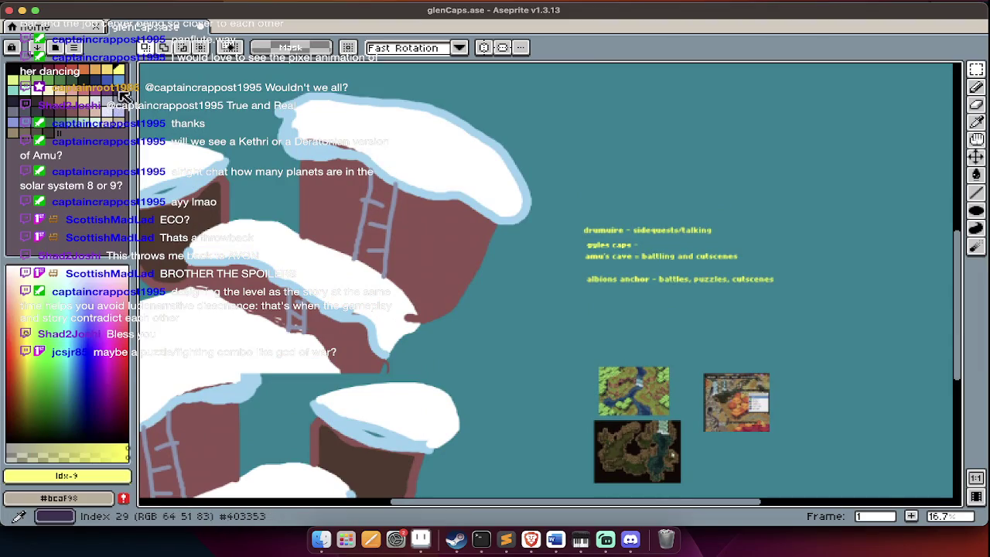
left_click(85, 77)
Add a red 'make this 2 screens worth' note above the yellow labels.
scroll(361, 200, "right", 3)
key("ctrl+t")
type("make this")
type("creens worth")
key("Tab")
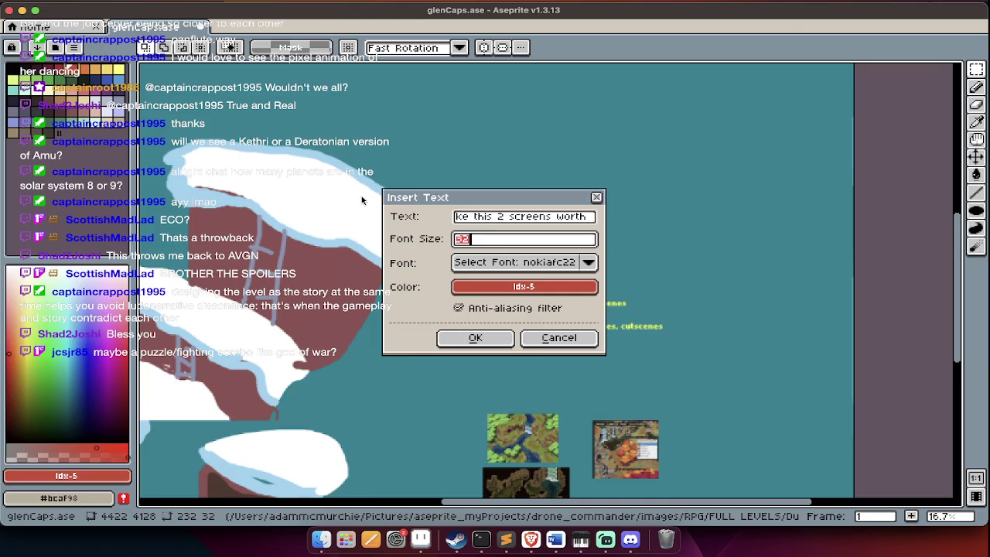
key("Return")
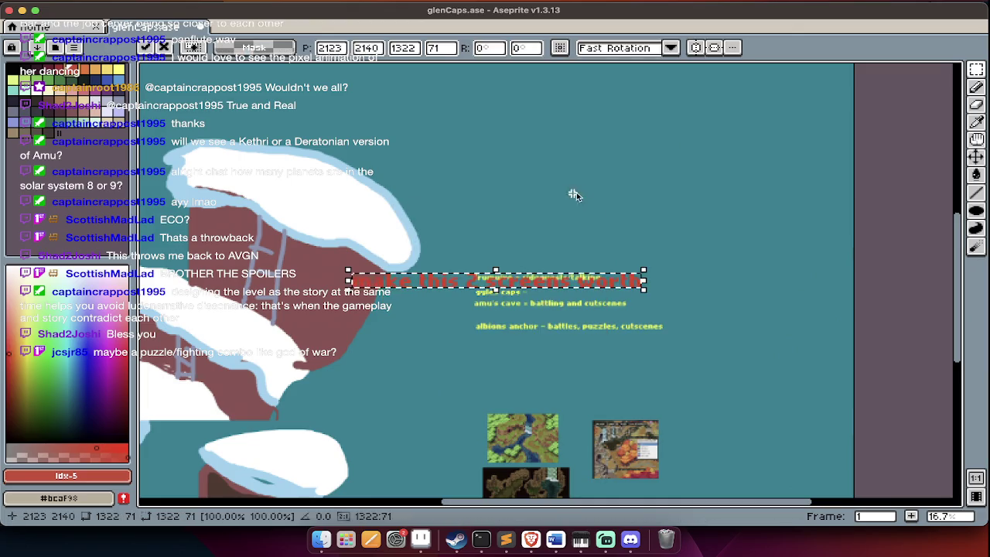
left_click_drag(588, 283, 666, 202)
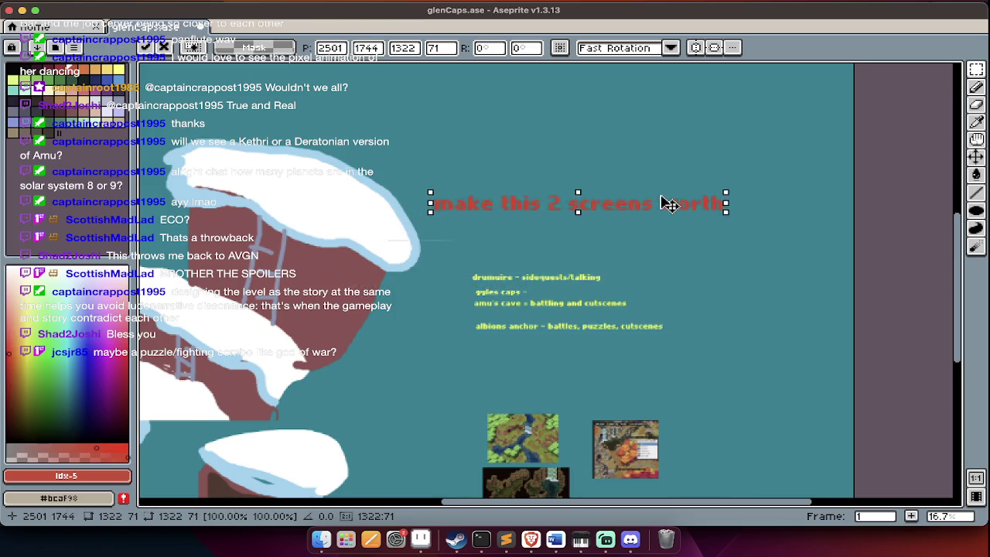
Draw a faint line dividing the two screens.
scroll(669, 197, "left", 5)
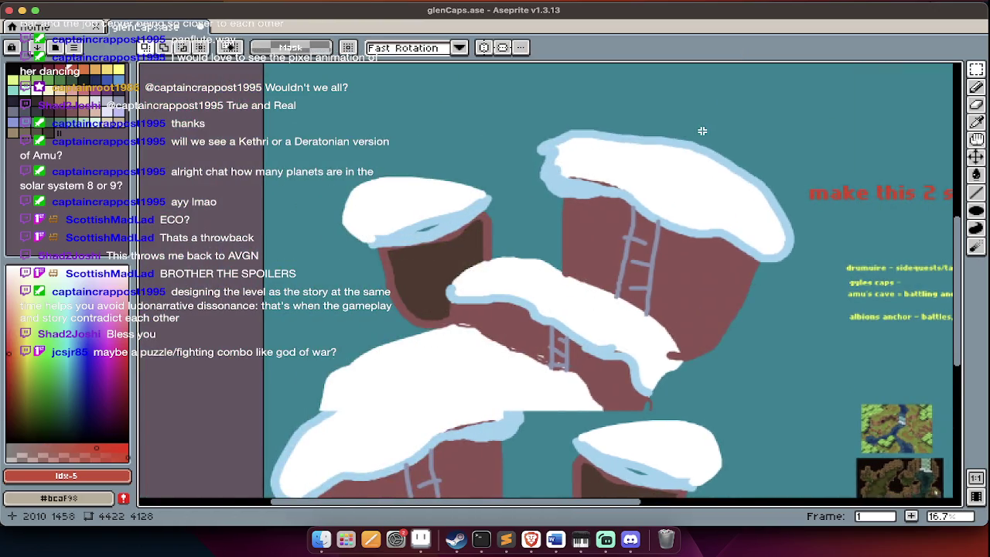
scroll(672, 192, "down", 2)
scroll(625, 199, "up", 1)
scroll(623, 200, "up", 3)
scroll(603, 221, "right", 3)
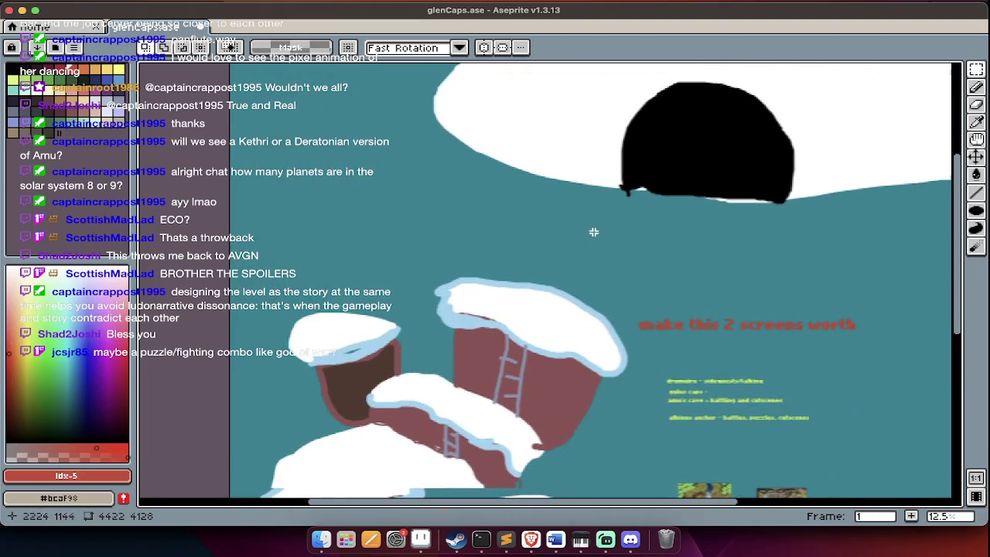
left_click_drag(584, 239, 982, 276)
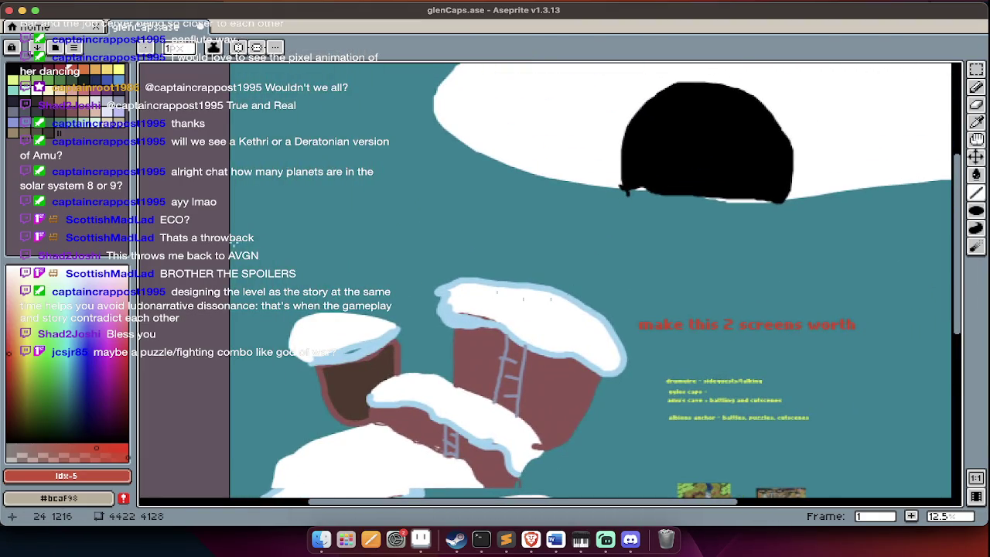
Add red 'screen 1' and 'screen 2' labels on either side.
scroll(670, 312, "left", 5)
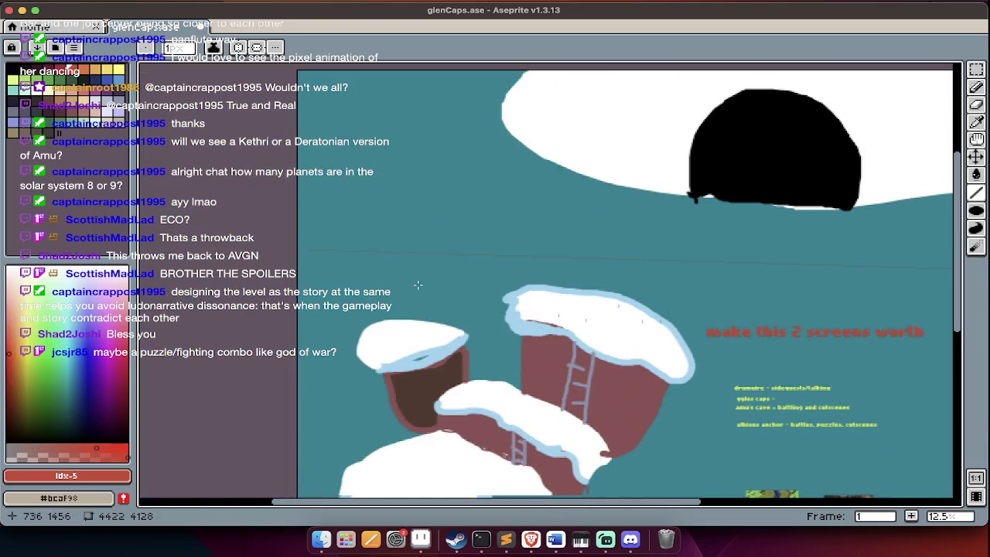
left_click(366, 266)
type("Sen 1")
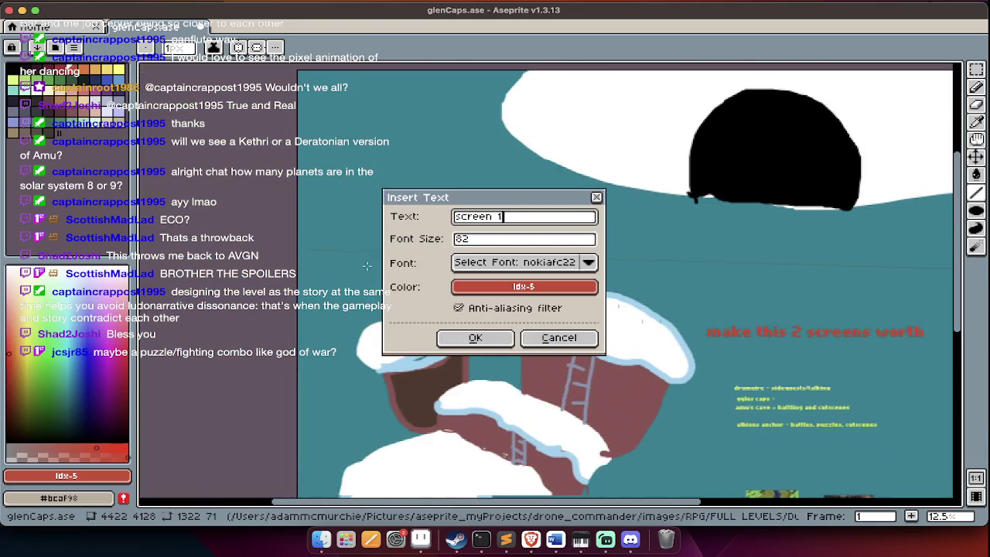
key("Return")
left_click(636, 287)
type("sc")
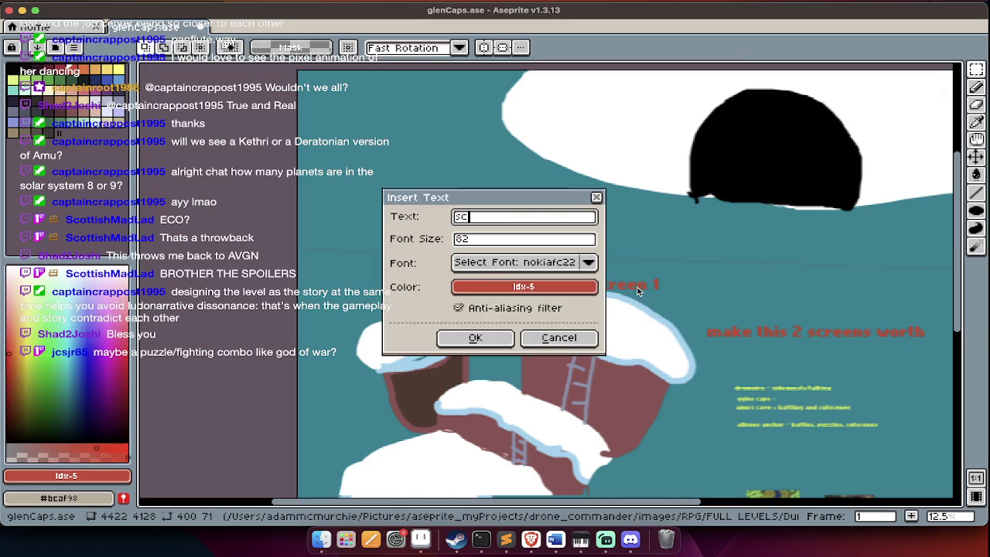
key("Return")
left_click_drag(638, 284, 641, 248)
key("Return")
Save glenCaps.ase and switch over to Streamlabs Desktop.
scroll(631, 233, "down", 3)
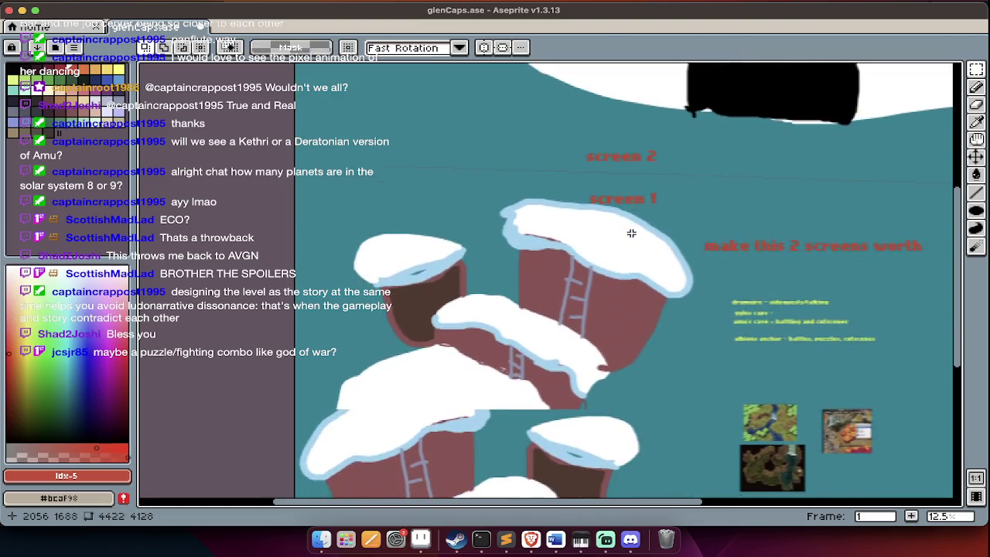
scroll(626, 341, "up", 2)
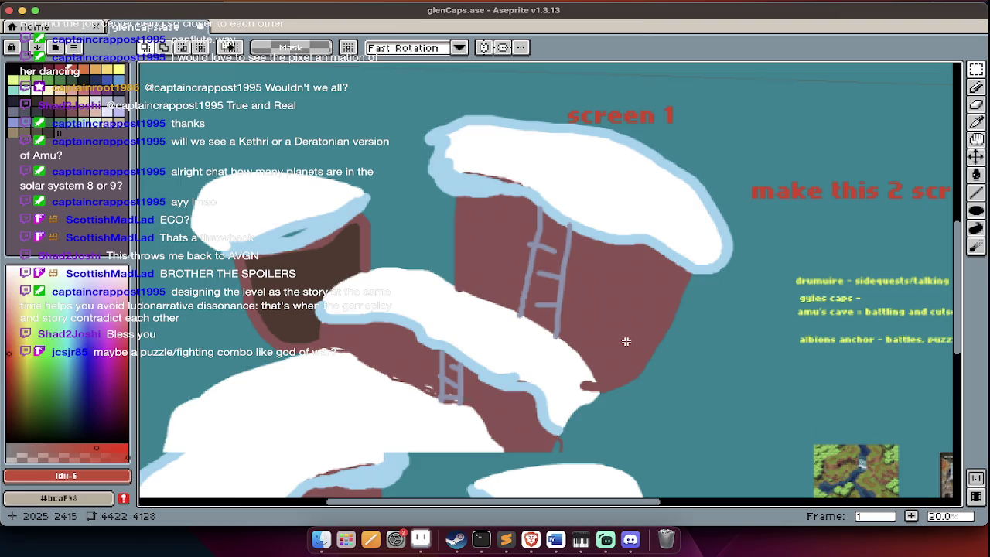
scroll(626, 342, "down", 5)
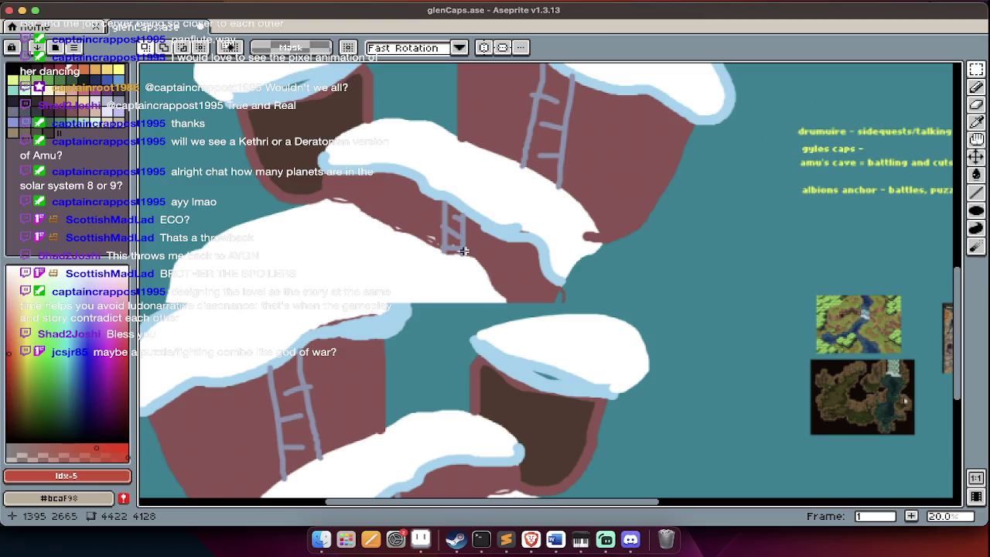
key("super+s")
key("super+Tab")
key("super+Tab")
key("super+Tab")
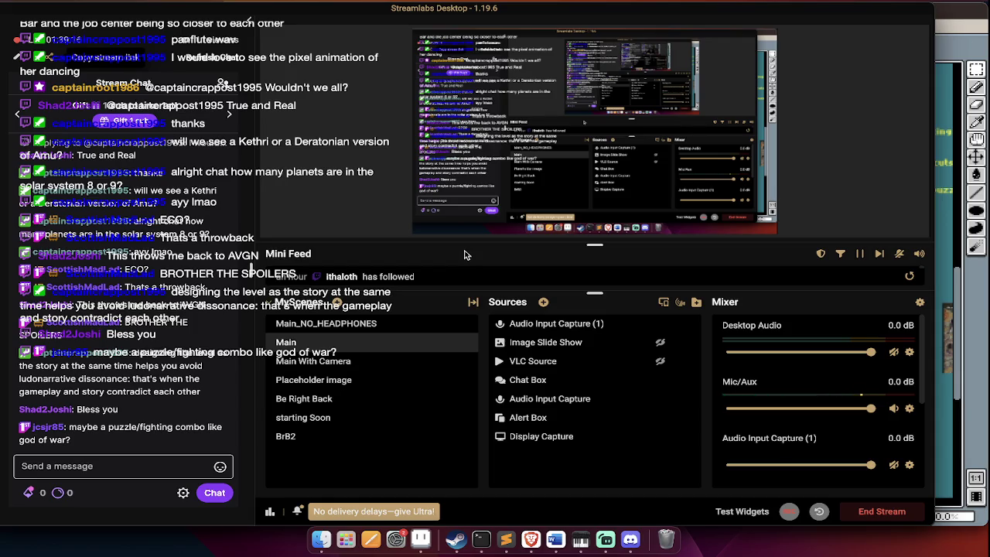
left_click_drag(465, 255, 595, 379)
key("super+Tab")
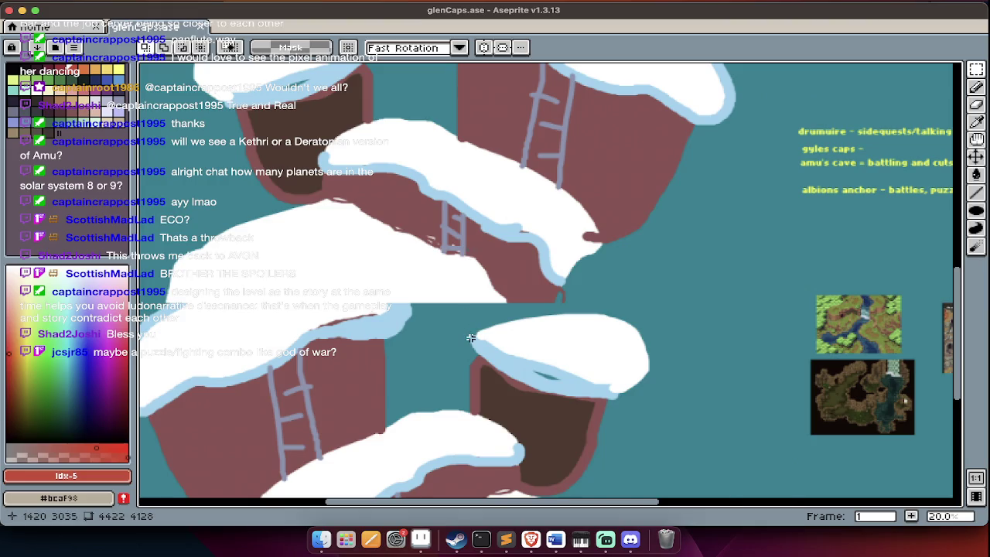
scroll(470, 338, "down", 2)
scroll(471, 337, "up", 3)
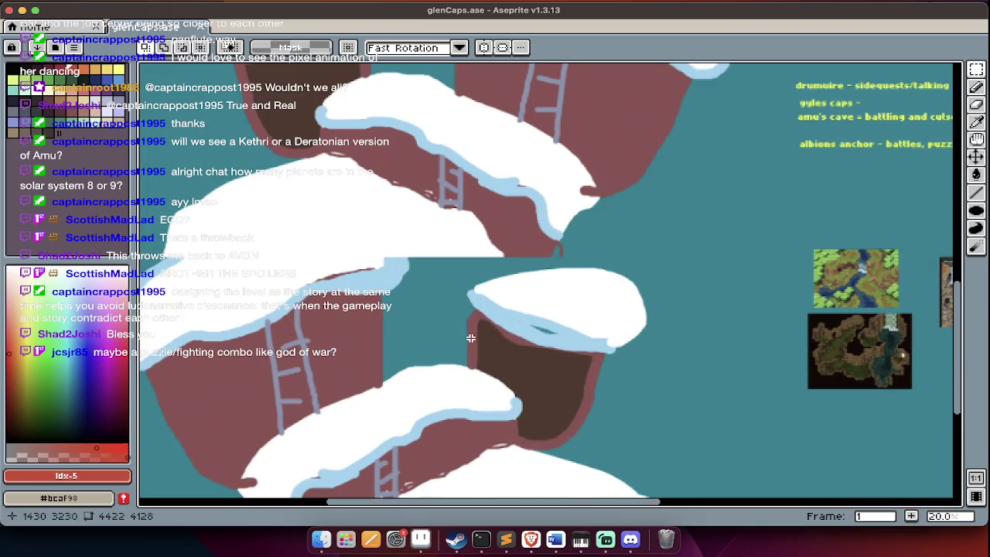
scroll(471, 337, "up", 5)
scroll(472, 340, "up", 3)
scroll(473, 342, "up", 2)
scroll(474, 343, "up", 2)
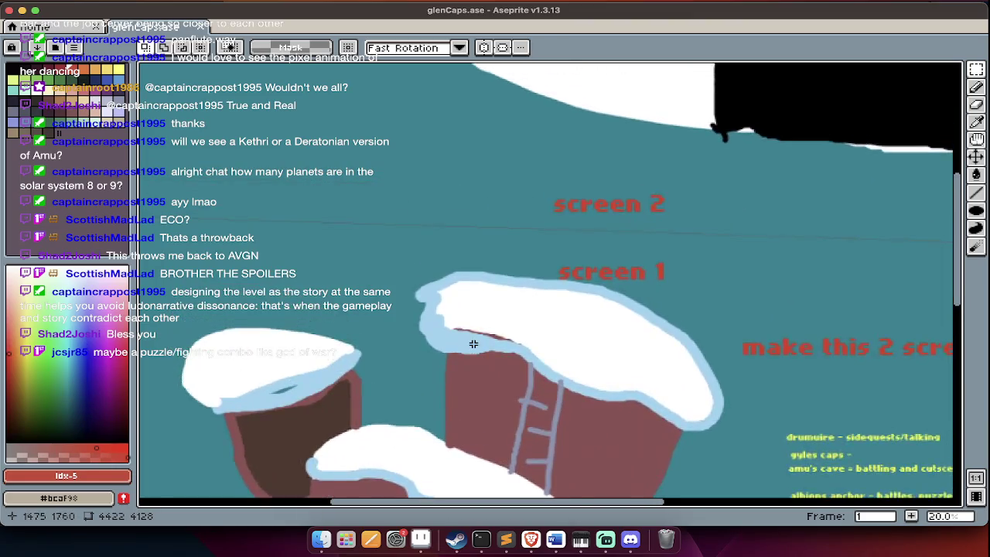
scroll(474, 344, "down", 6)
scroll(473, 344, "down", 6)
scroll(472, 344, "down", 6)
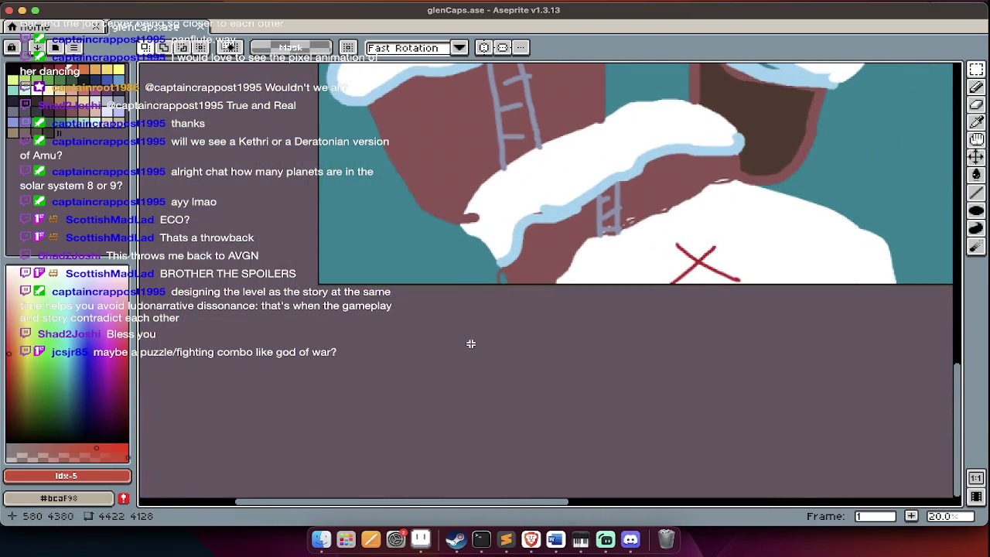
scroll(557, 280, "up", 2)
scroll(557, 280, "up", 3)
scroll(557, 280, "up", 3)
scroll(557, 280, "right", 2)
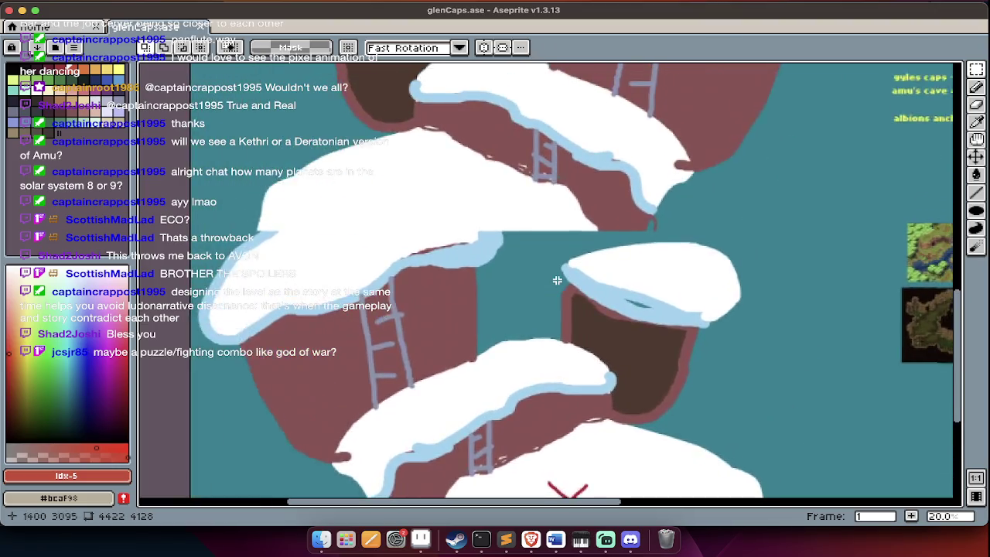
scroll(557, 280, "up", 3)
scroll(557, 280, "up", 1)
scroll(557, 281, "up", 4)
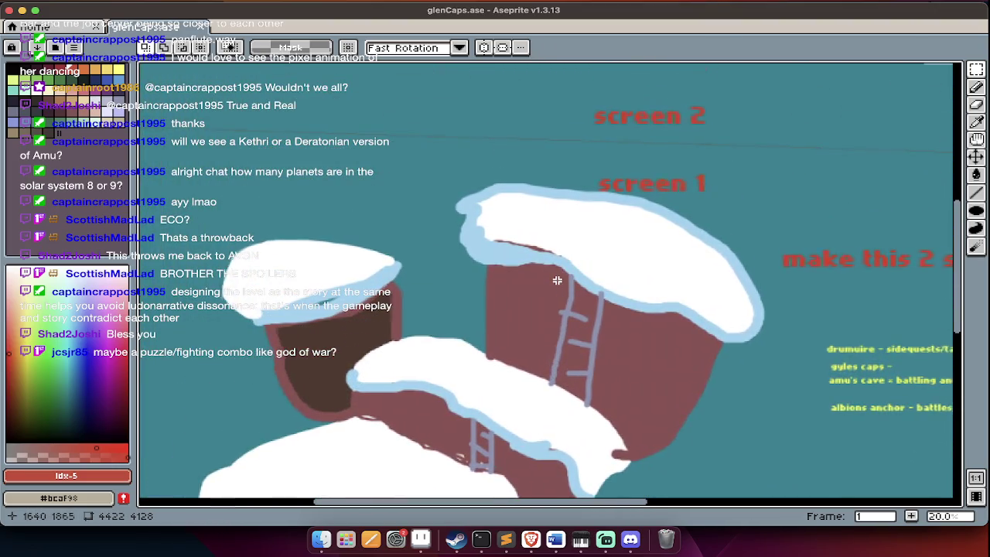
scroll(557, 285, "down", 4)
scroll(557, 286, "right", 2)
scroll(557, 286, "up", 1)
key("Tab")
scroll(557, 286, "up", 1)
scroll(561, 325, "right", 2)
scroll(561, 325, "down", 2)
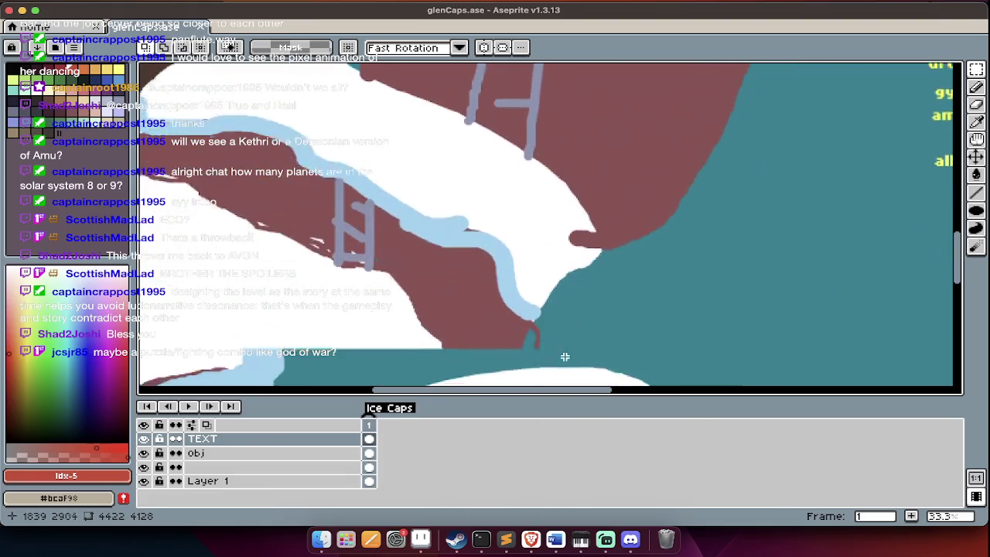
scroll(565, 359, "down", 1)
scroll(564, 359, "down", 2)
scroll(565, 359, "down", 2)
key("Tab")
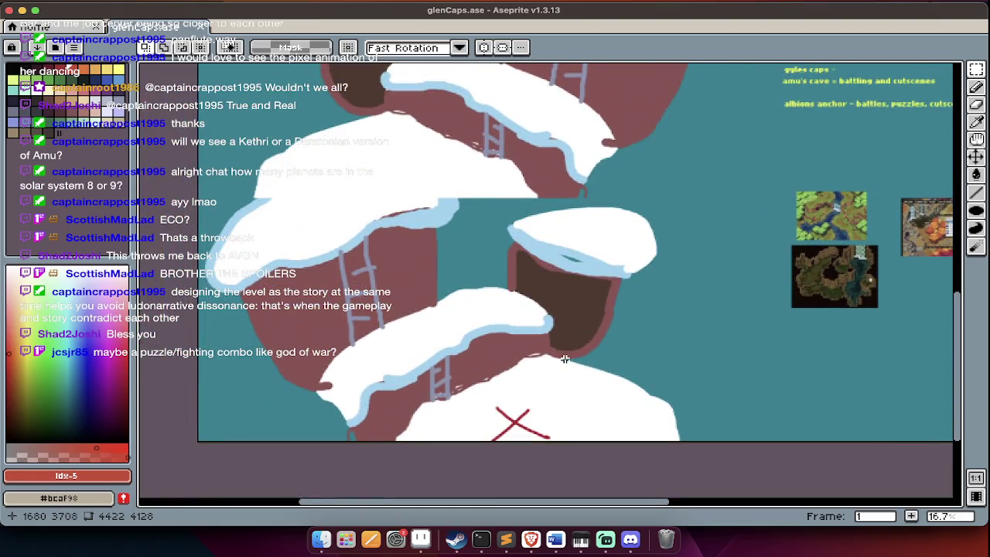
scroll(565, 359, "up", 3)
scroll(565, 359, "up", 2)
scroll(565, 359, "right", 5)
scroll(565, 359, "up", 3)
scroll(565, 359, "right", 2)
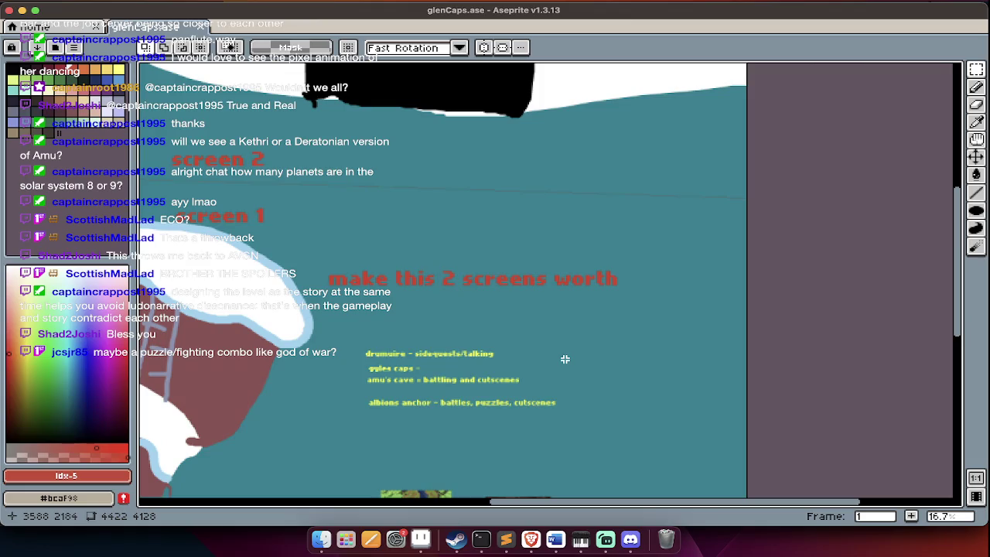
scroll(553, 434, "up", 1)
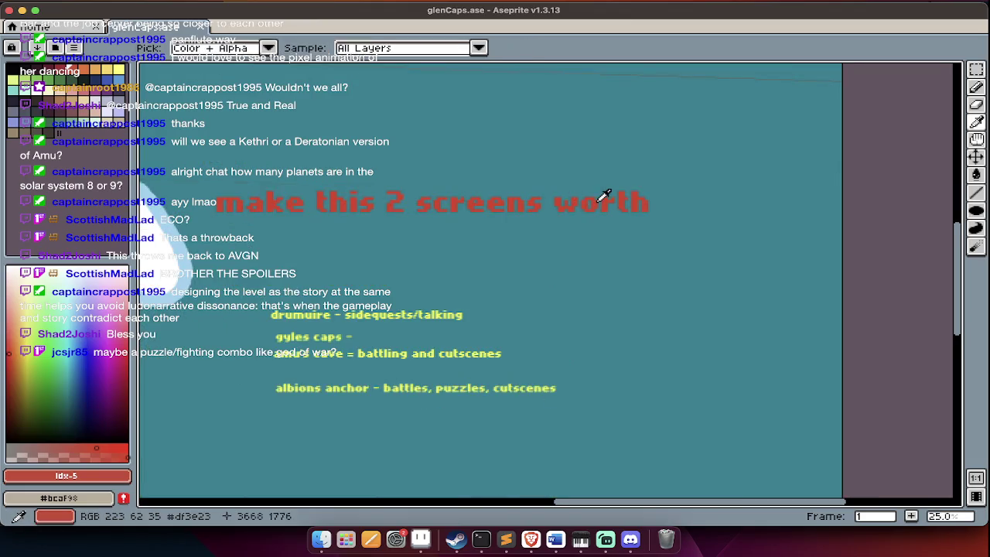